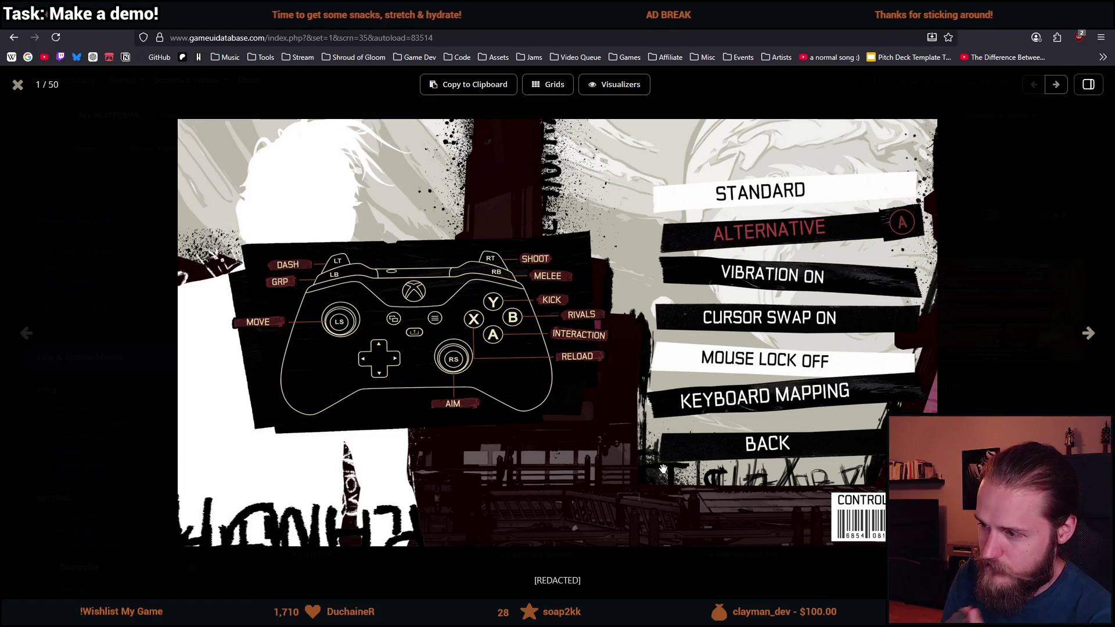
- Switch from the Firefox screenshot viewer to the Unity editor running Shroud of Gloom
key(alt+Tab)
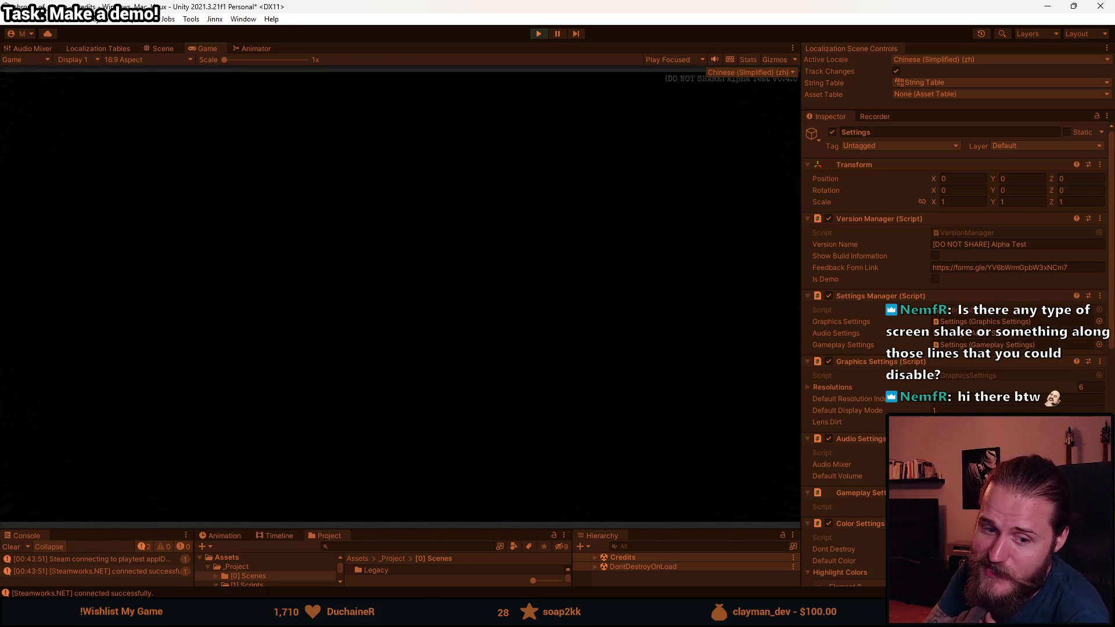
- Switch the game's language from Chinese to English in its settings menu
click(206, 369)
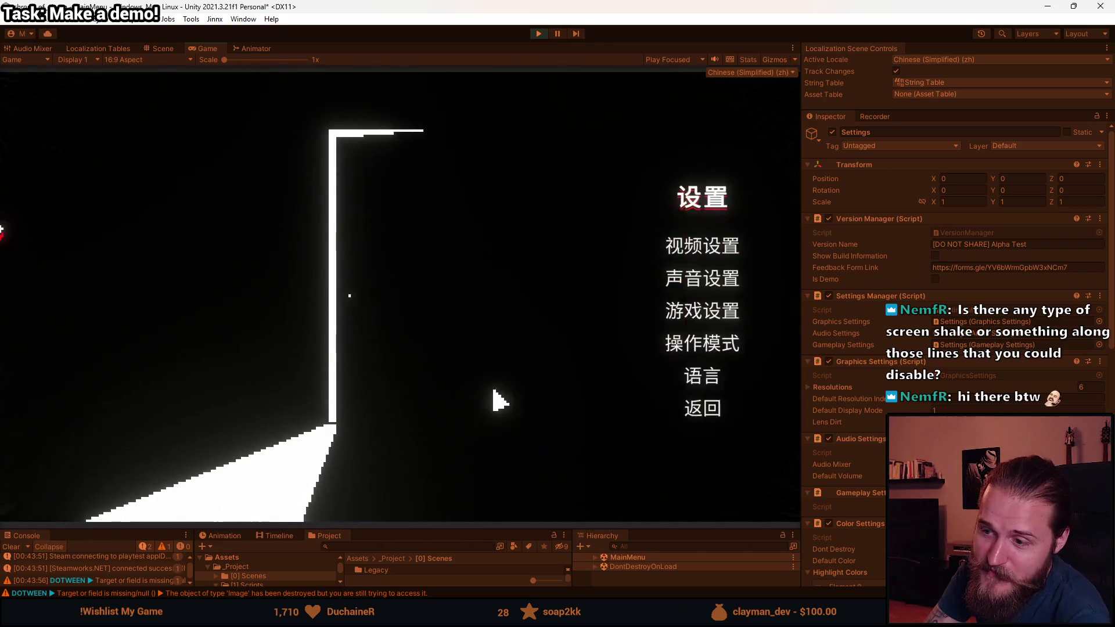
click(596, 379)
click(534, 206)
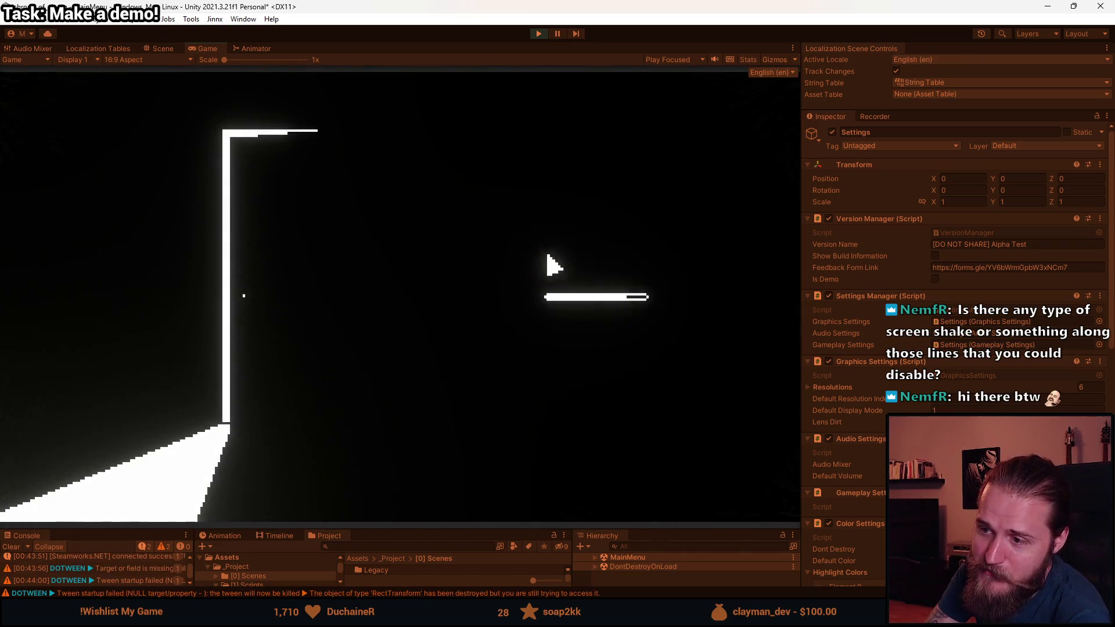
- Check the video settings and the save slot screen, then stop play mode
click(597, 249)
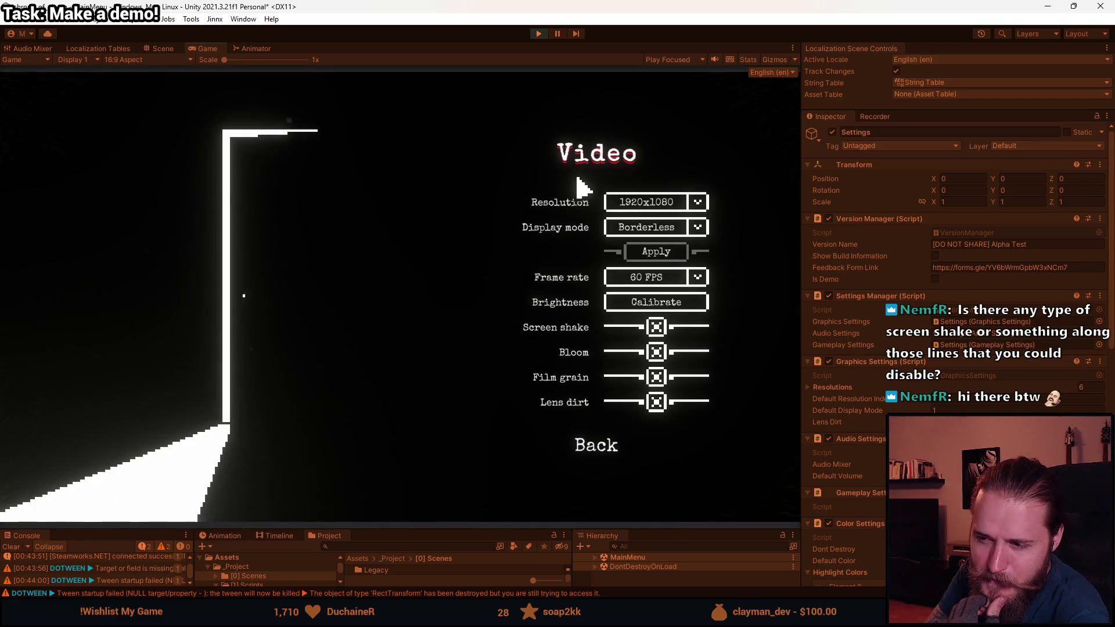
click(593, 451)
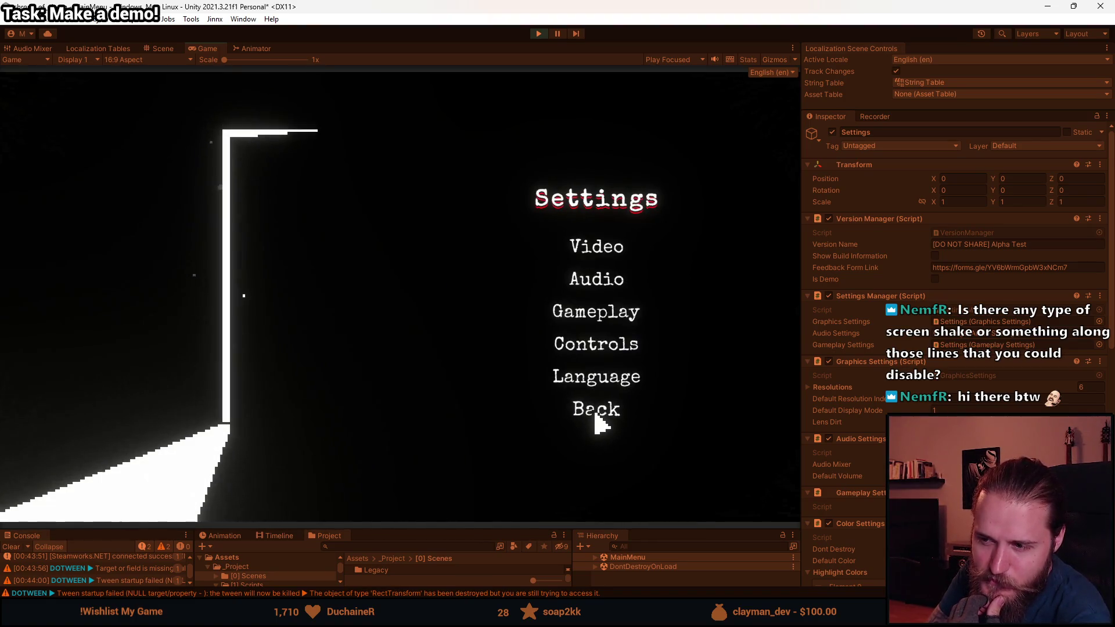
click(596, 418)
click(169, 301)
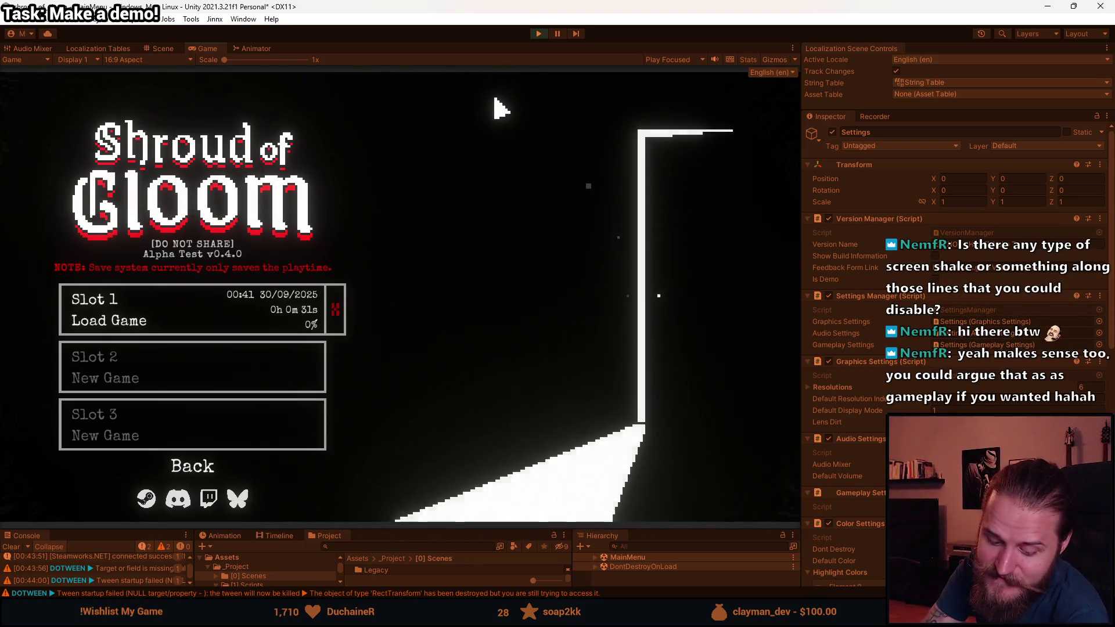
click(538, 33)
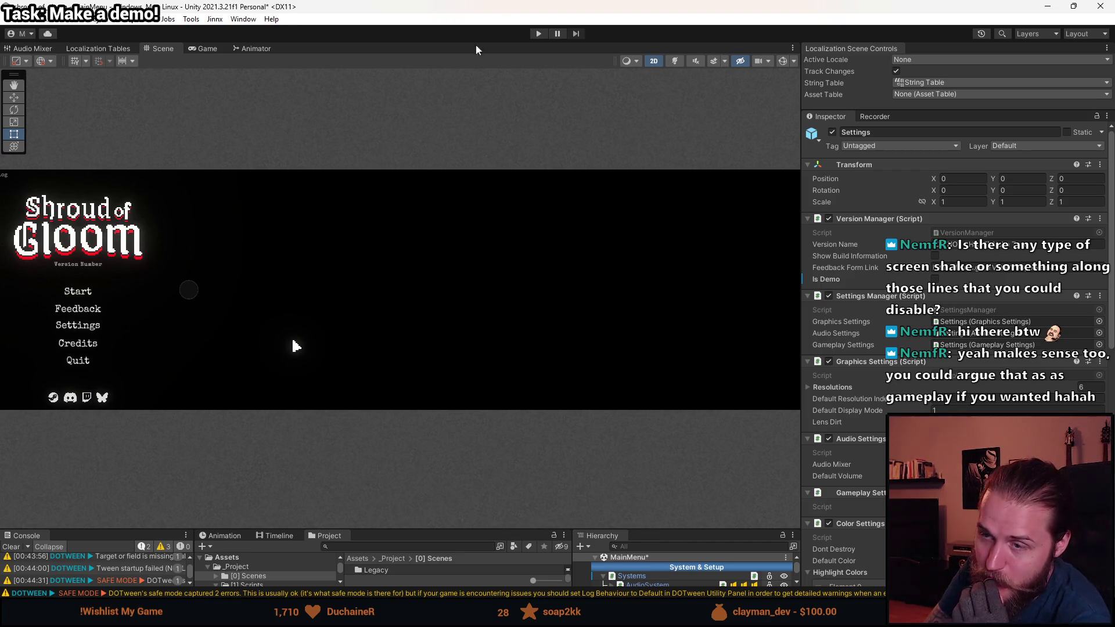
click(539, 34)
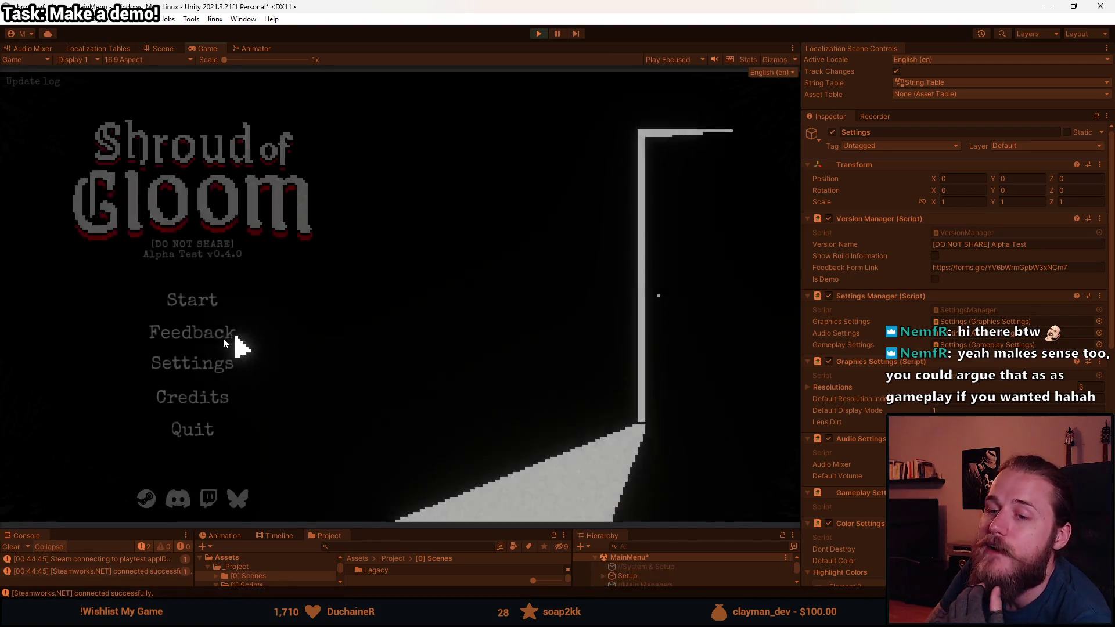
click(196, 371)
click(604, 256)
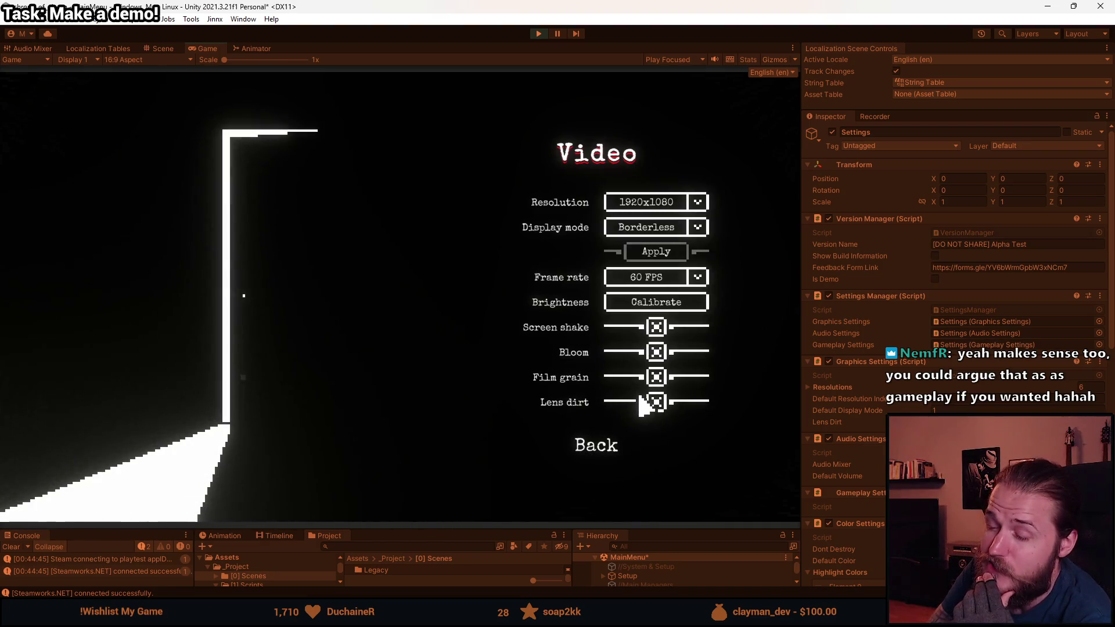
click(579, 448)
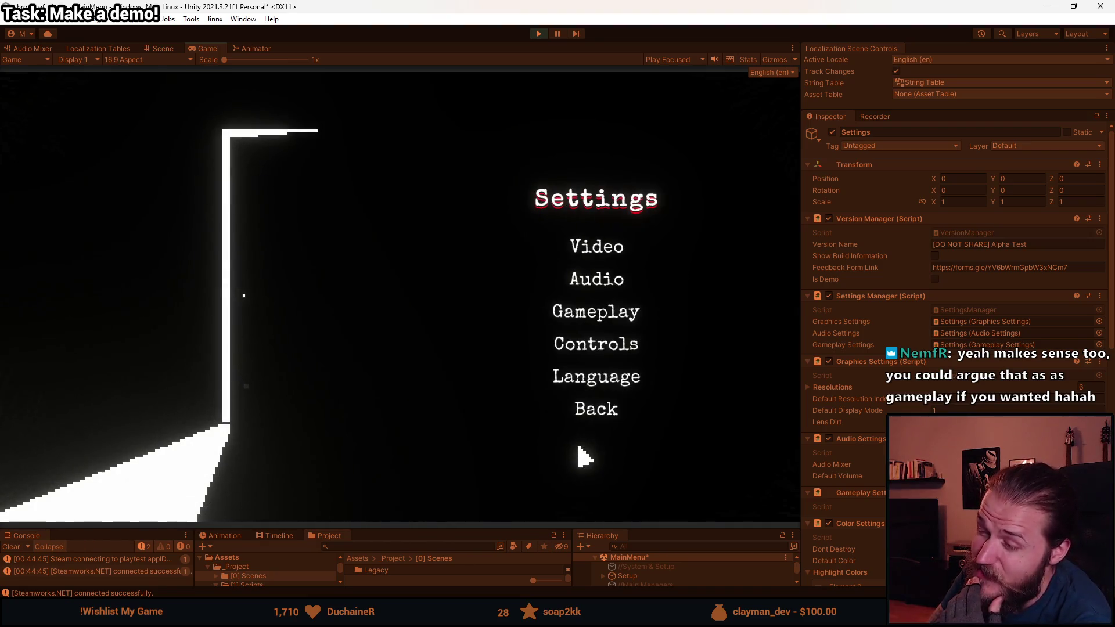
click(604, 414)
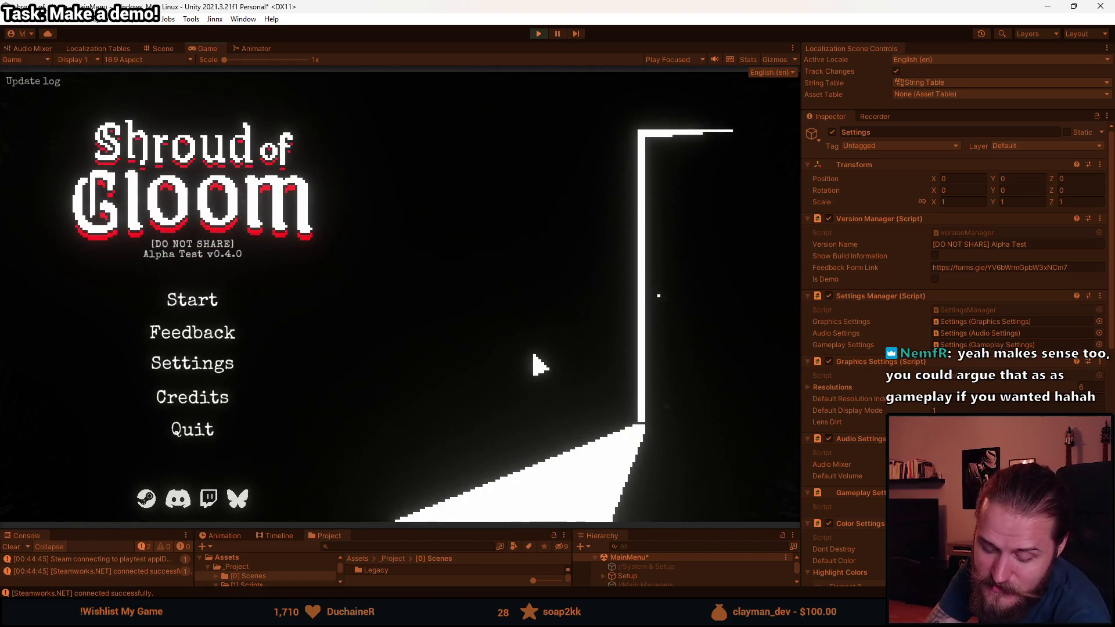
click(538, 34)
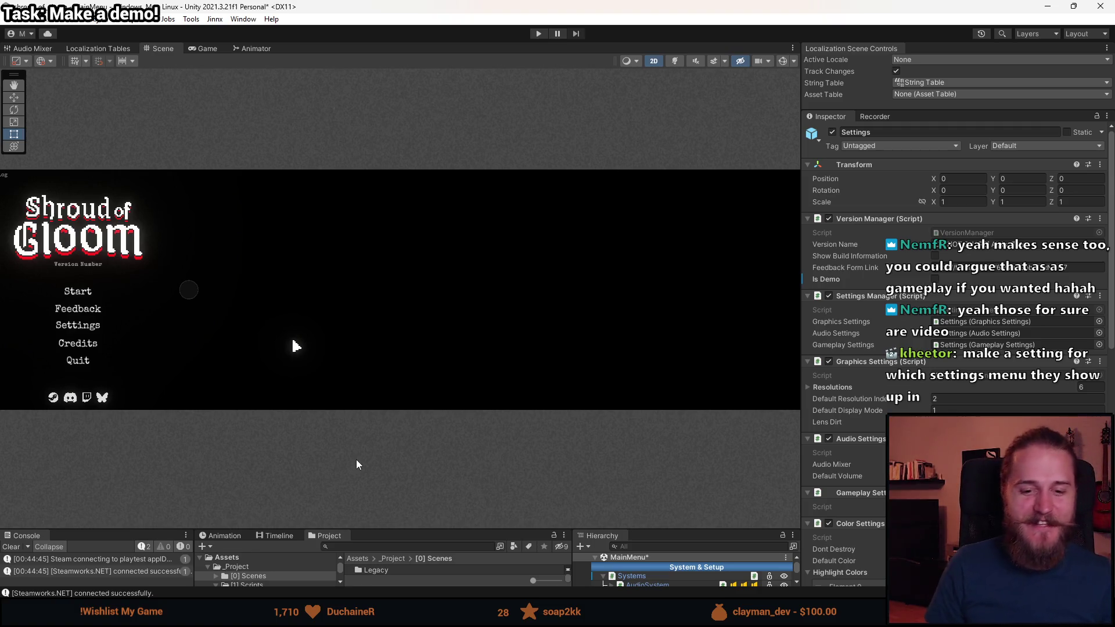
mouse_move(392, 621)
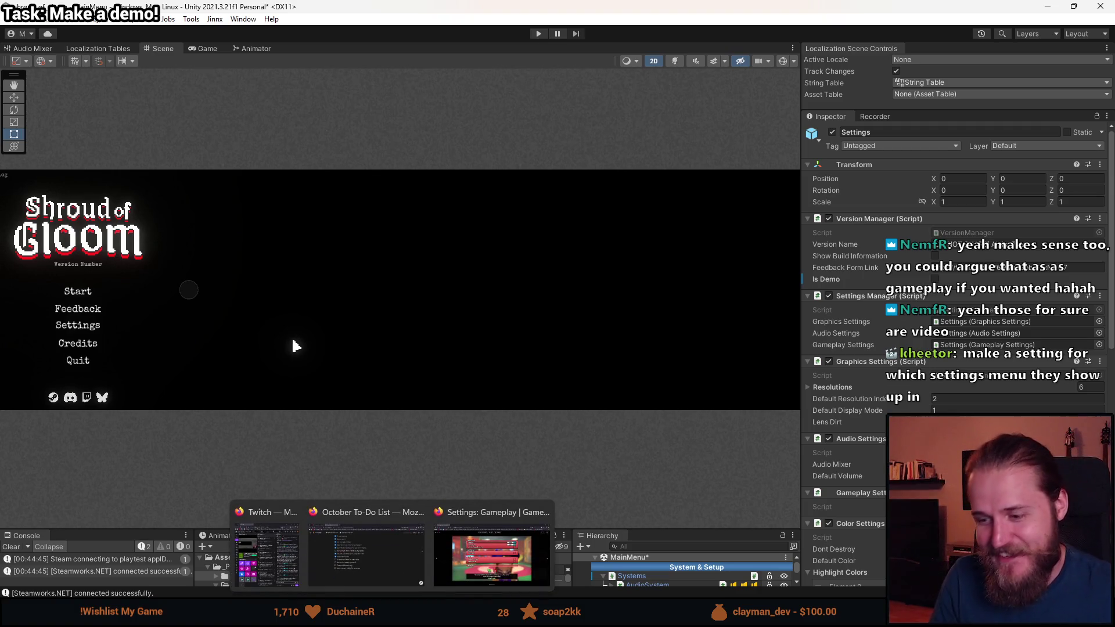
click(494, 579)
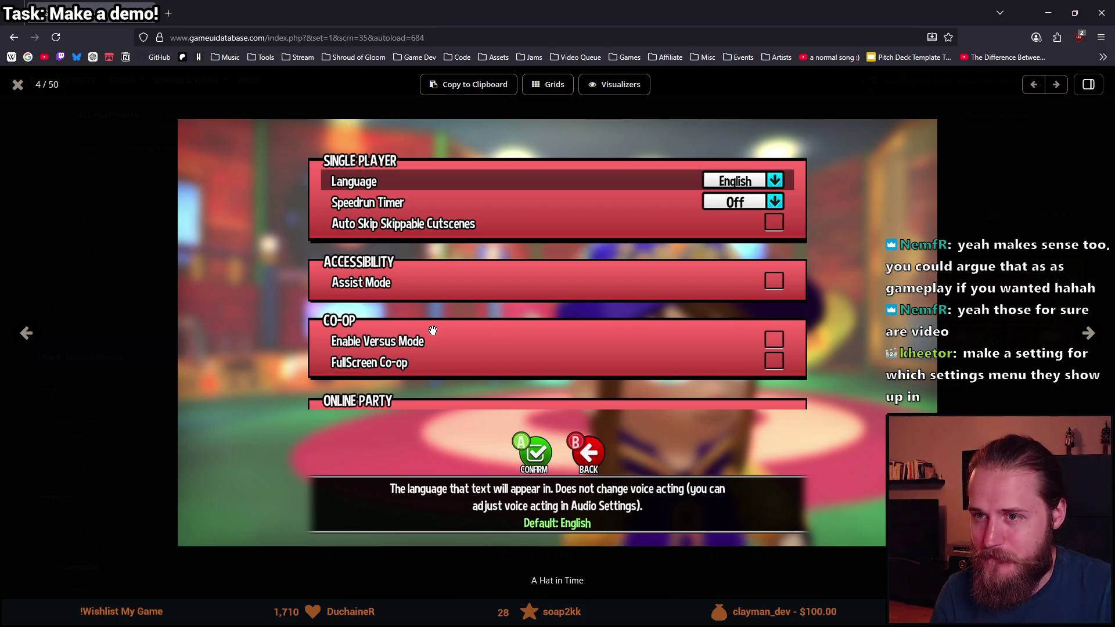
- Open the Notion Homepage bookmark in the browser
click(125, 57)
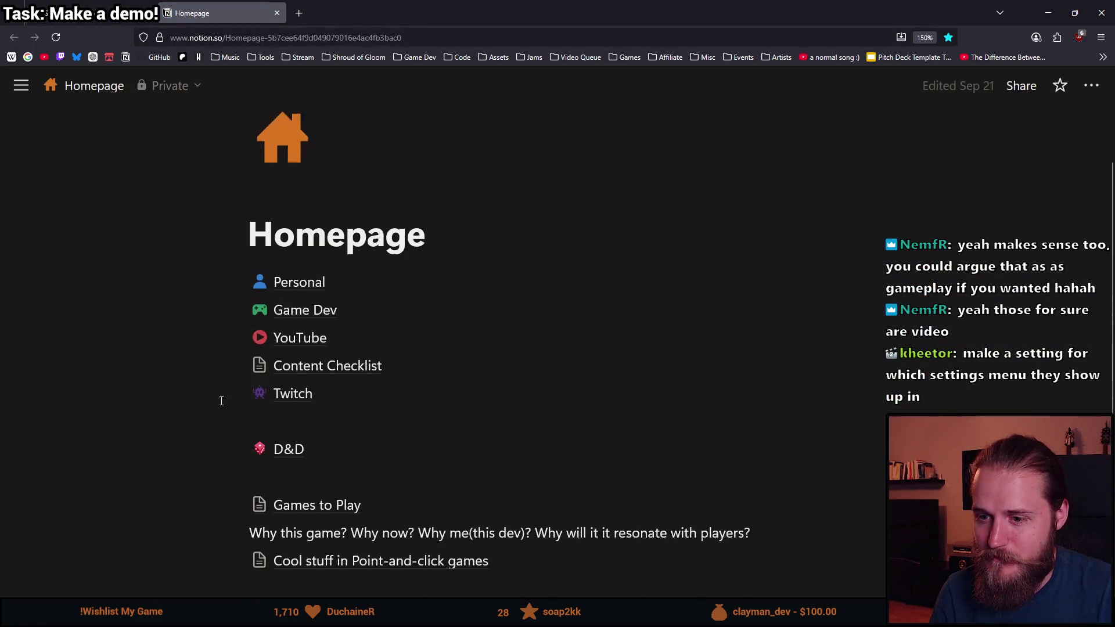
- Navigate from Game Dev to the Shroud of Gloom Dev Board
click(297, 280)
scroll(228, 431, down, 2)
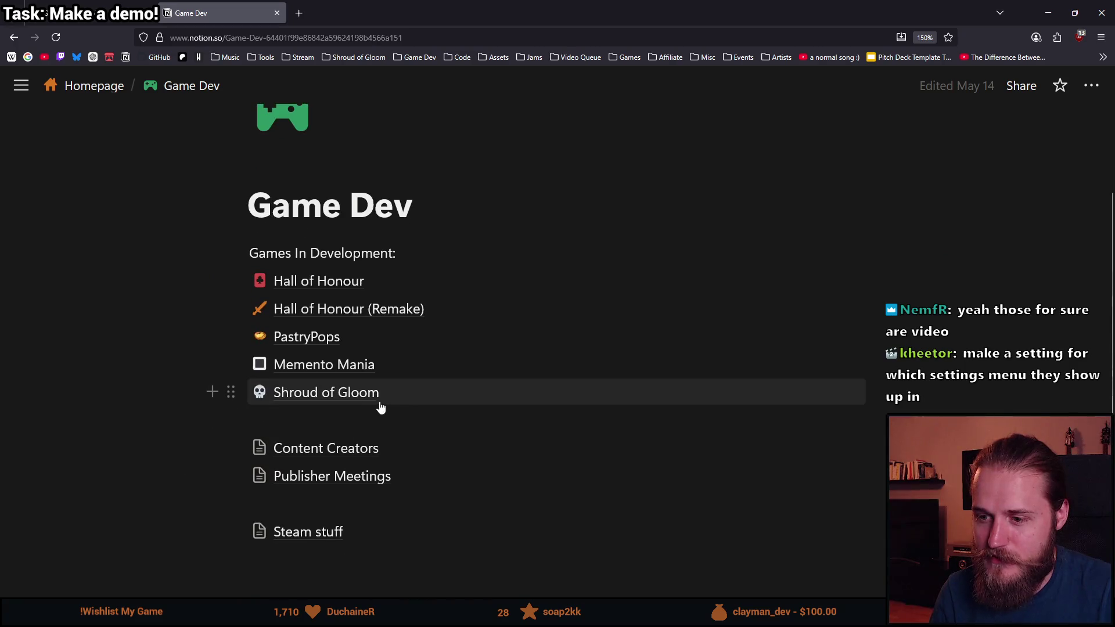
click(372, 404)
click(309, 415)
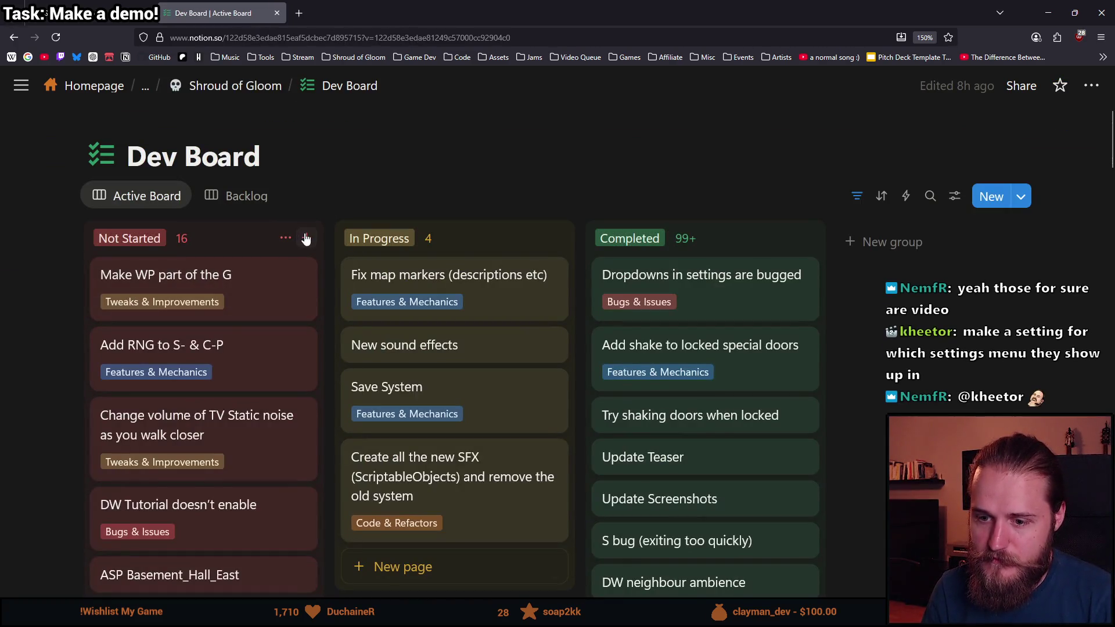
- Add a 'Speedrun timer (?)' card to Not Started, tagged Features & Mechanics
click(305, 238)
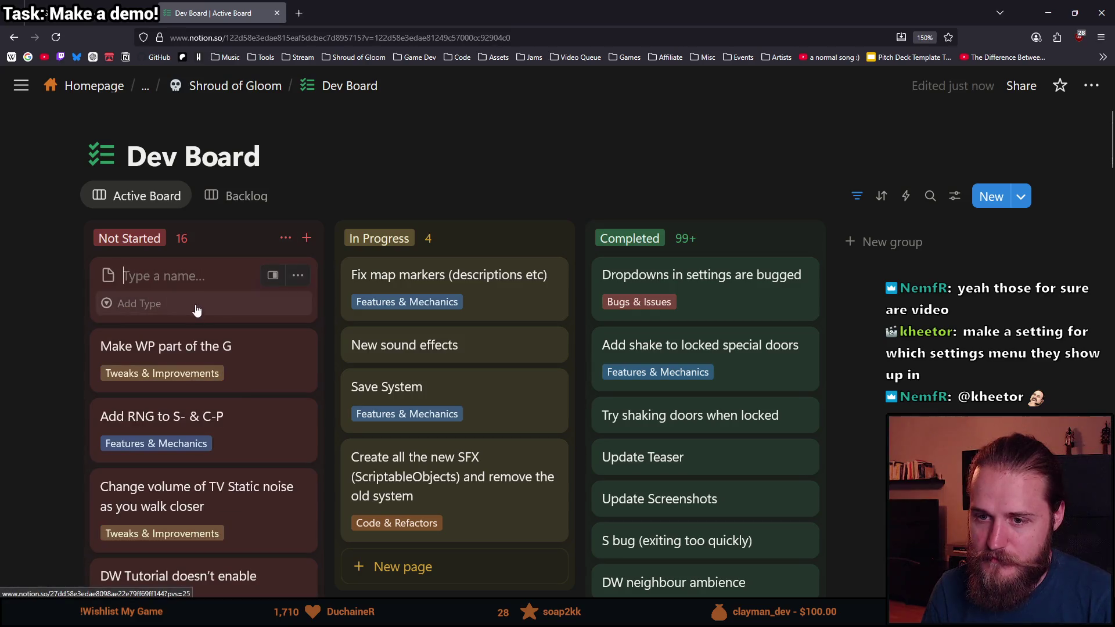
text(Speed)
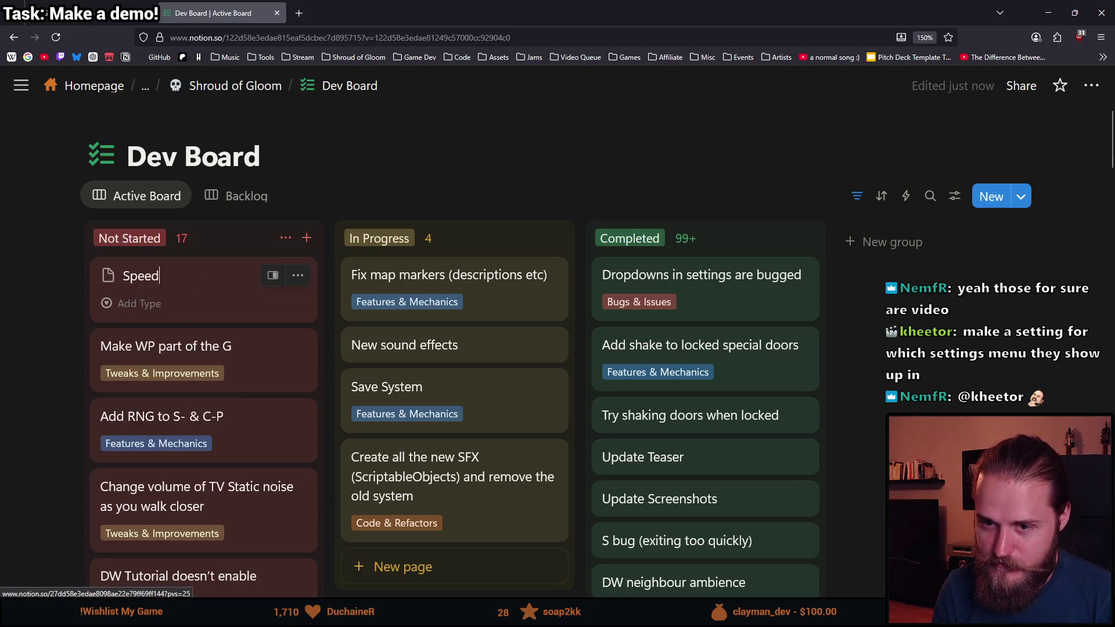
key(BackSpace)
key(BackSpace)
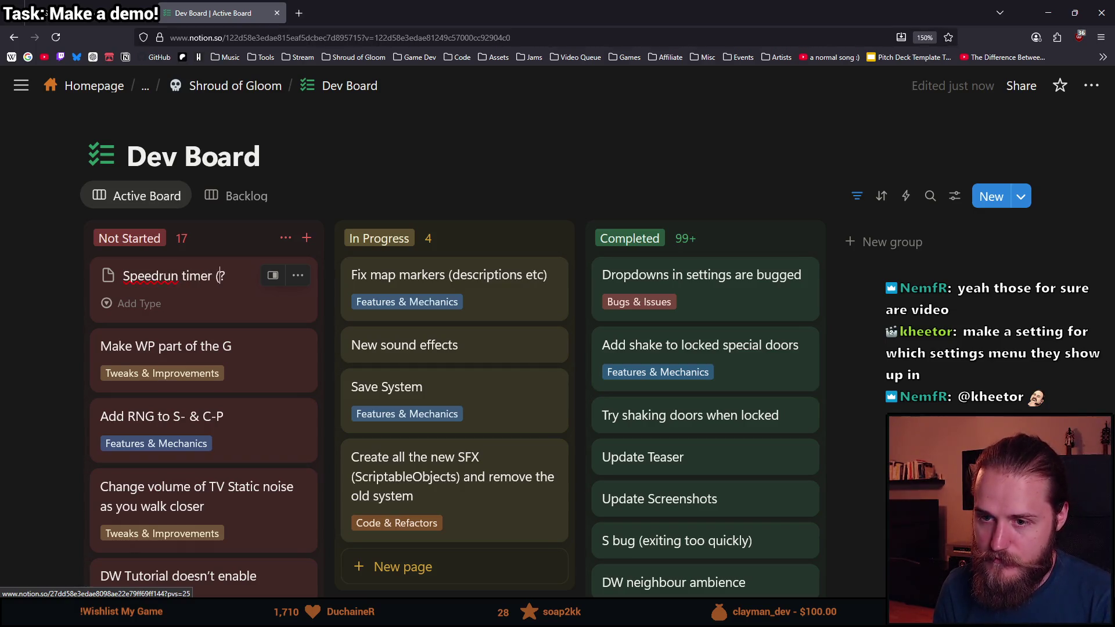
click(140, 303)
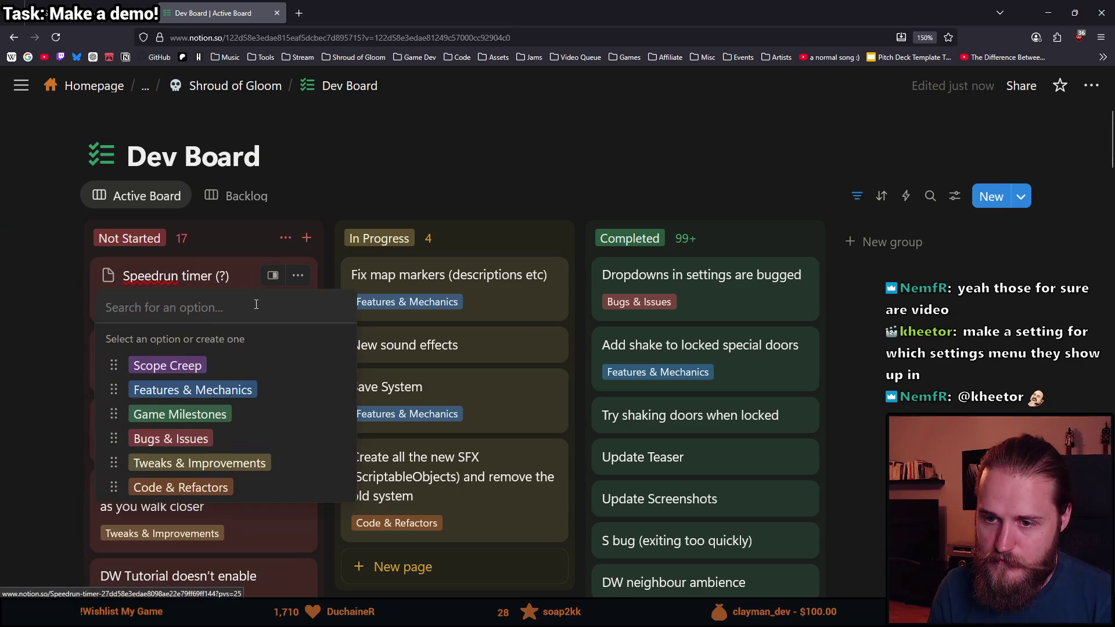
click(208, 392)
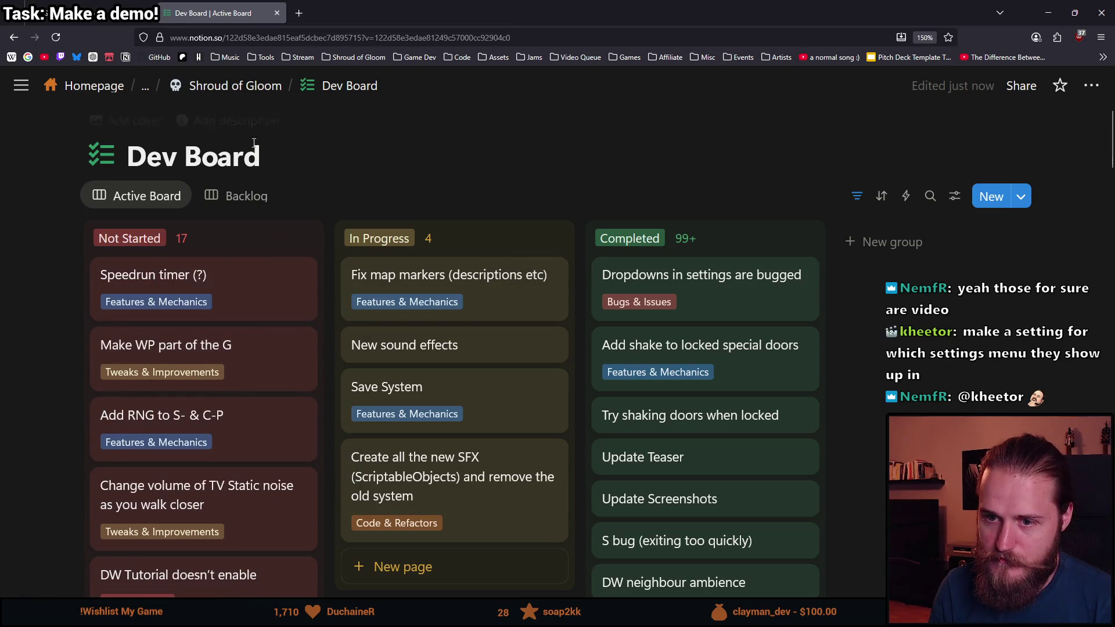
click(112, 5)
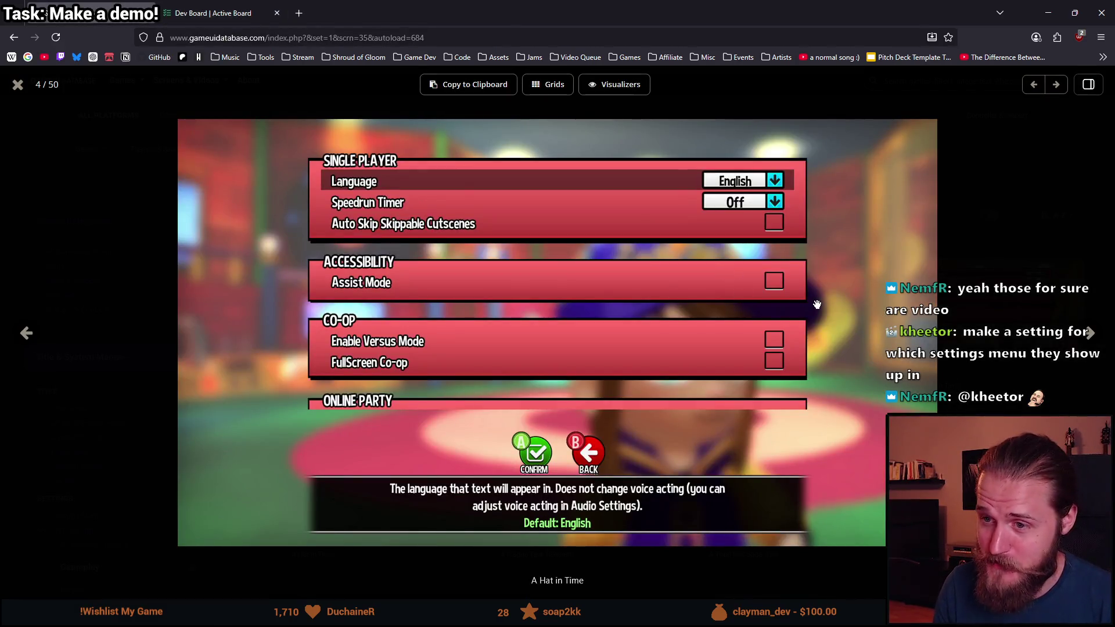
- Advance the gallery two slides to A Plague Tale: Requiem's settings screenshot (6/50)
click(1086, 337)
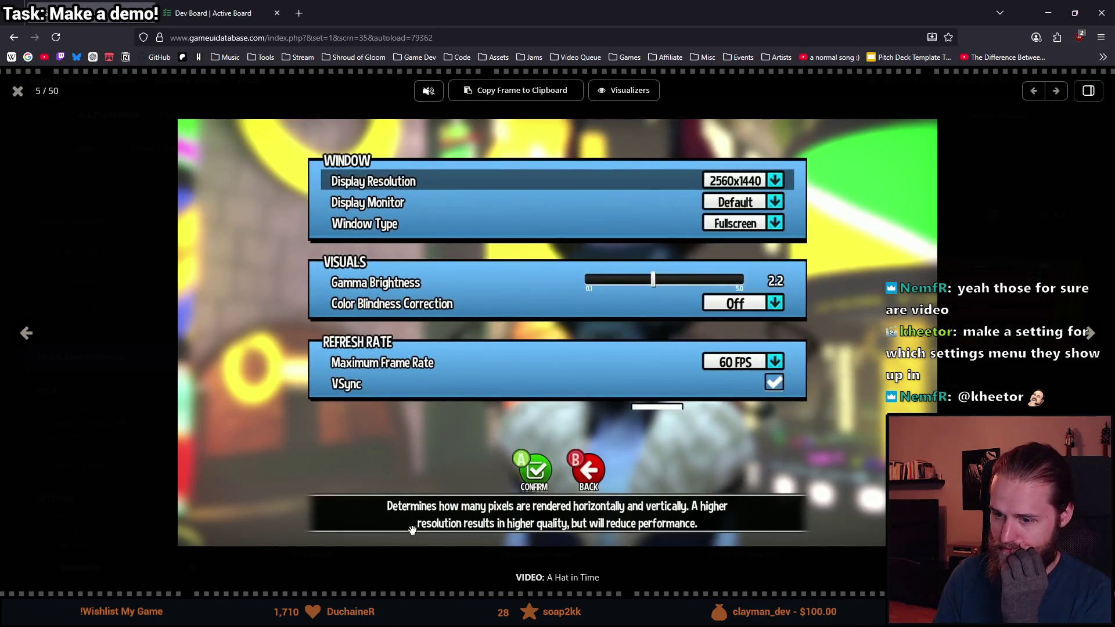
click(1090, 342)
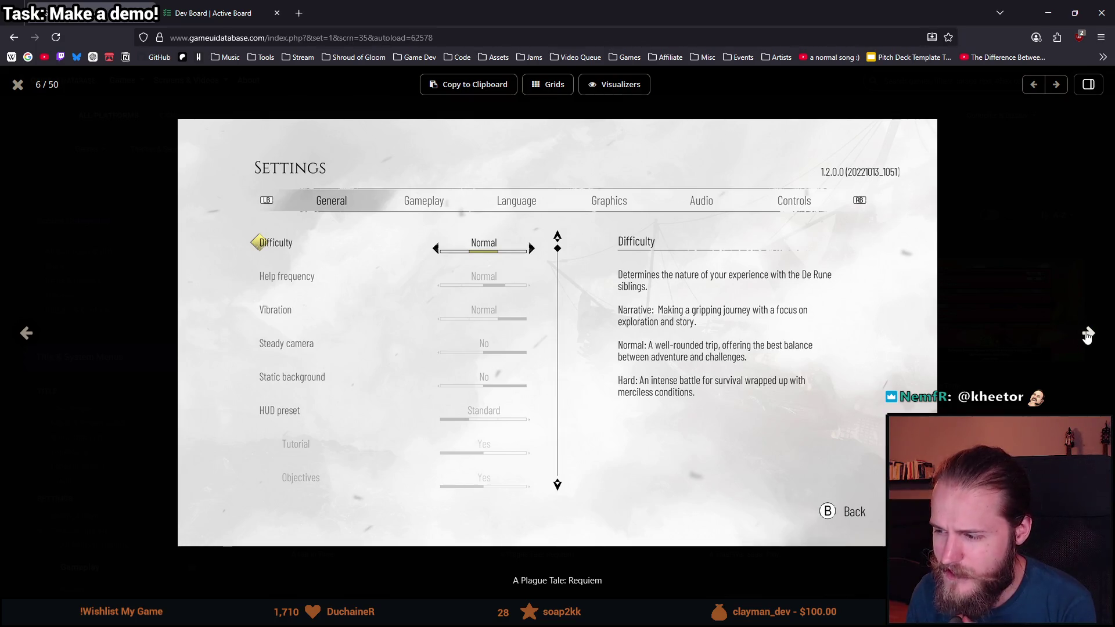
- Browse settings screenshots from Total War Troy to Age of Empires II, then return to Unity
click(1088, 334)
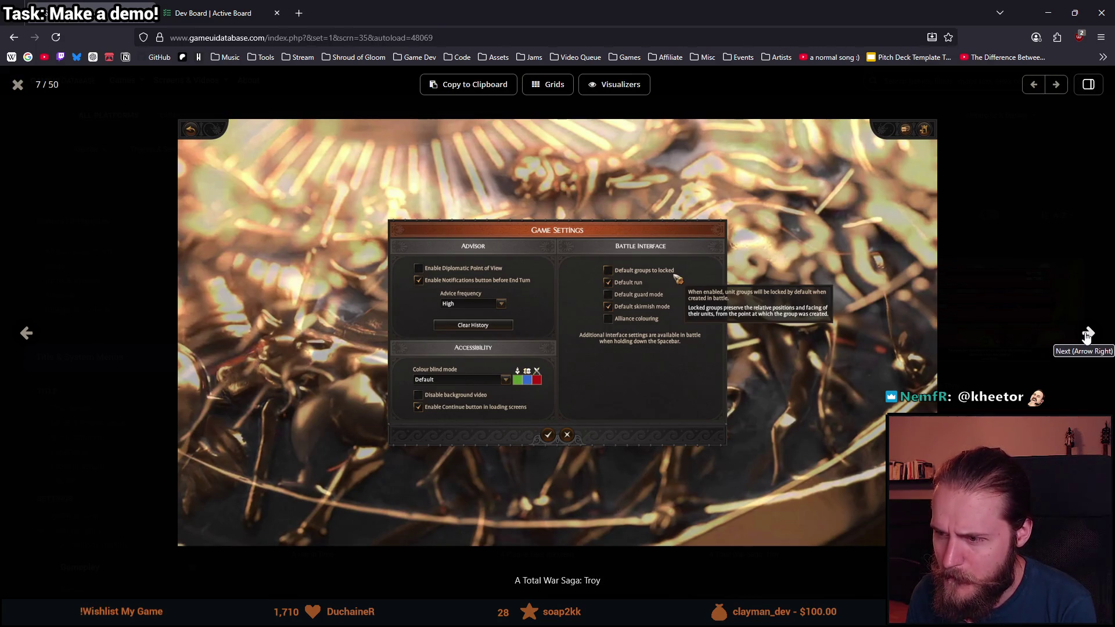
click(1088, 335)
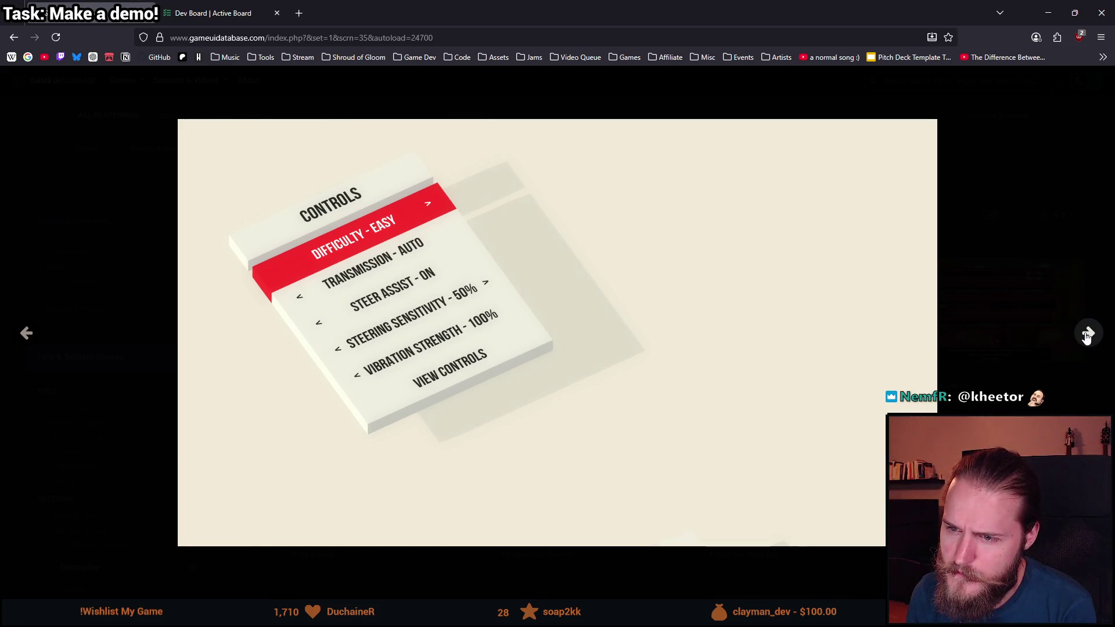
click(1088, 335)
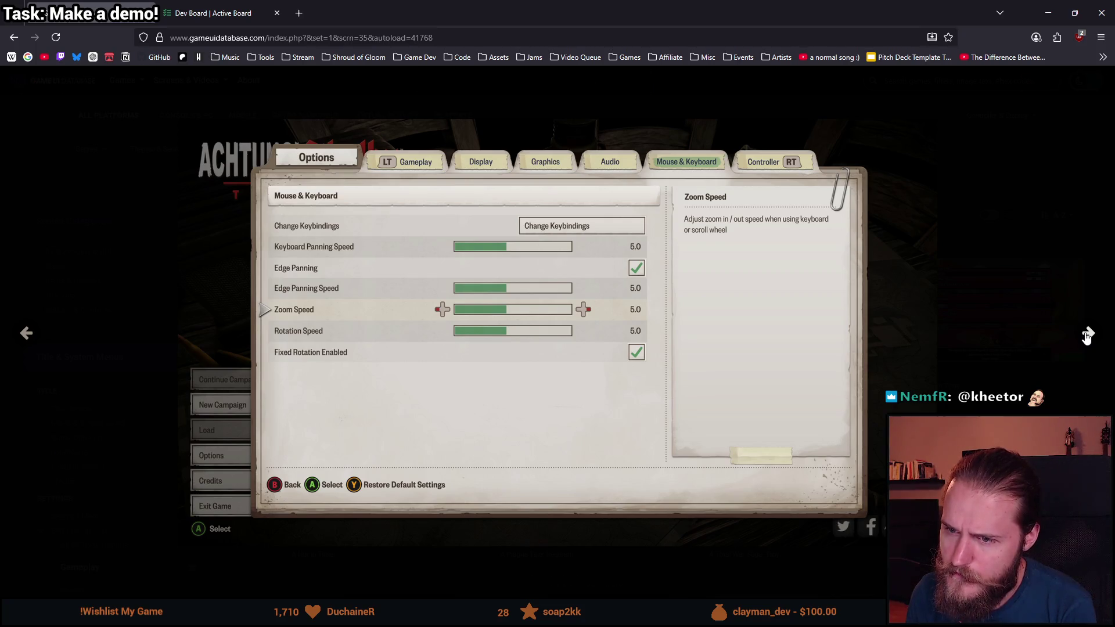
click(1088, 335)
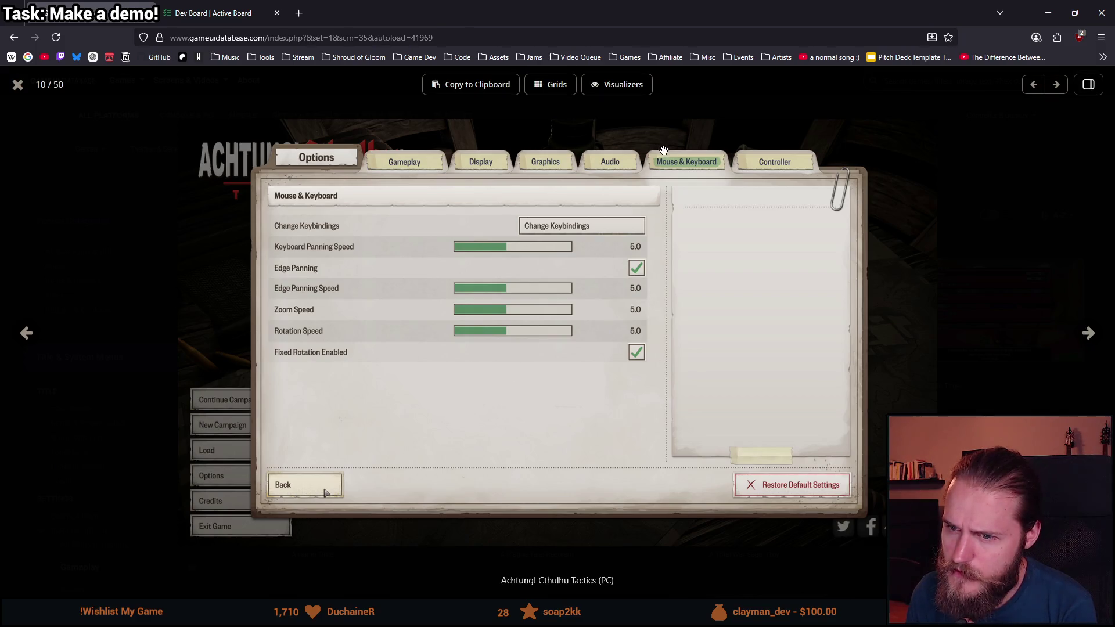
click(1088, 335)
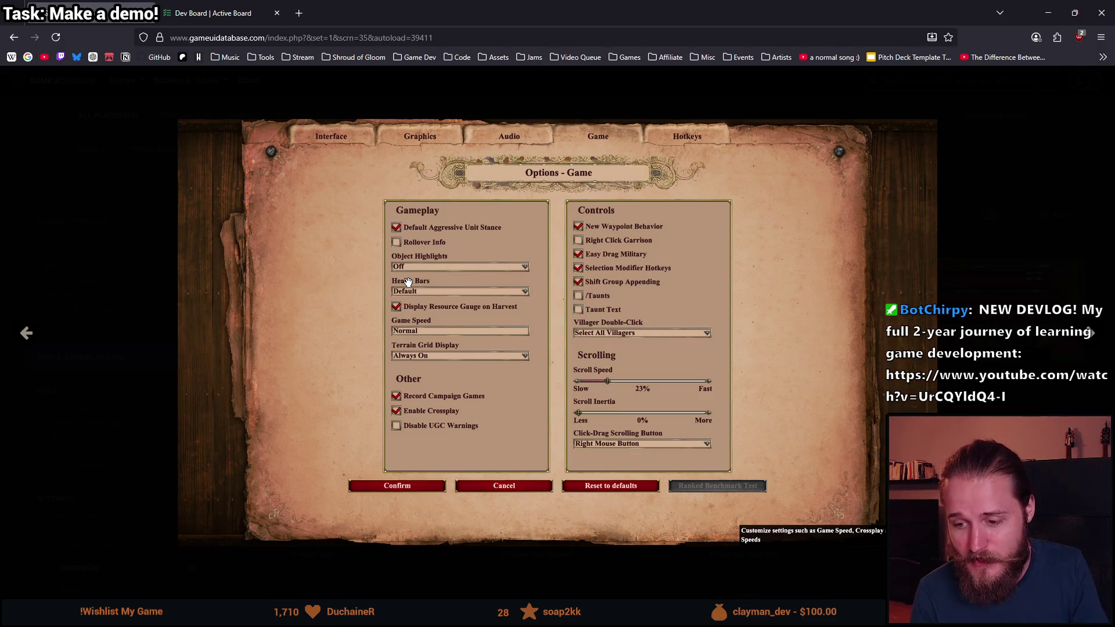
mouse_move(323, 256)
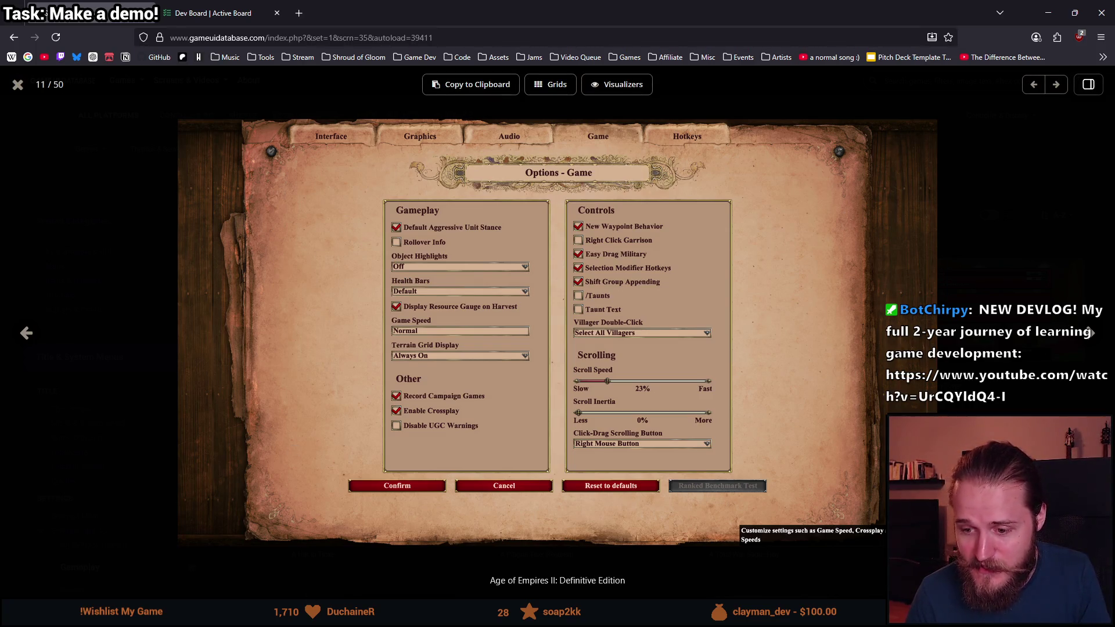
key(alt+Tab)
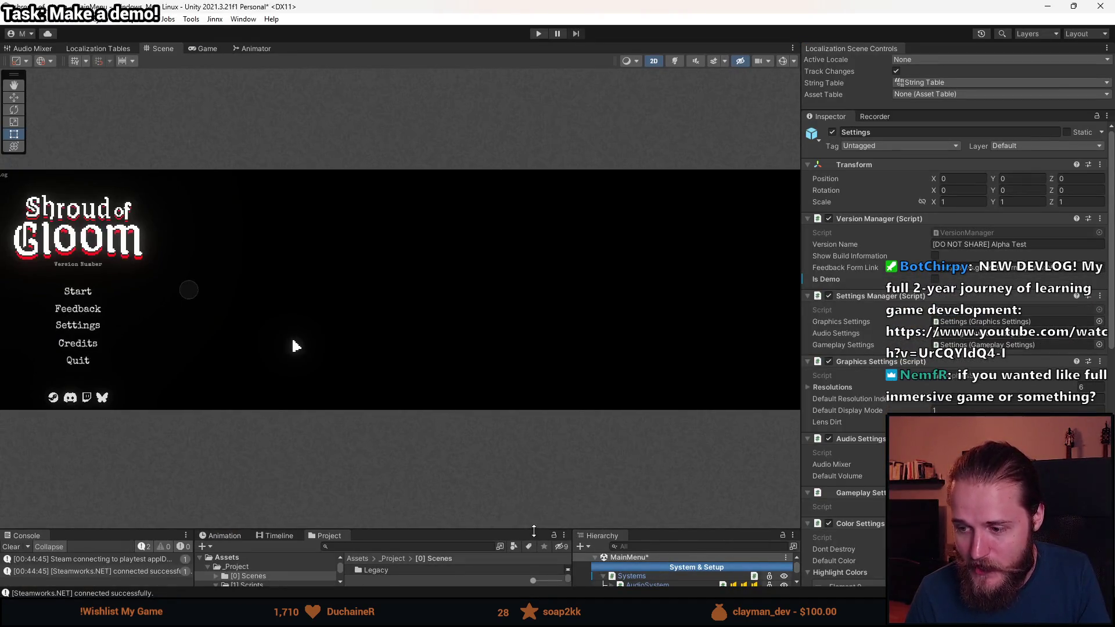
- Expand MainMenu, SettingsUI, Settings and GameplaySettings in the Hierarchy
scroll(696, 549, down, 1)
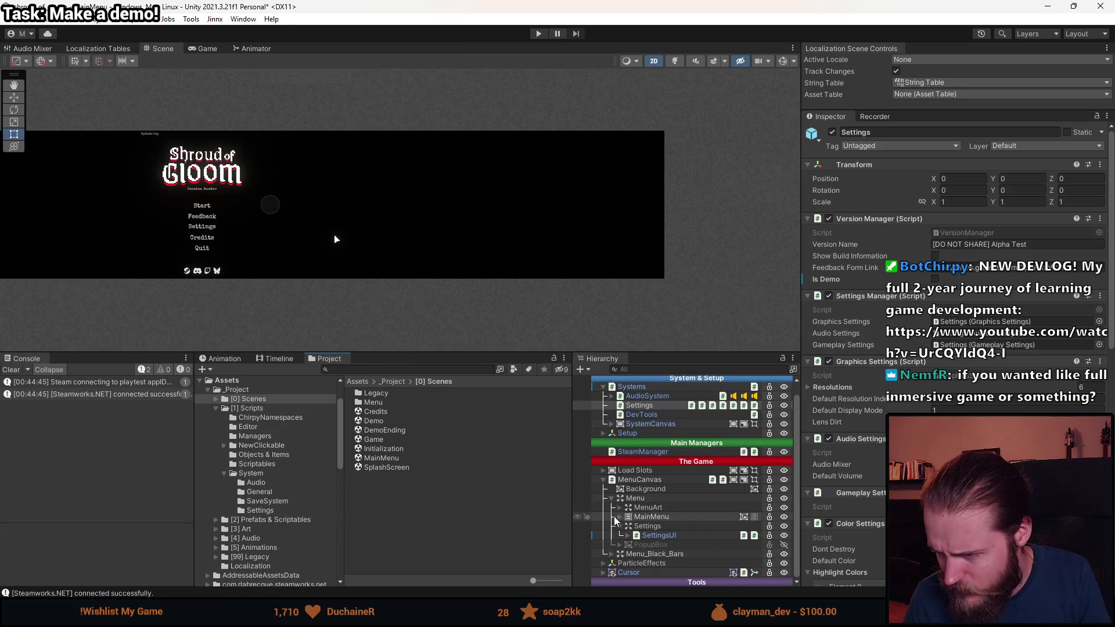
click(638, 508)
click(620, 518)
scroll(620, 521, down, 3)
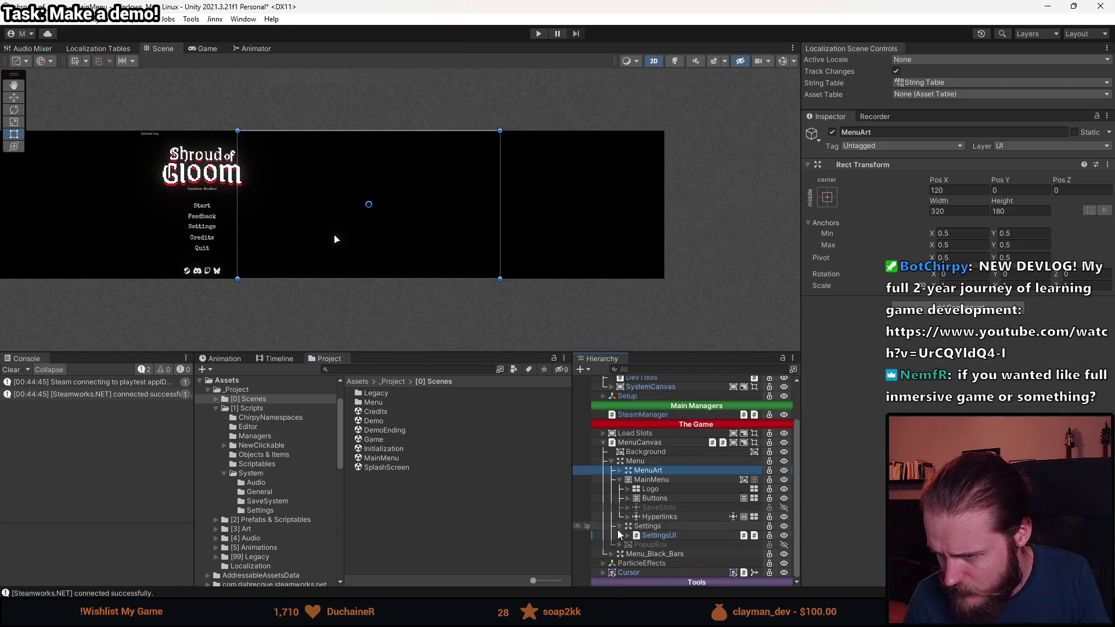
click(628, 536)
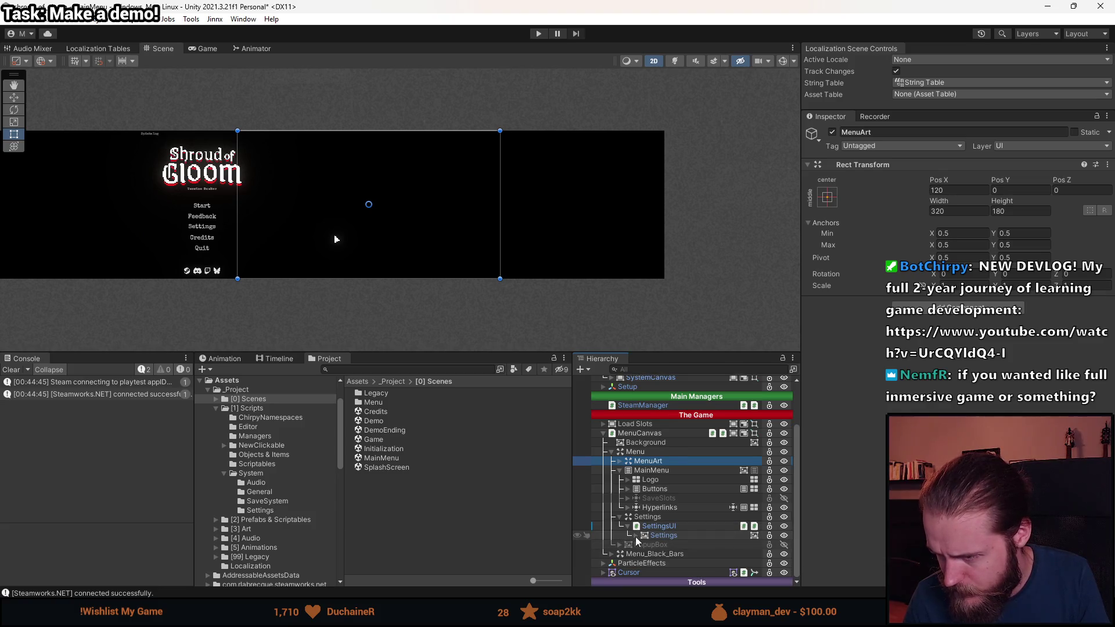
click(636, 540)
scroll(645, 538, down, 5)
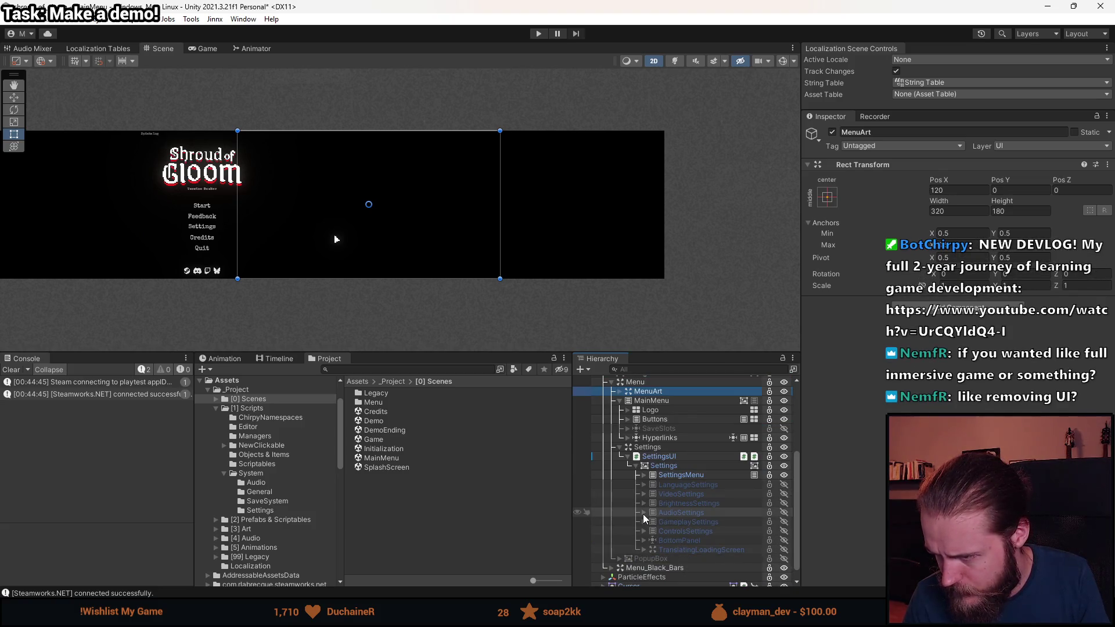
click(643, 523)
scroll(644, 524, down, 3)
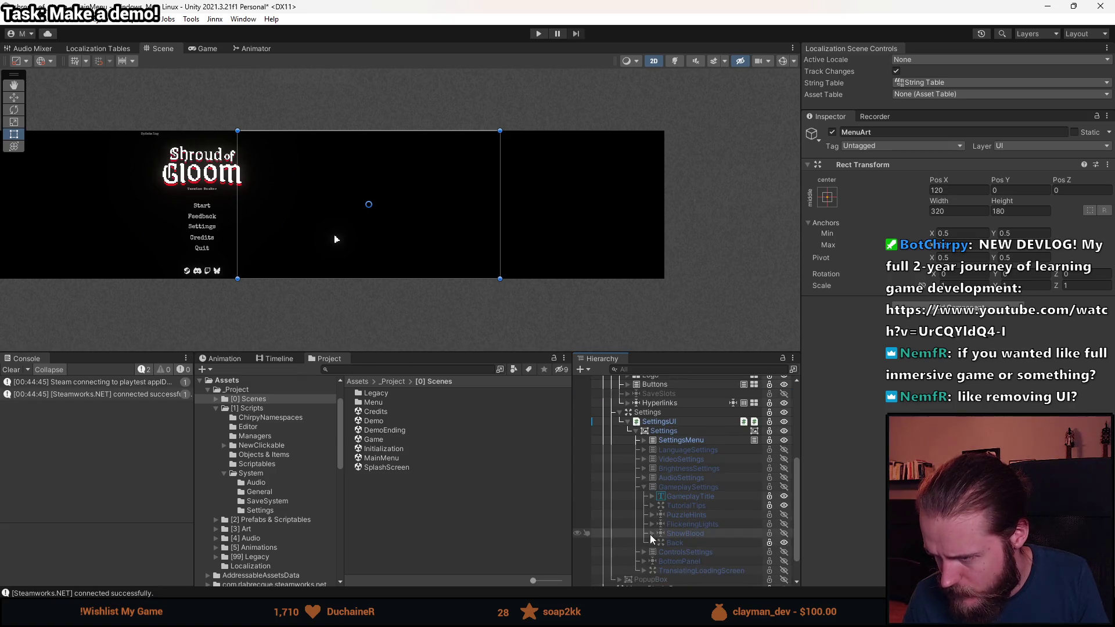
- Inspect the PuzzleHints, FlickeringLights and ShowBlood options, then select the GameplaySettings panel
click(695, 515)
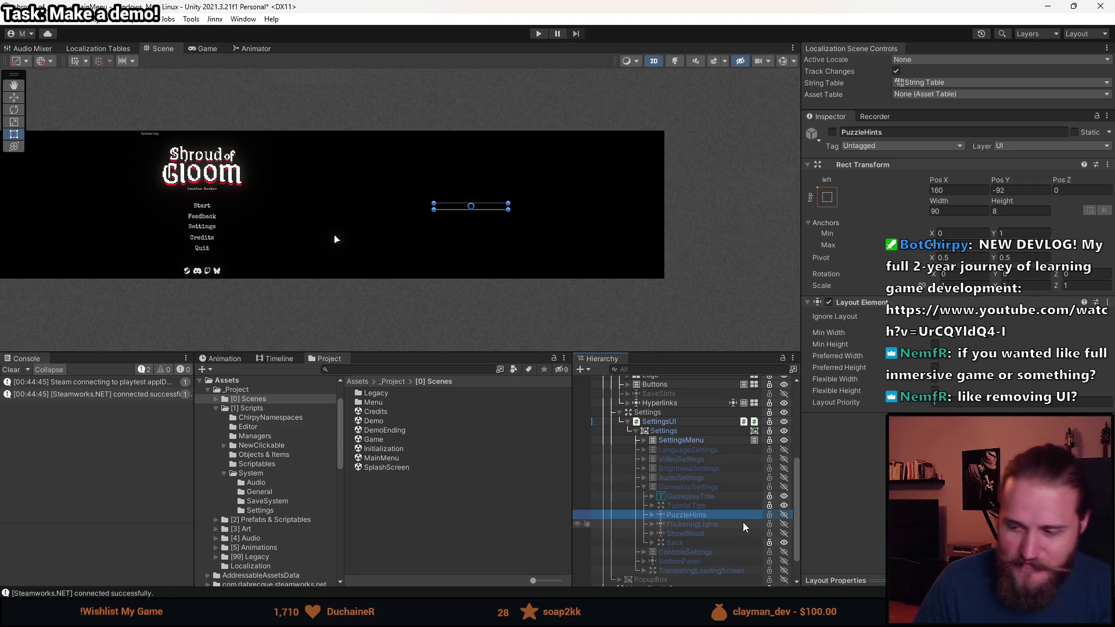
click(704, 526)
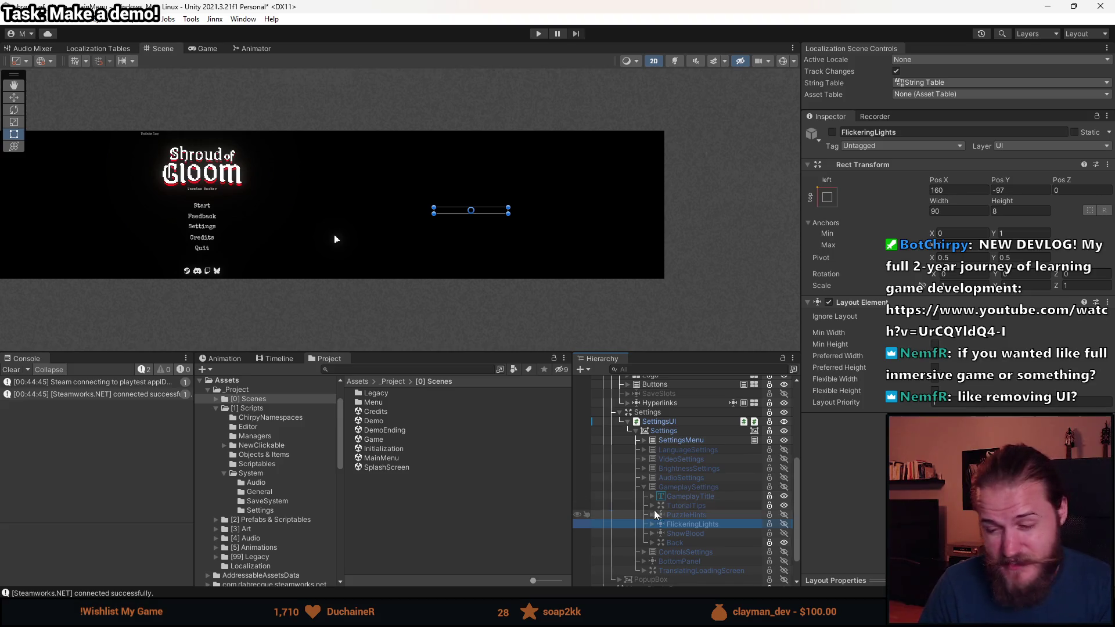
click(708, 535)
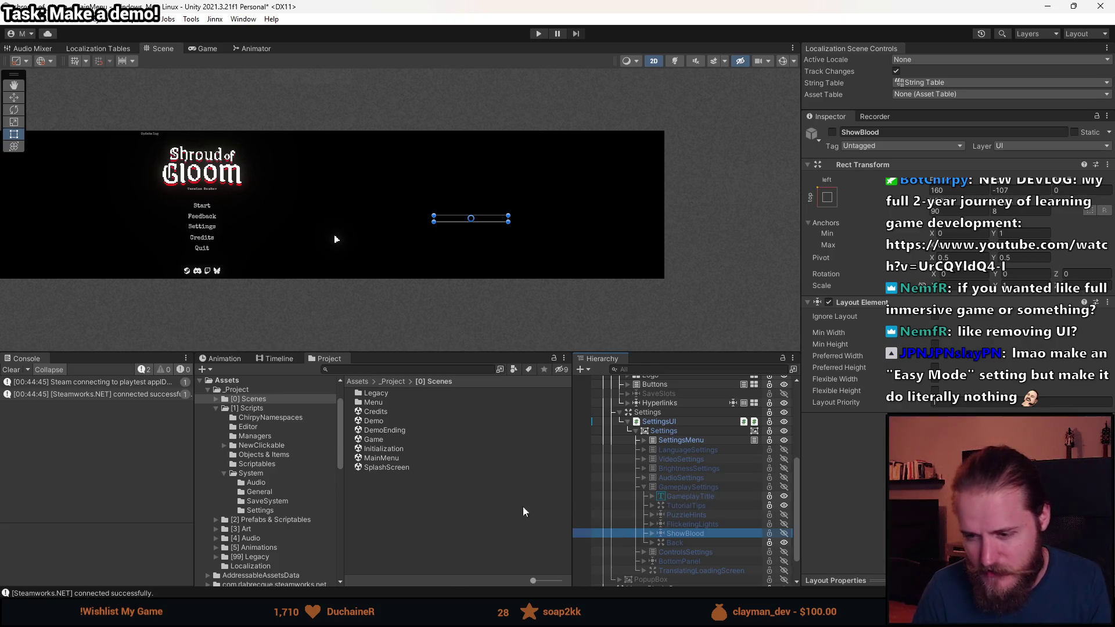
click(691, 488)
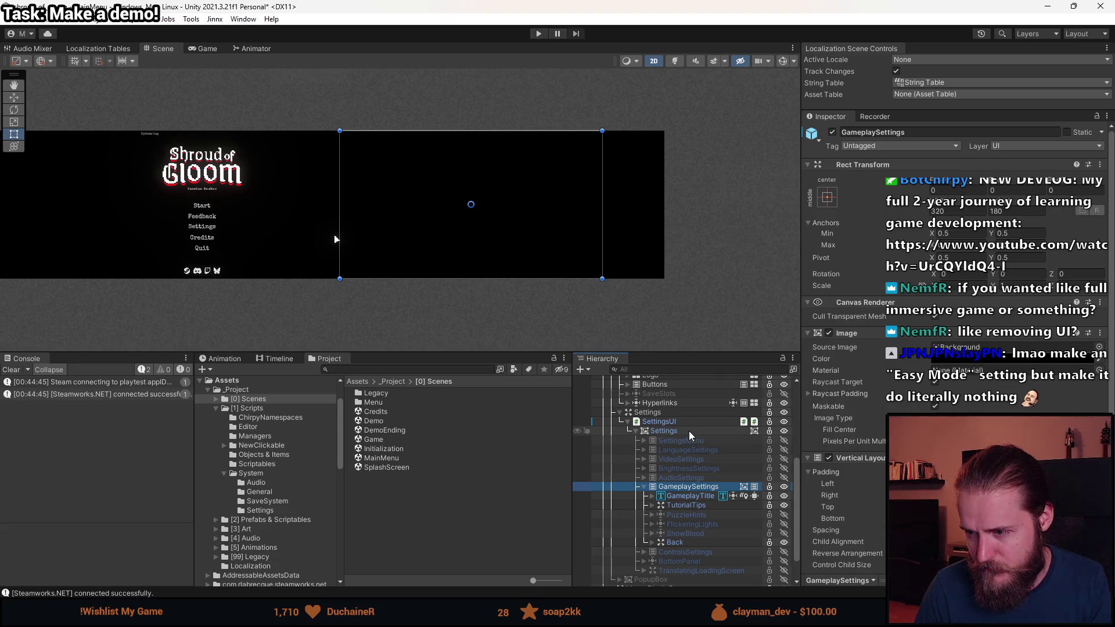
- Deactivate GameplaySettings, select the Settings object, and bring the browser back to the front
key(alt+shift+a)
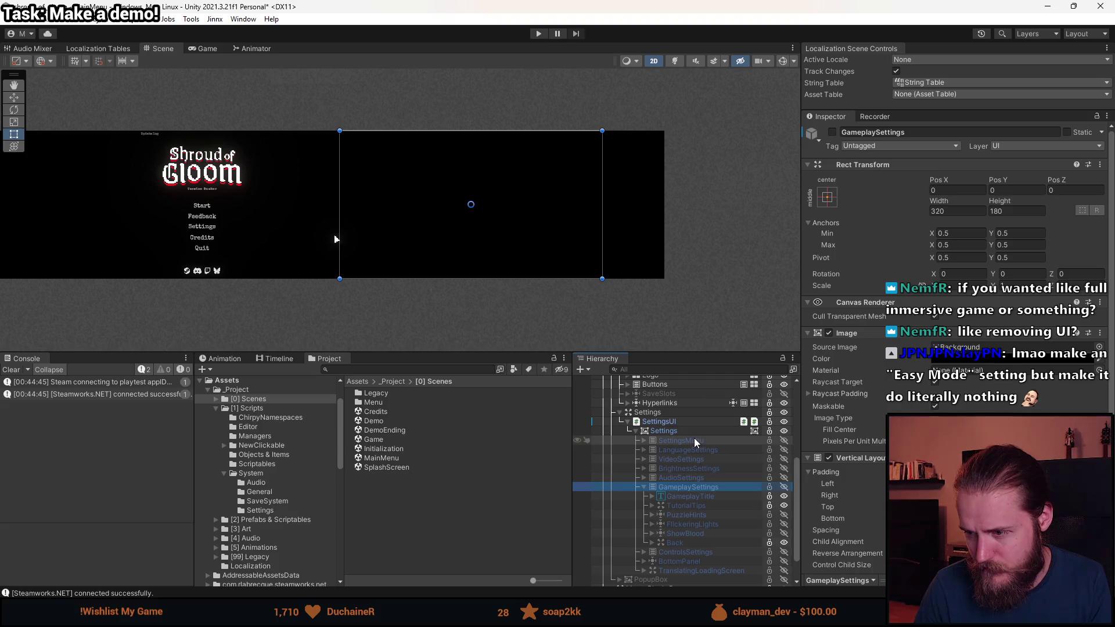
click(696, 442)
click(697, 433)
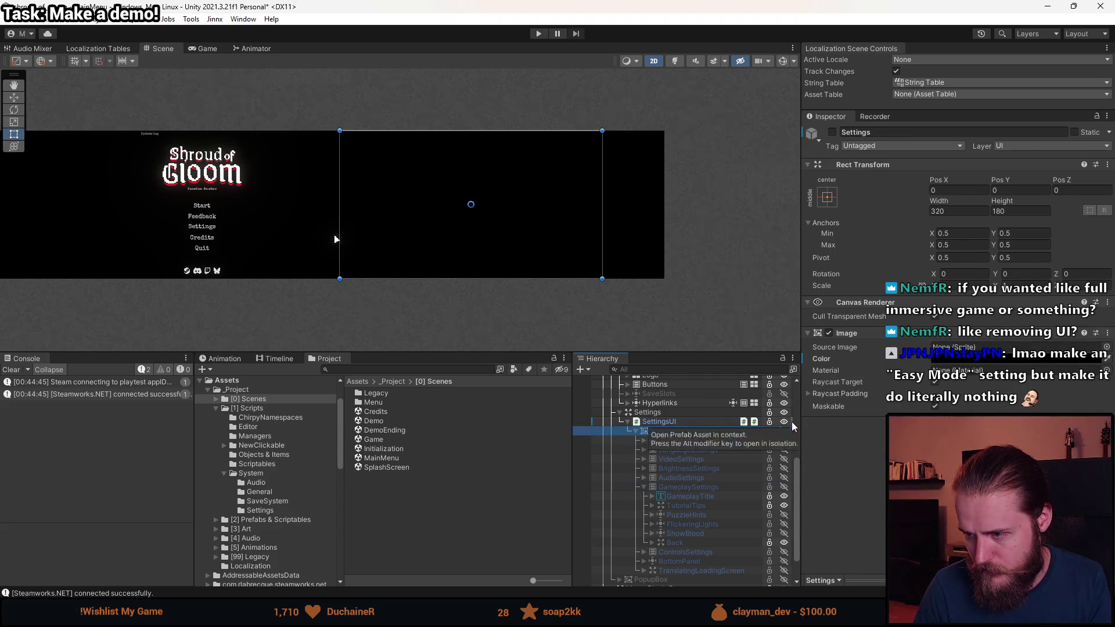
mouse_move(372, 616)
click(367, 551)
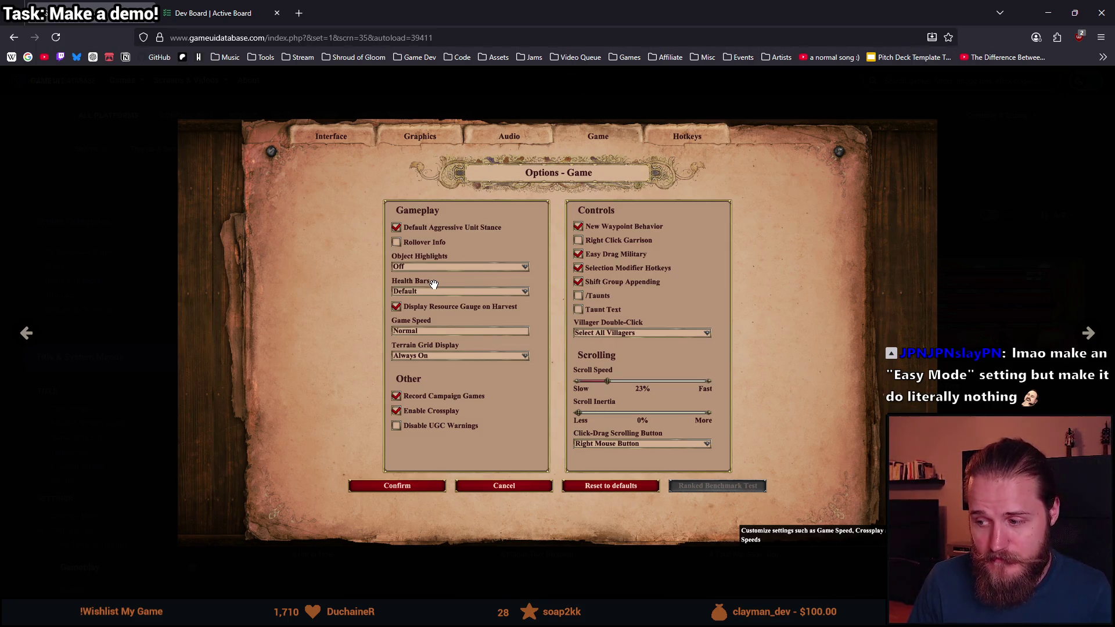
- Browse the Age of Empires IV and Age of Wonders screenshots, stepping back once to Age of Empires IV
mouse_move(433, 284)
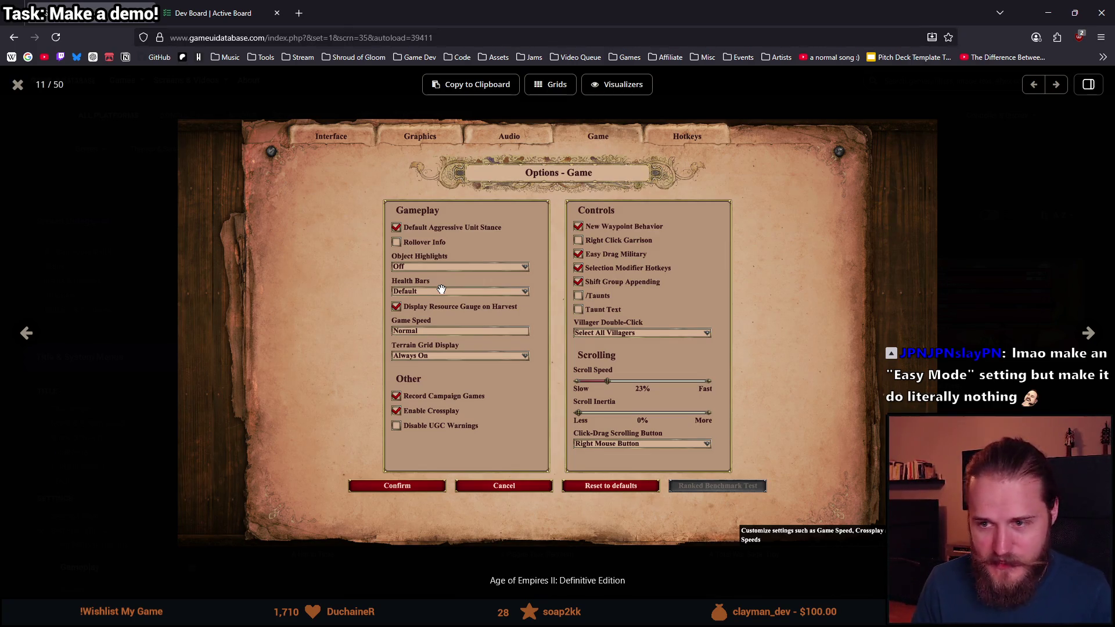
click(1097, 342)
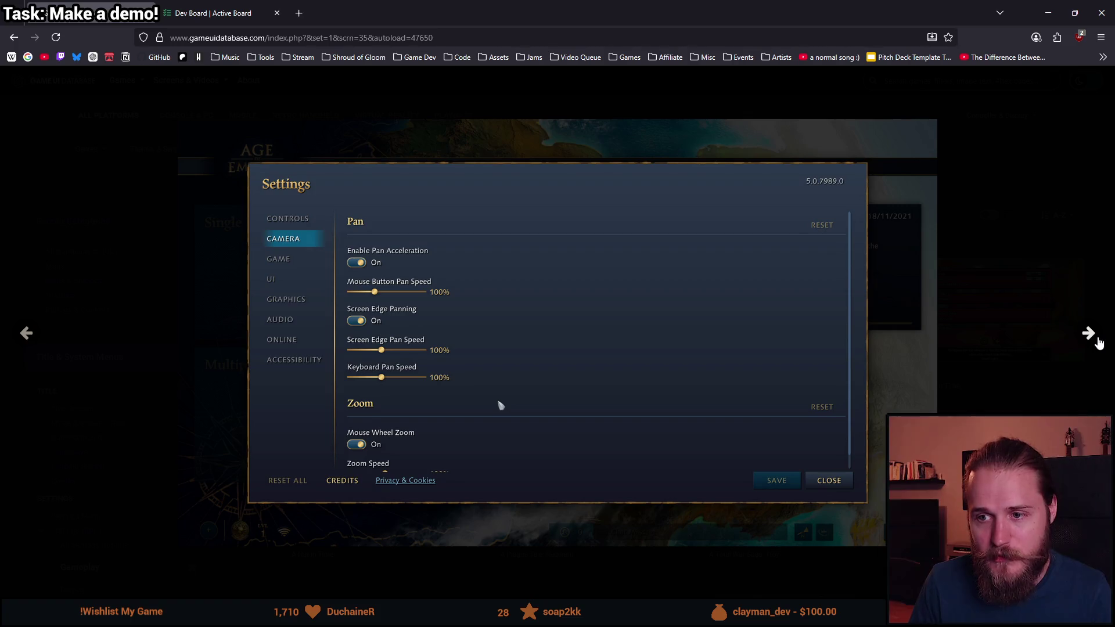
click(1098, 341)
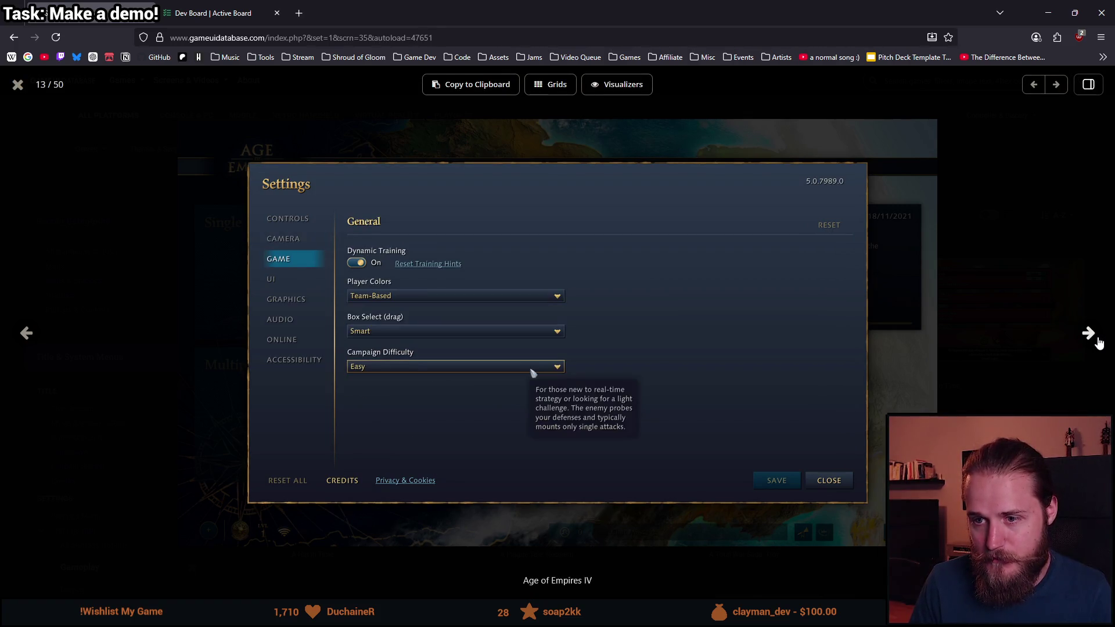
click(1098, 342)
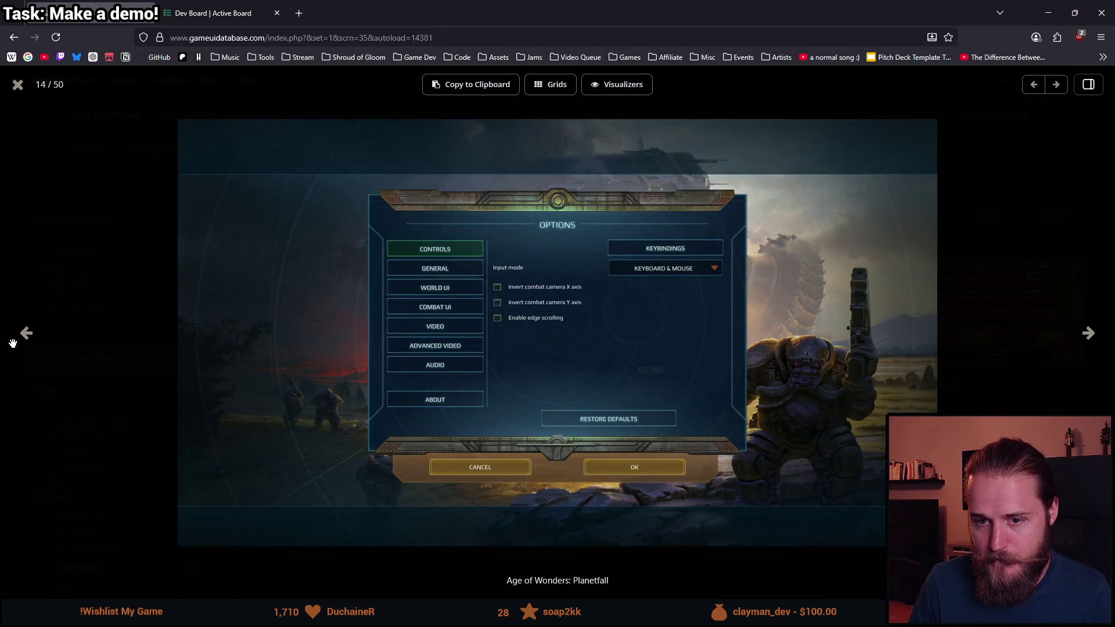
click(30, 340)
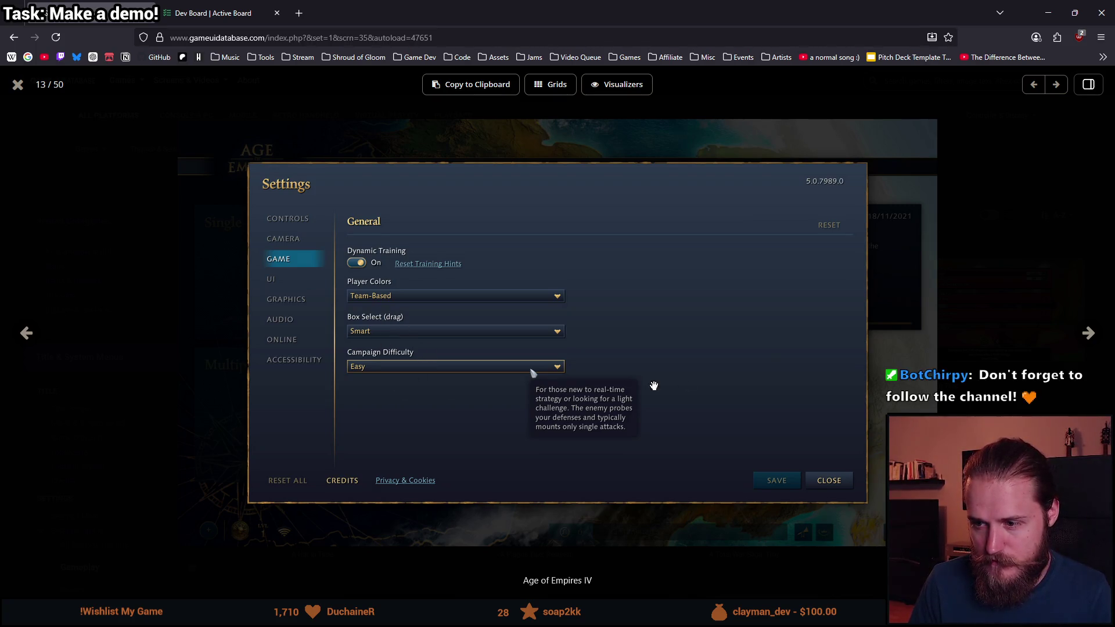
- Advance through Planetfall, Agents of Mayhem, Alba and Alien Rage to Alien: Isolation's options
click(1090, 343)
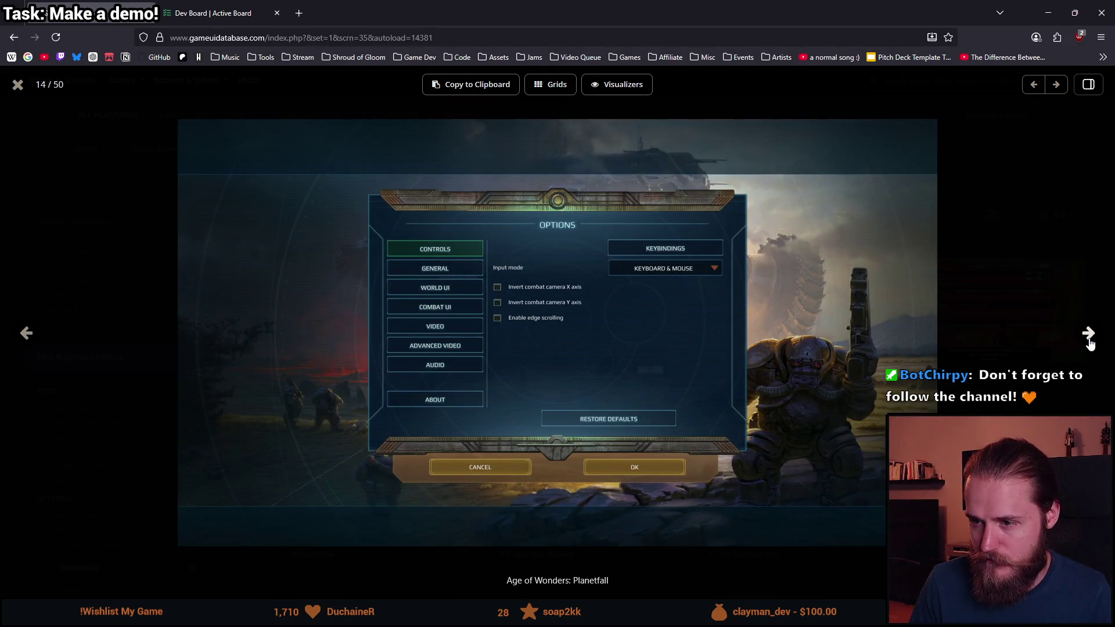
click(1090, 343)
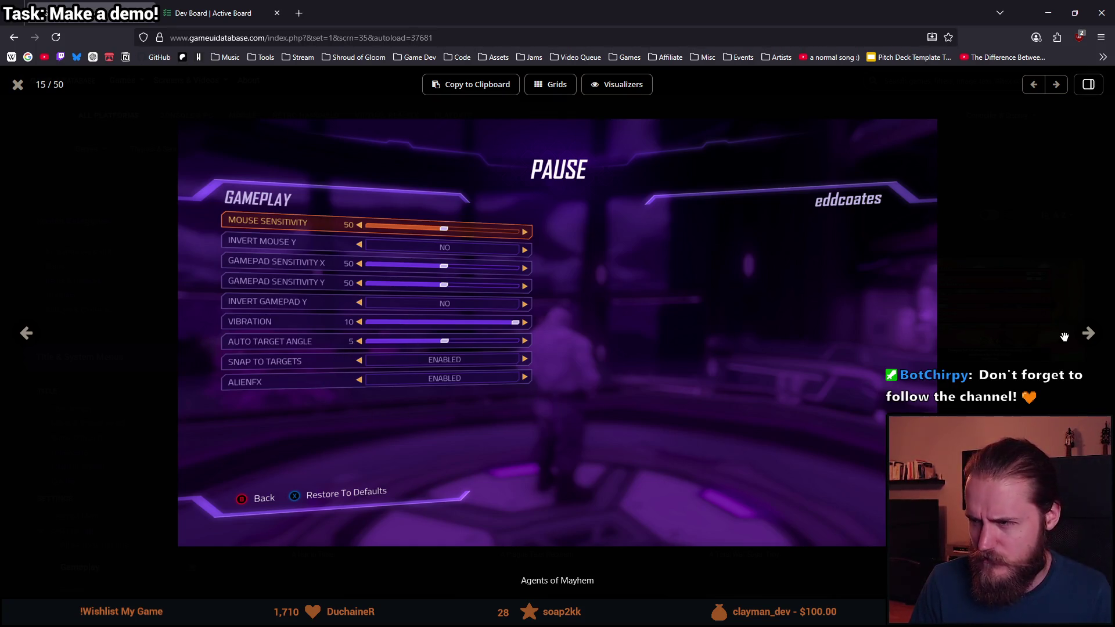
click(1088, 335)
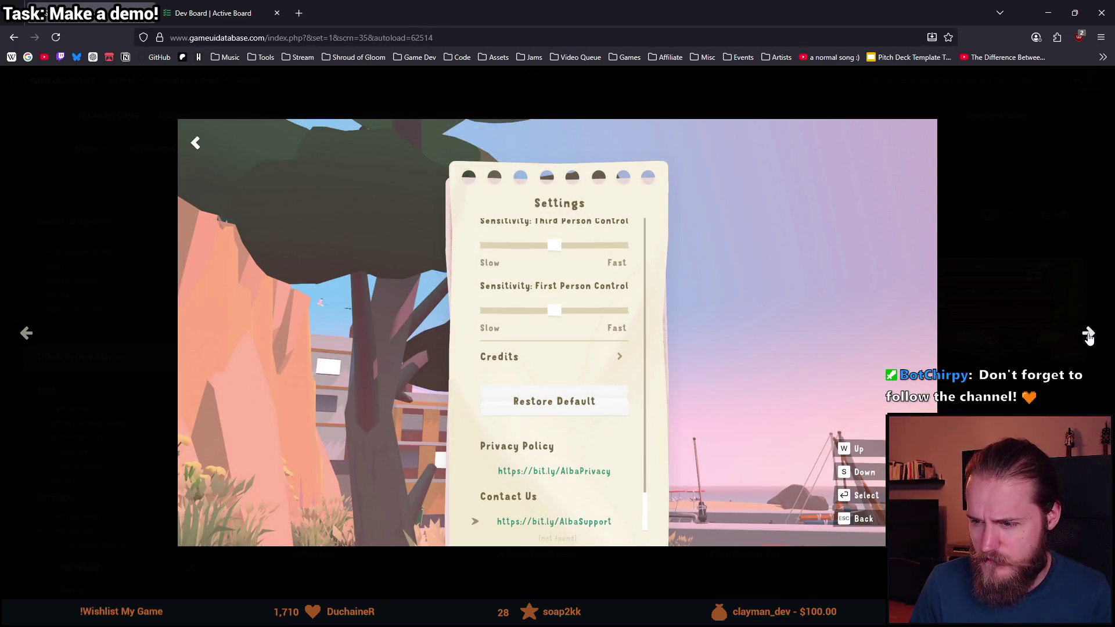
click(1089, 336)
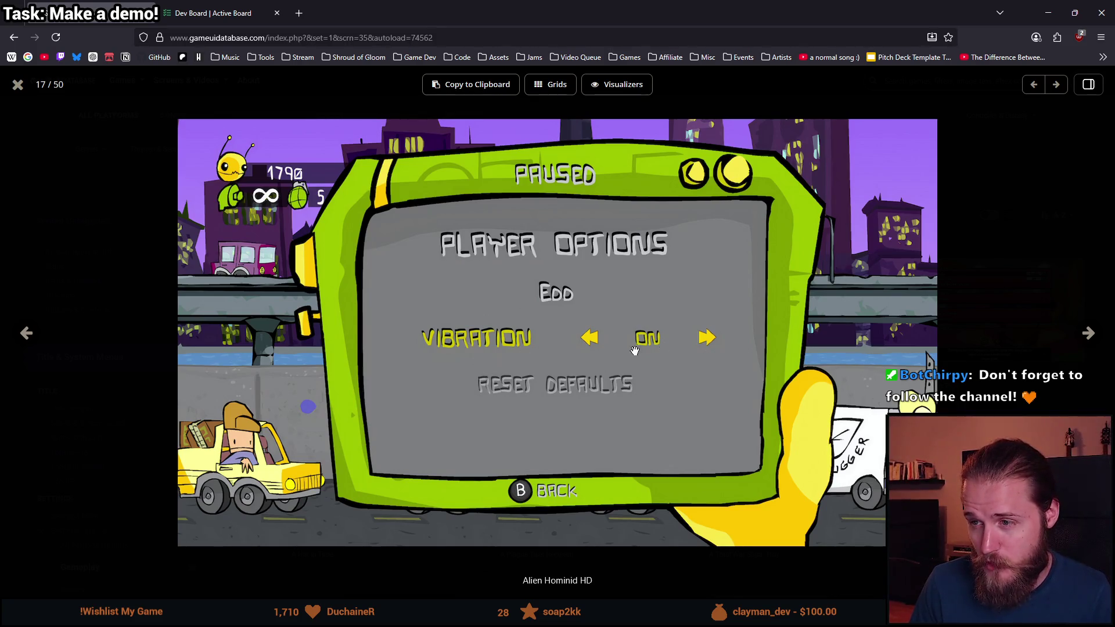
click(1083, 341)
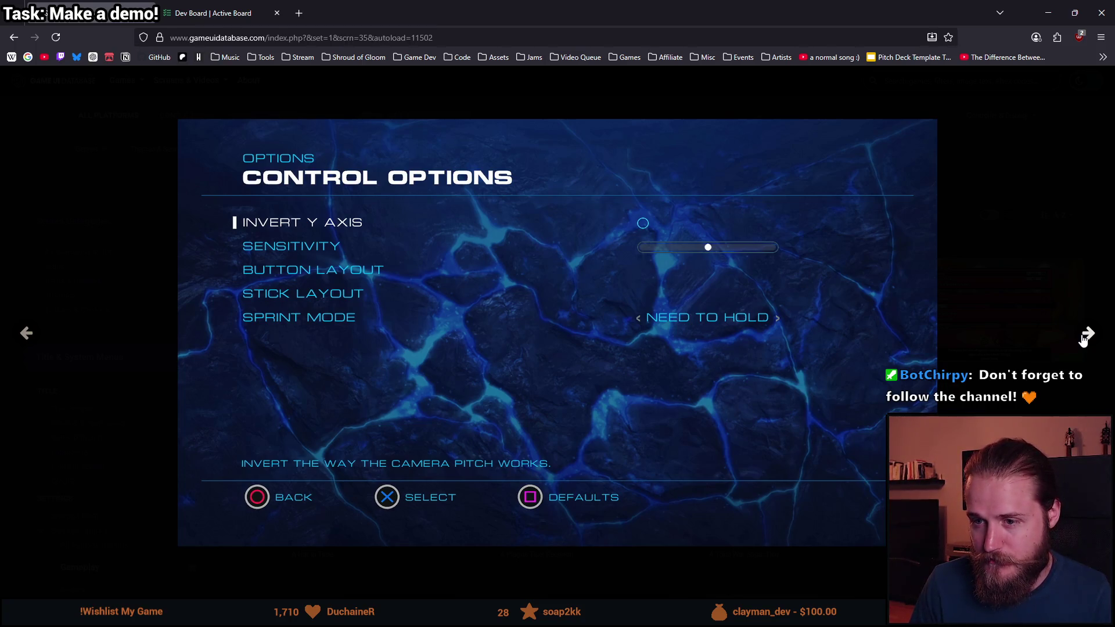
click(1084, 341)
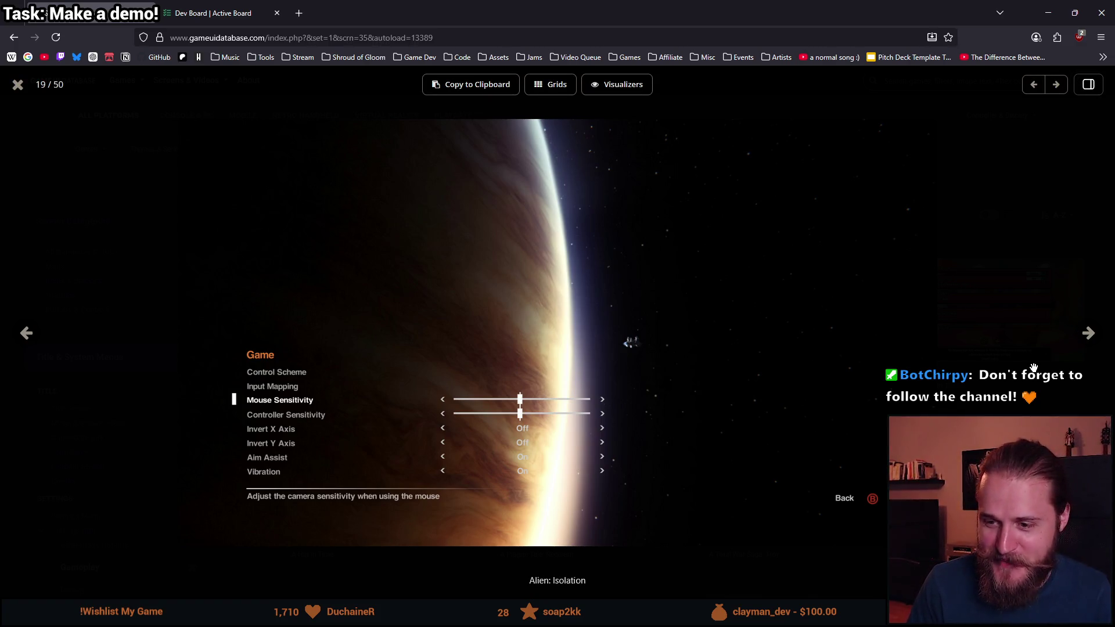
- Advance through the Alien: Isolation mobile, Aliens: Fireteam Elite and All Hallows screenshots
click(1089, 335)
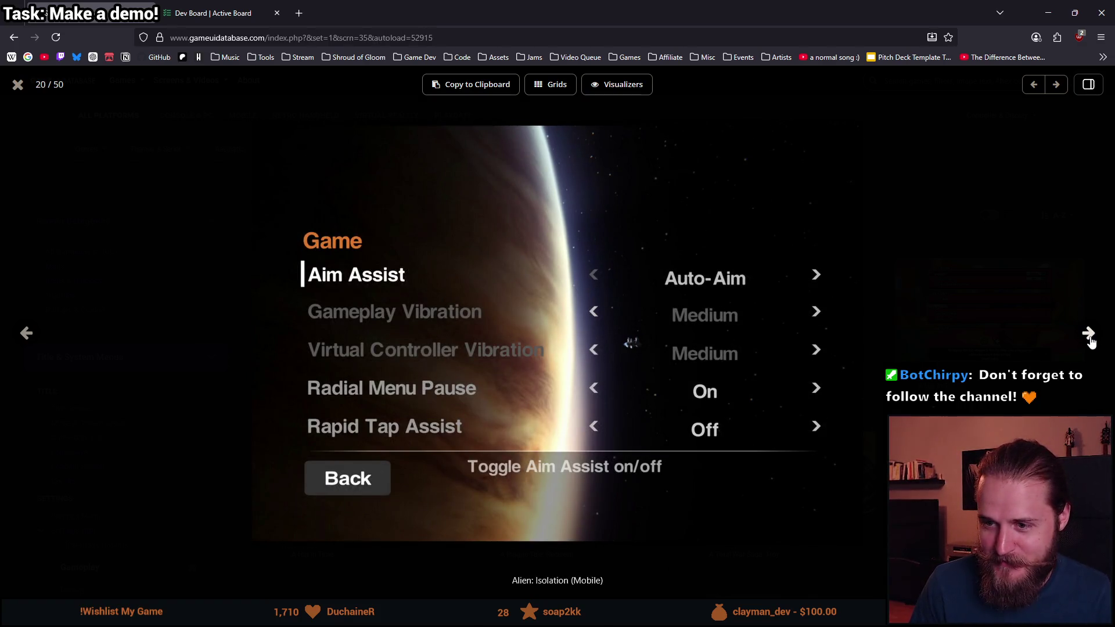
click(1089, 336)
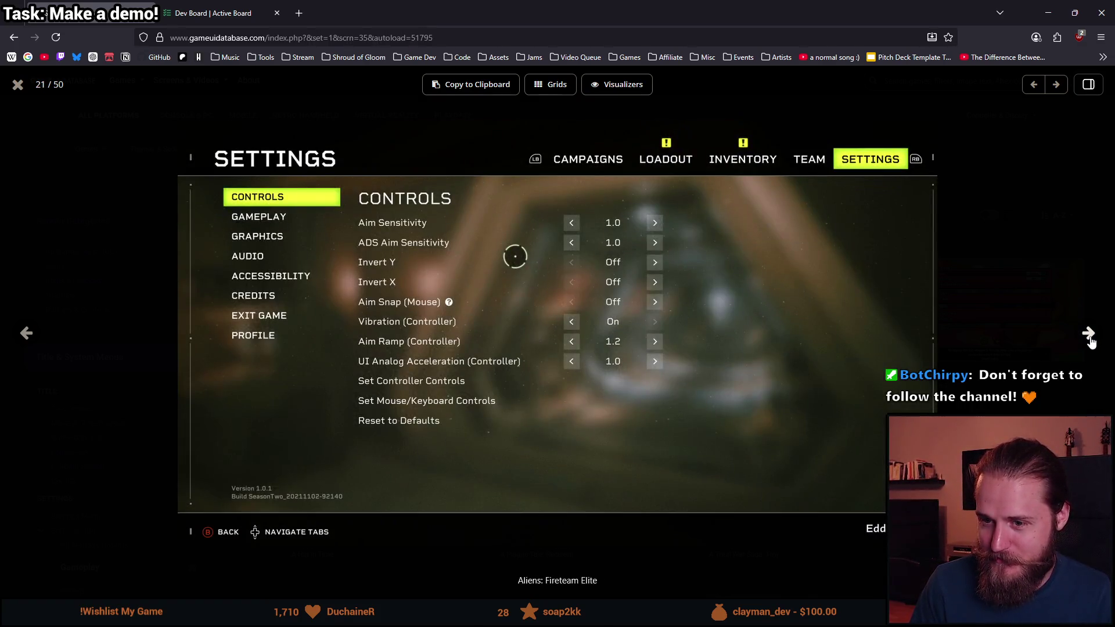
click(1089, 336)
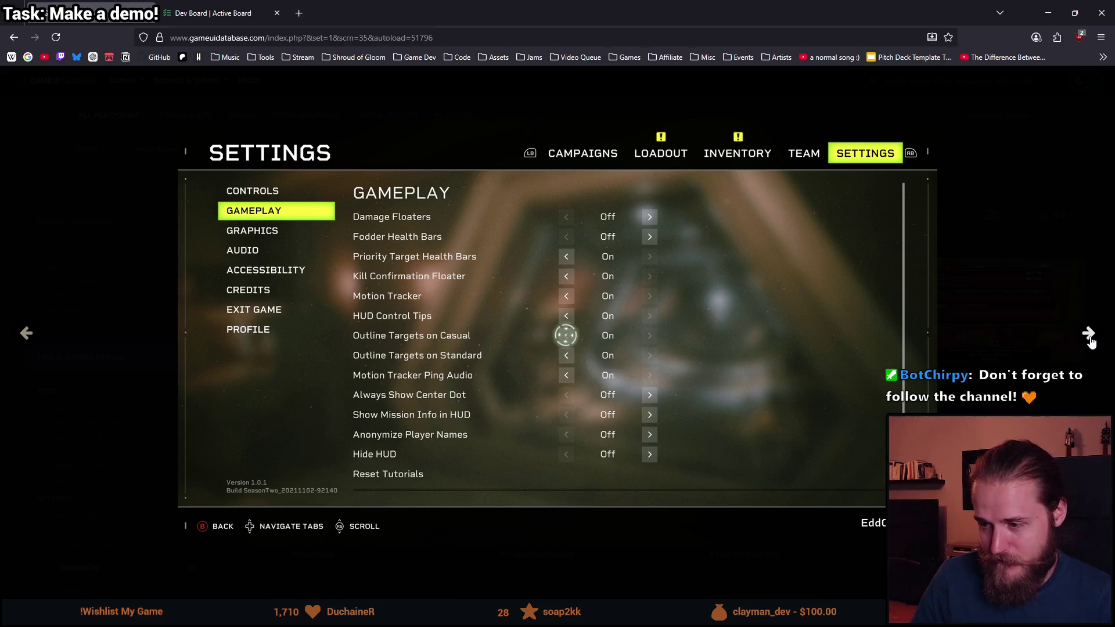
click(1089, 335)
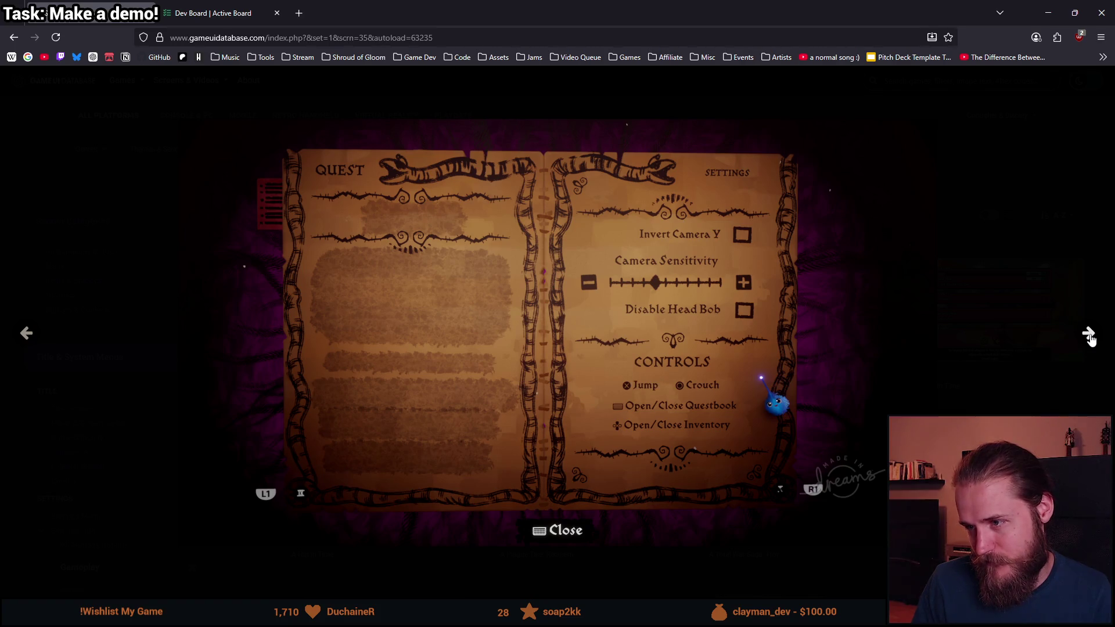
click(1089, 335)
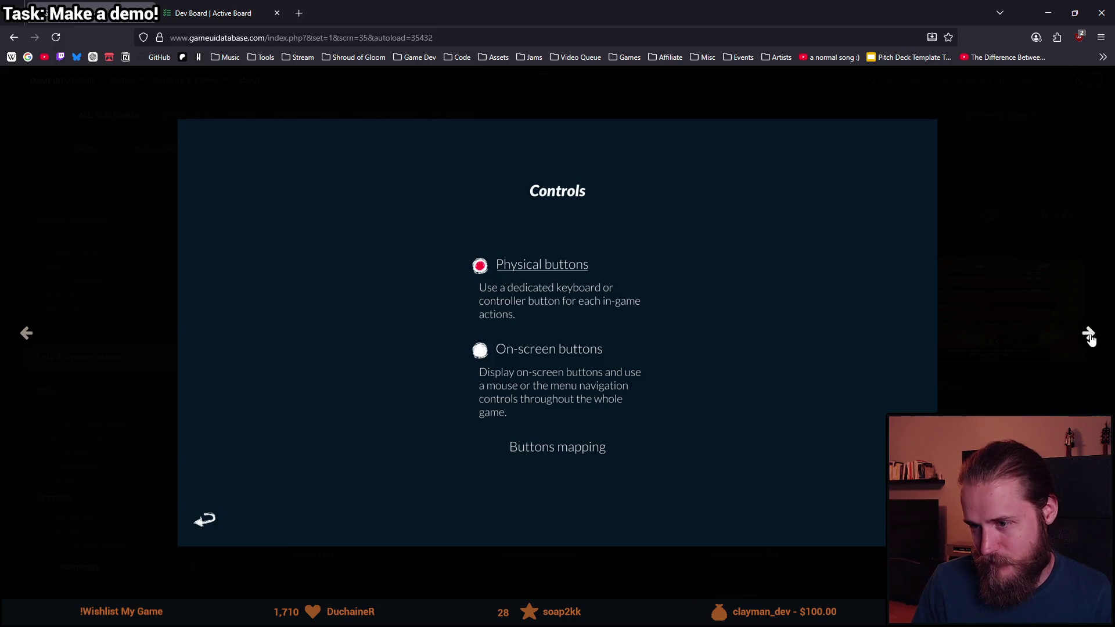
click(1089, 335)
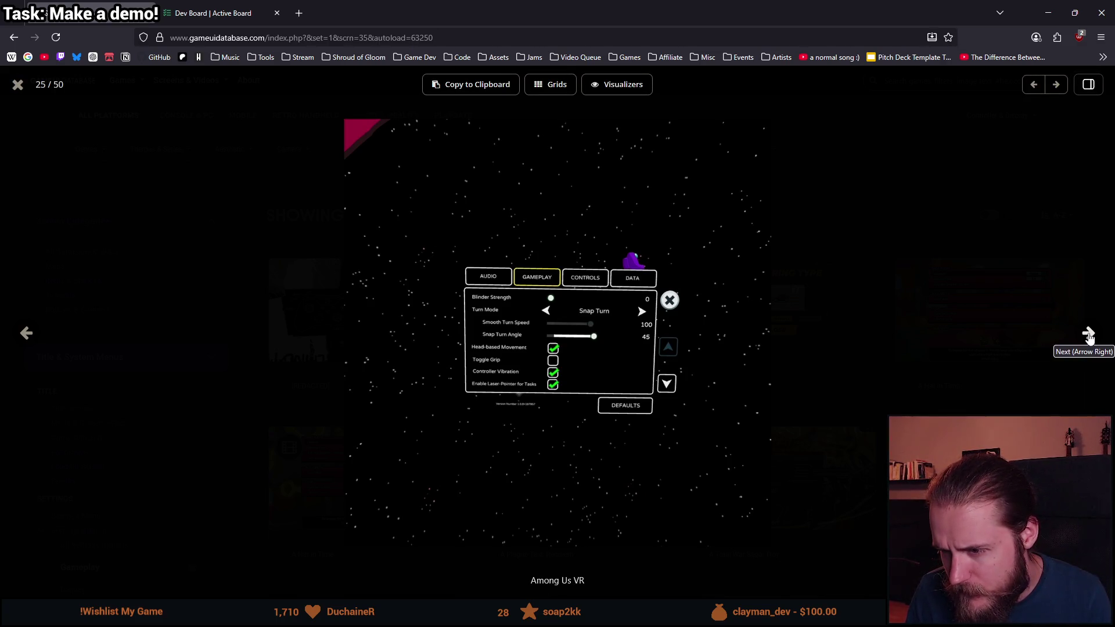
- Step through the Among Us VR screenshots to Anger Foot's gamepad settings (27/50)
click(1089, 335)
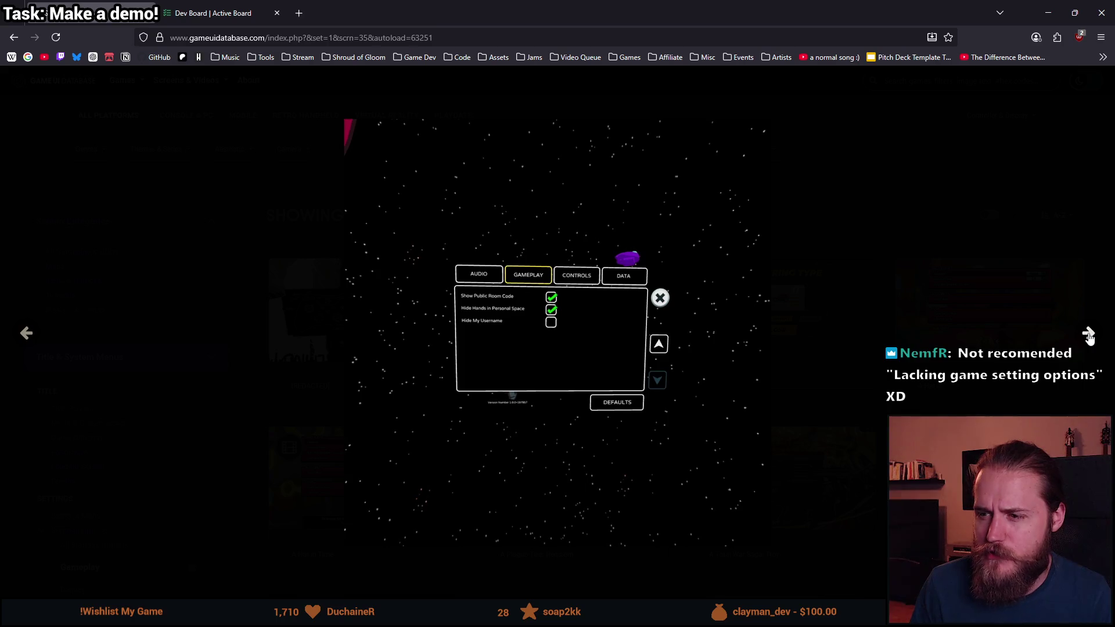
click(30, 346)
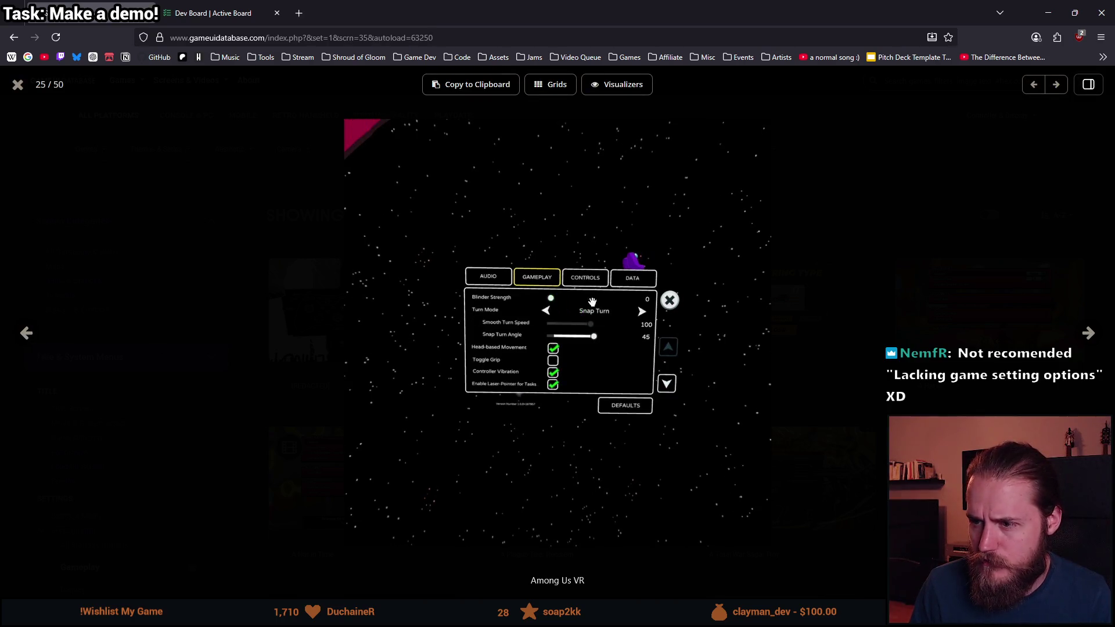
click(1090, 335)
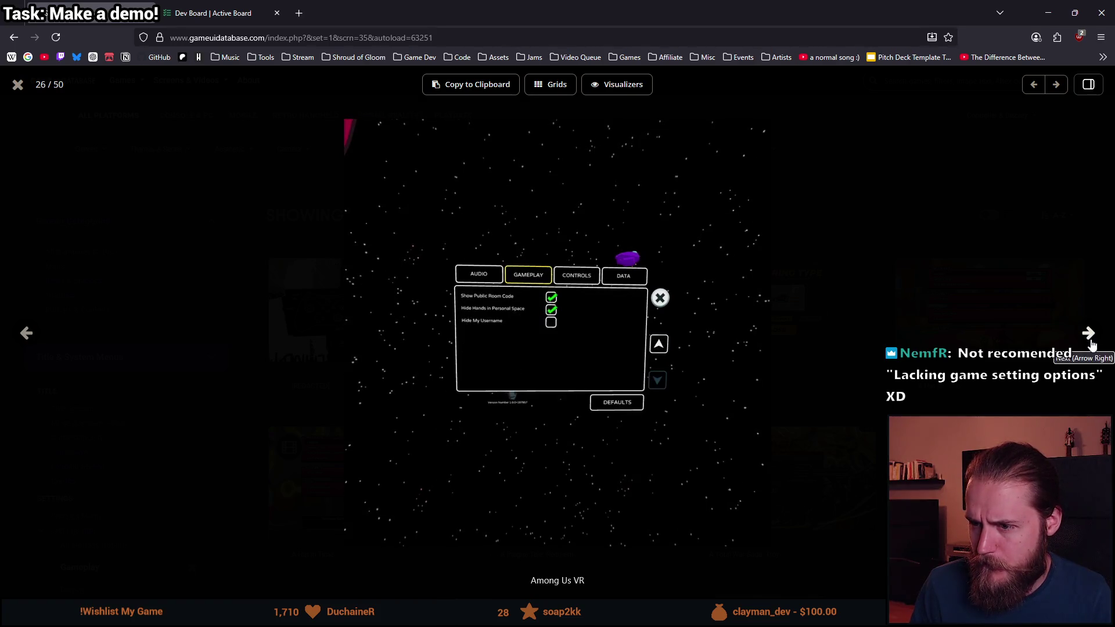
click(1092, 345)
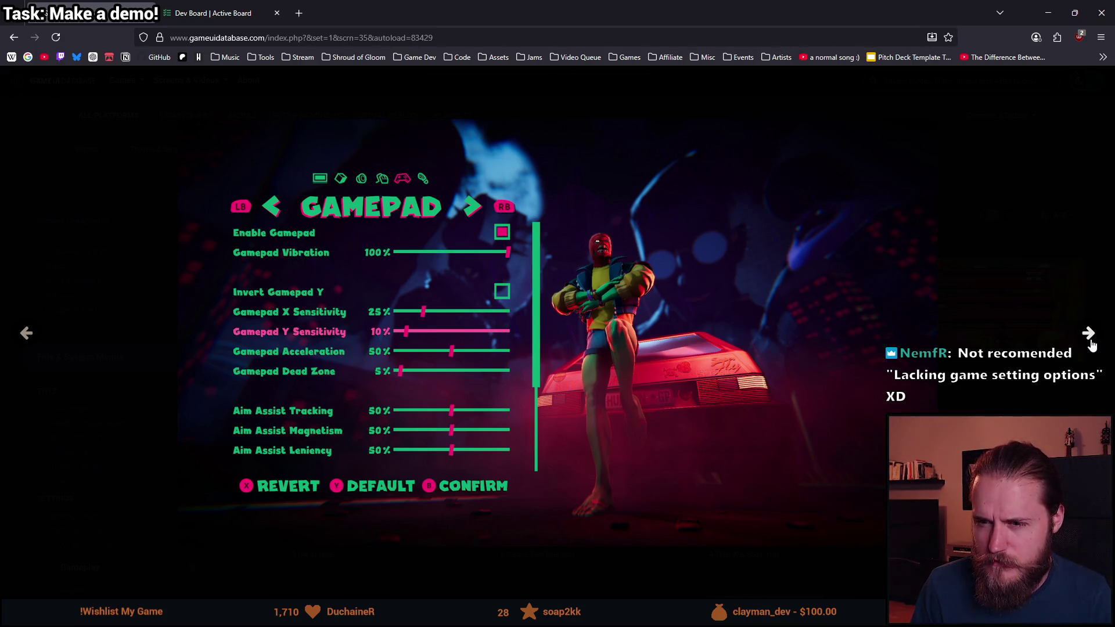
- Page past Anger Foot and Anno 1800 to Another Code: Recollection (slide 32/50), then minimize the browser
click(1092, 345)
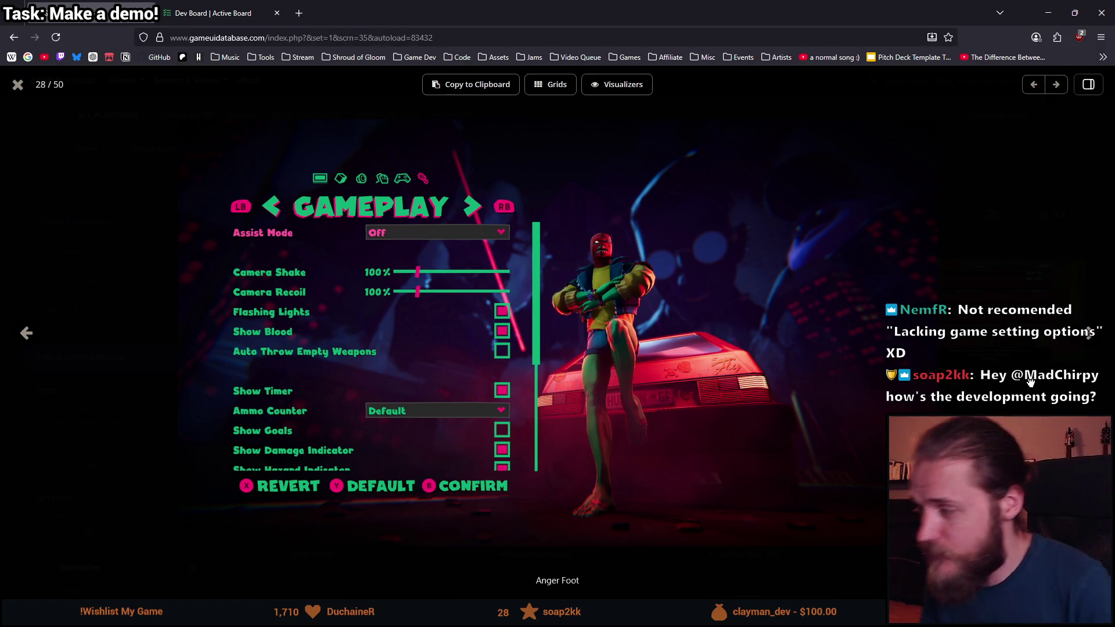
click(1092, 334)
click(1092, 335)
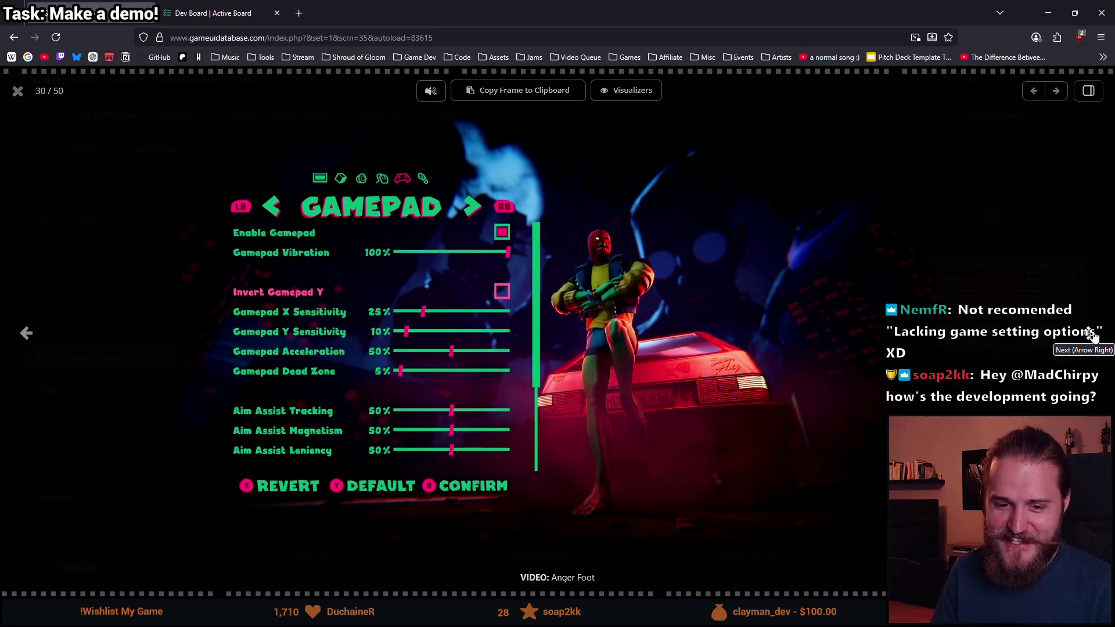
click(1092, 335)
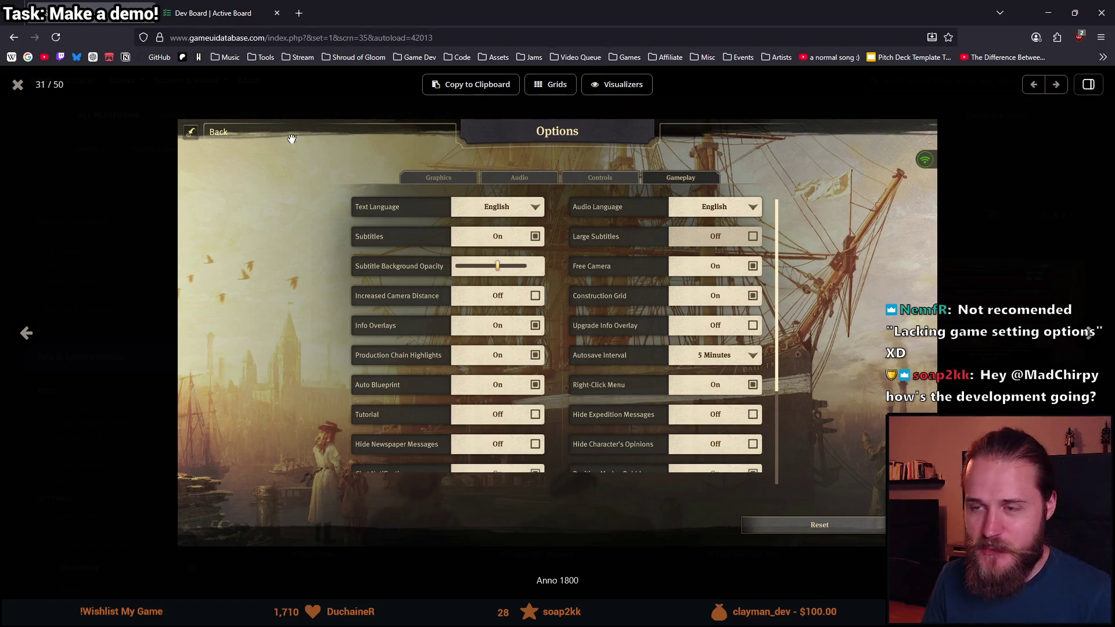
click(1096, 334)
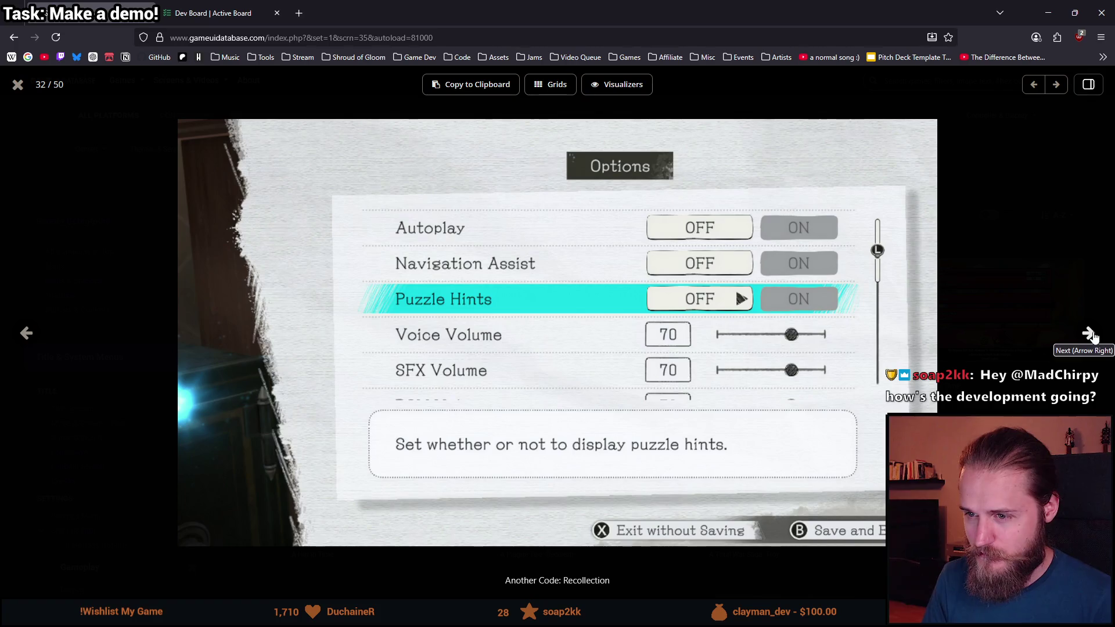
click(1102, 12)
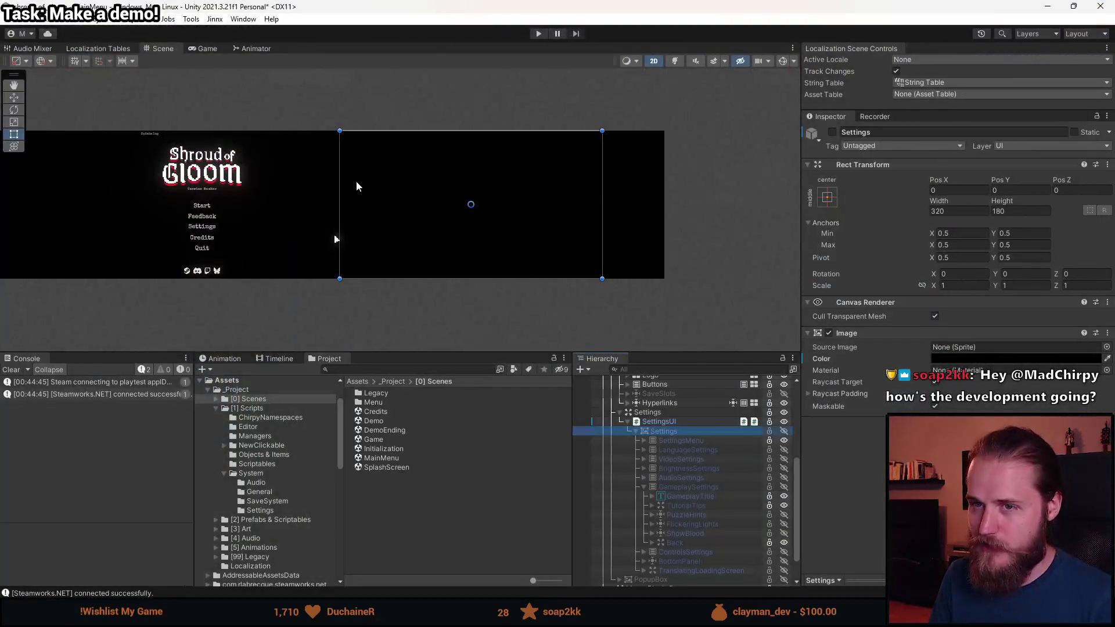
- Save the Shroud of Gloom settings scene and switch to the Notion October To-Do List
key(ctrl+s)
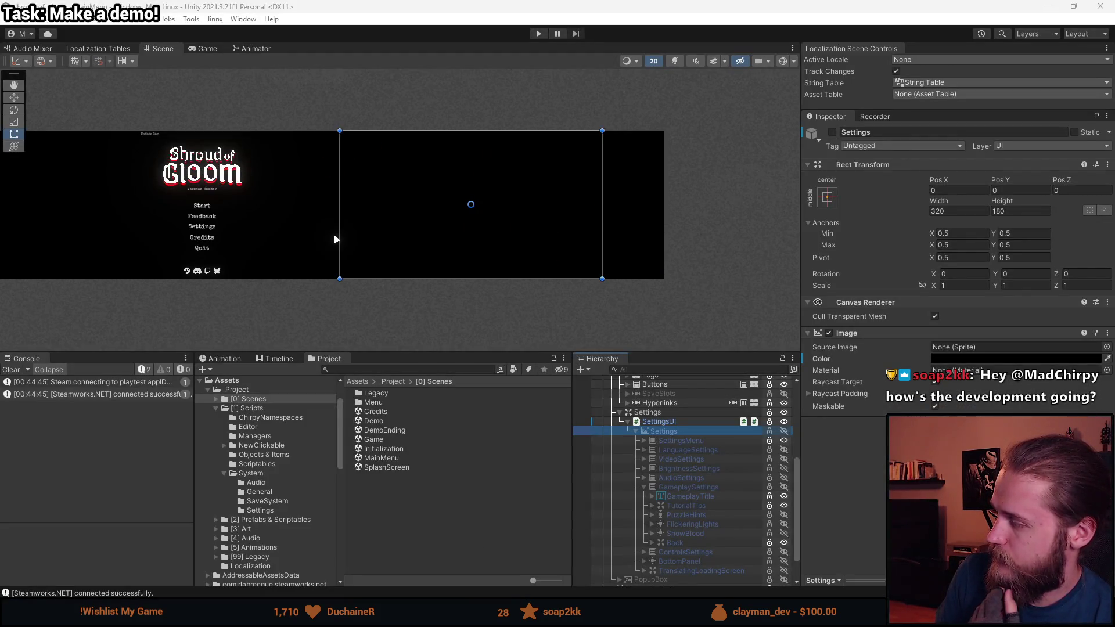
key(alt+Tab)
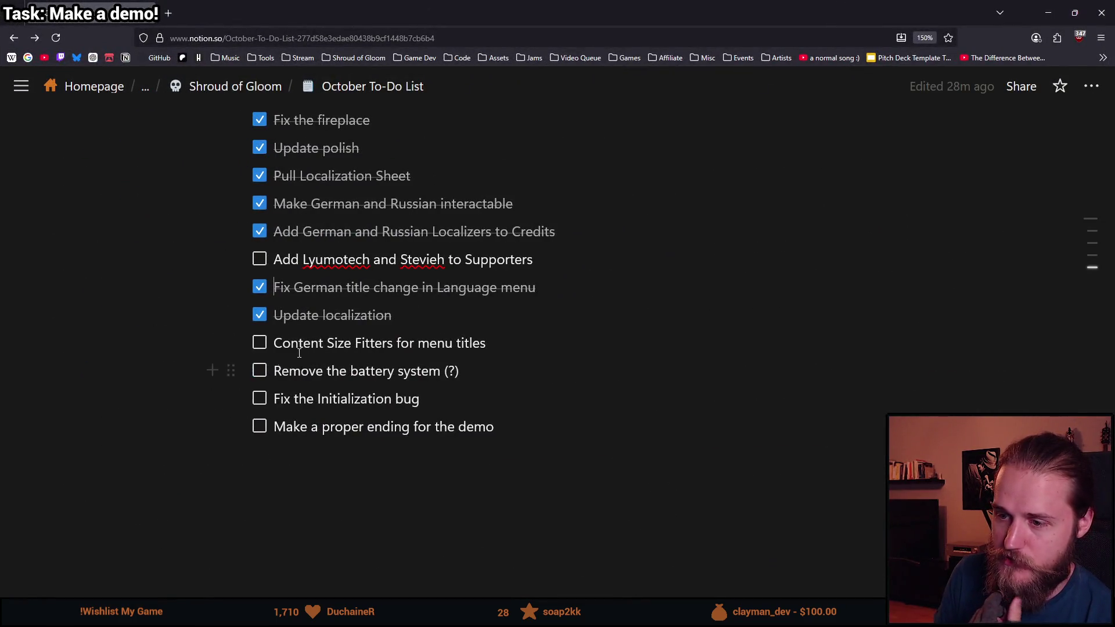
- Check off Content Size Fitters and note '(I think this is fixed, check when built)' on the Initialization bug
click(260, 344)
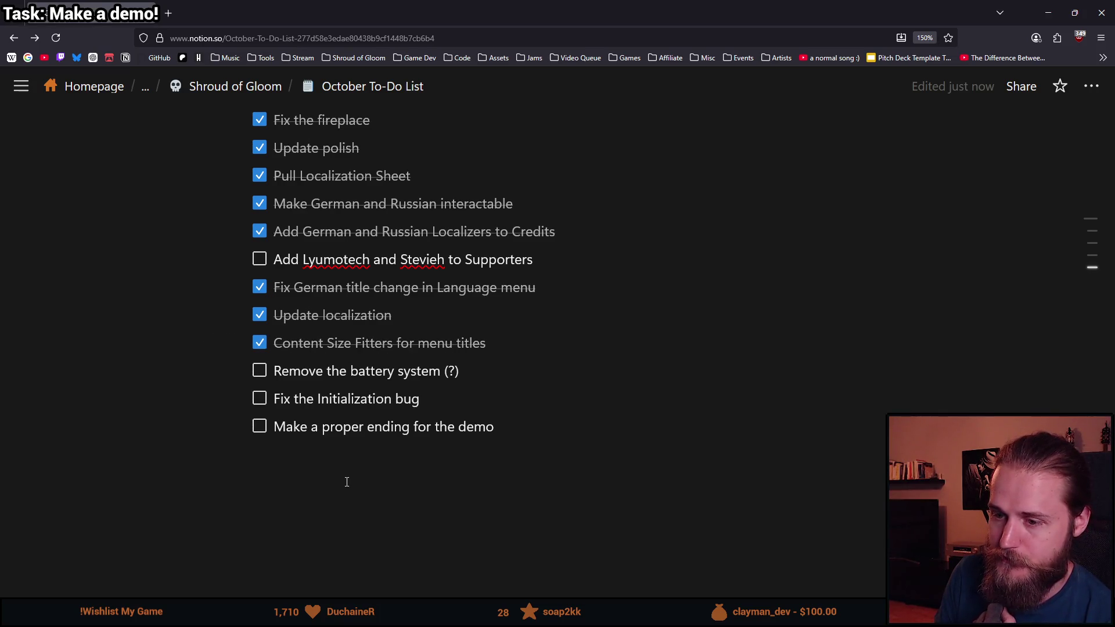
scroll(347, 482, up, 2)
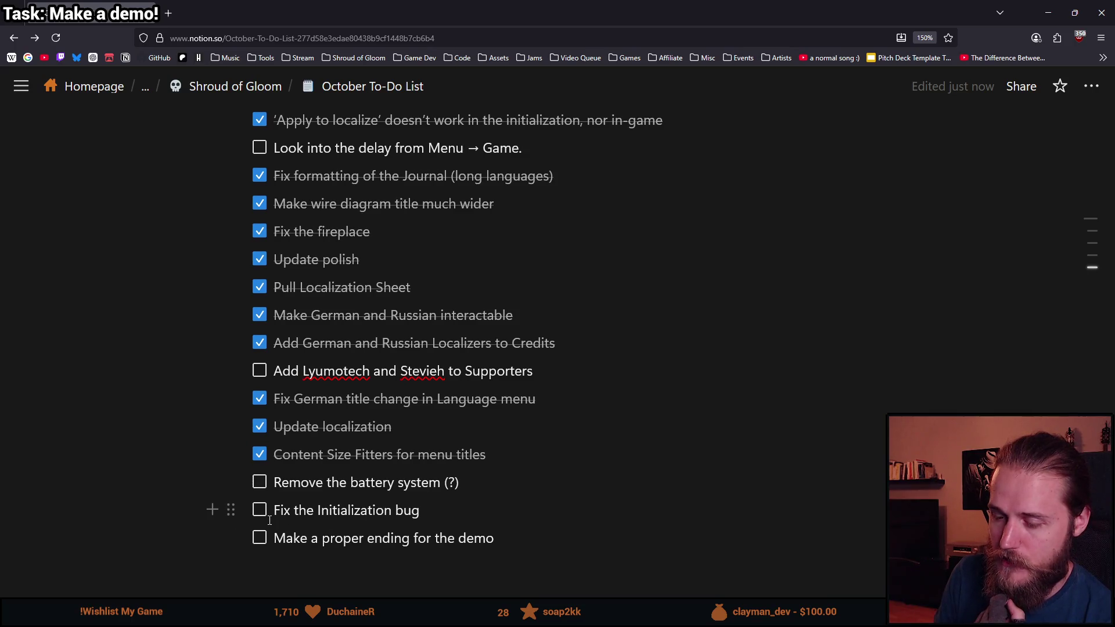
text( (I)
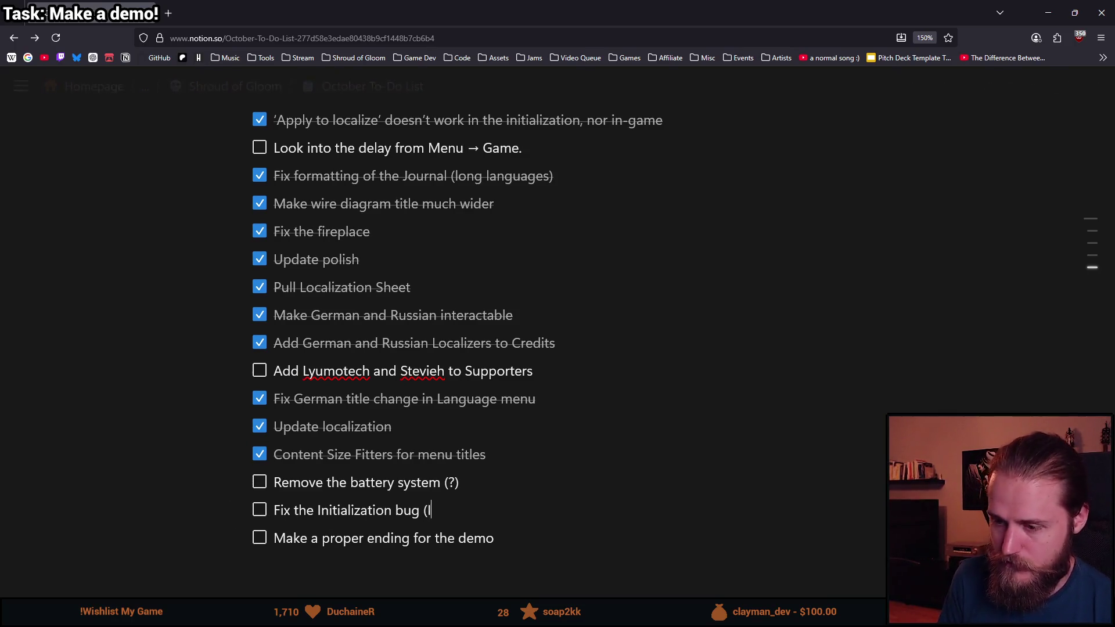
text( think this is fixed)
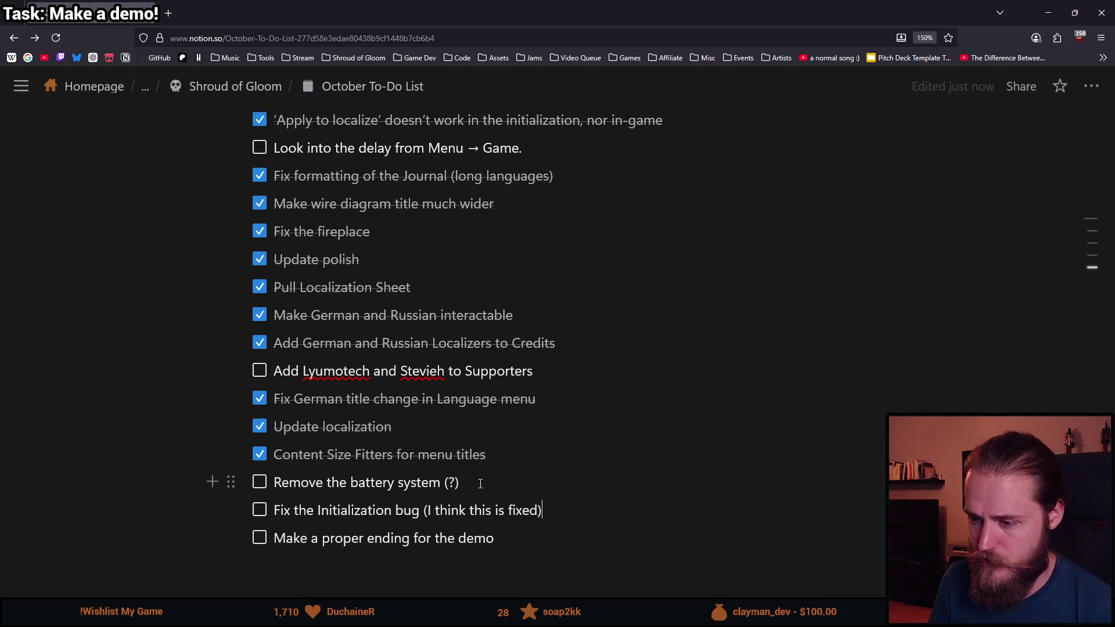
text(, check)
text( on build)
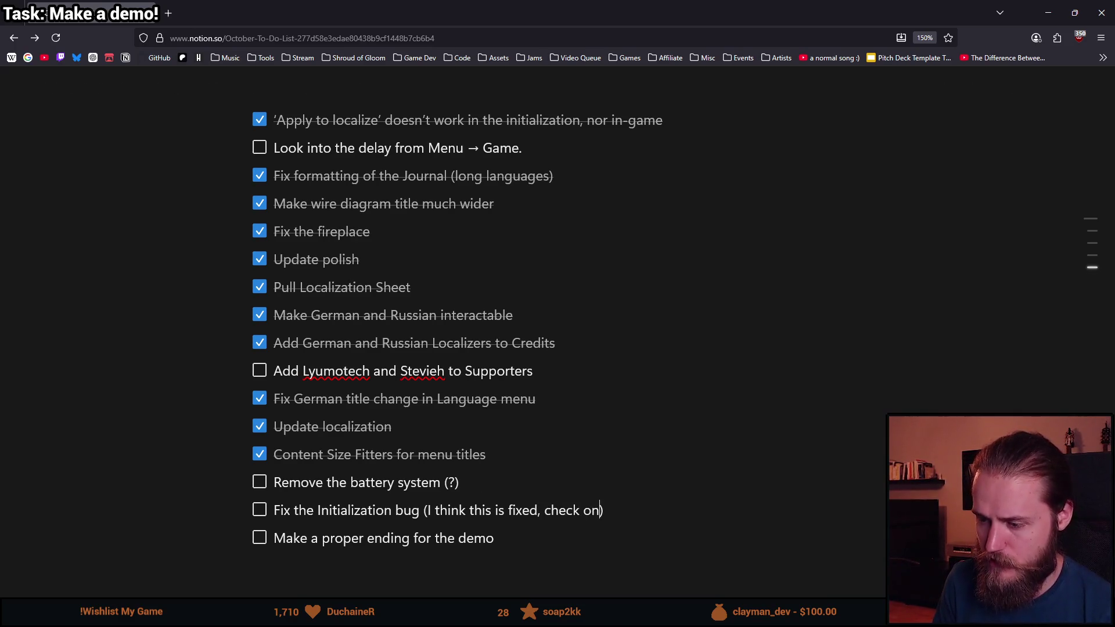
key(ctrl+BackSpace)
key(ctrl+BackSpace)
text(when built)
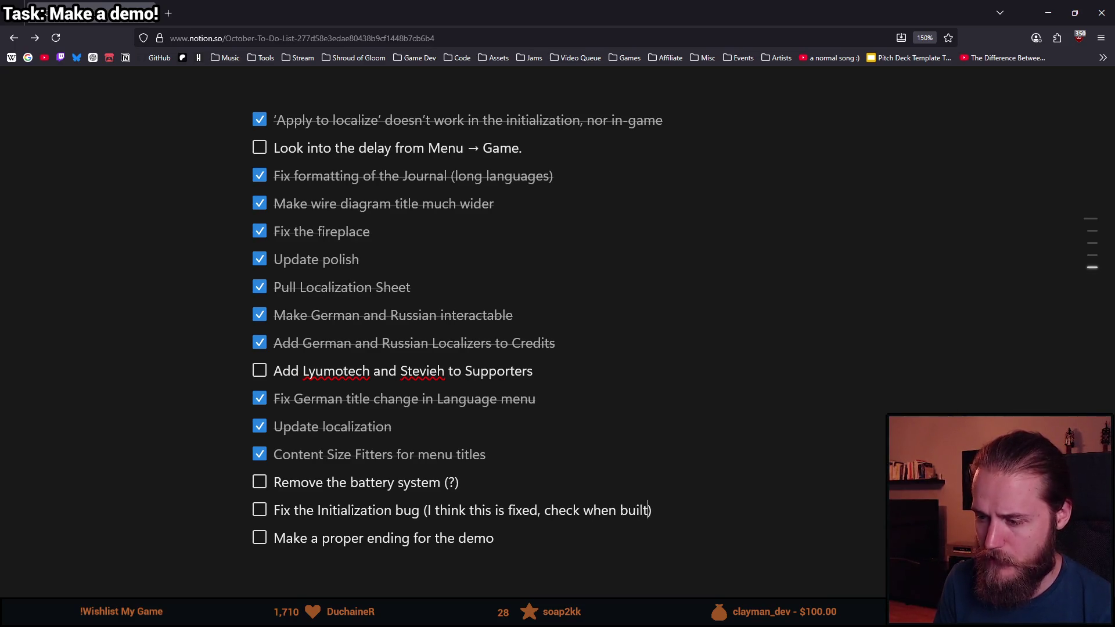
- Select the description boxes to-do line, then bring up the UI.png sheet in Aseprite
scroll(408, 534, up, 2)
scroll(408, 535, up, 6)
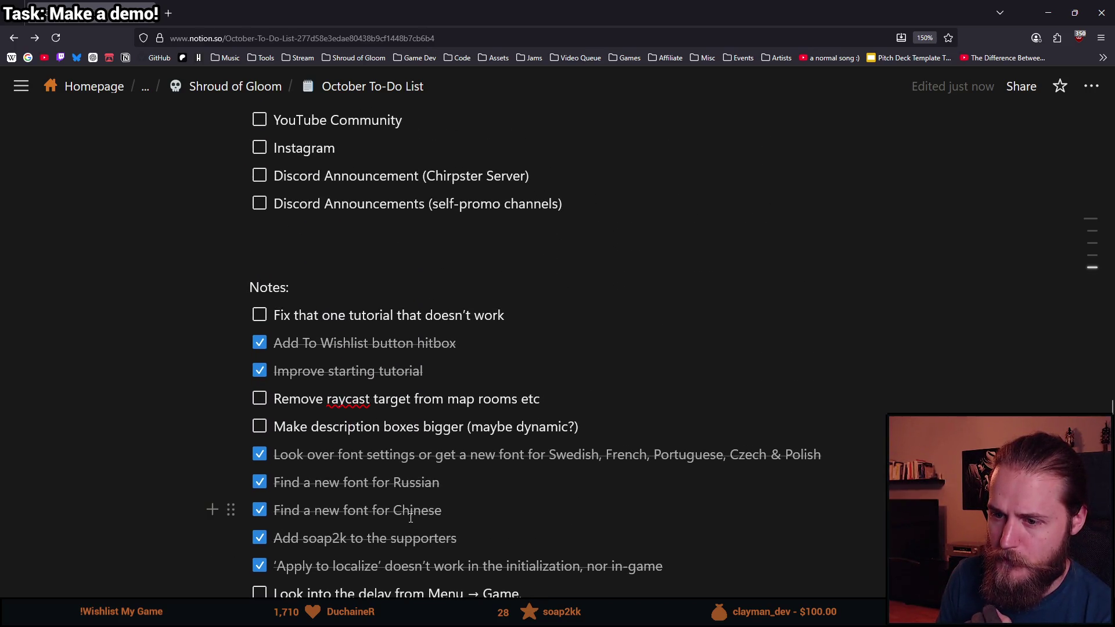
triple_click(387, 426)
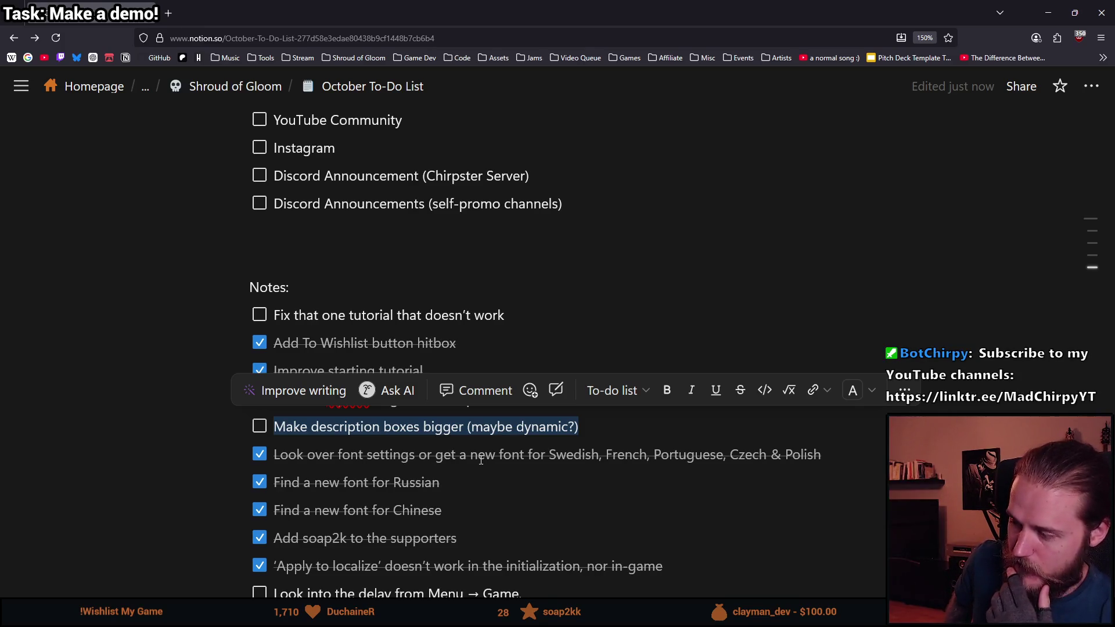
click(406, 453)
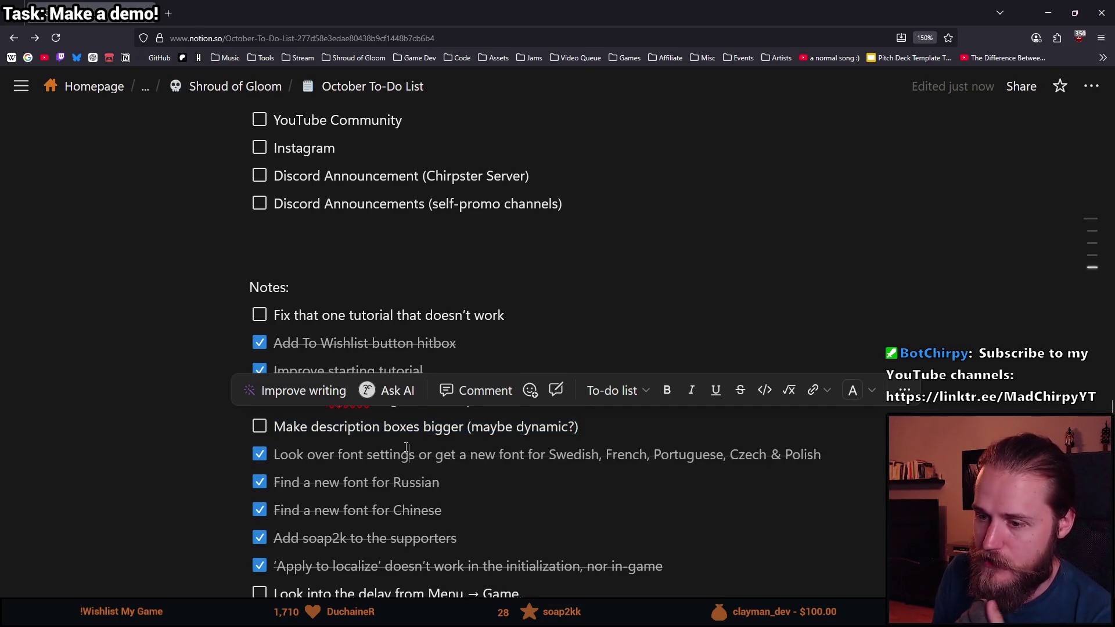
triple_click(373, 427)
click(372, 427)
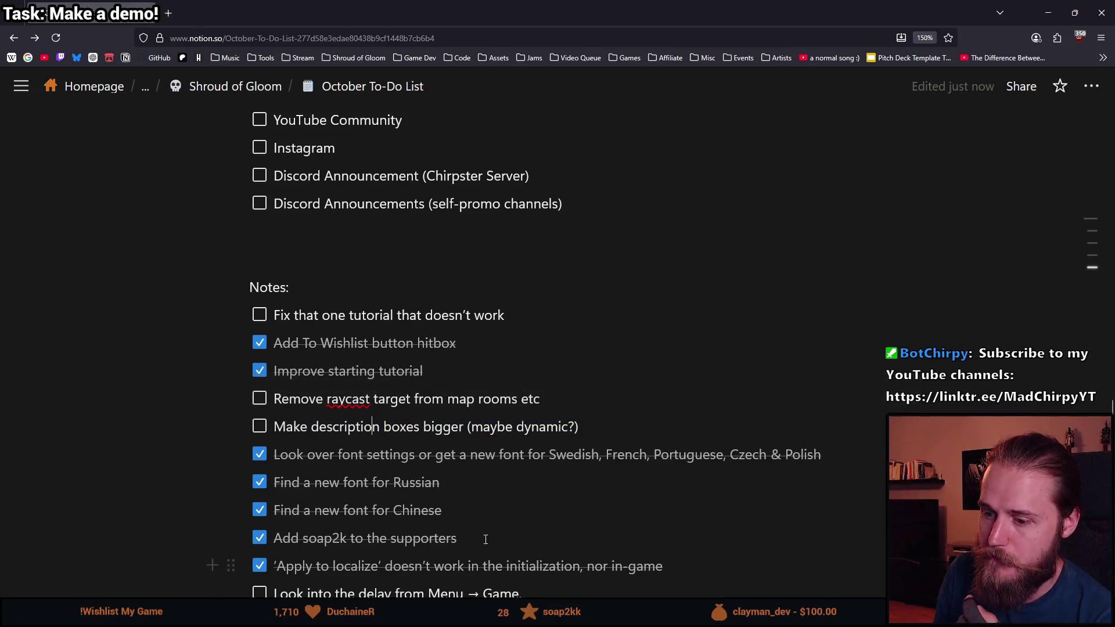
key(alt+Tab)
scroll(377, 230, down, 3)
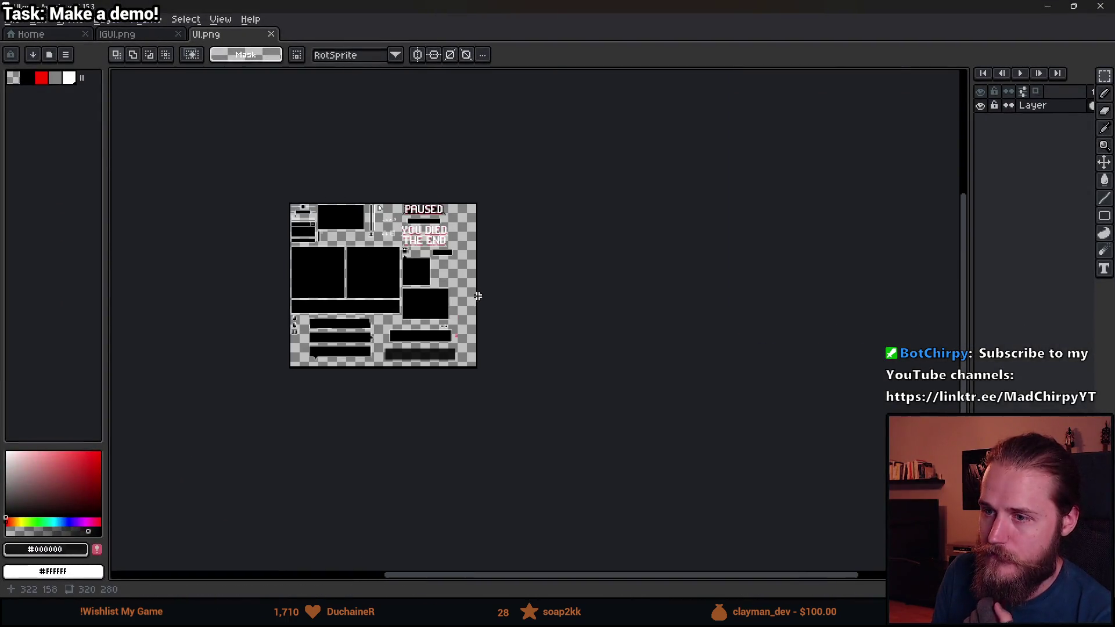
- Duplicate the small black bar under THE END and place the copy below the original
scroll(457, 262, up, 6)
scroll(337, 279, down, 2)
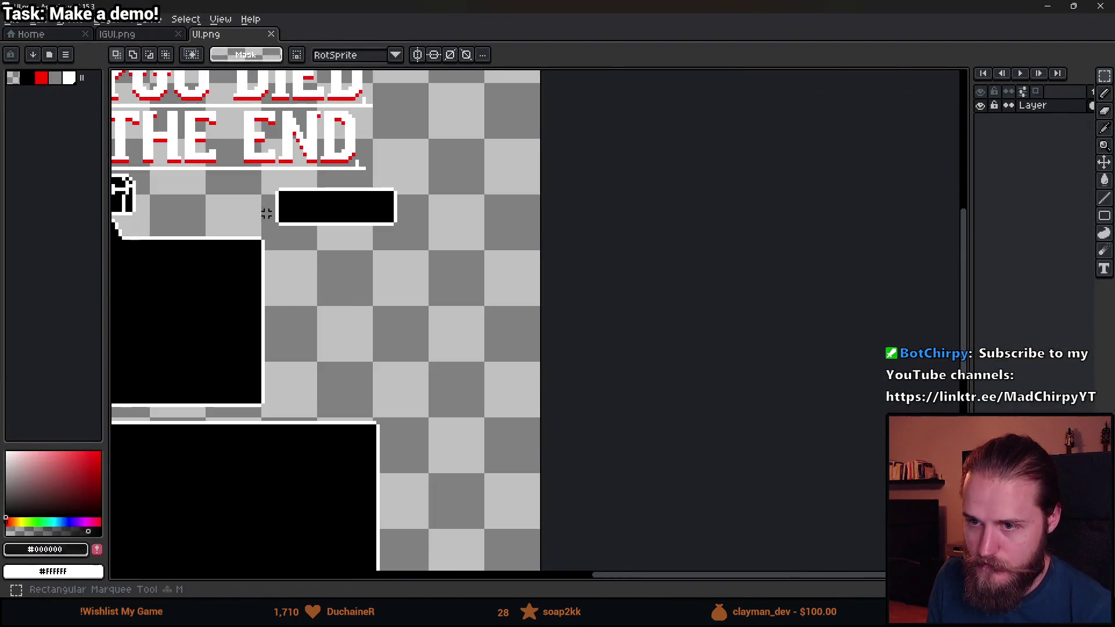
scroll(292, 197, down, 2)
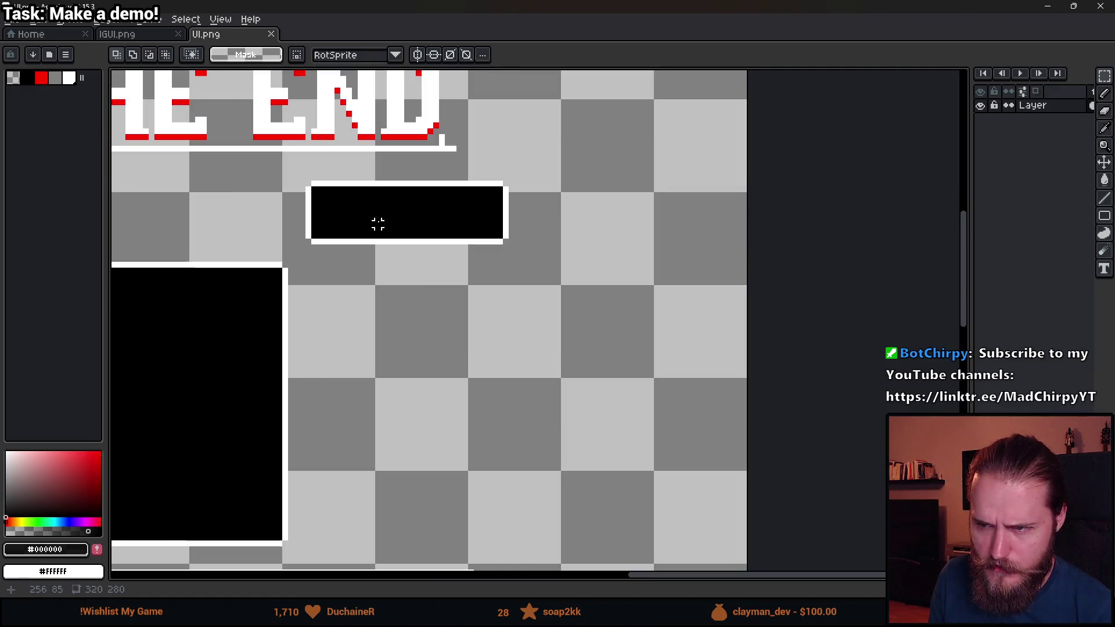
scroll(361, 212, up, 5)
mouse_move(297, 167)
mouse_down()
mouse_move(361, 229)
mouse_move(518, 277)
mouse_up()
key(ctrl+x)
key(ctrl+z)
key(ctrl+c)
key(ctrl+v)
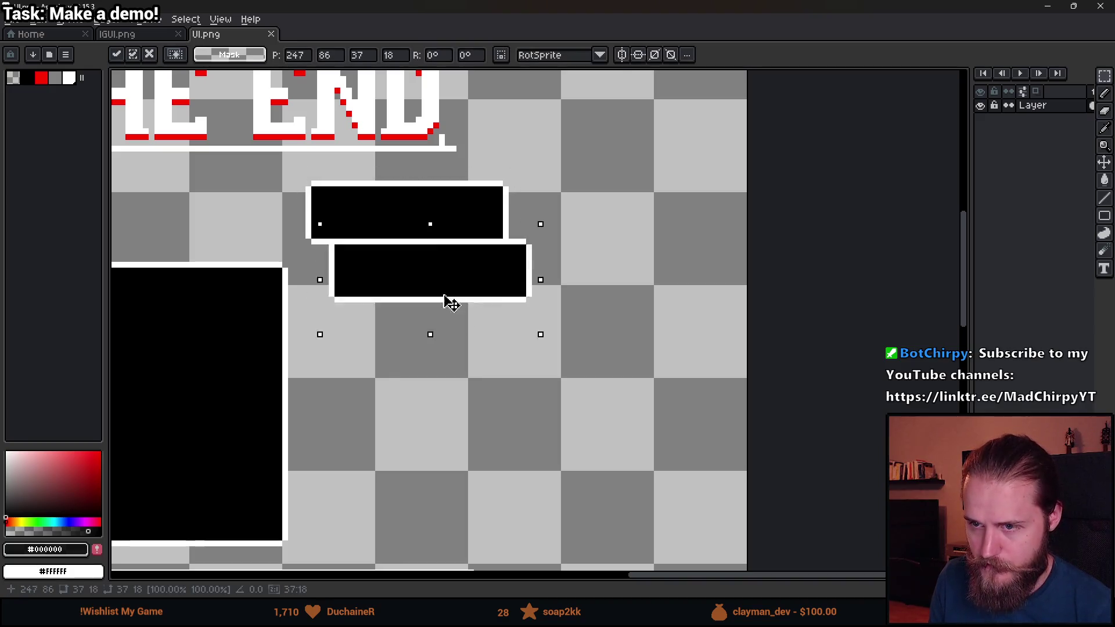
drag(436, 278, 443, 448)
click(633, 347)
scroll(537, 317, down, 3)
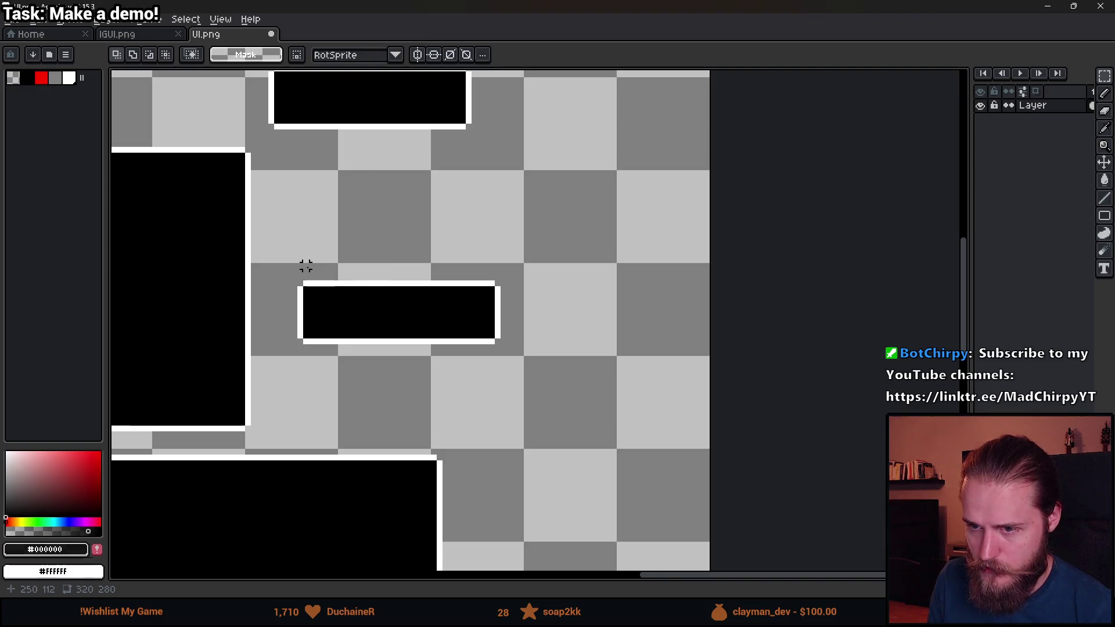
- Trim the lower bar, then paste a 40×15 copy beside the other bar at 274,113
drag(488, 249, 533, 382)
key(Delete)
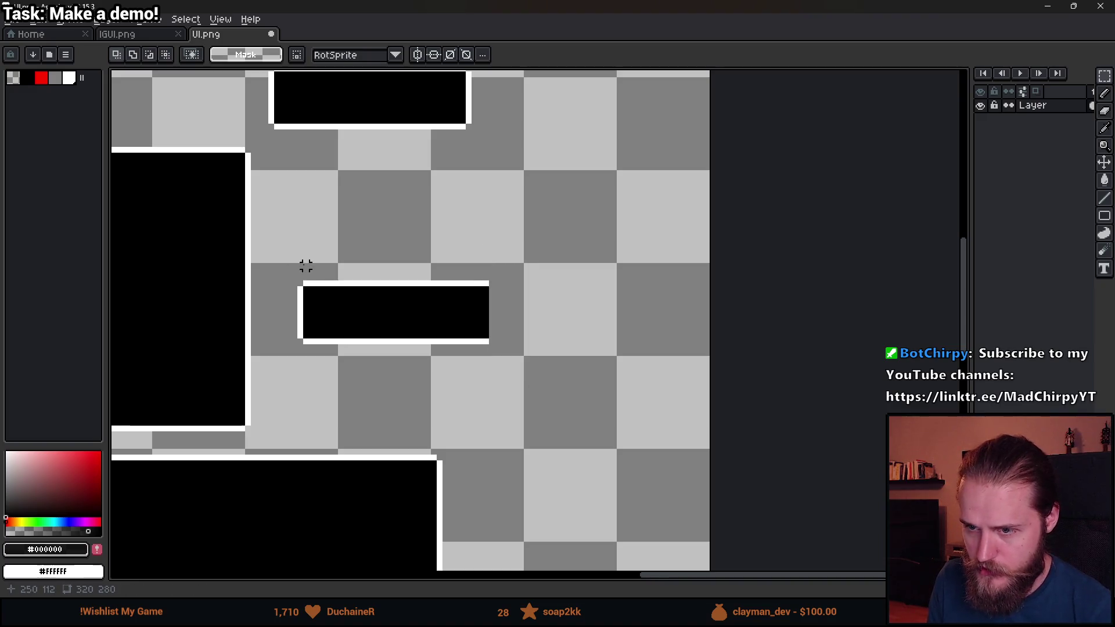
drag(294, 272, 527, 363)
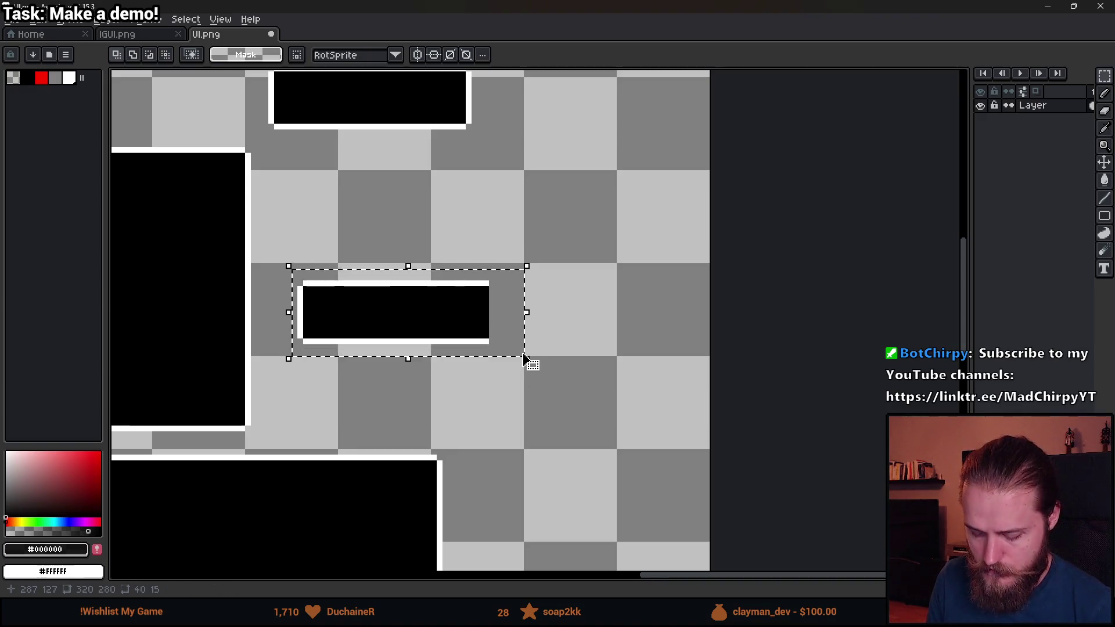
key(ctrl+c)
key(ctrl+v)
mouse_move(573, 227)
mouse_down()
mouse_move(607, 244)
mouse_move(474, 346)
mouse_move(445, 334)
mouse_up()
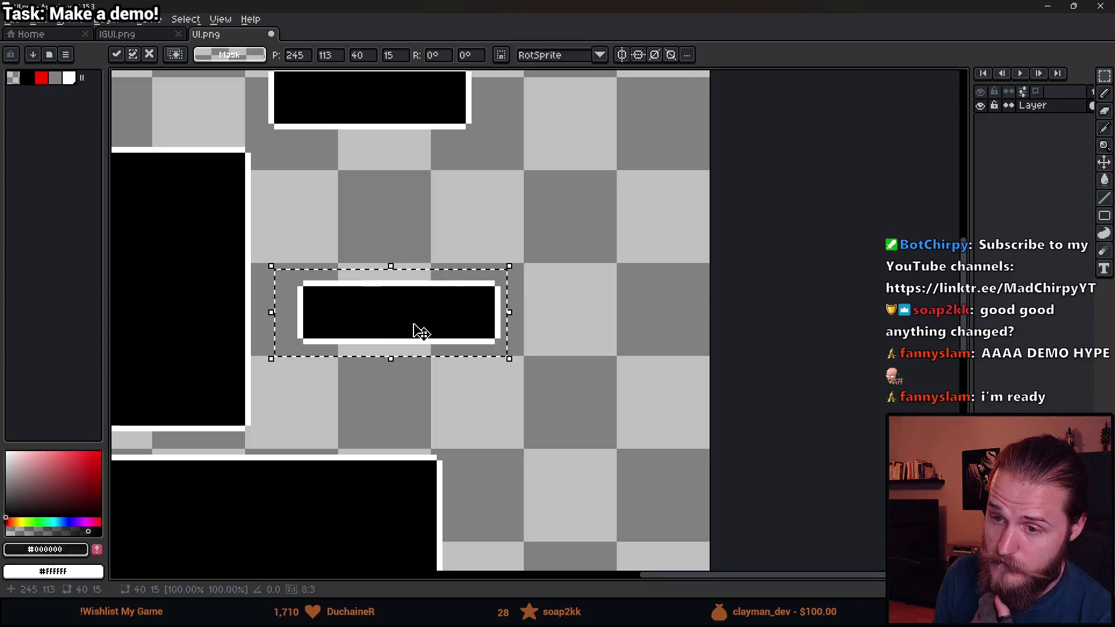
mouse_move(451, 334)
mouse_down()
mouse_move(605, 326)
mouse_move(473, 341)
mouse_move(577, 339)
mouse_move(406, 339)
mouse_move(550, 339)
mouse_up()
scroll(587, 337, down, 5)
scroll(570, 346, up, 4)
scroll(473, 347, down, 3)
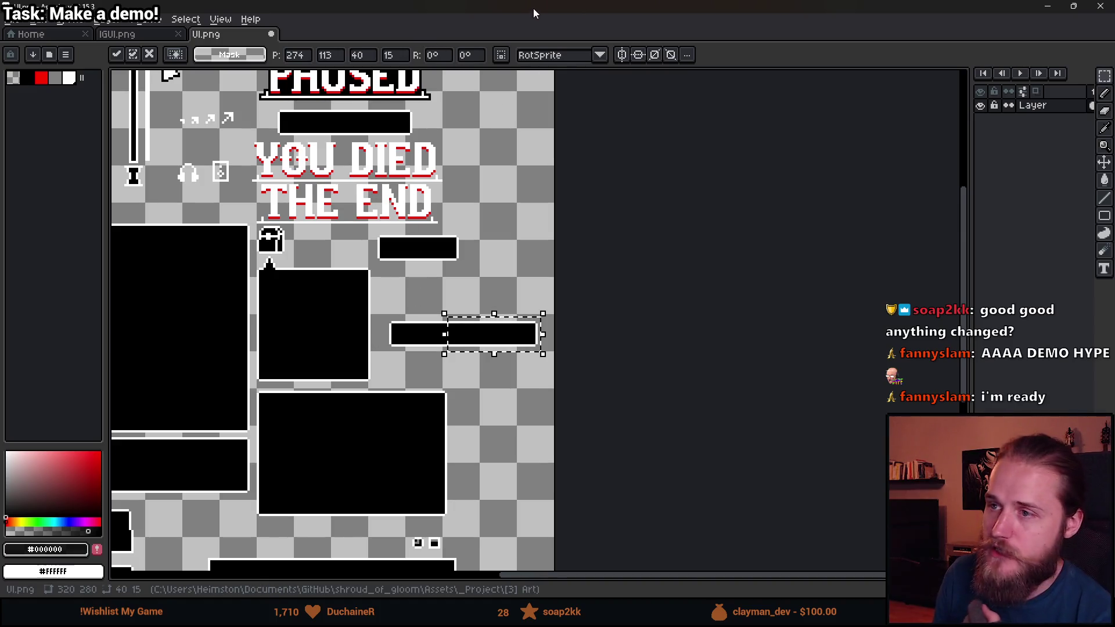
key(alt+Tab)
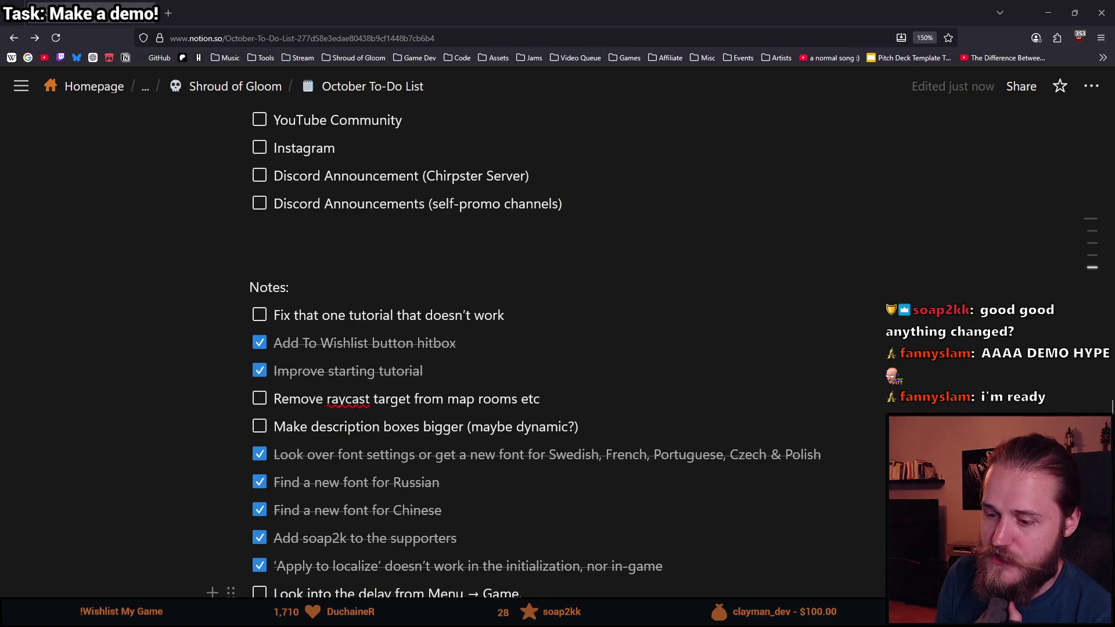
- Return to Unity and run the Shroud of Gloom main menu in play mode
key(alt+Tab)
click(540, 34)
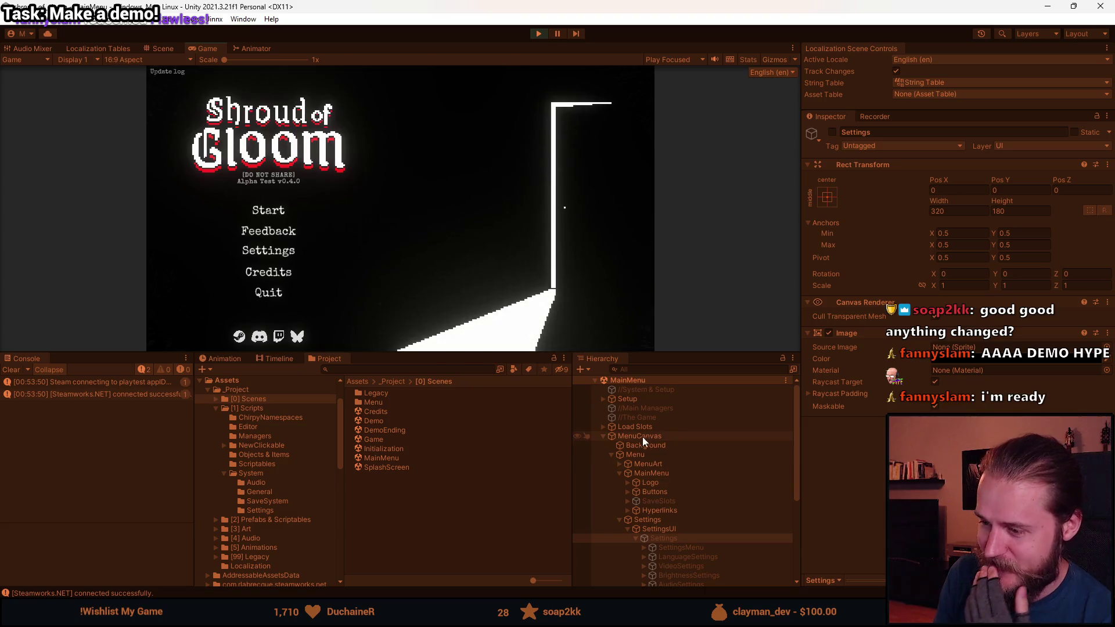
- Stop play mode, tick Is Demo on the Settings object's Version Manager, and play again
click(644, 436)
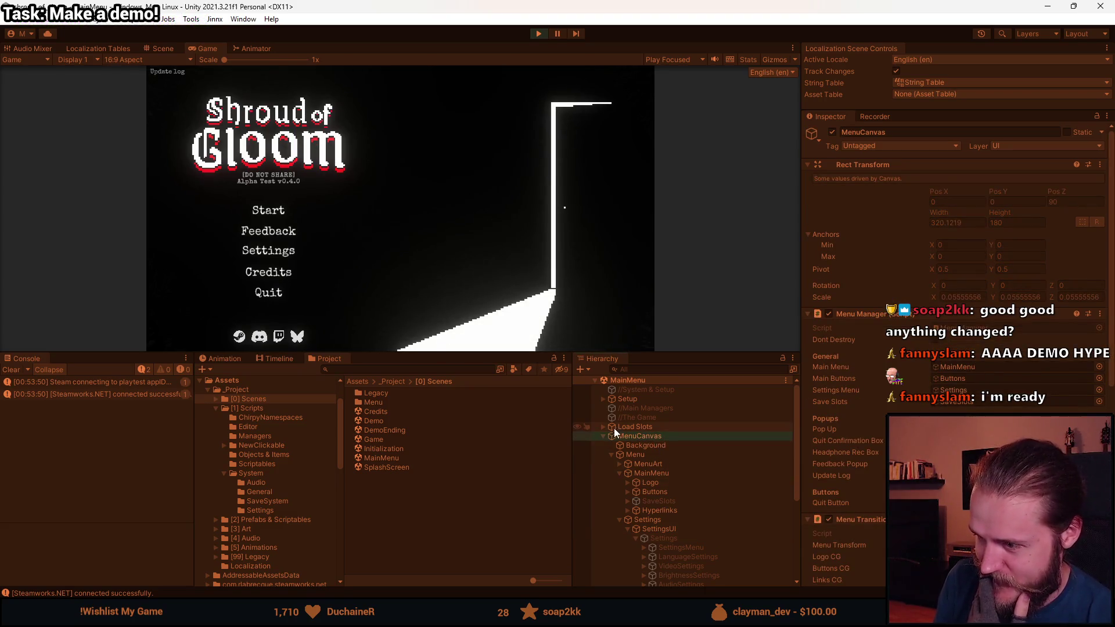
click(603, 399)
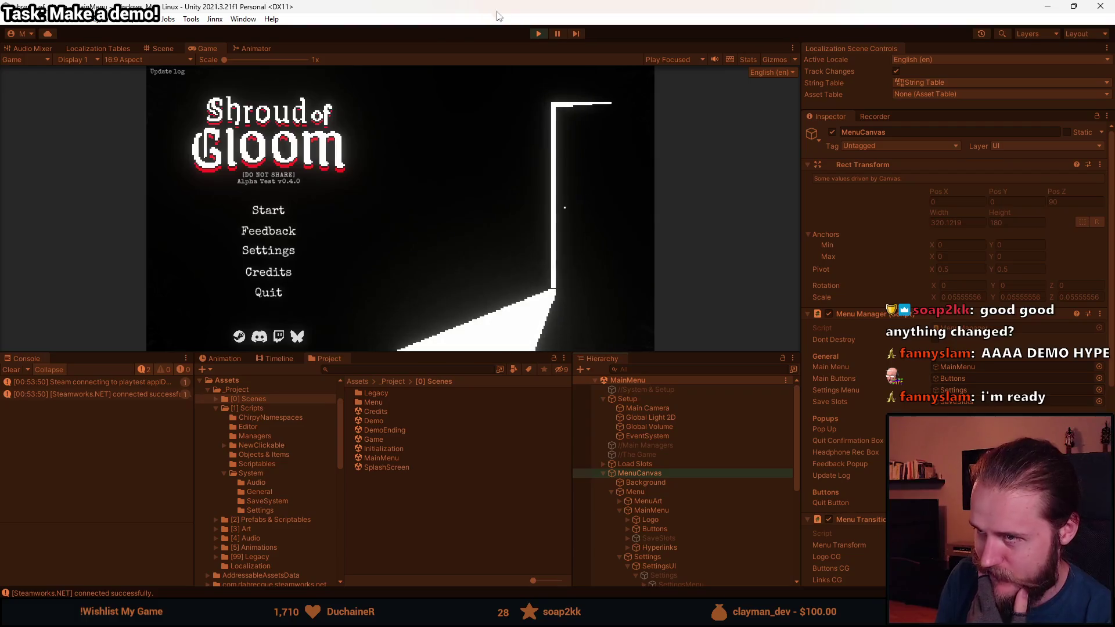
click(540, 33)
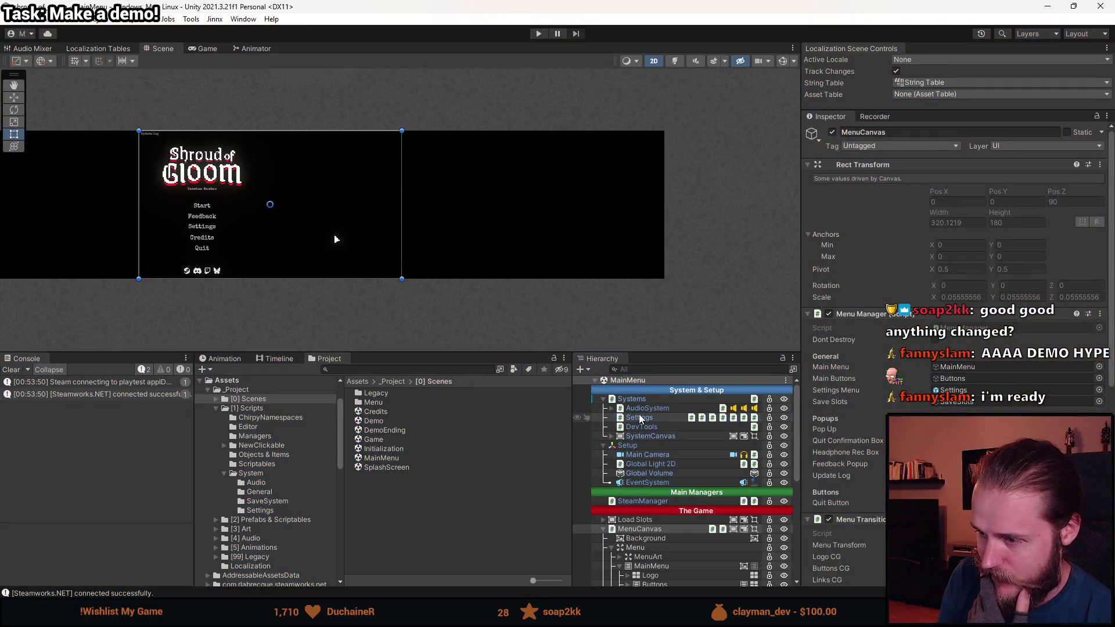
click(935, 280)
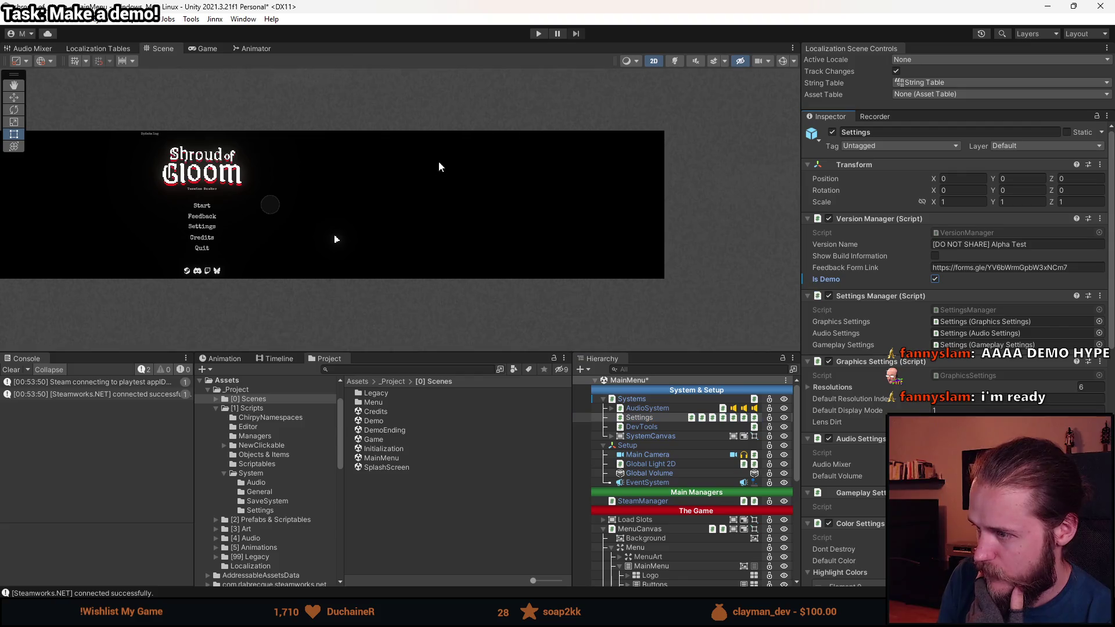
click(539, 34)
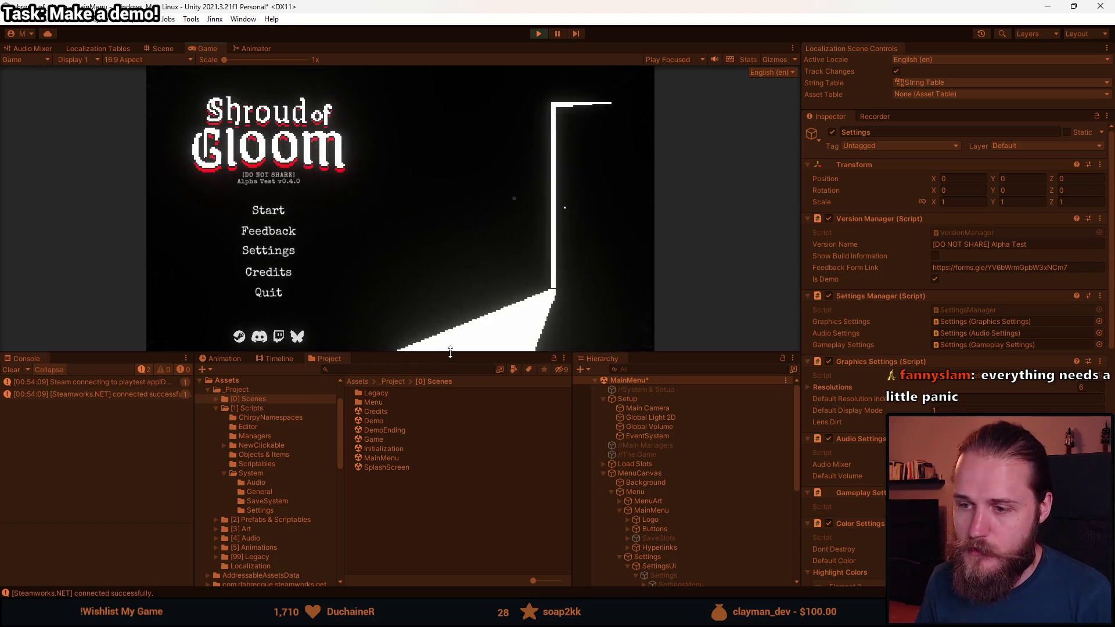
- Drag the Game view's lower splitter down to enlarge the running game
drag(450, 353, 450, 528)
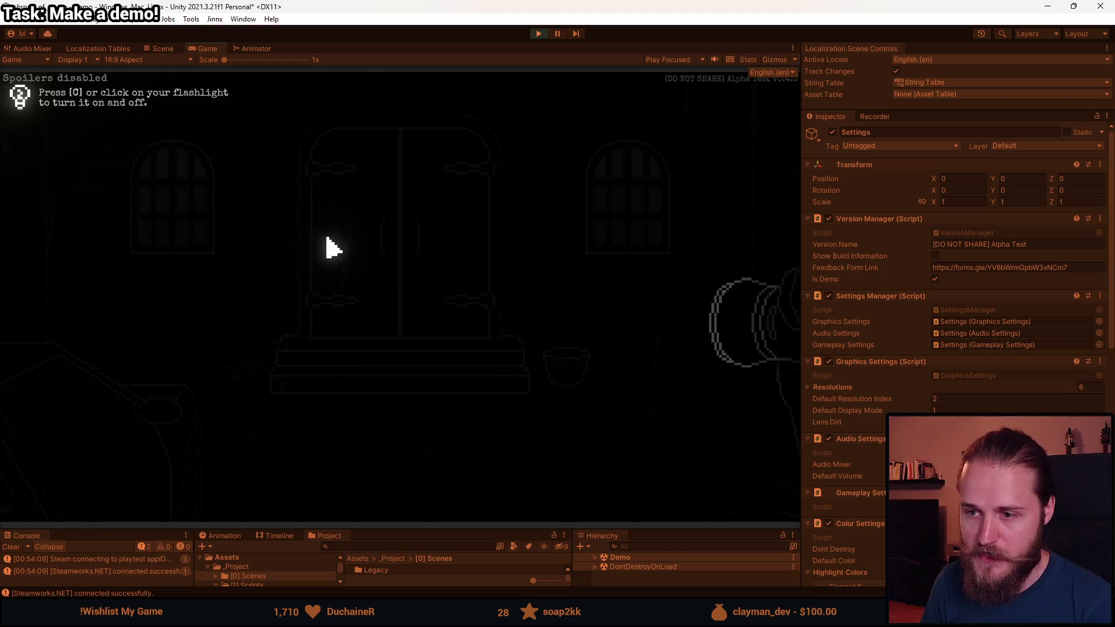
- Play the tutorial: flashlight on with C, open the double door, check bag note and map, then stop
key(c)
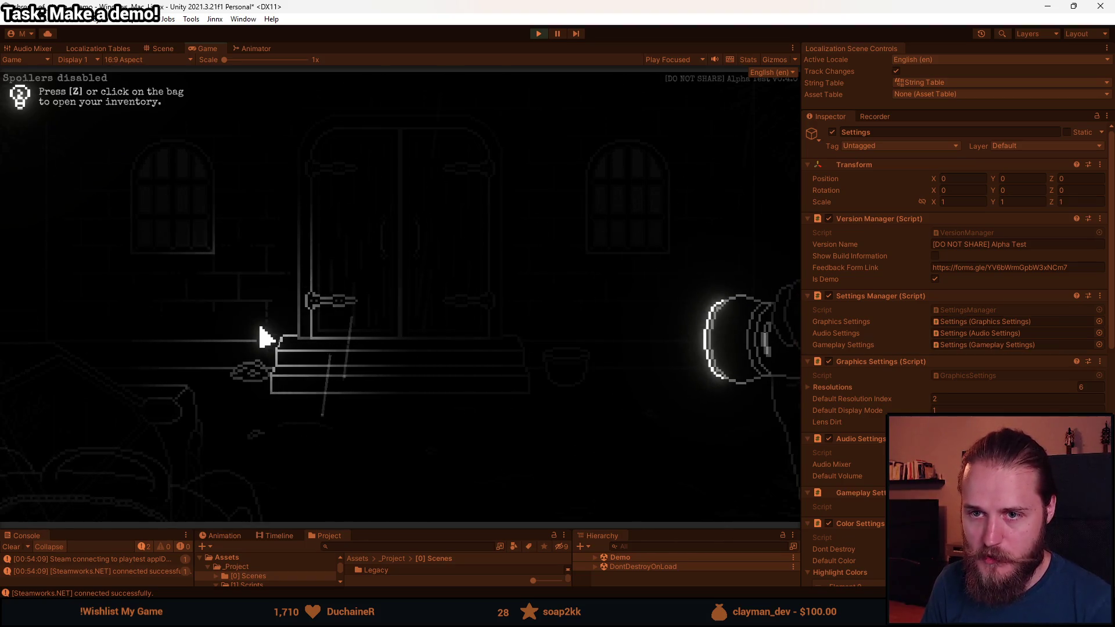
click(395, 291)
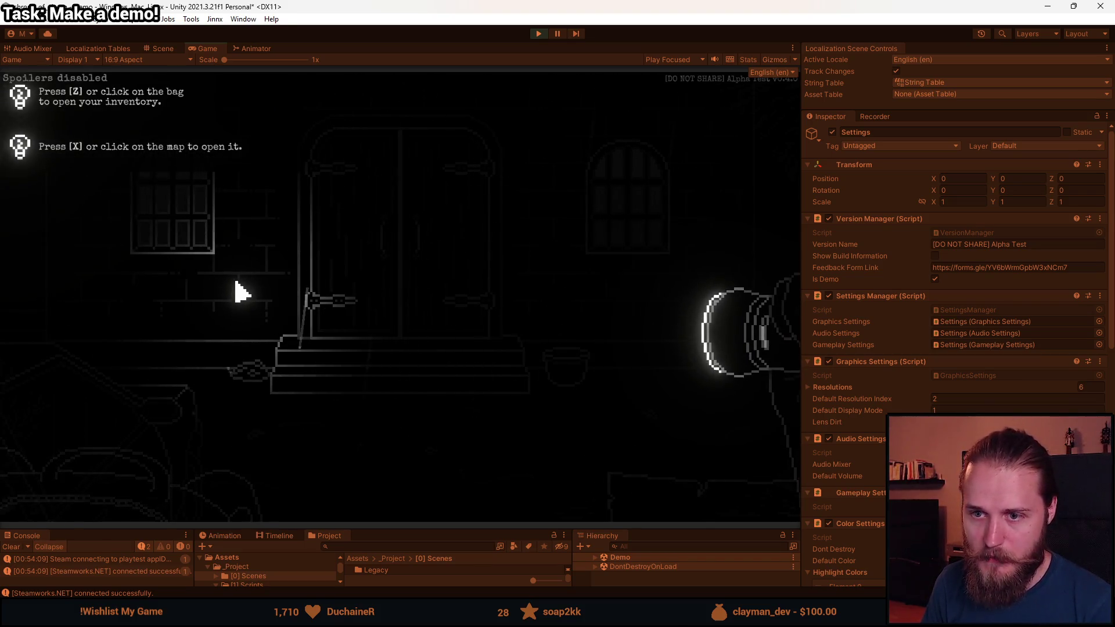
click(175, 493)
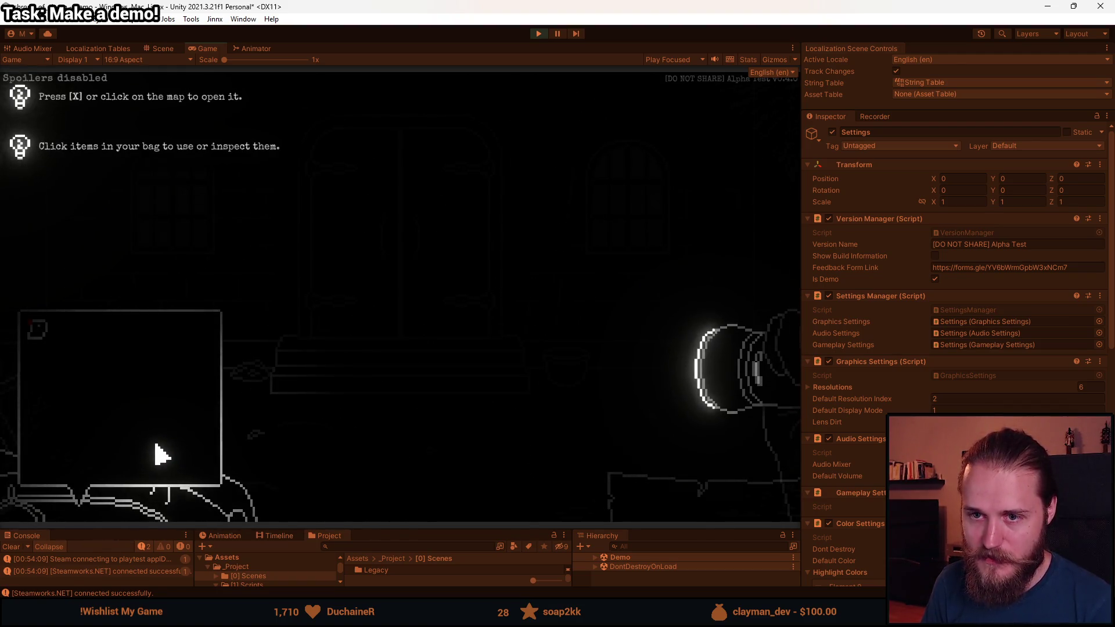
click(50, 337)
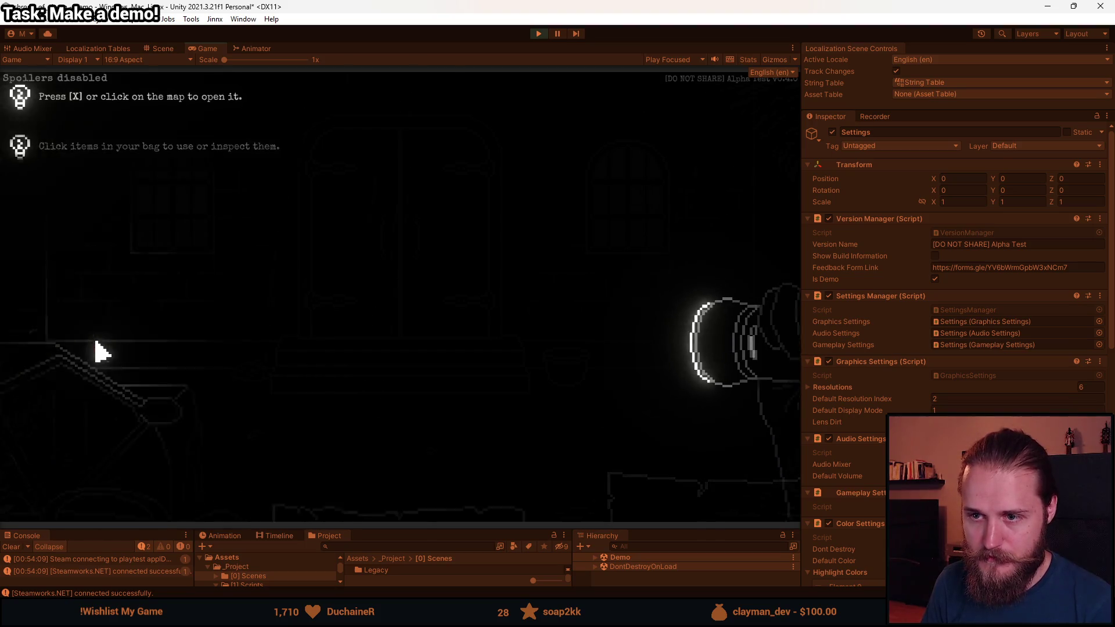
click(362, 329)
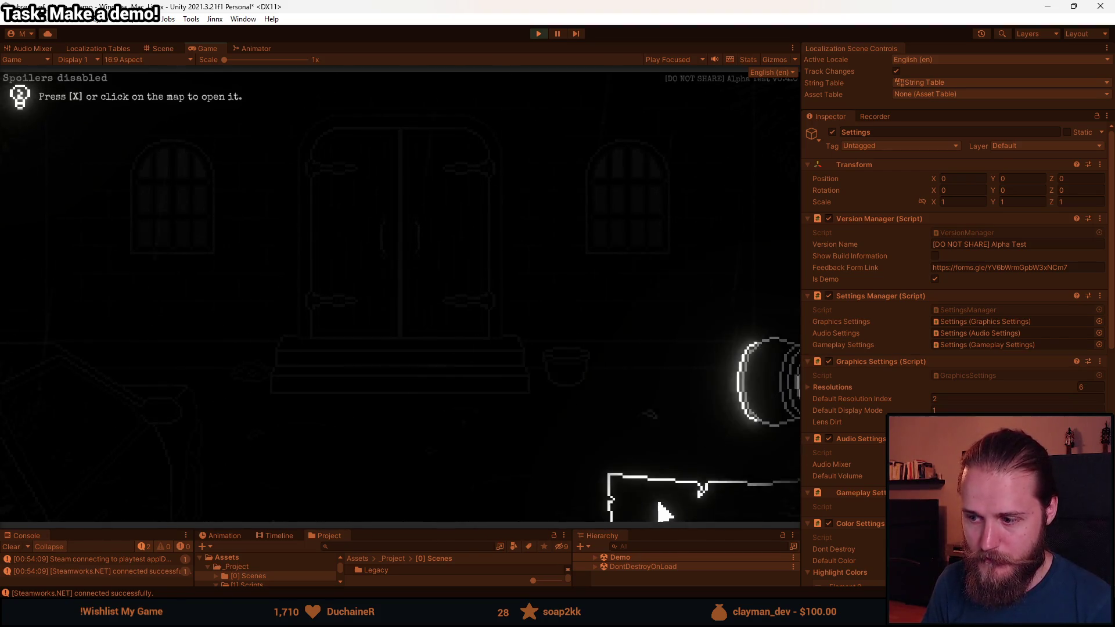
click(663, 511)
click(342, 328)
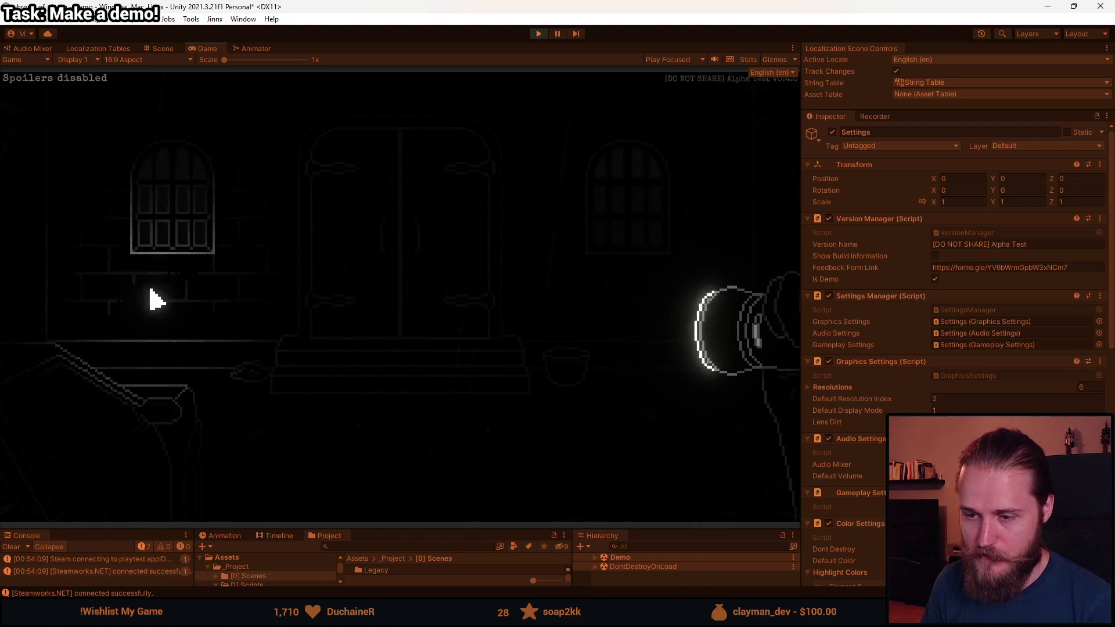
key(Escape)
click(539, 33)
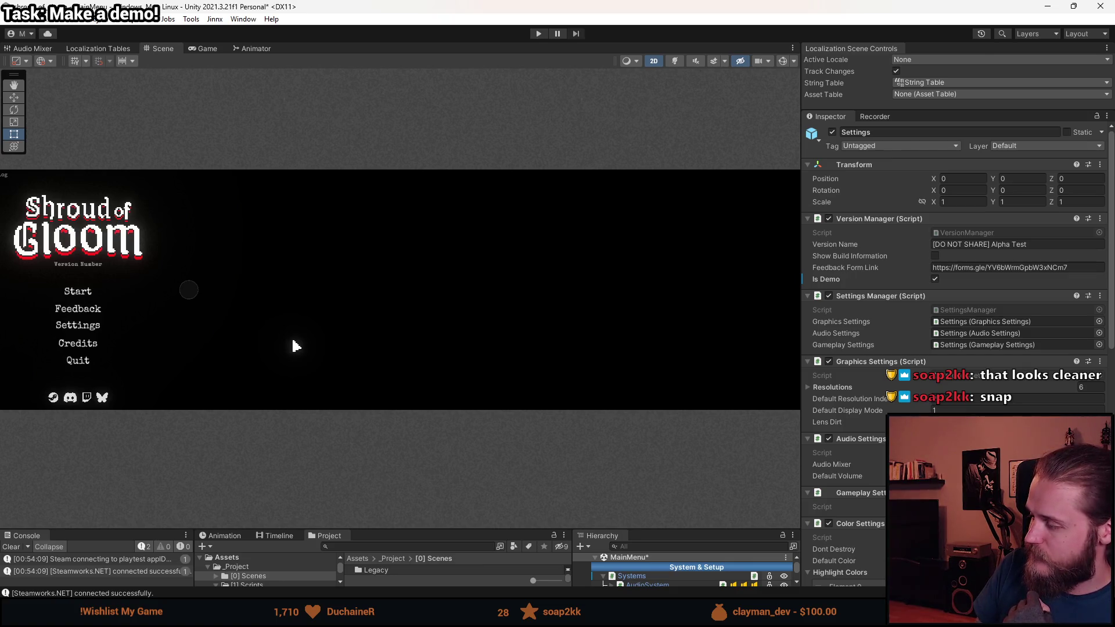
- Glance at Notion and Aseprite, then drag Unity's bottom panels back to their usual height
key(alt+Tab)
key(alt+Tab)
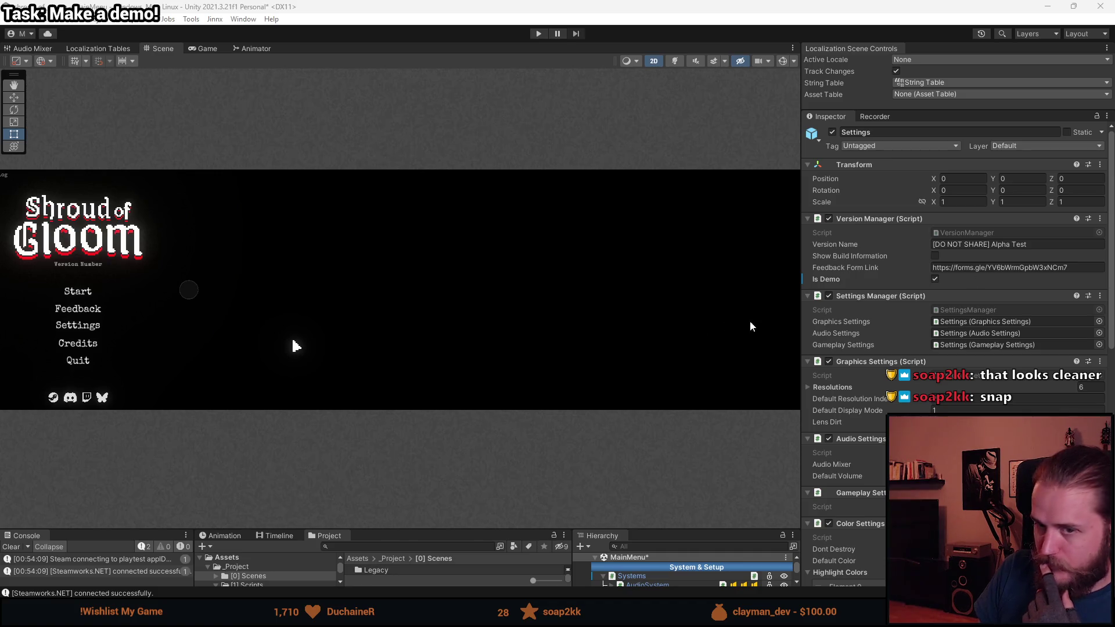
key(alt+Tab)
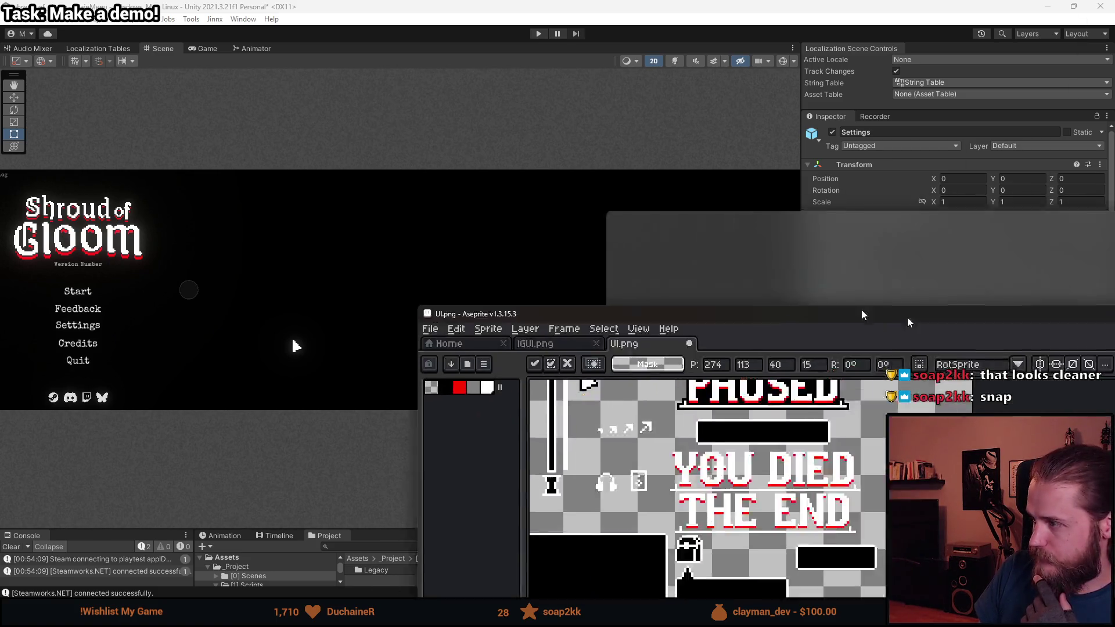
key(alt+Tab)
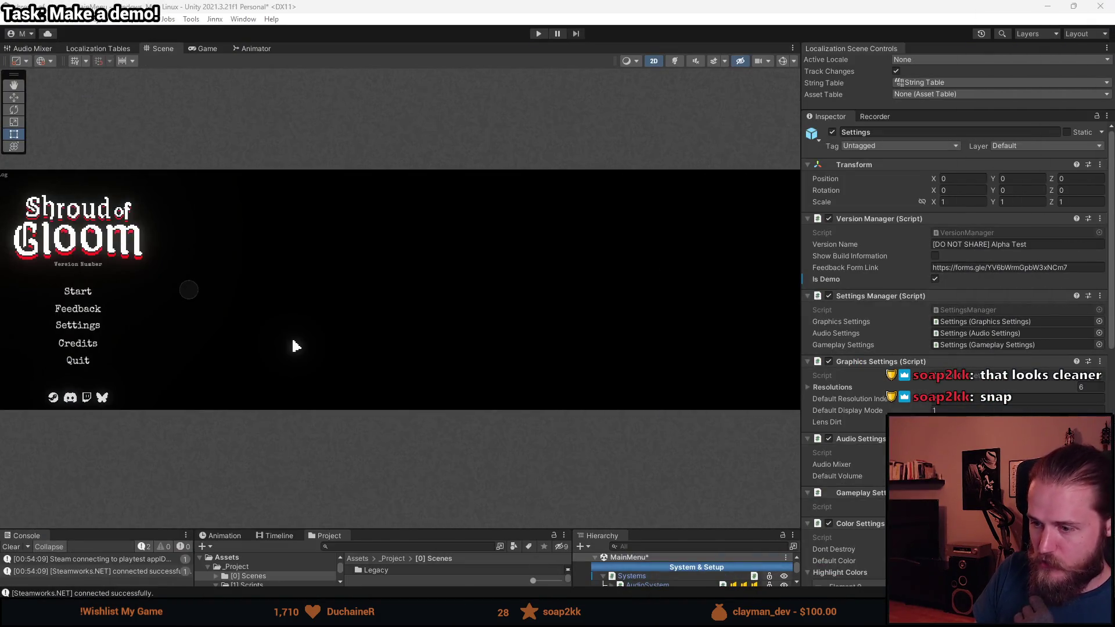
drag(670, 530, 669, 307)
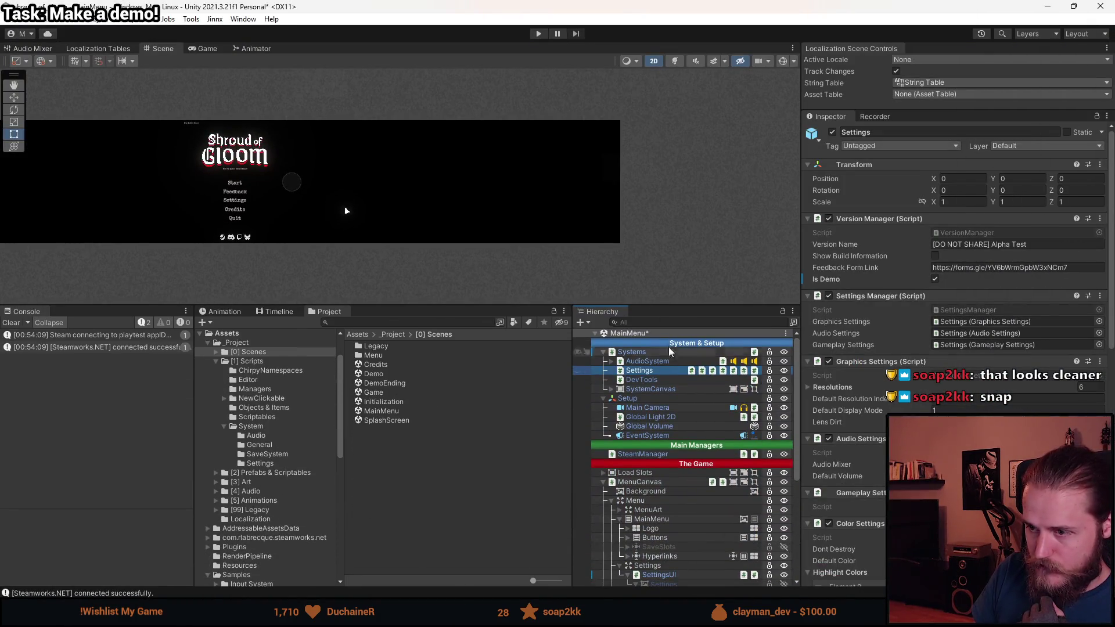
click(7, 19)
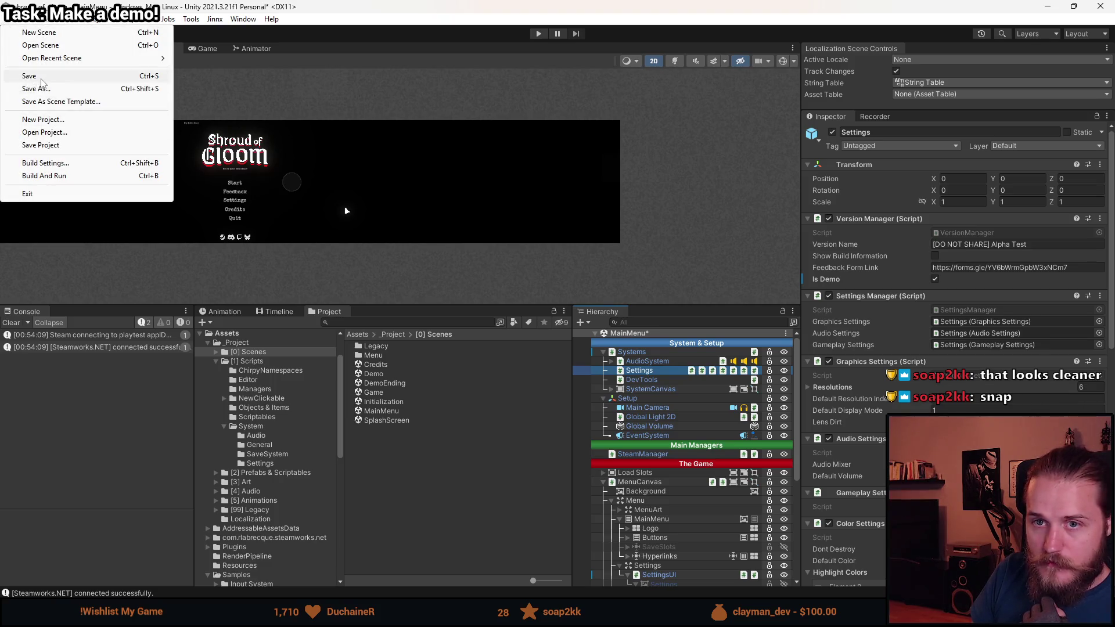
- Save the MainMenu scene, open the Demo scene, and select the UI sprite sheet texture
click(23, 74)
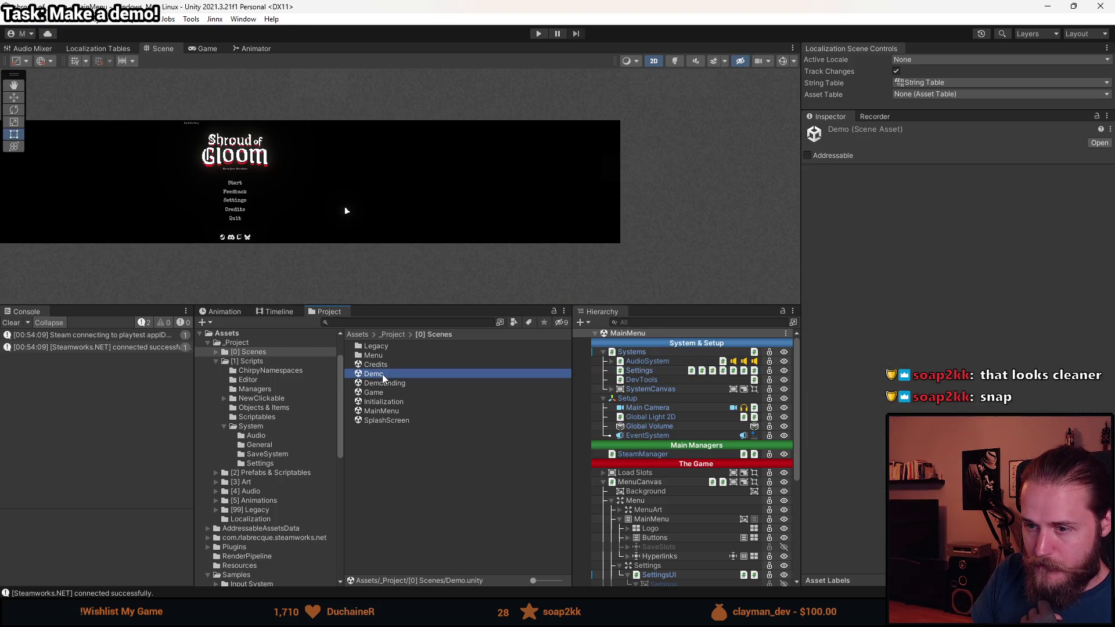
double_click(380, 374)
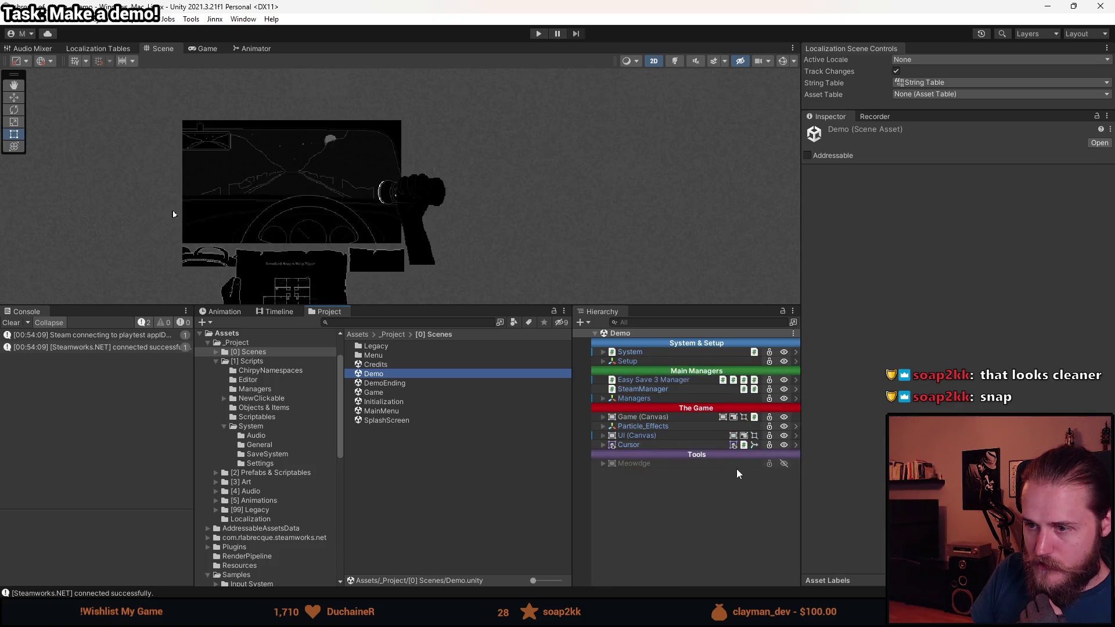
click(603, 445)
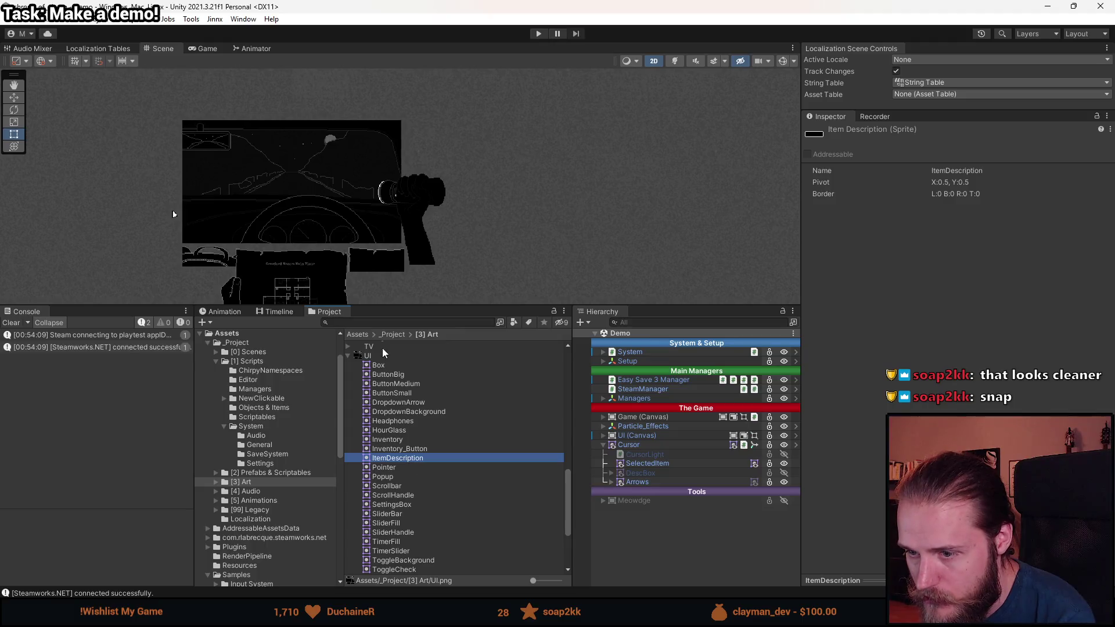
click(378, 356)
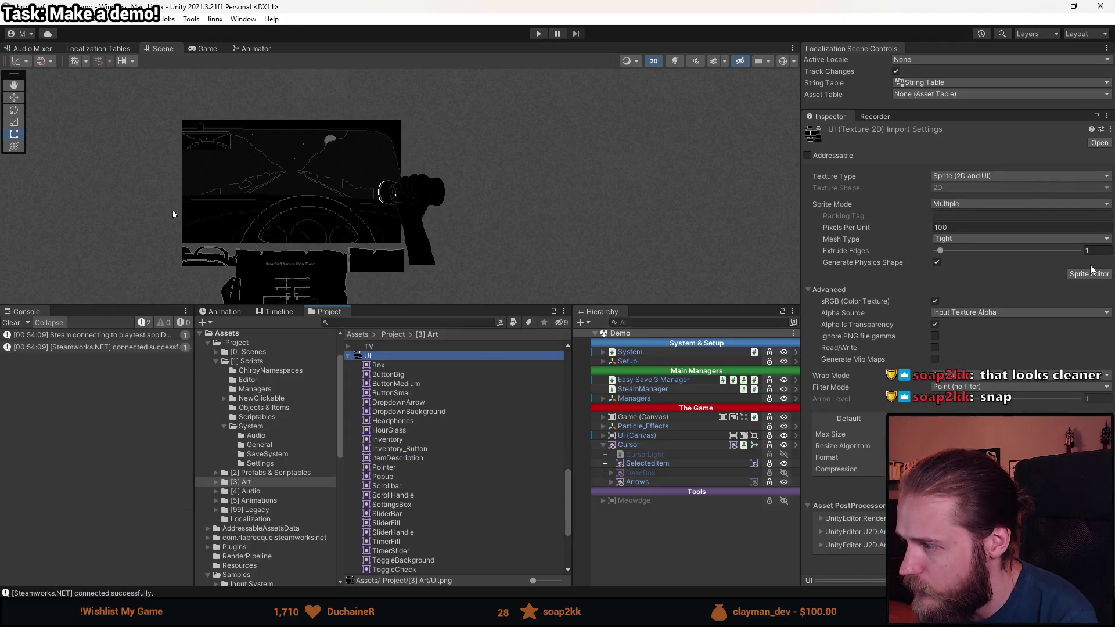
- Inspect the ItemDescription slice (X 244, width 35) in the Sprite Editor, then close it
click(1087, 272)
scroll(688, 233, up, 3)
click(686, 236)
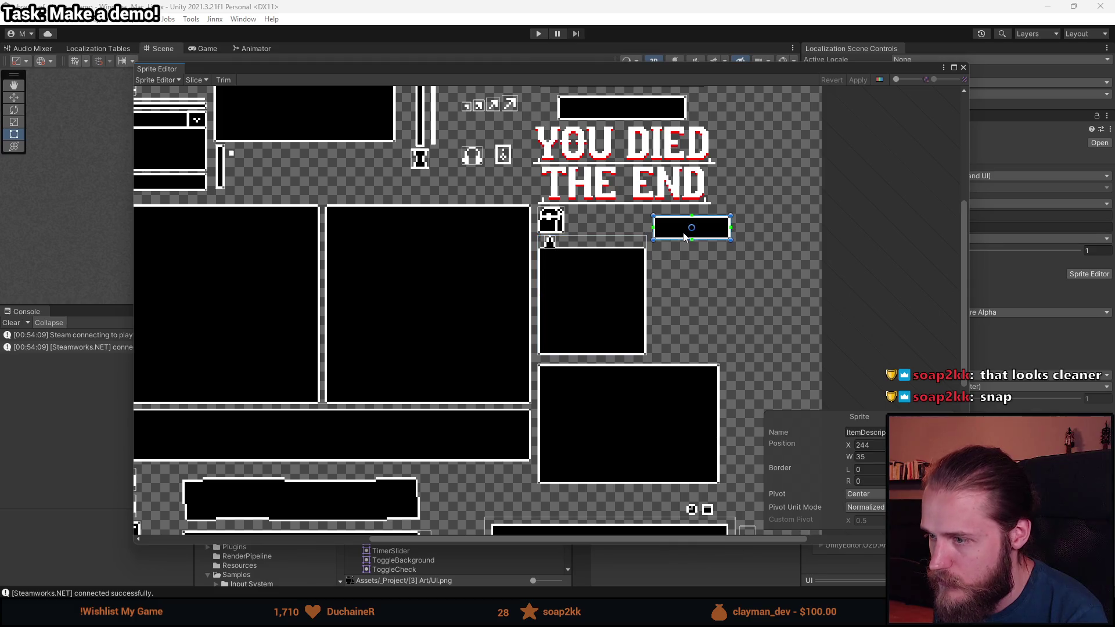
scroll(684, 271, down, 2)
scroll(684, 272, up, 4)
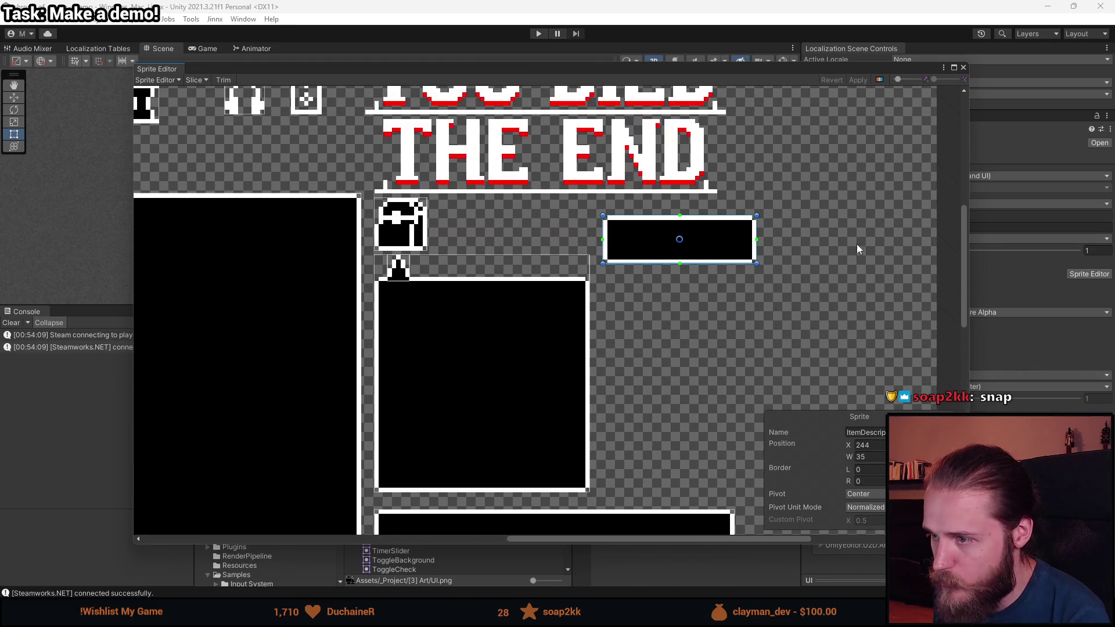
scroll(596, 243, down, 5)
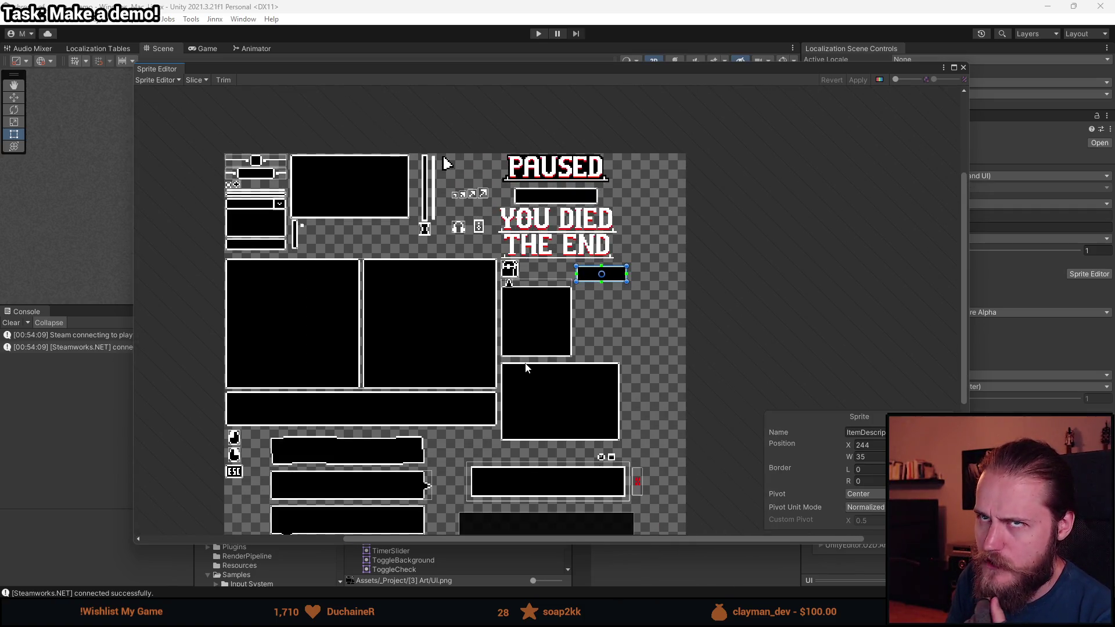
scroll(559, 365, down, 3)
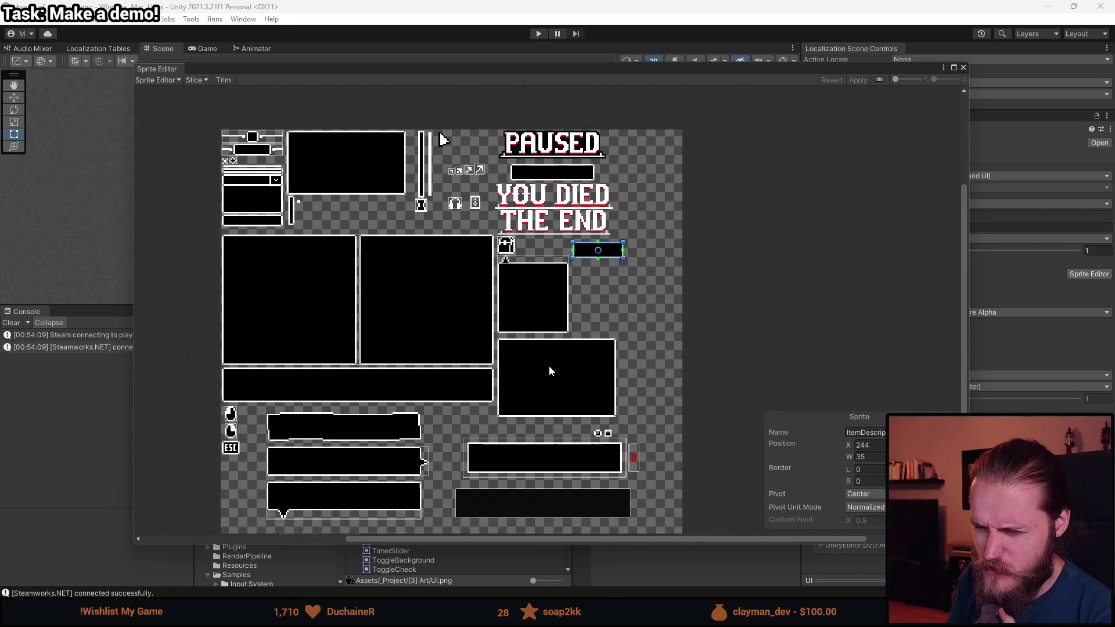
scroll(493, 295, up, 5)
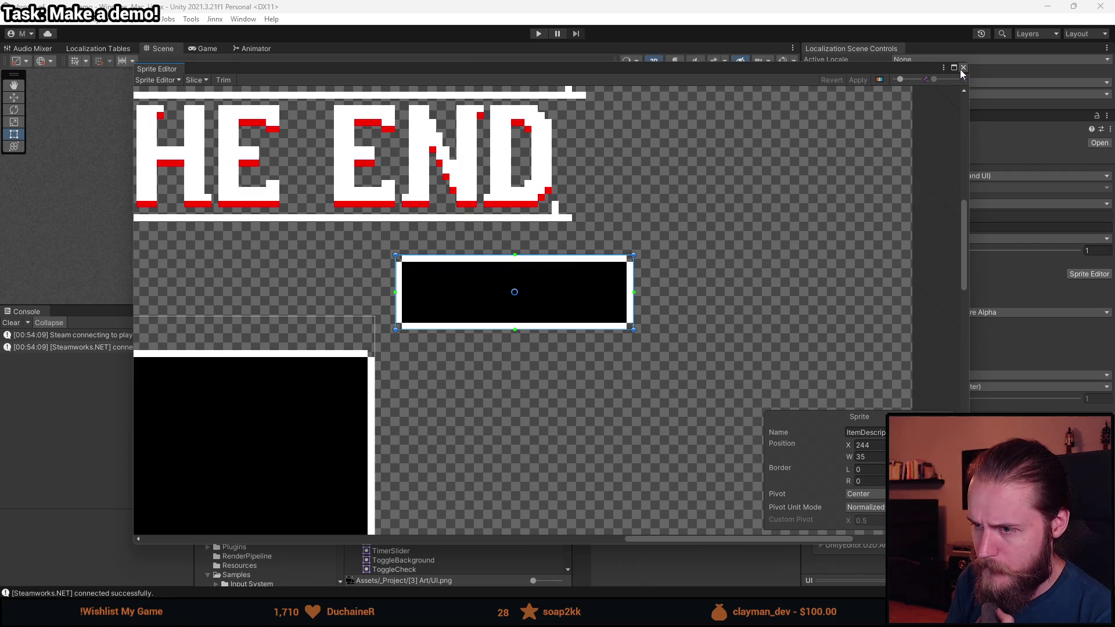
click(962, 69)
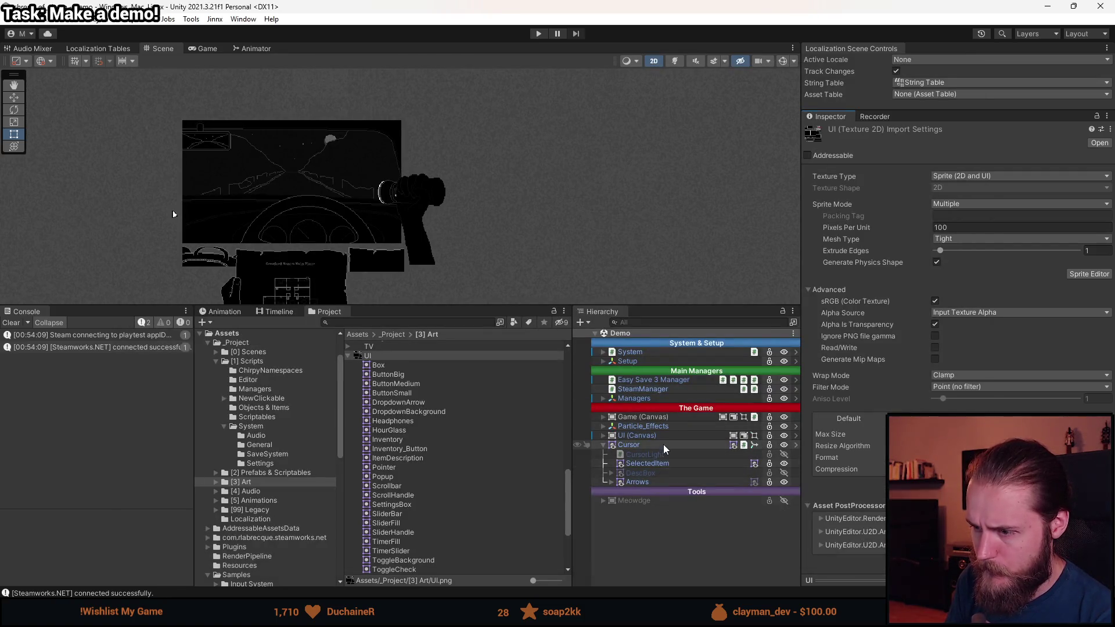
- Activate the DescBox object and frame it in the Scene view
click(648, 473)
key(alt+shift+a)
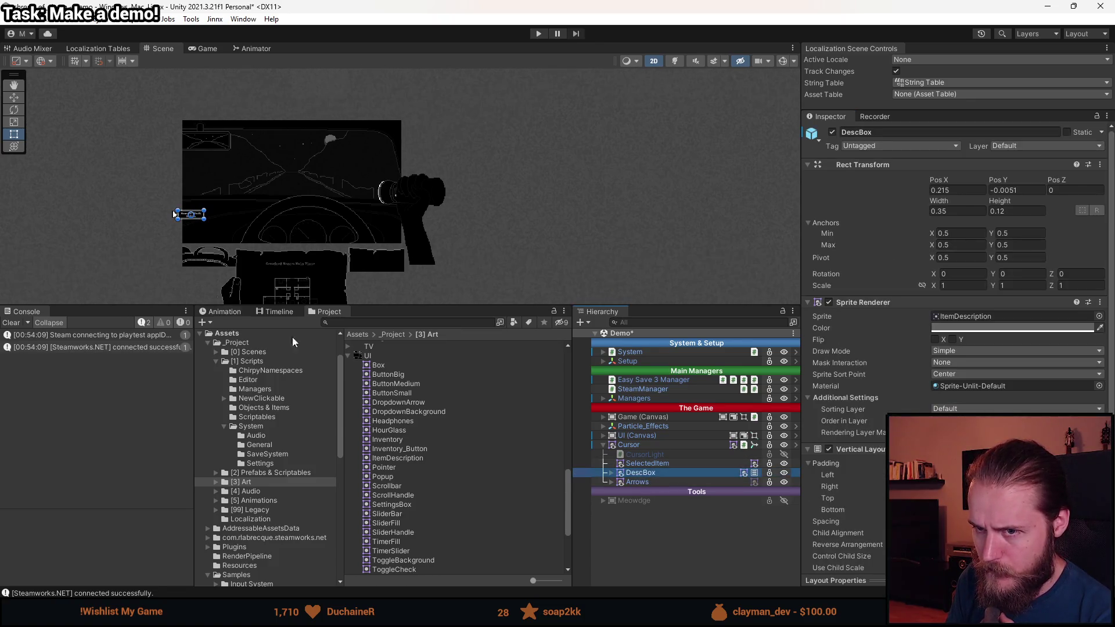
key(f)
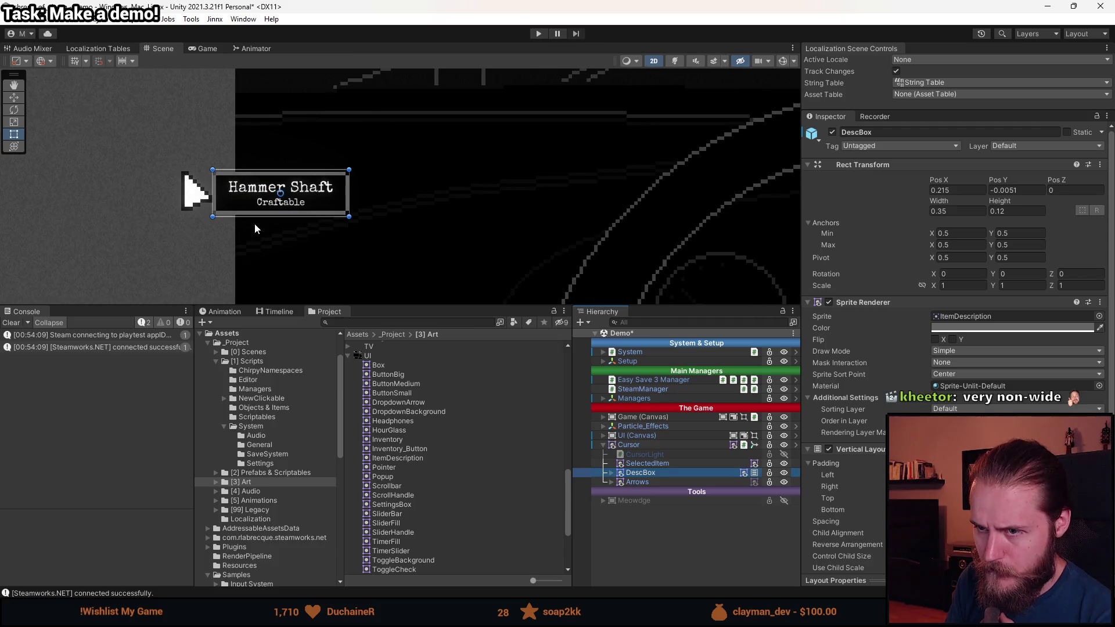
- Change the ItemType label text from 'Craftable' to 'Tool'
click(612, 474)
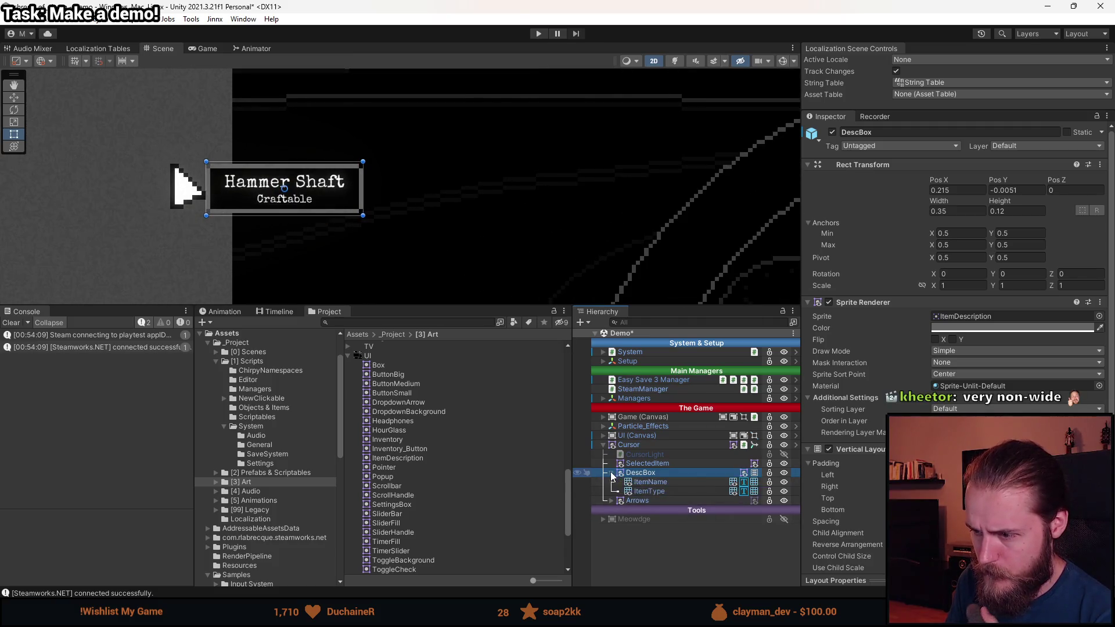
click(649, 492)
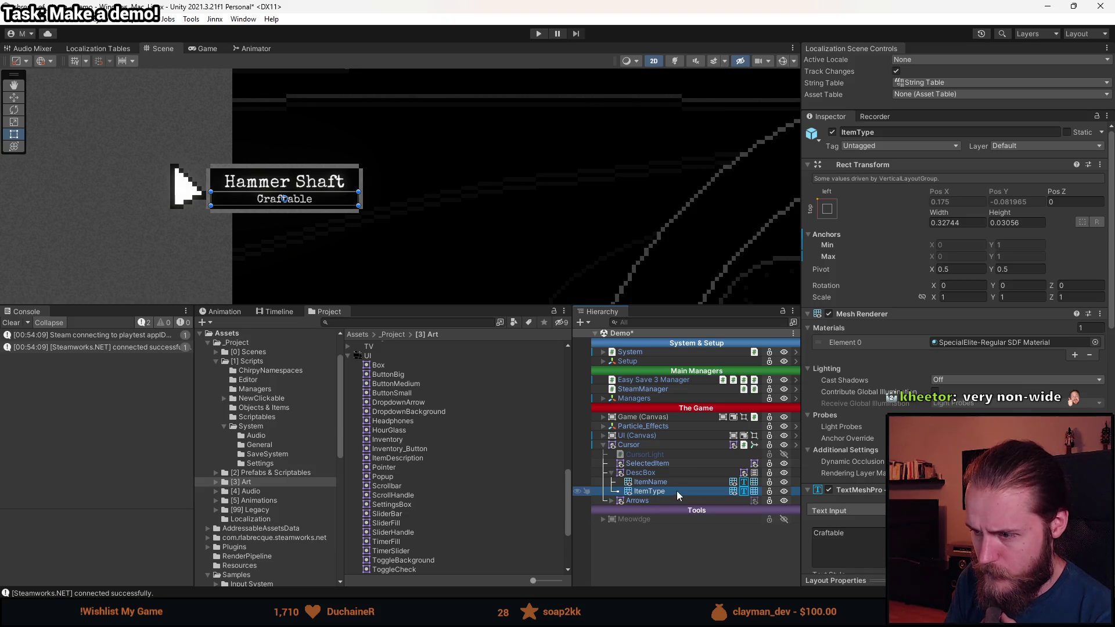
scroll(840, 342, down, 8)
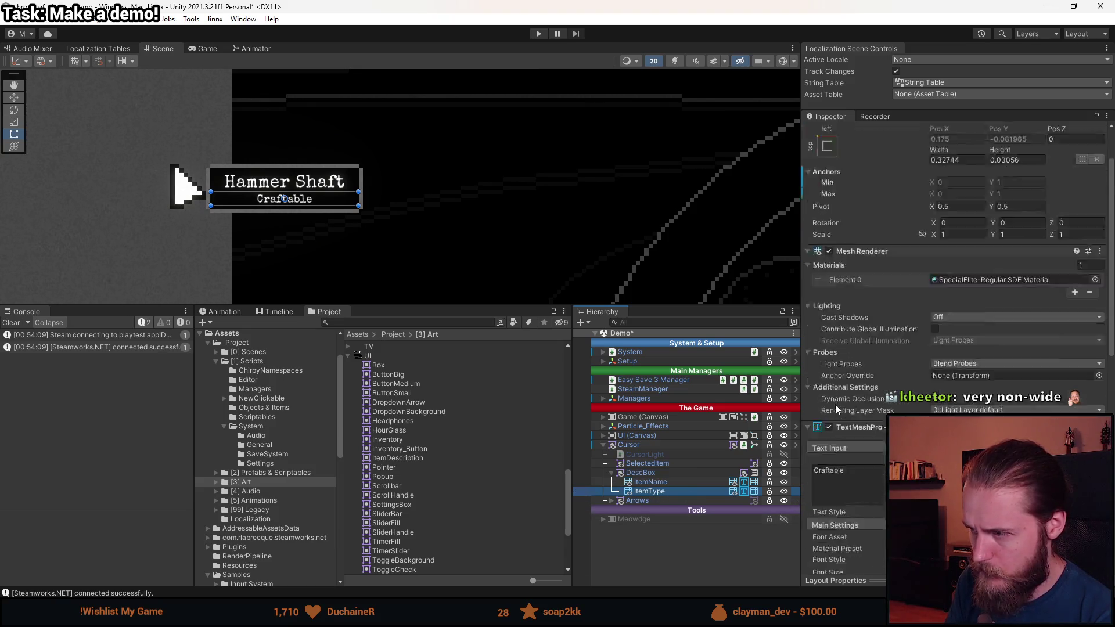
scroll(848, 361, up, 1)
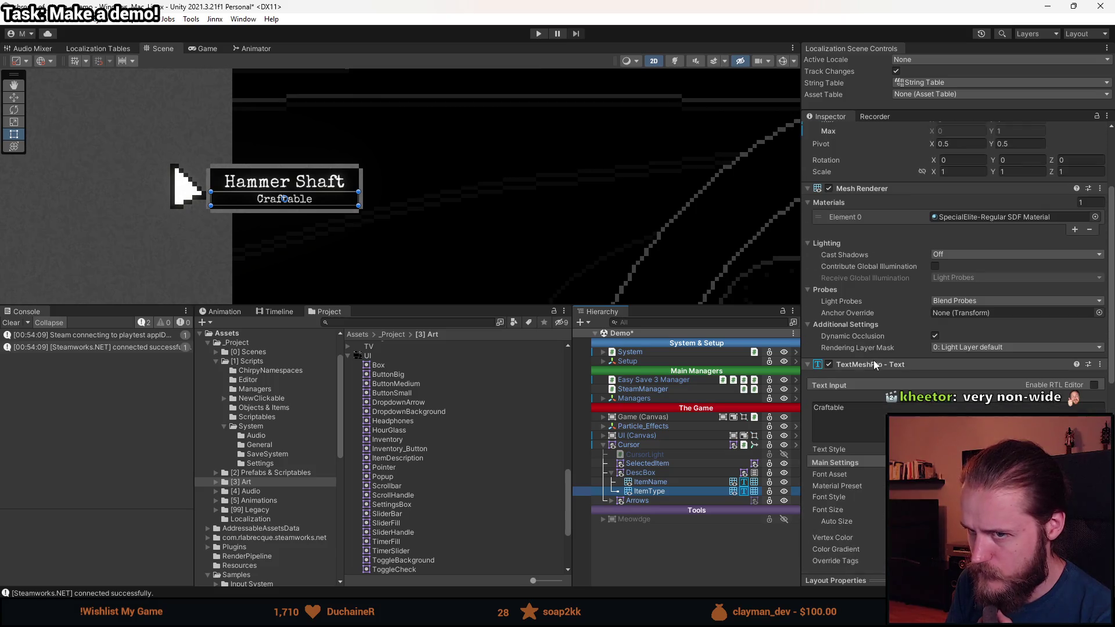
click(884, 335)
key(ctrl+a)
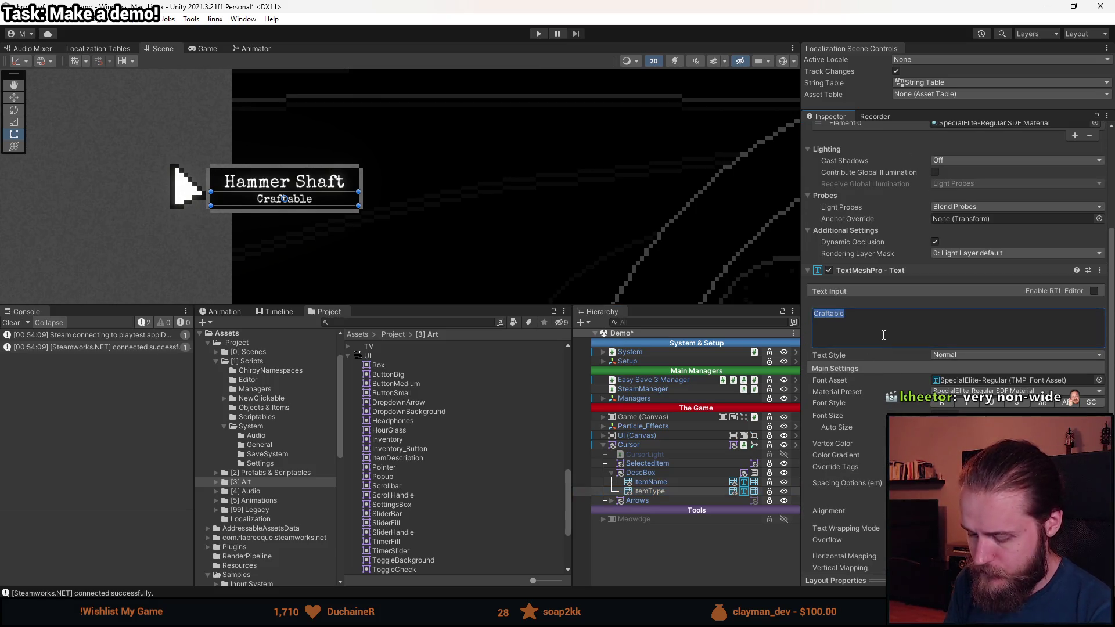
text(Tool)
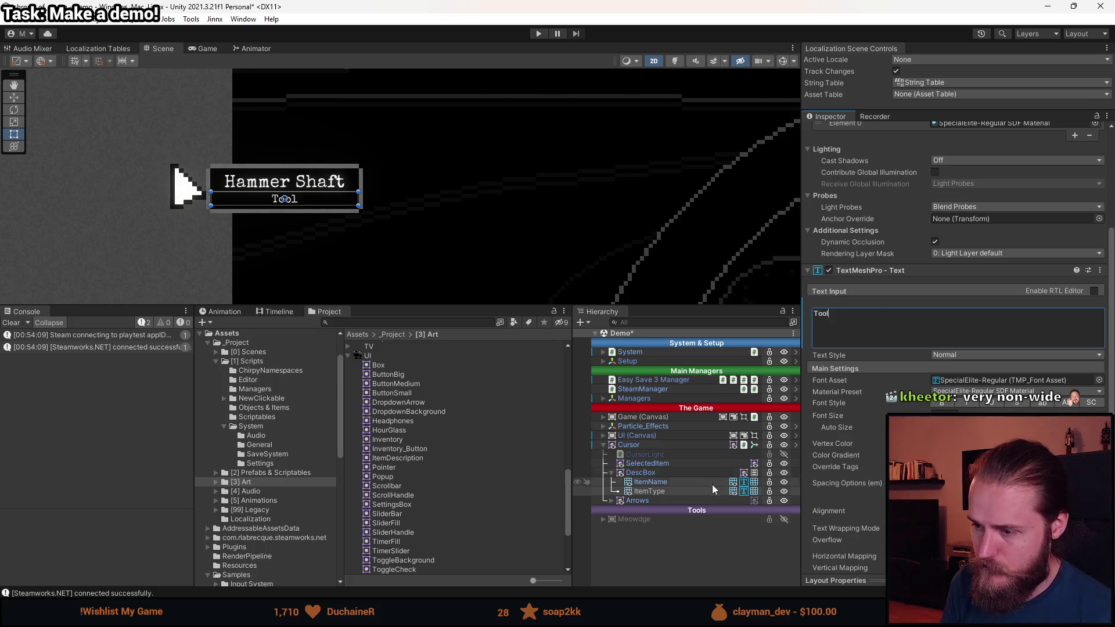
- Shorten the ItemName text from 'Hammer Shaft' to 'Hammer'
click(650, 482)
click(871, 338)
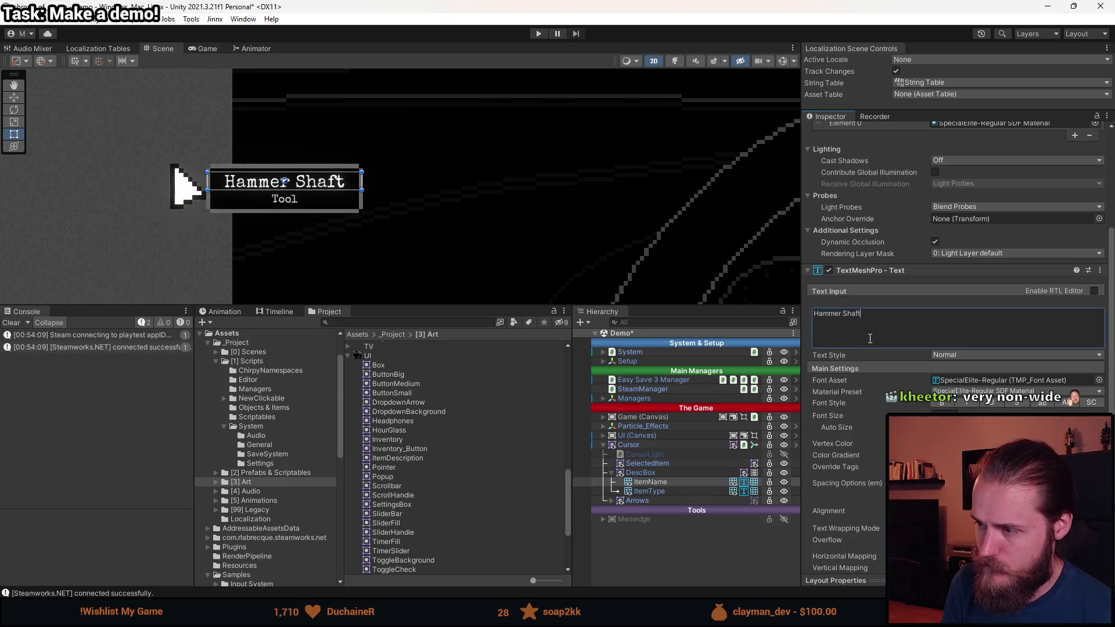
key(BackSpace)
key(BackSpace)
key(BackSpace)
click(663, 483)
- Select the Cursor object and locate its MouseCursor script in the project
scroll(255, 191, up, 1)
scroll(255, 191, up, 2)
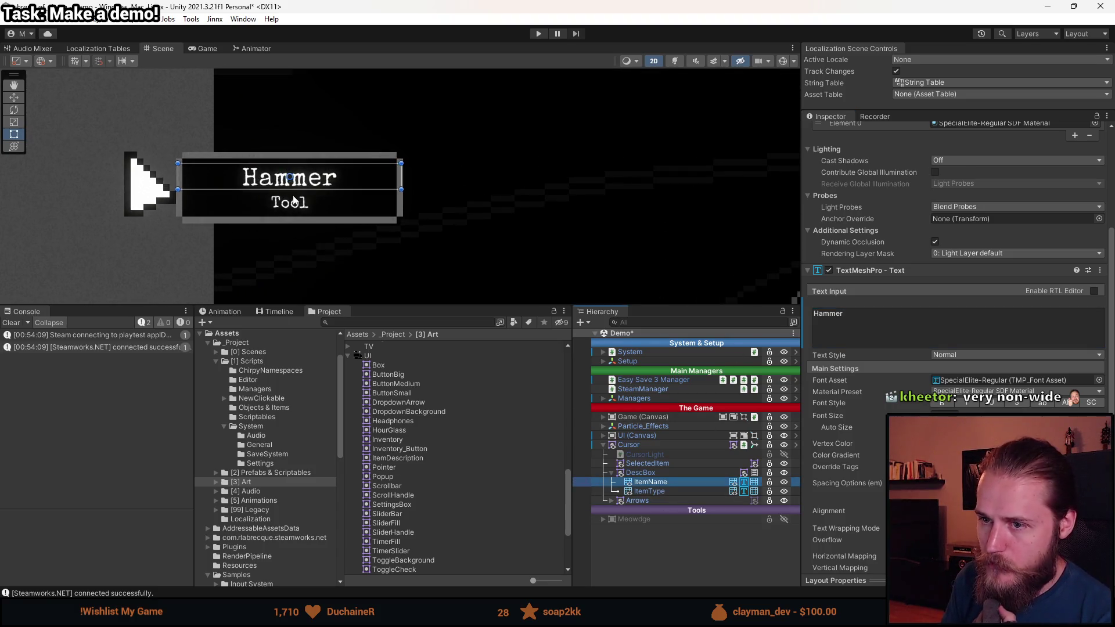
click(659, 471)
click(649, 444)
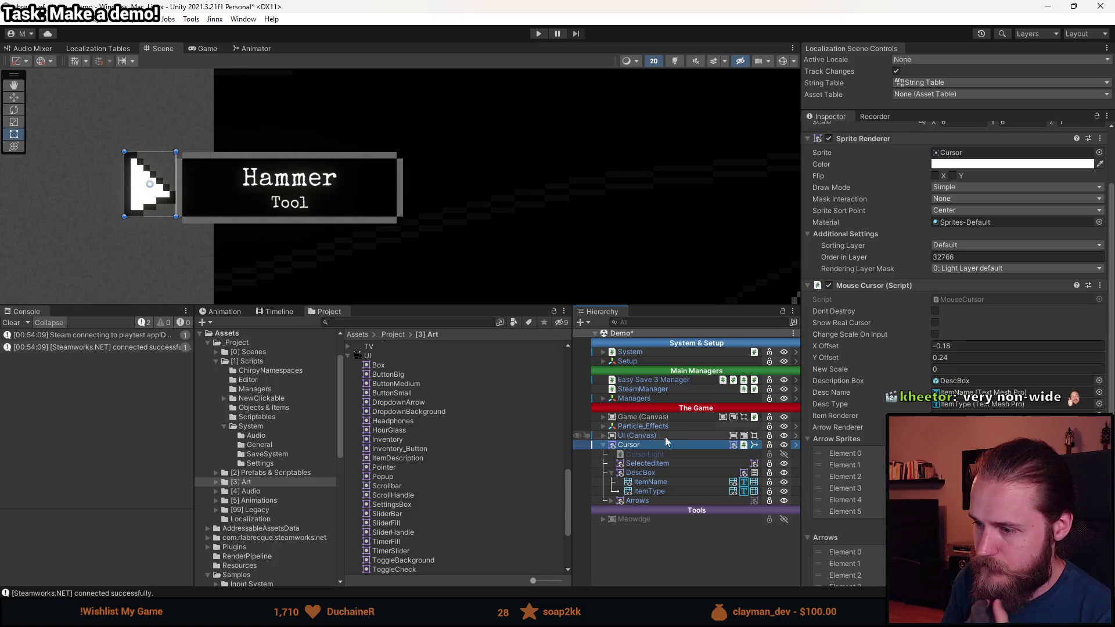
click(949, 301)
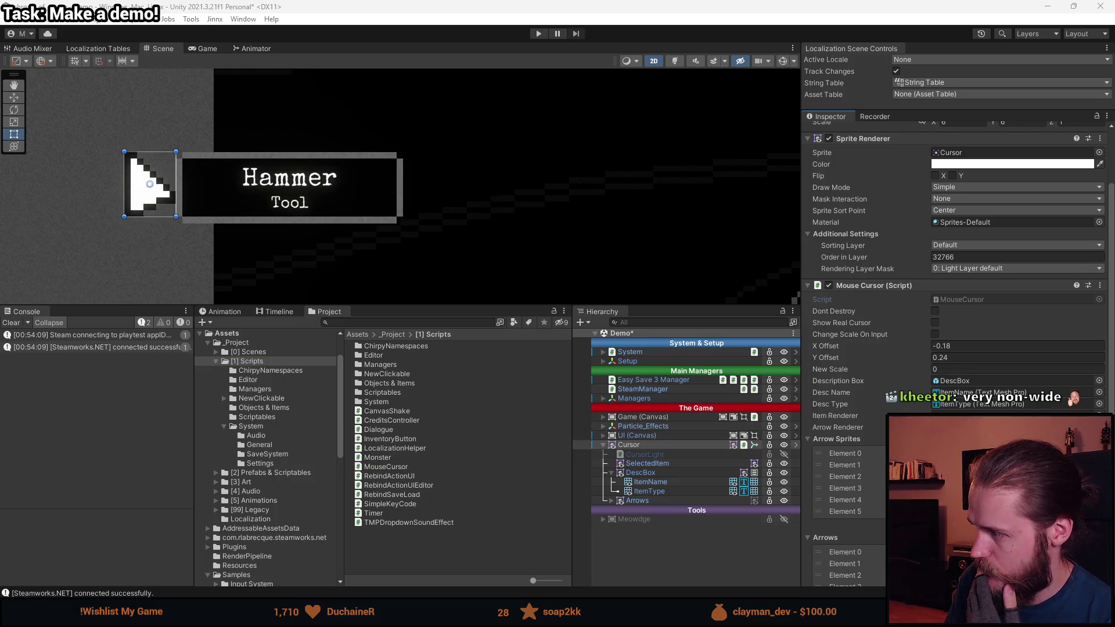
- Review how itemName and itemType are used in the existing ShowDescription method
scroll(380, 392, down, 8)
scroll(380, 392, down, 7)
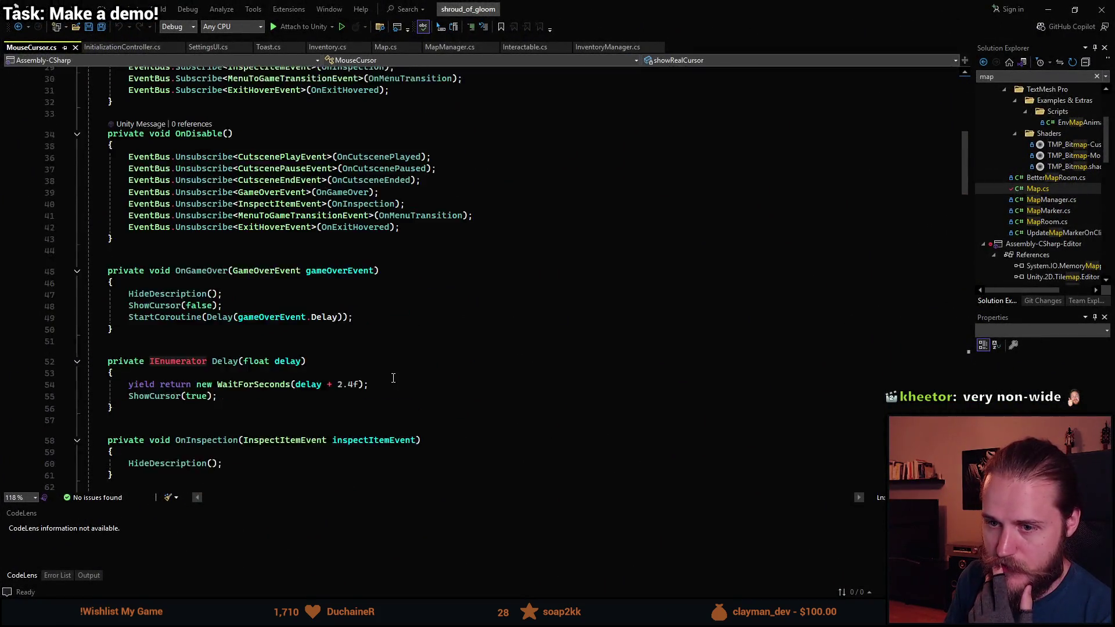
scroll(232, 347, down, 12)
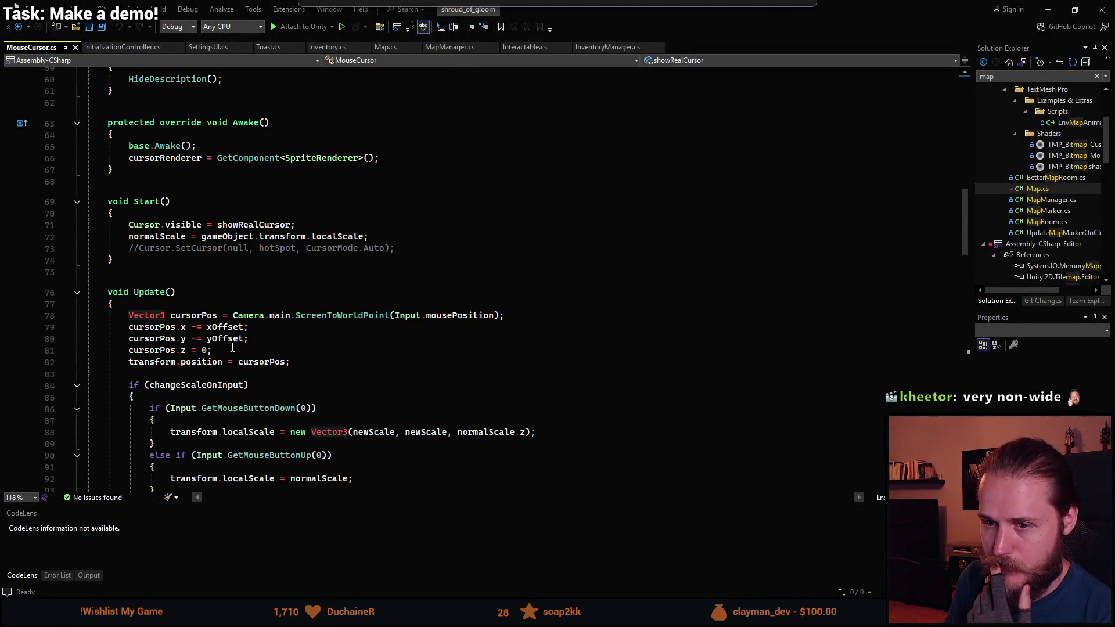
scroll(242, 387, down, 5)
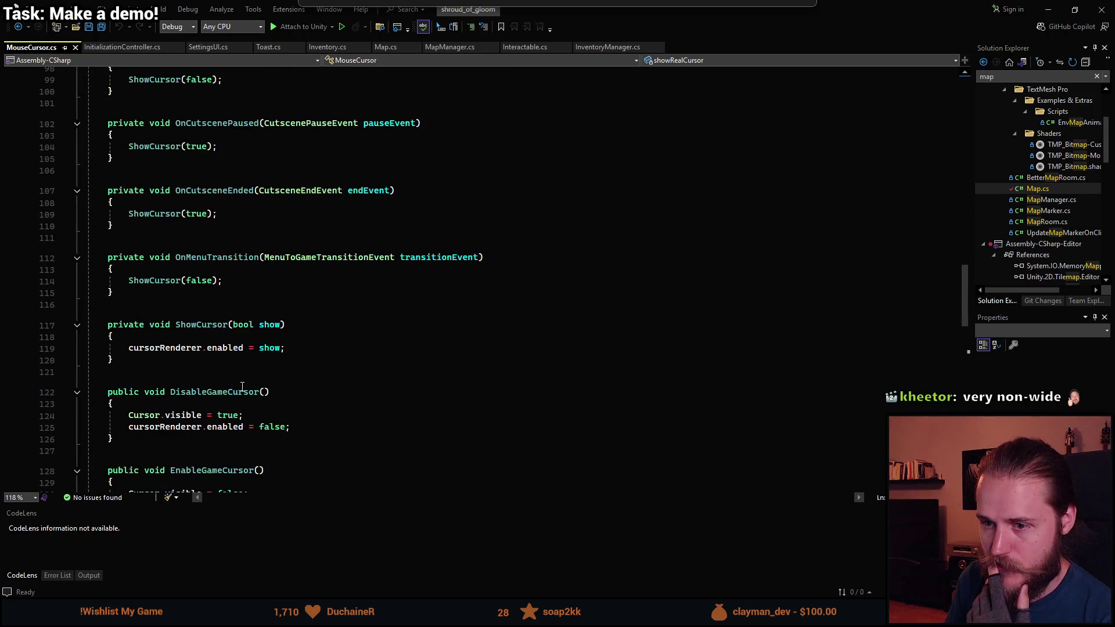
scroll(290, 307, down, 5)
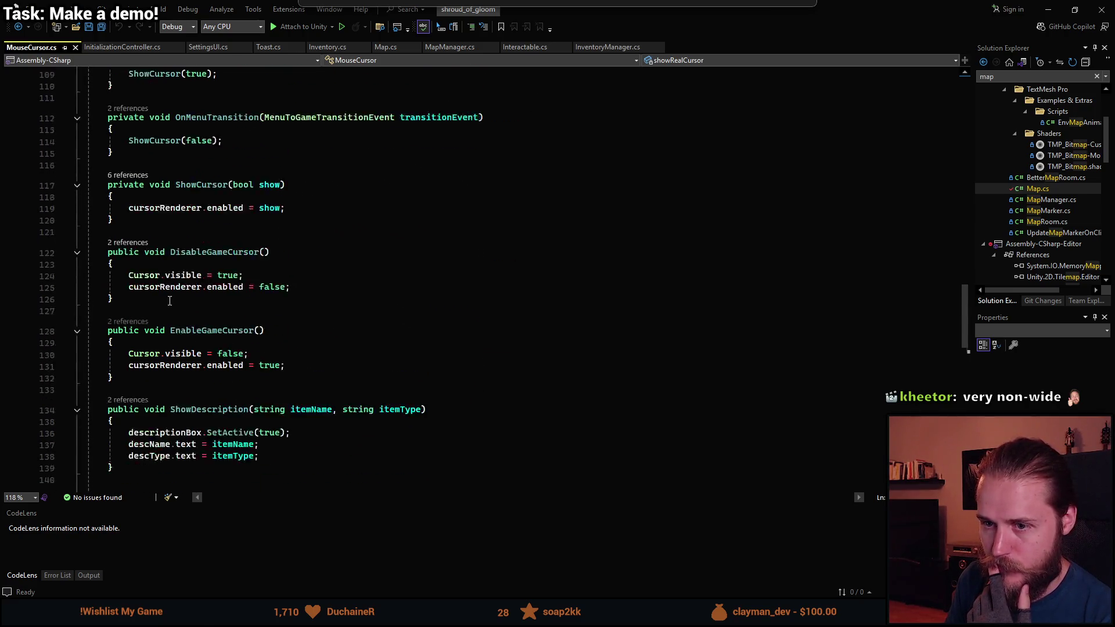
scroll(264, 232, down, 3)
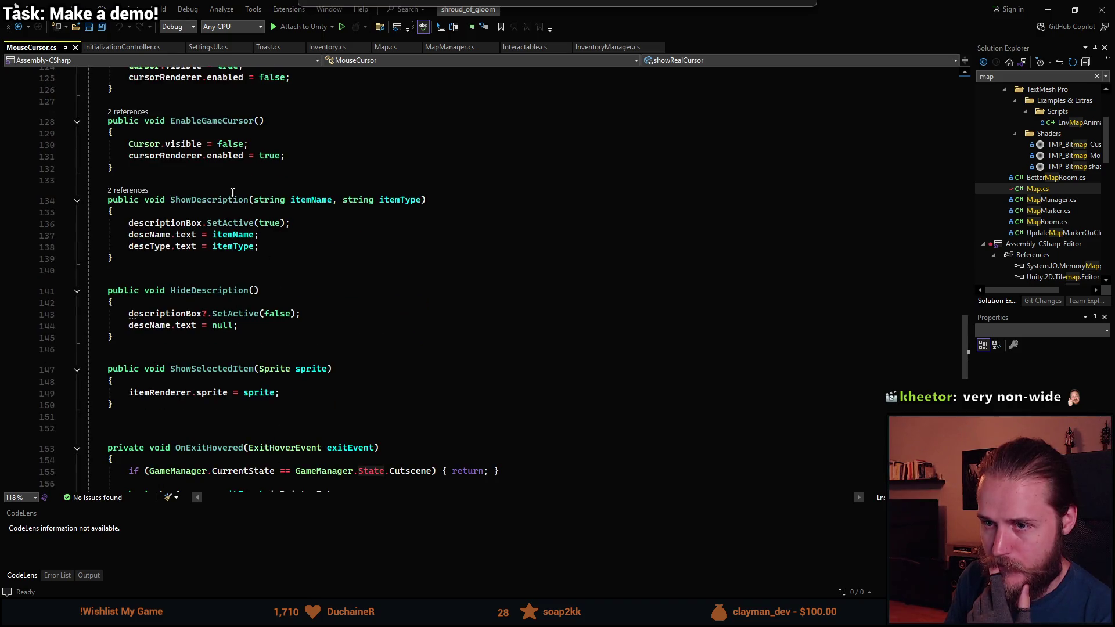
click(333, 201)
click(400, 200)
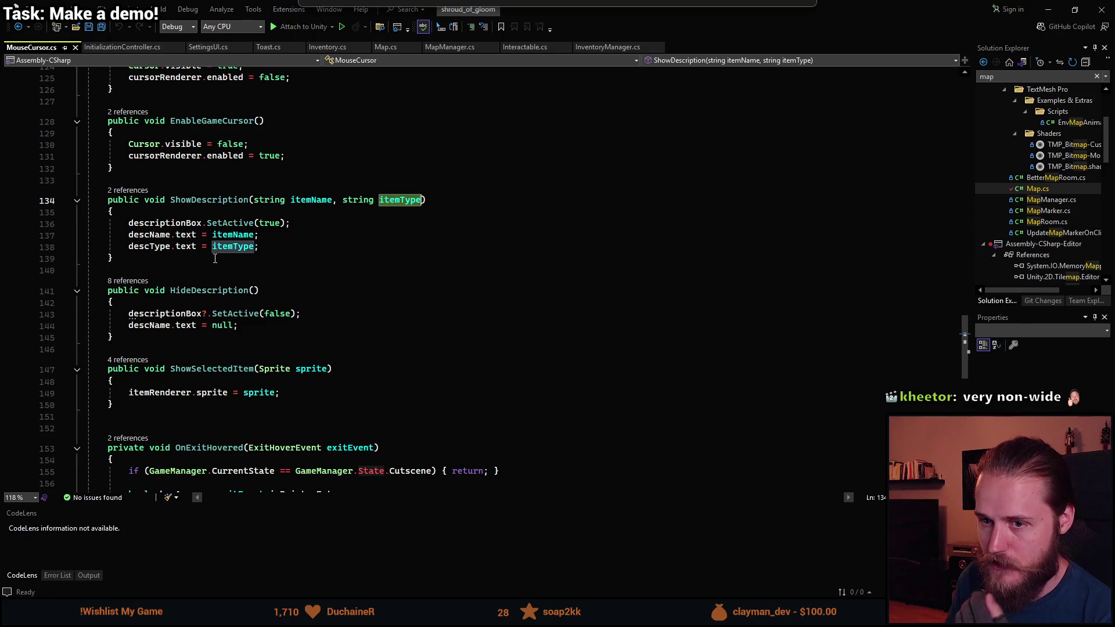
- Declare a new overload public void ShowDescription(string description) below the existing method
click(424, 258)
key(Return)
key(Return)
text(p)
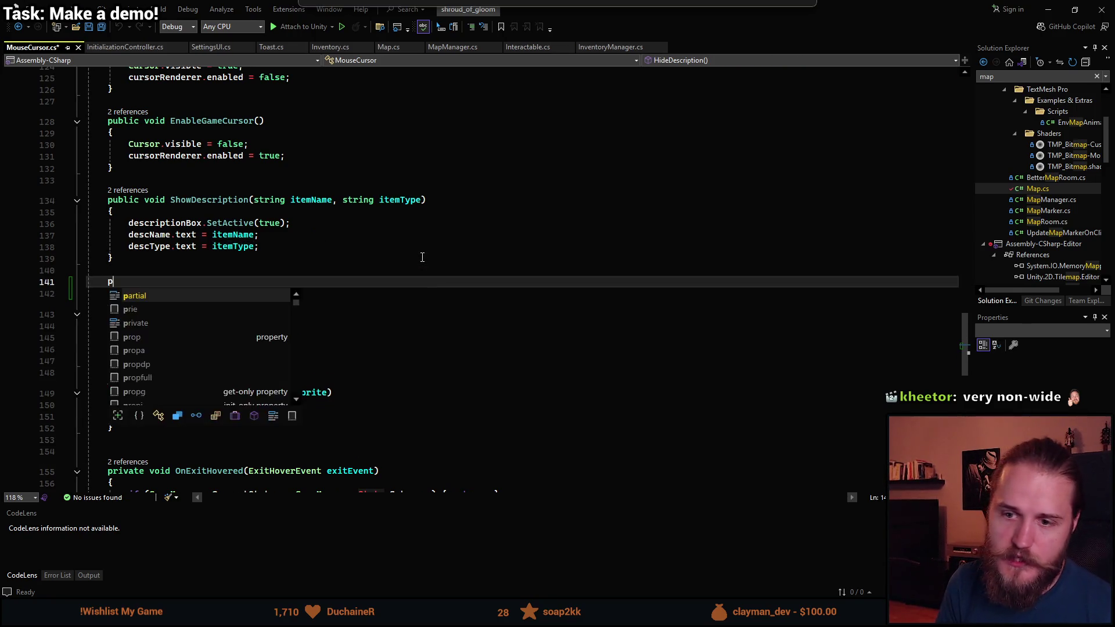
text(ublic void Sho)
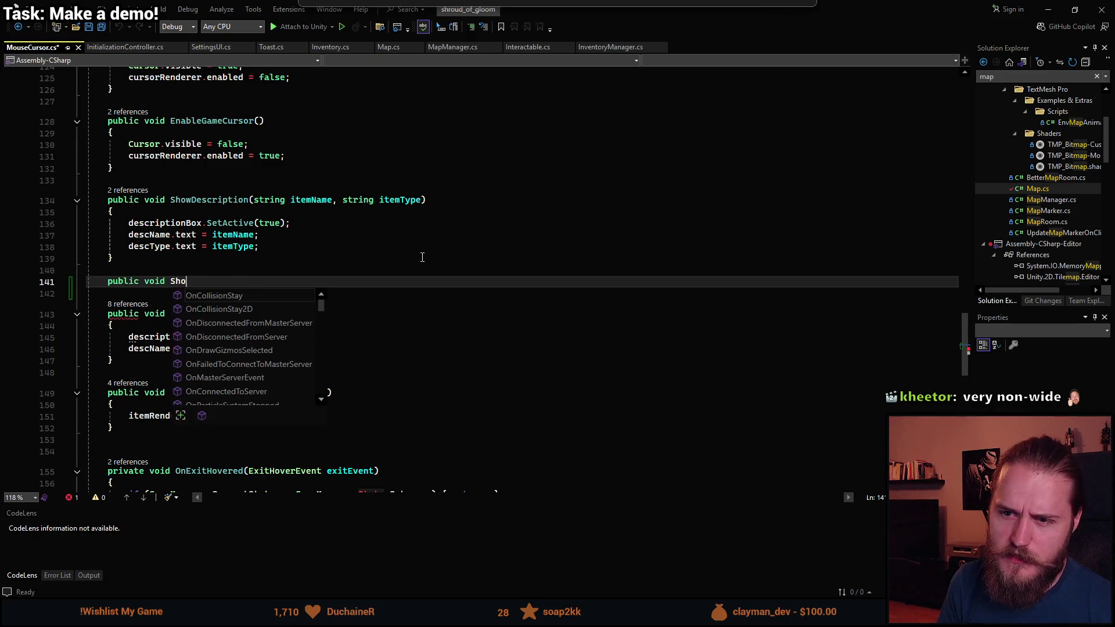
text(wDescription)
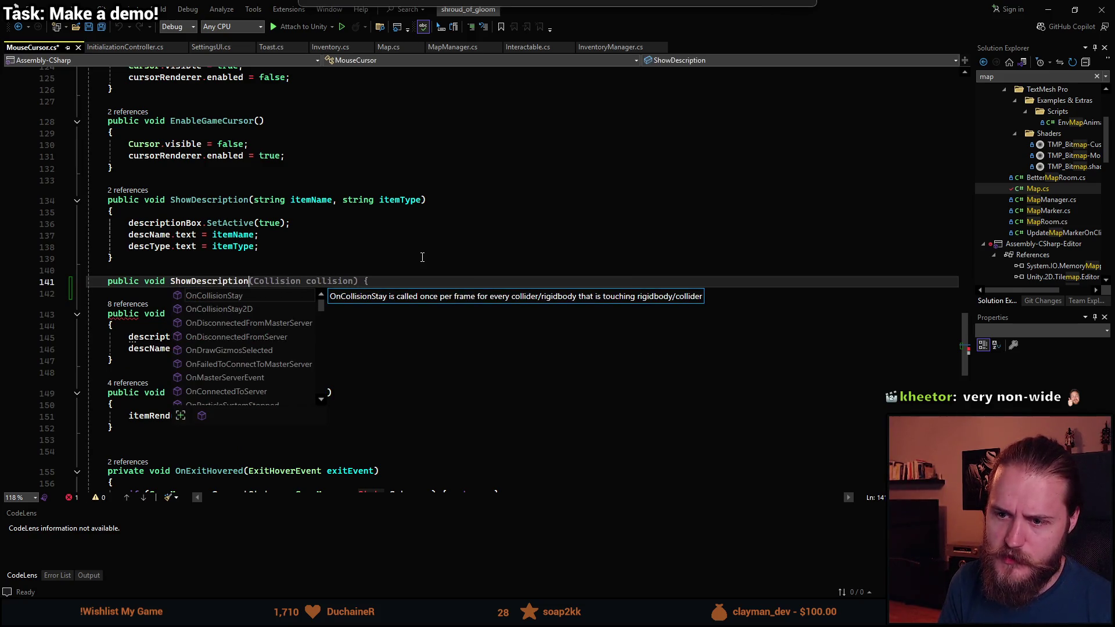
text((string de)
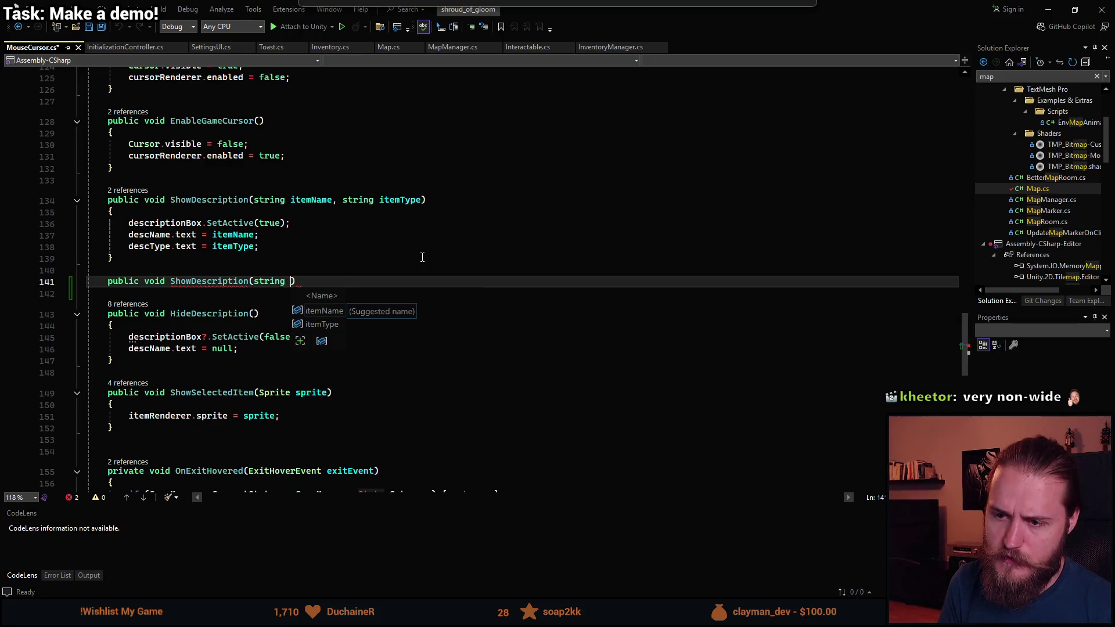
text(scription)
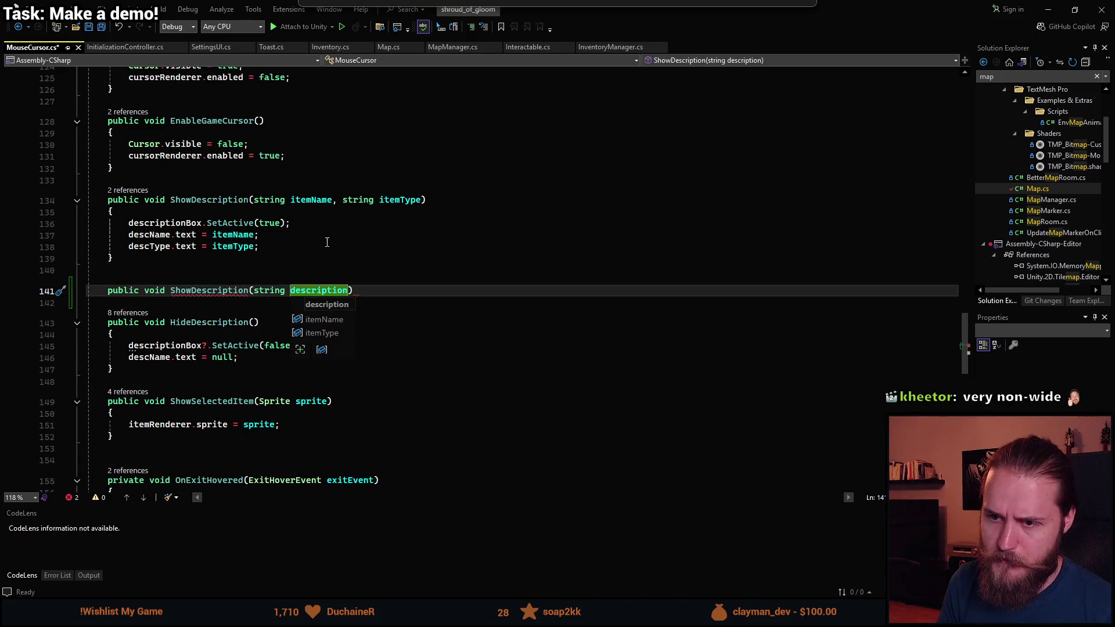
key(Escape)
key(Return)
text({)
key(Return)
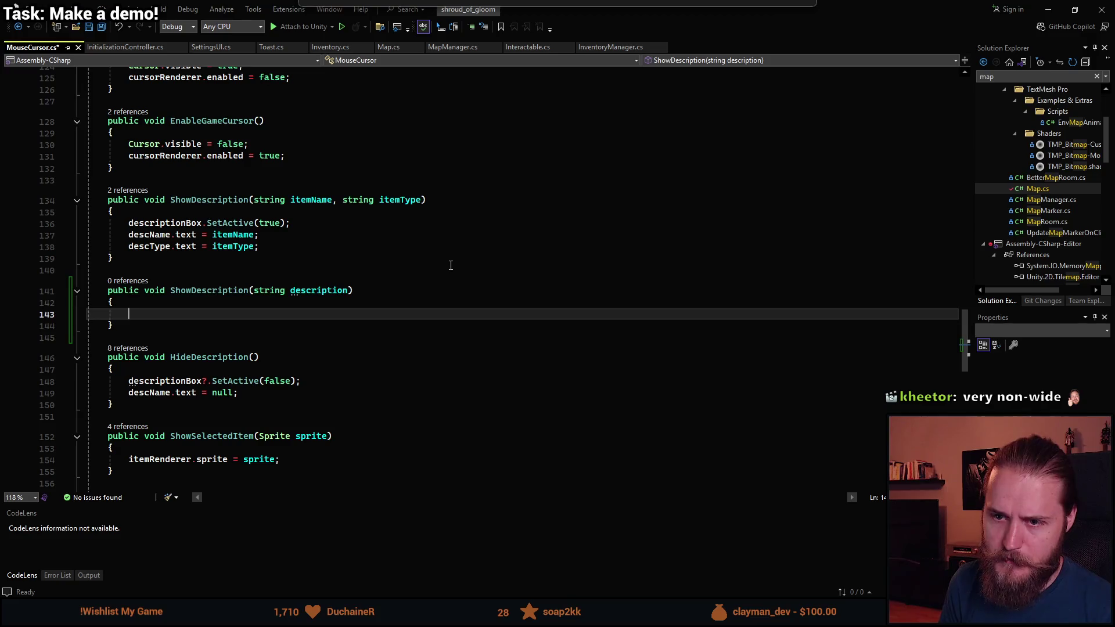
- Make the new overload's body call descriptionBox.SetActive(true)
text(Dest)
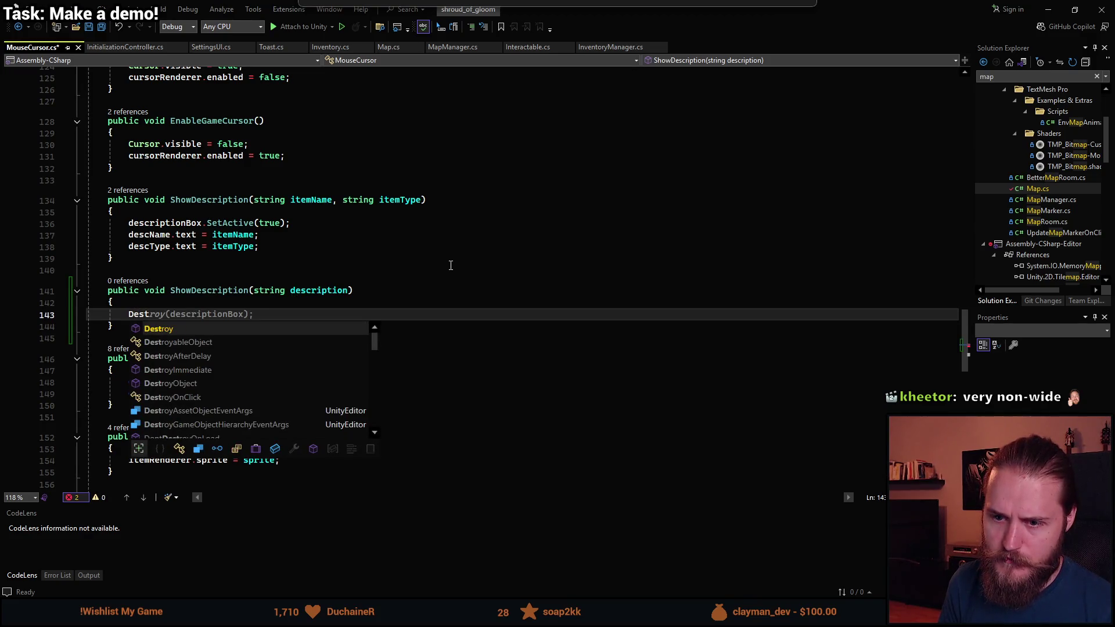
key(BackSpace)
key(BackSpace)
key(BackSpace)
text(descripti)
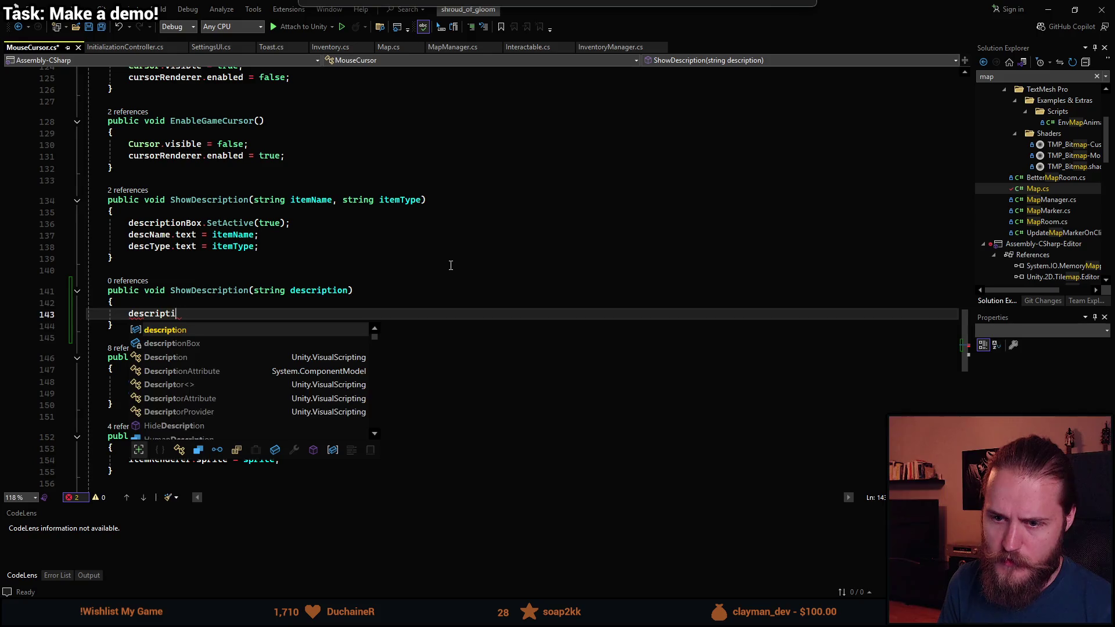
text(onBox.)
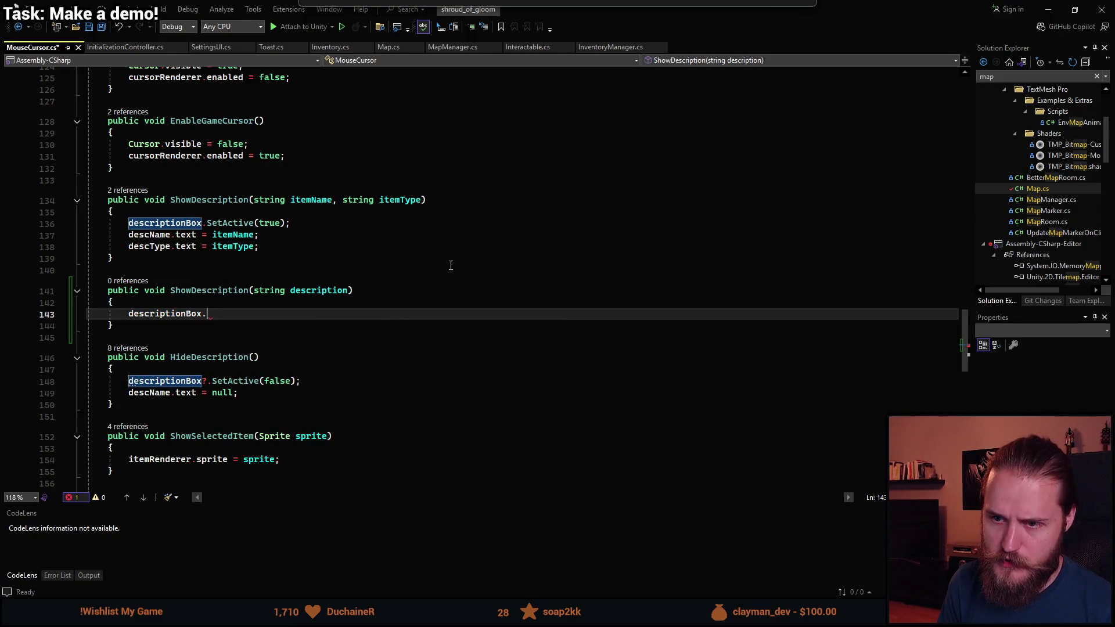
text(Set(true)
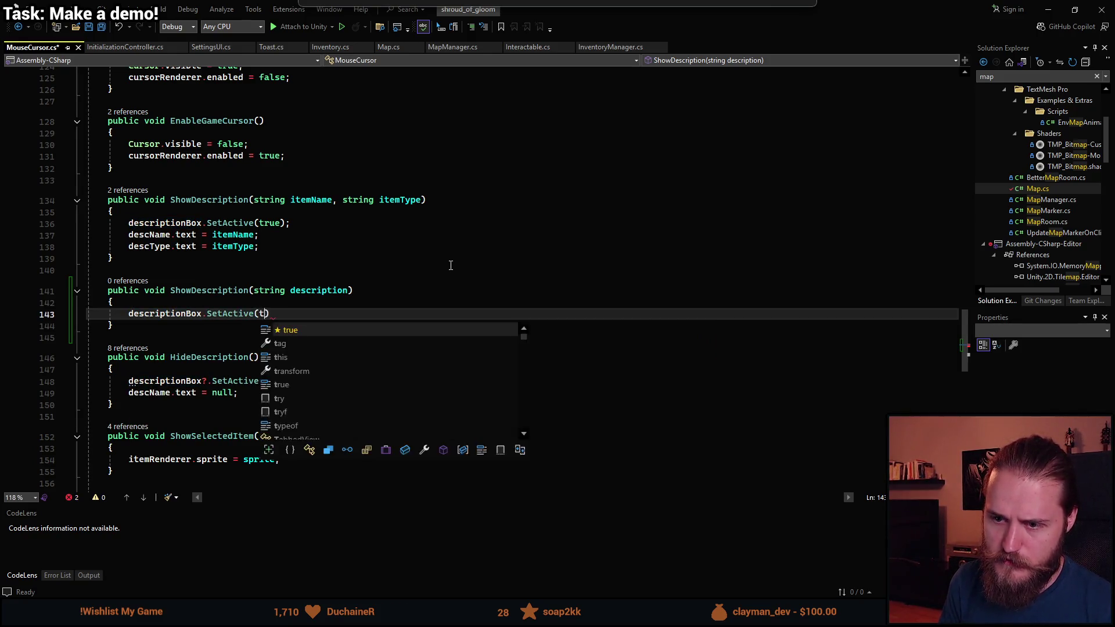
text();)
scroll(355, 240, up, 14)
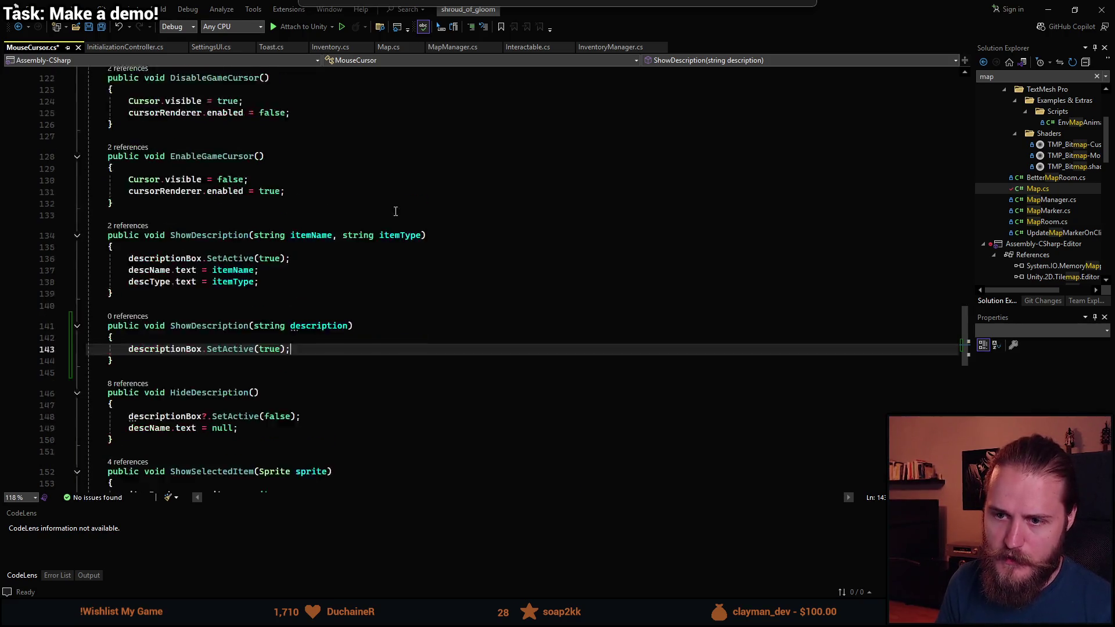
scroll(354, 239, up, 20)
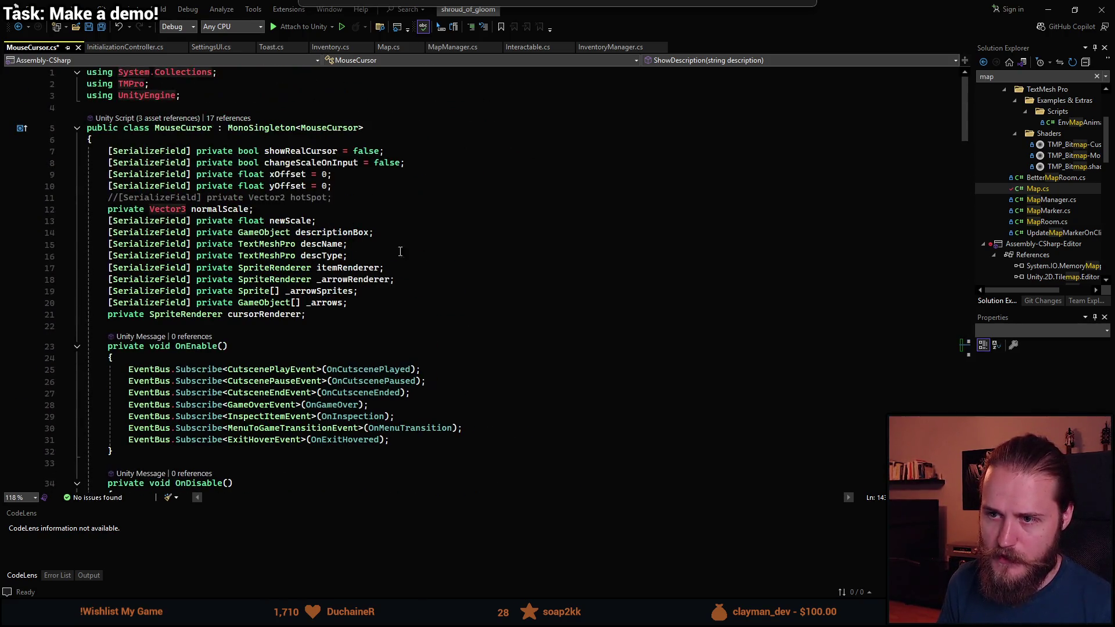
- Duplicate the descType field declaration and rename the copy to description
click(383, 259)
key(ctrl+d)
key(ctrl+z)
key(ctrl+d)
key(Left)
key(ctrl+shift+Left)
key(BackSpace)
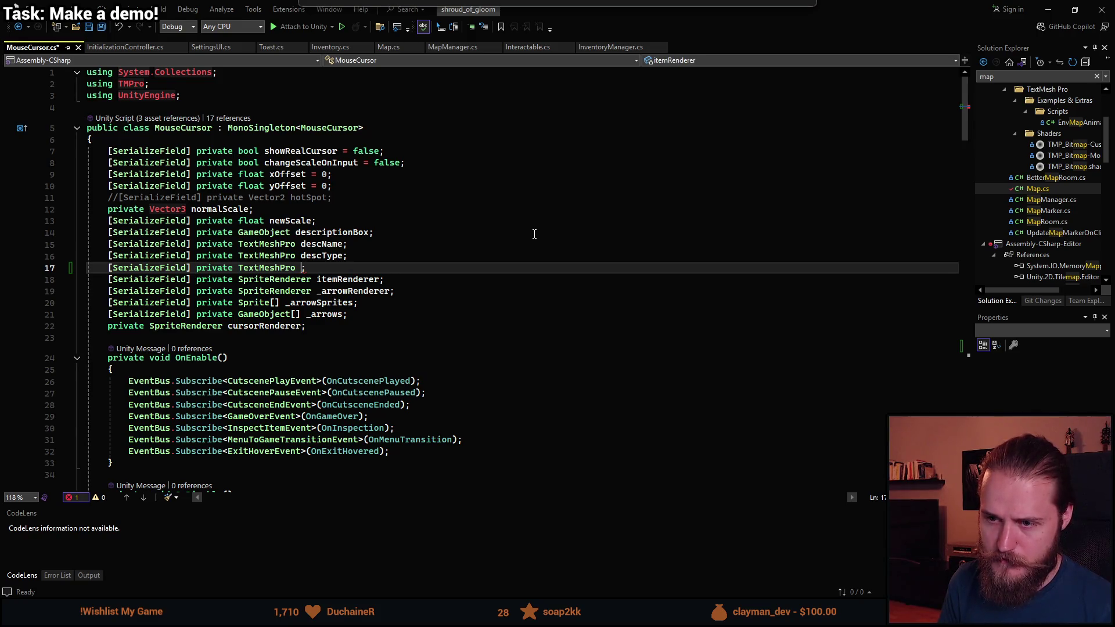
text(description)
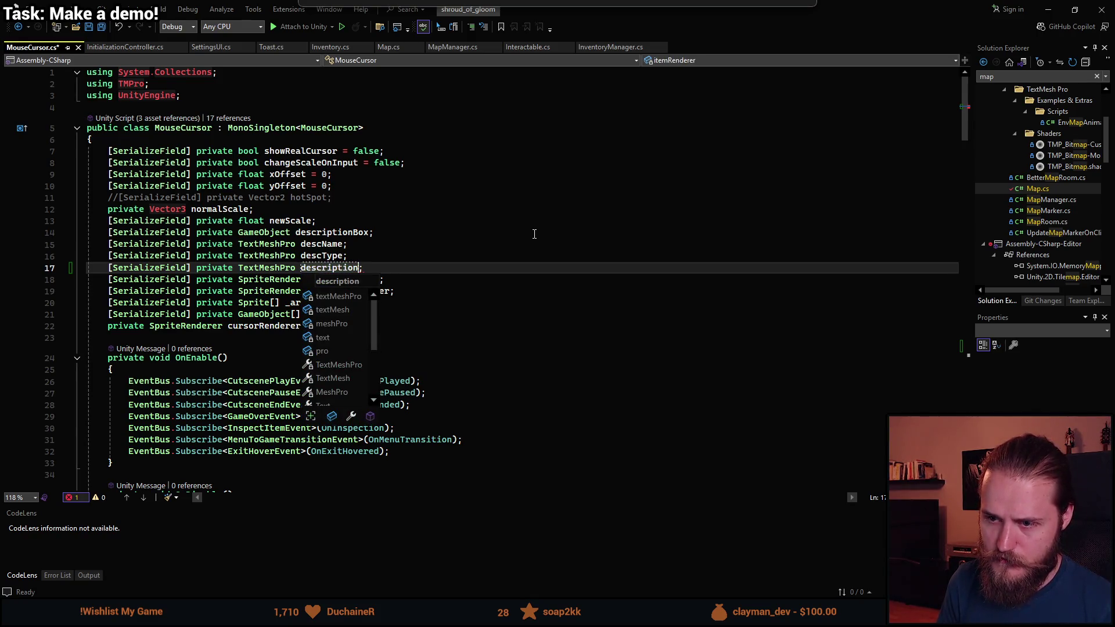
- Prefix the new field name with an underscore, making it _description
click(389, 246)
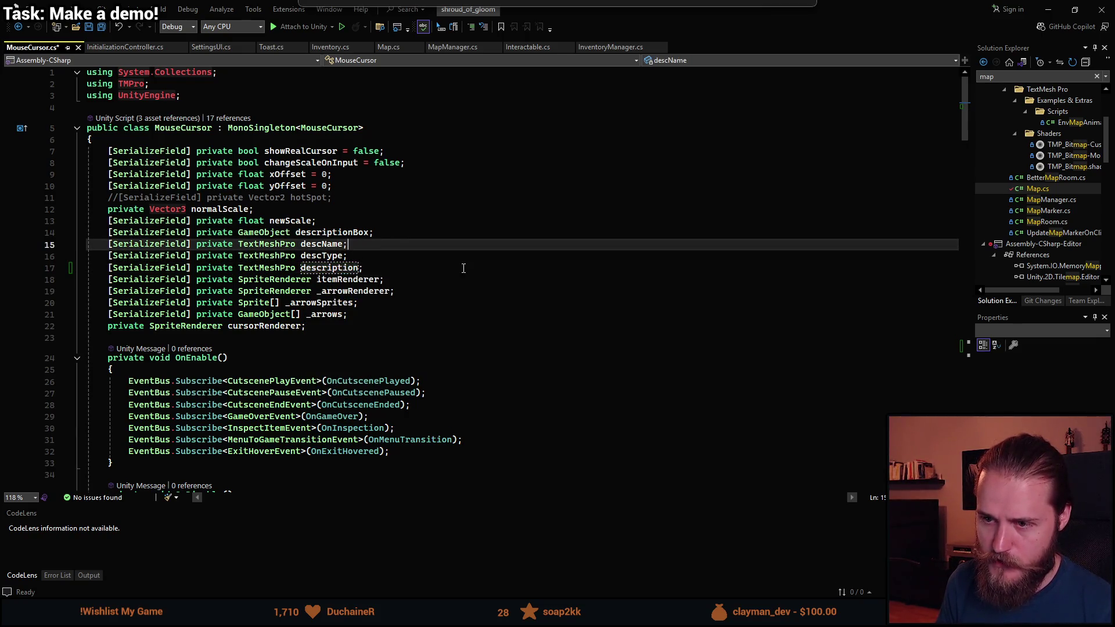
scroll(283, 295, down, 3)
scroll(321, 241, up, 2)
click(306, 232)
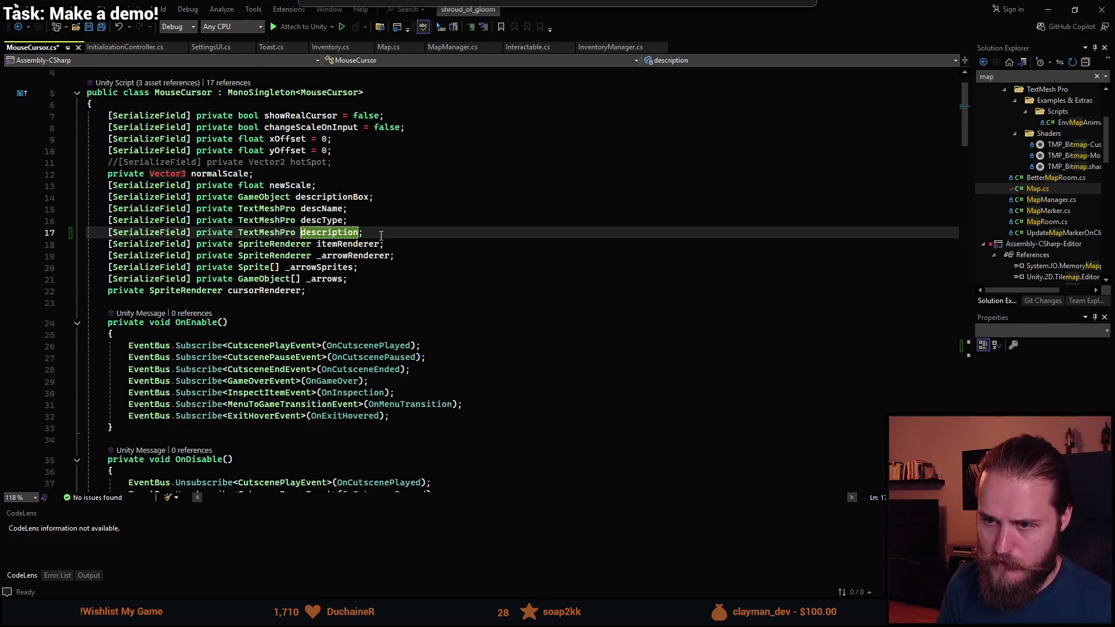
text(_)
scroll(347, 320, down, 20)
scroll(347, 320, down, 12)
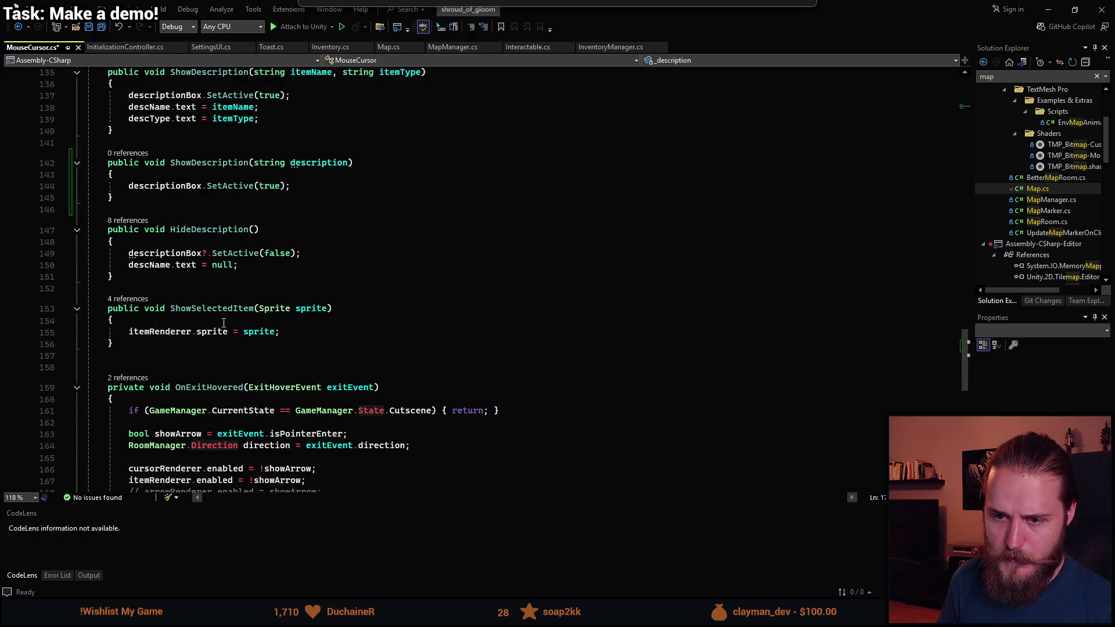
- Add a line _description.text = ""; to the new ShowDescription overload
scroll(224, 323, up, 3)
click(308, 290)
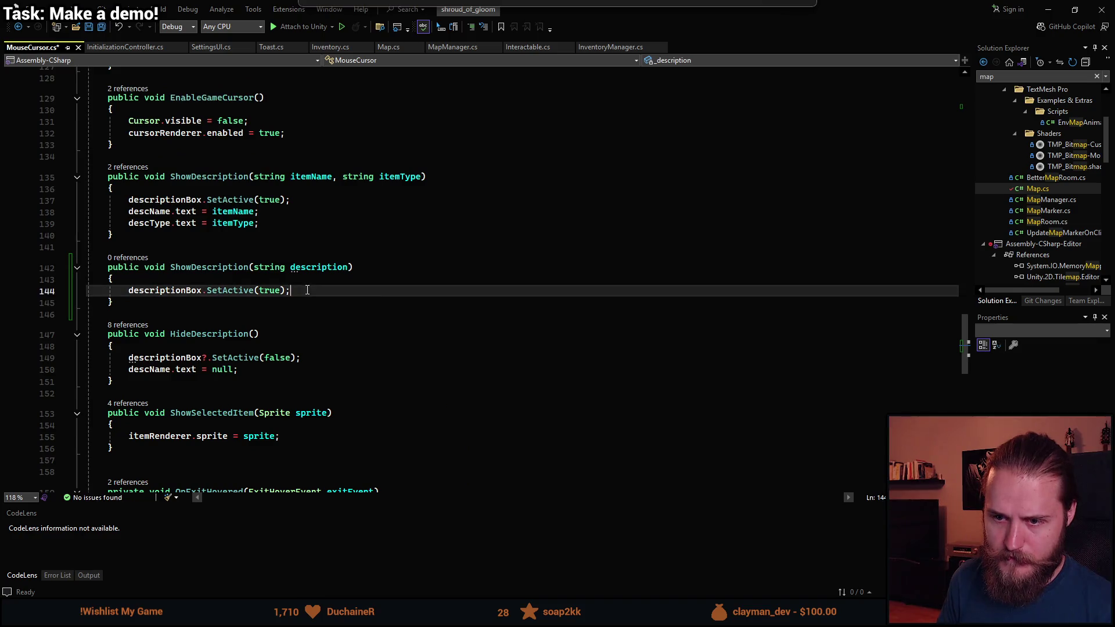
key(Return)
text(_)
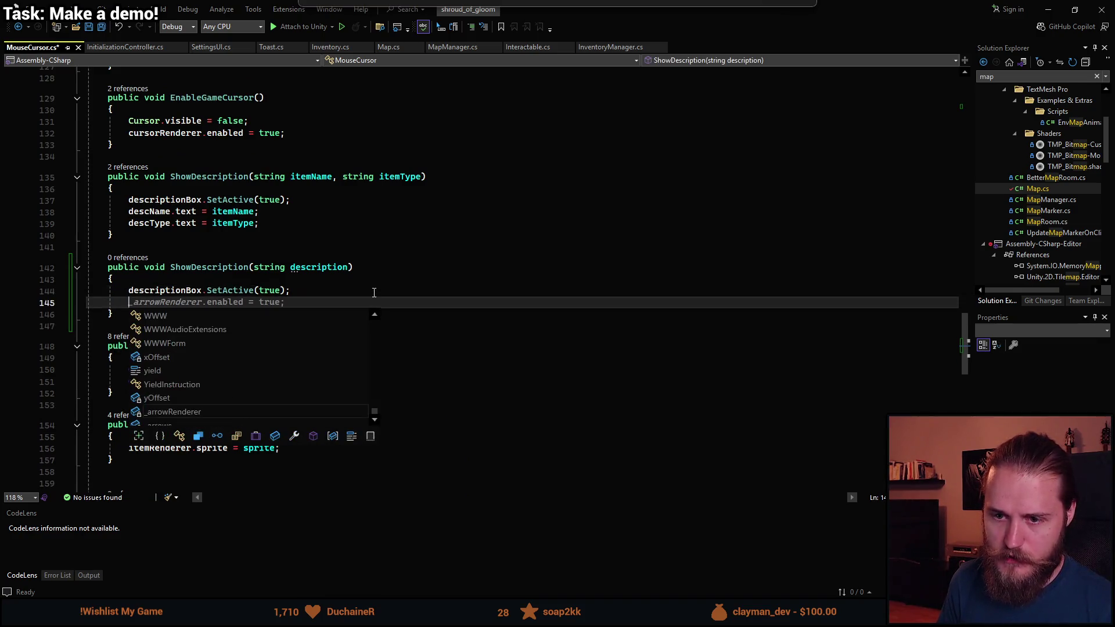
text(descrip)
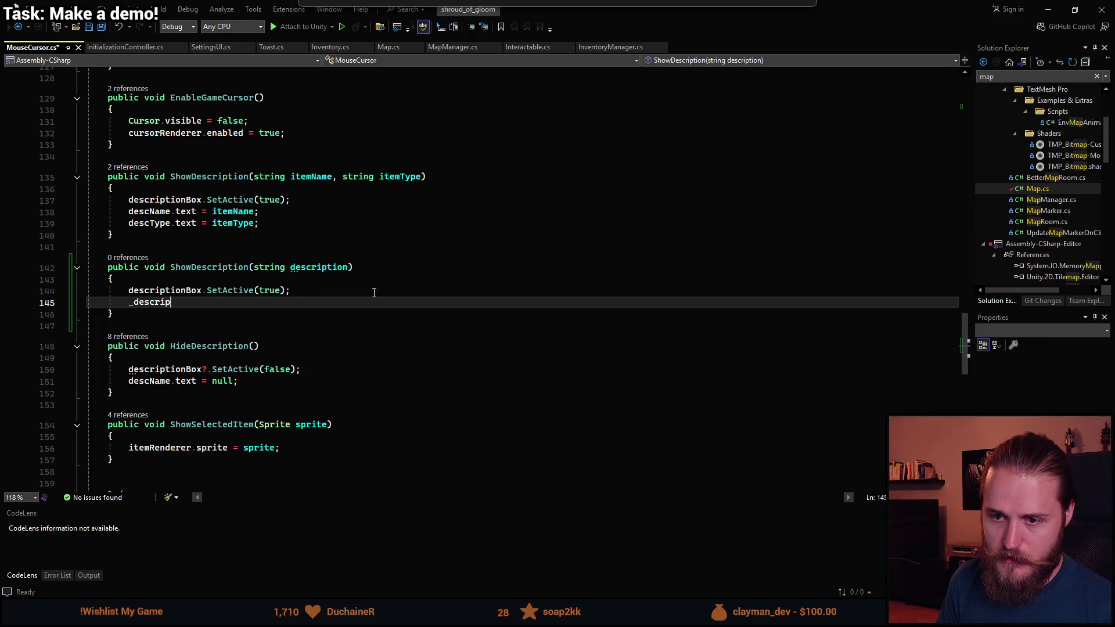
text(tion.g)
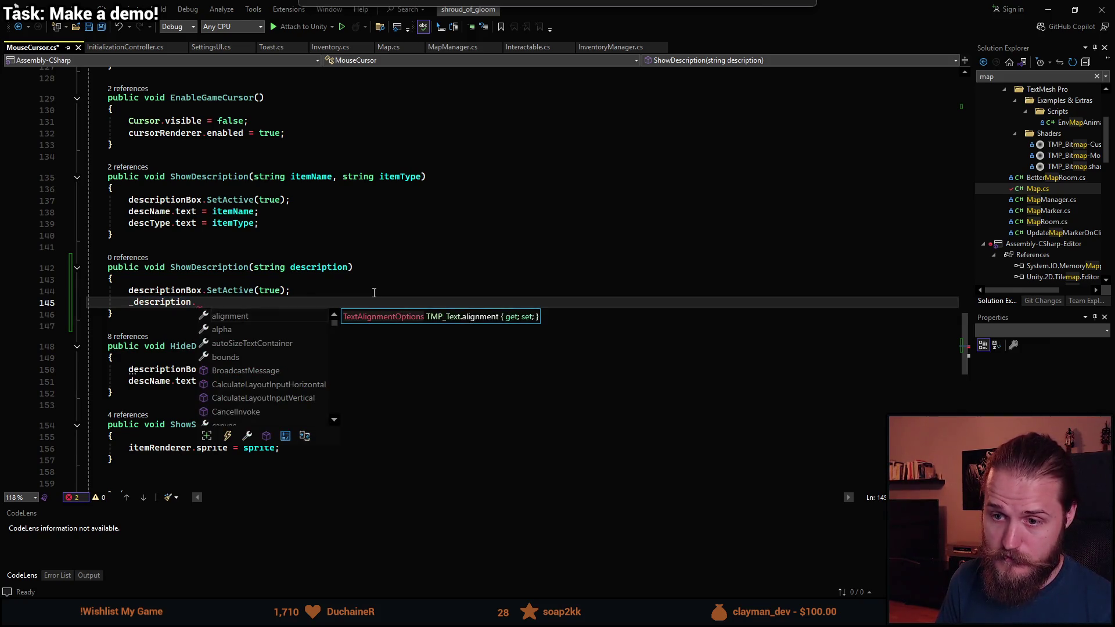
key(Tab)
text(.Se)
key(Tab)
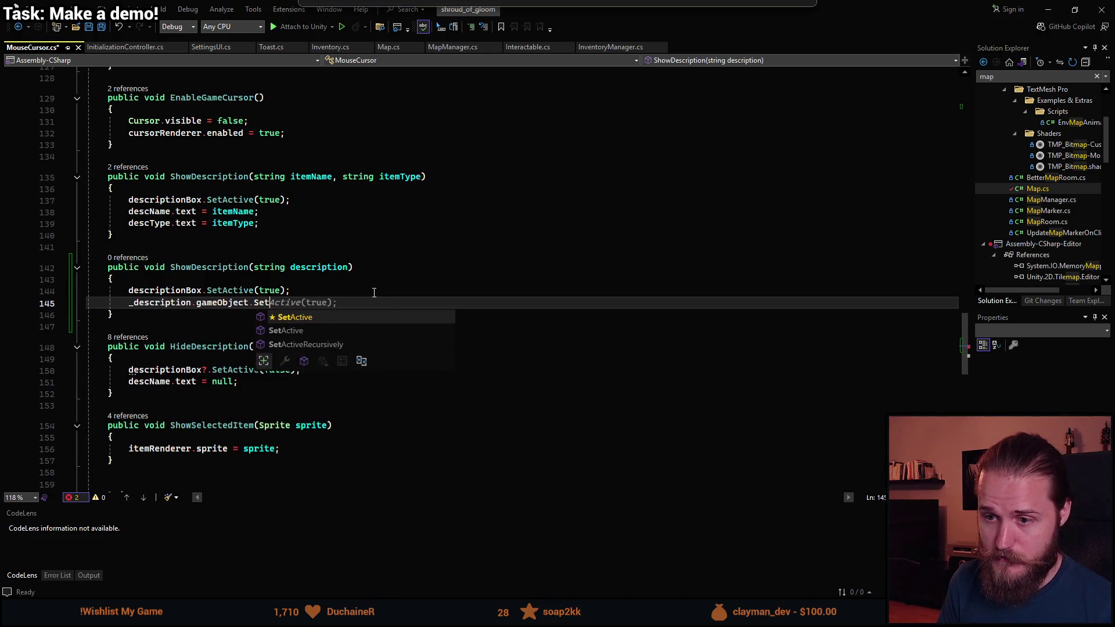
key(Tab)
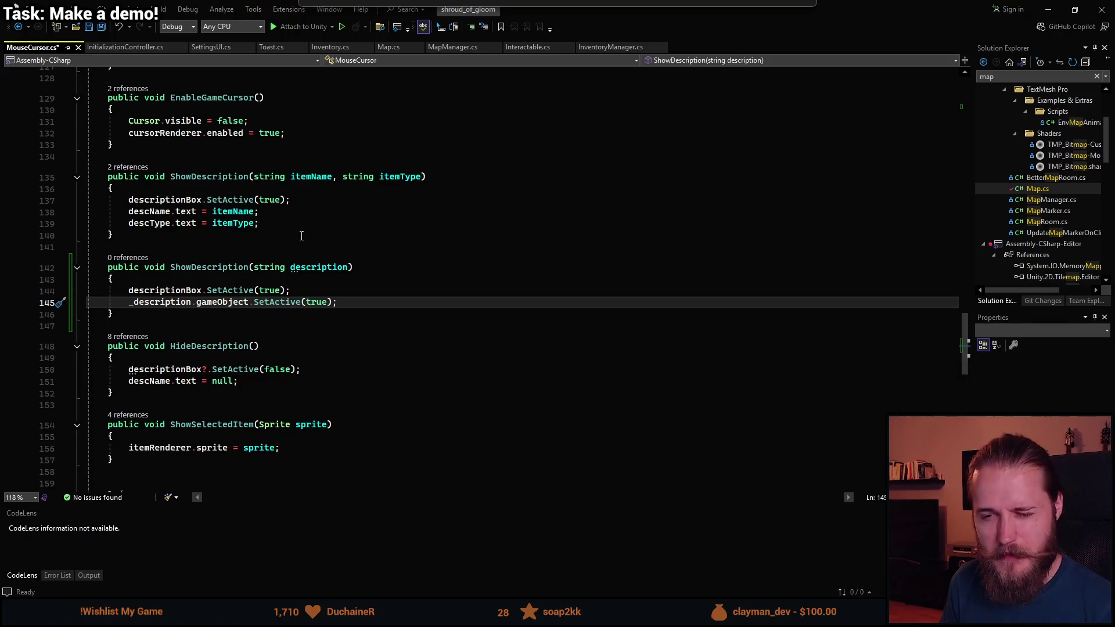
double_click(214, 301)
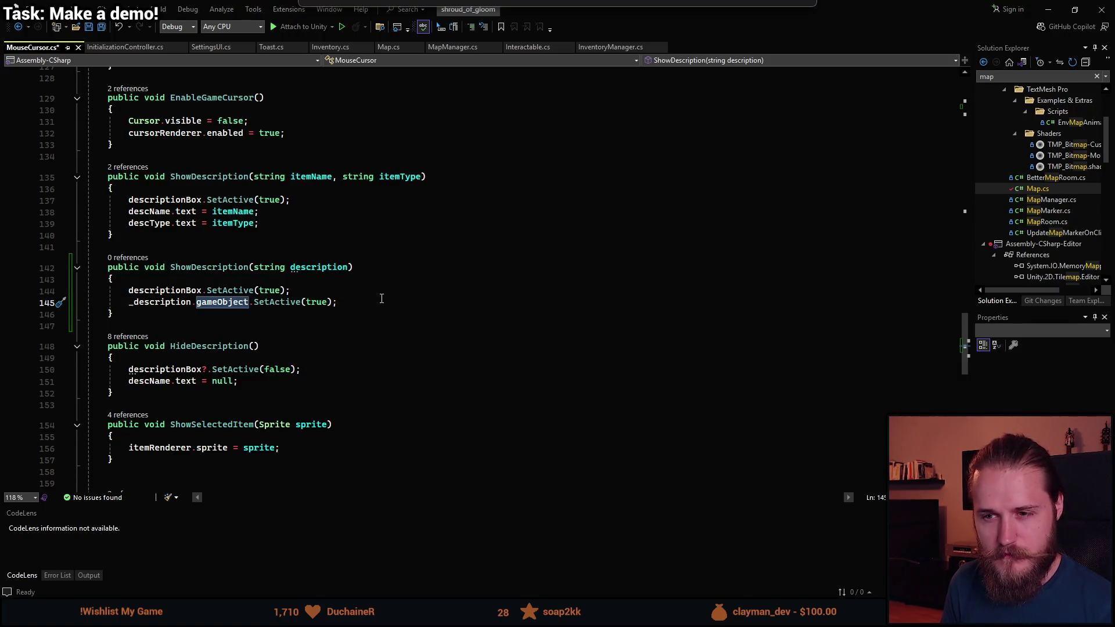
key(shift+End)
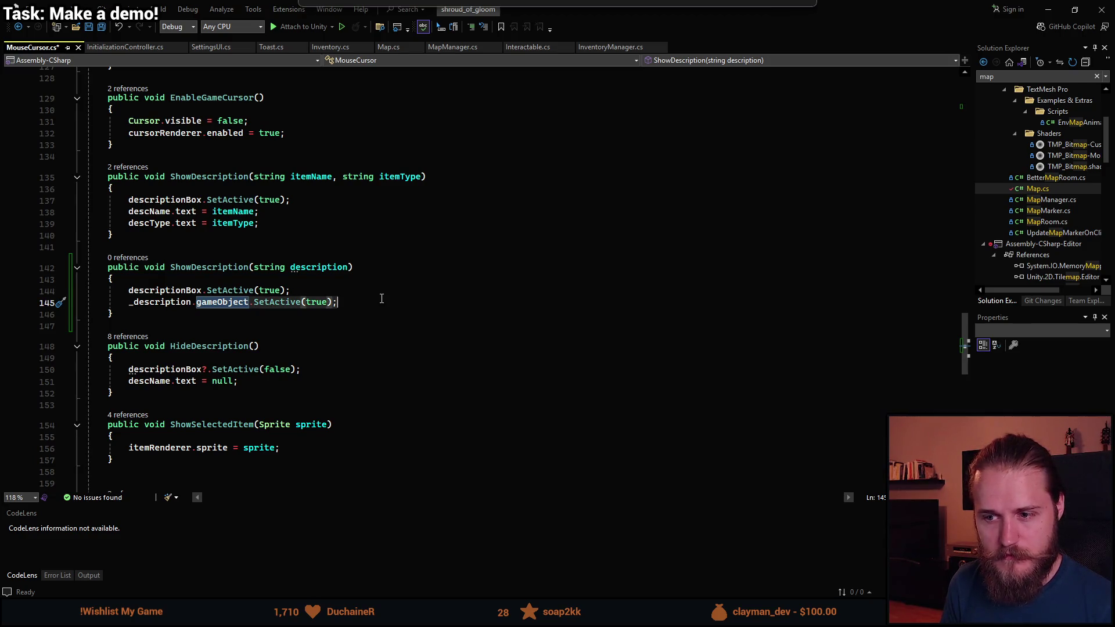
key(BackSpace)
text(text = "";)
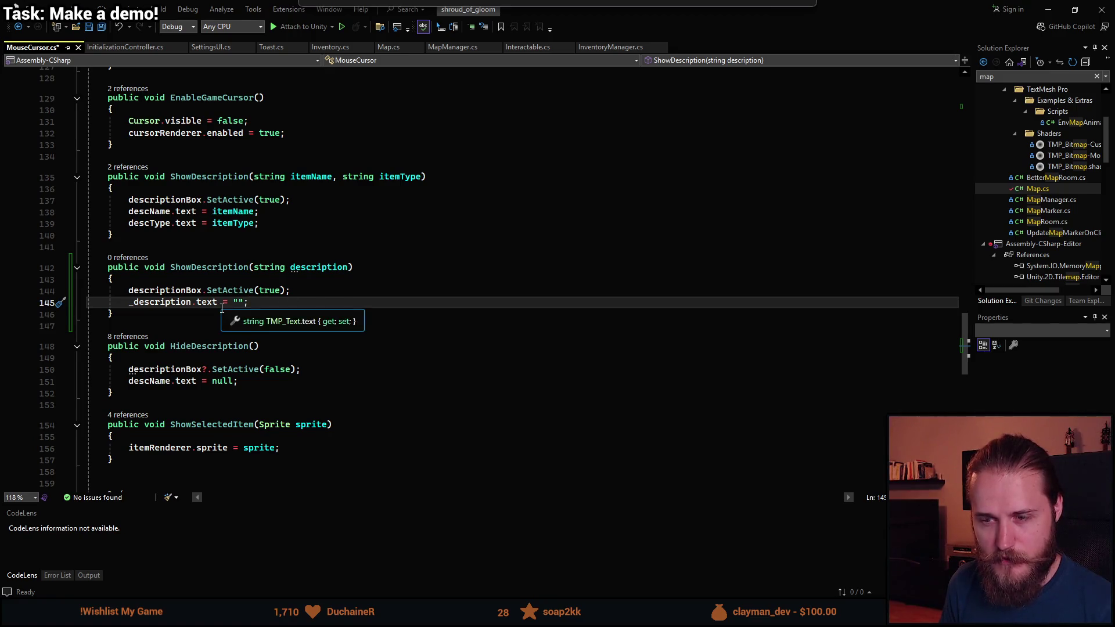
- Paste the _description clearing line below SetActive in the item overload
click(130, 308)
double_click(130, 308)
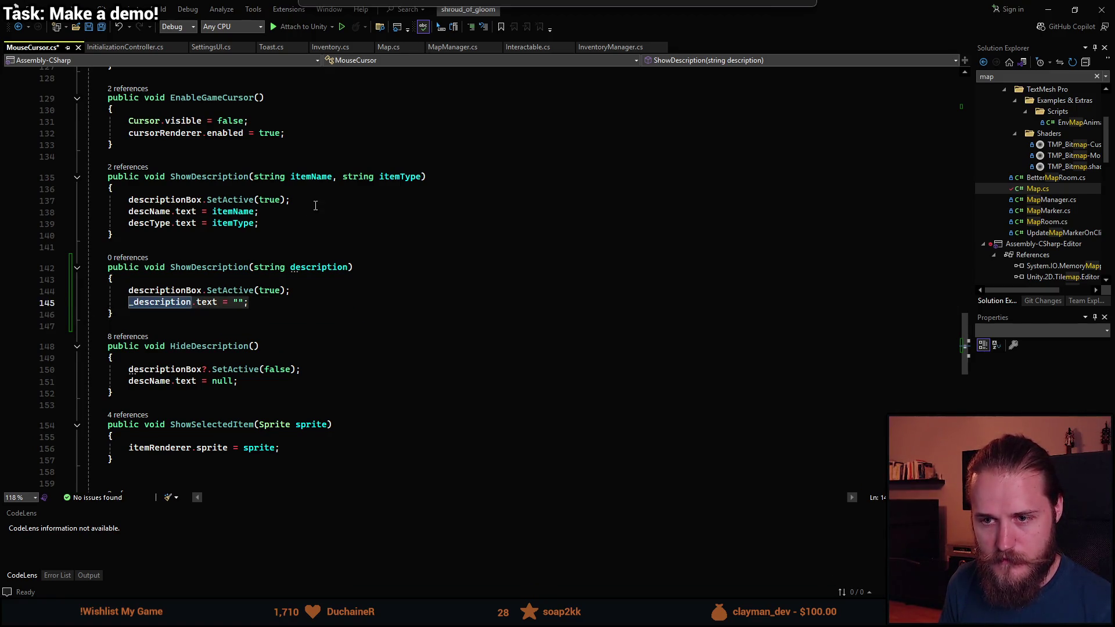
click(323, 194)
click(333, 199)
key(Return)
text(_description.text = "";)
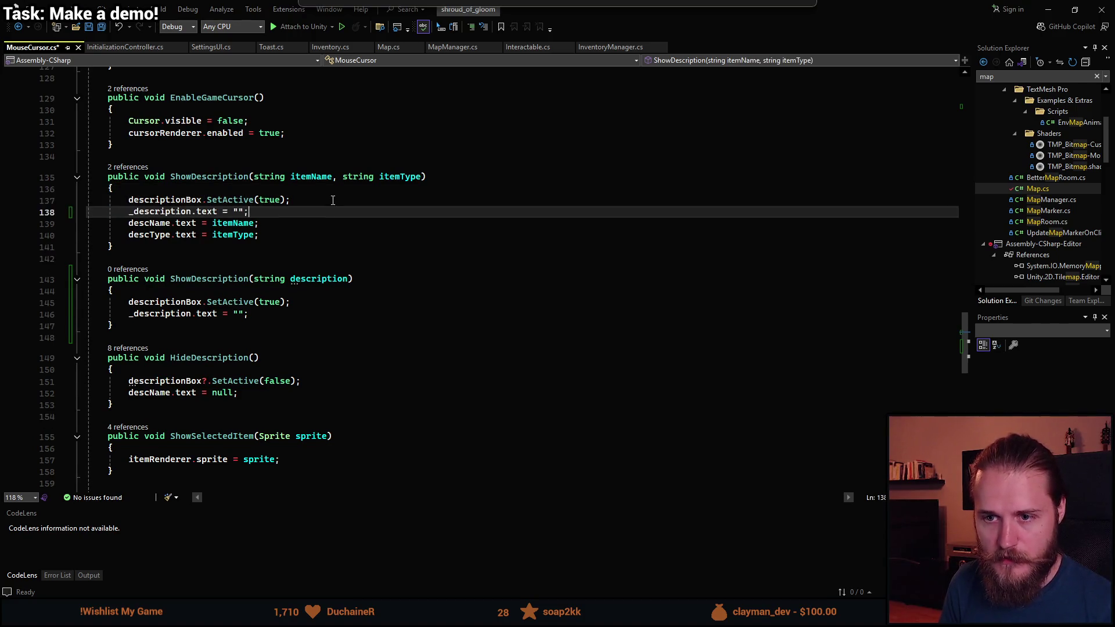
- Assign the description parameter to _description.text in the new overload
click(349, 312)
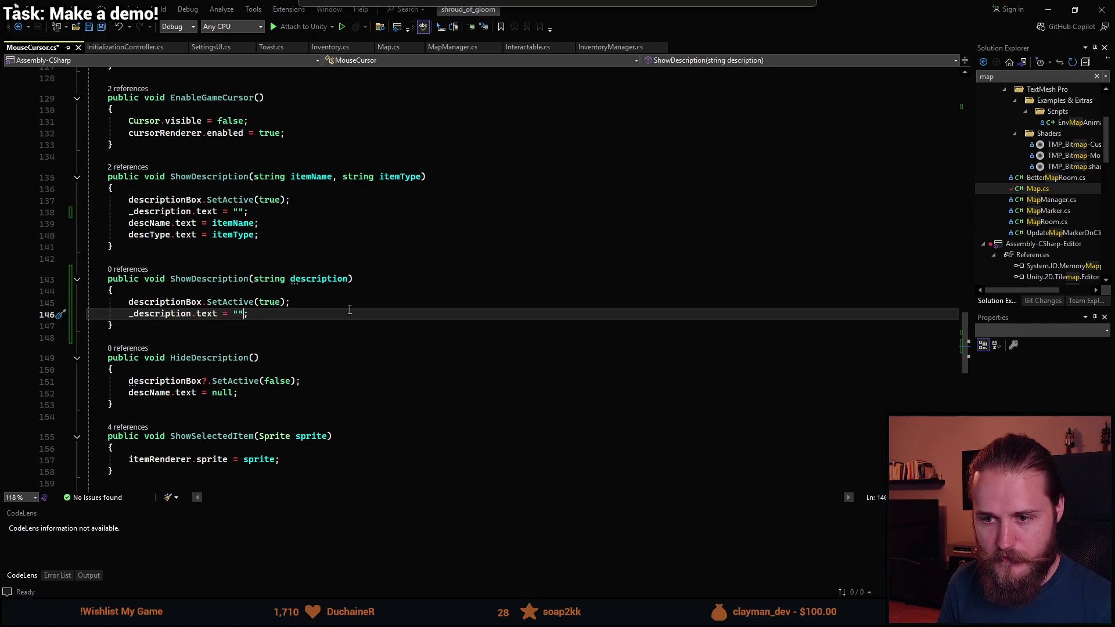
key(BackSpace)
key(BackSpace)
text(desc)
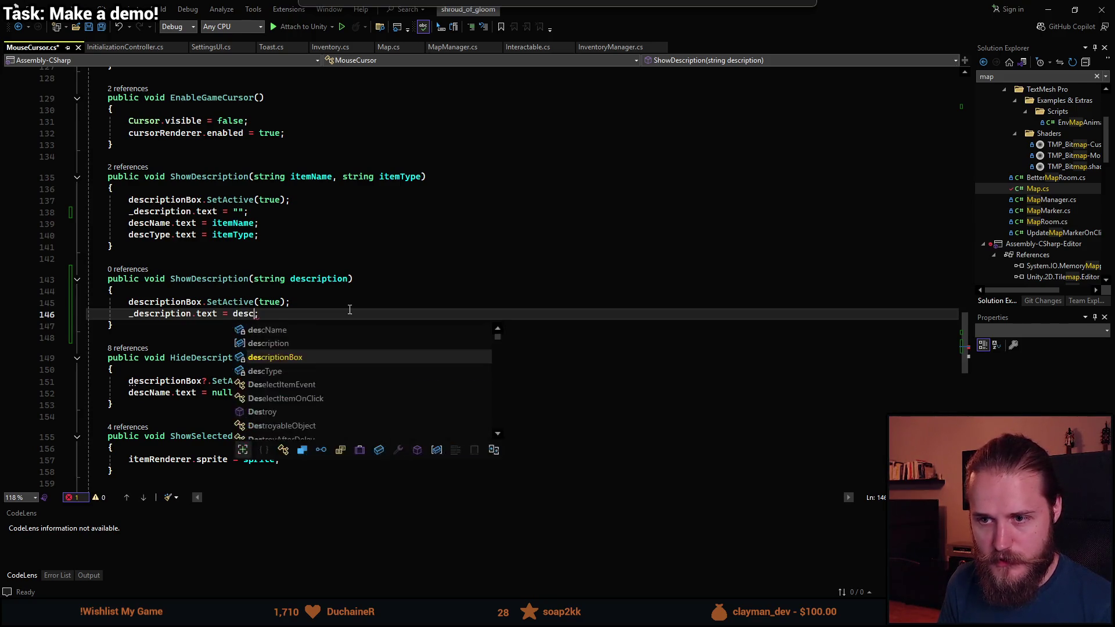
key(Up)
key(Tab)
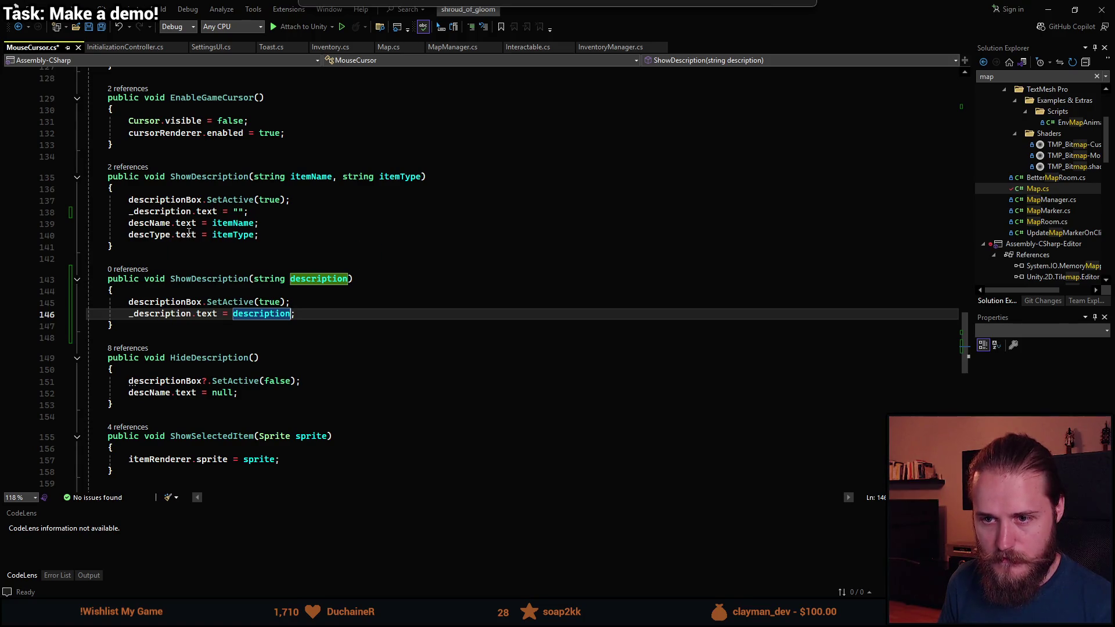
- Copy the descName and descType assignments into the new overload, set both to "", and save
drag(259, 235, 128, 223)
key(ctrl+c)
click(318, 303)
key(Return)
key(ctrl+v)
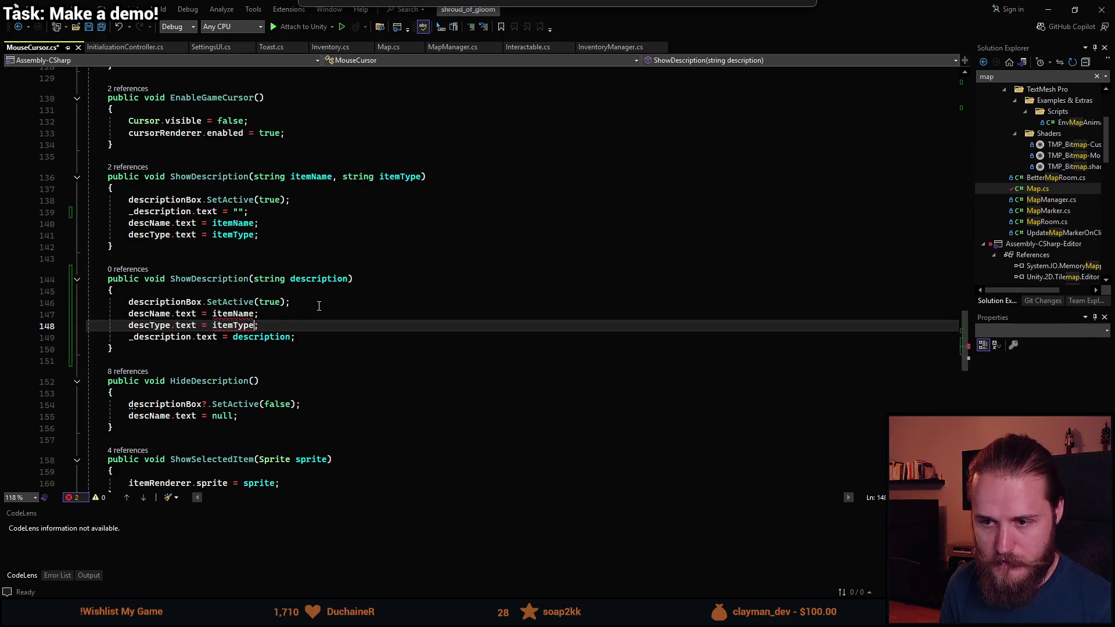
key(ctrl+Left)
key(ctrl+Delete)
text(")
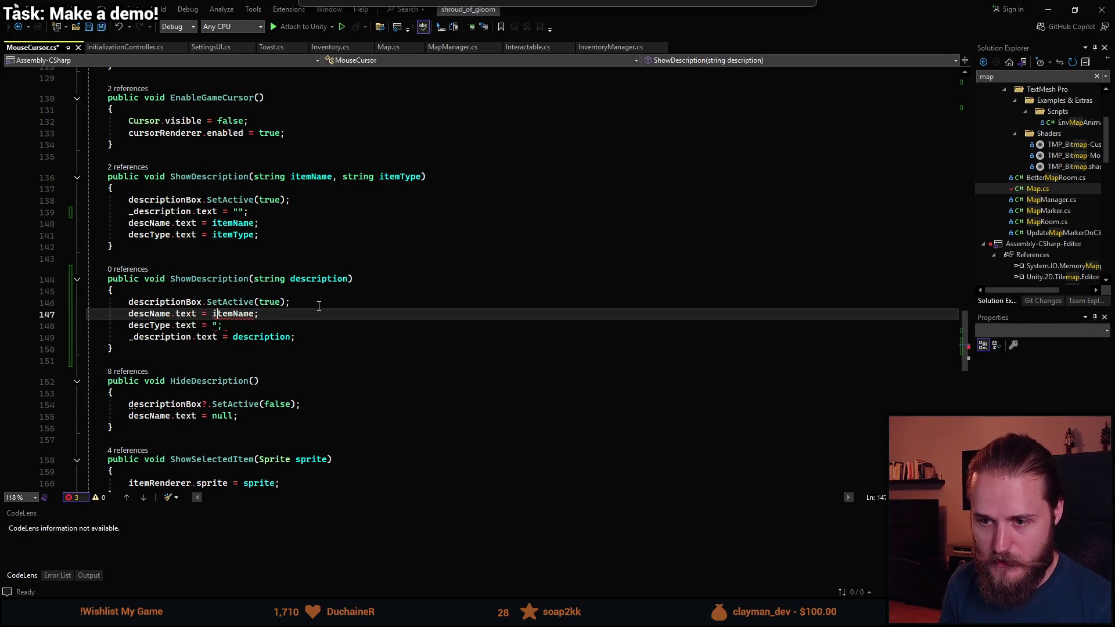
key(Up)
key(ctrl+Left)
key(ctrl+shift+Right)
text(")
key(ctrl+s)
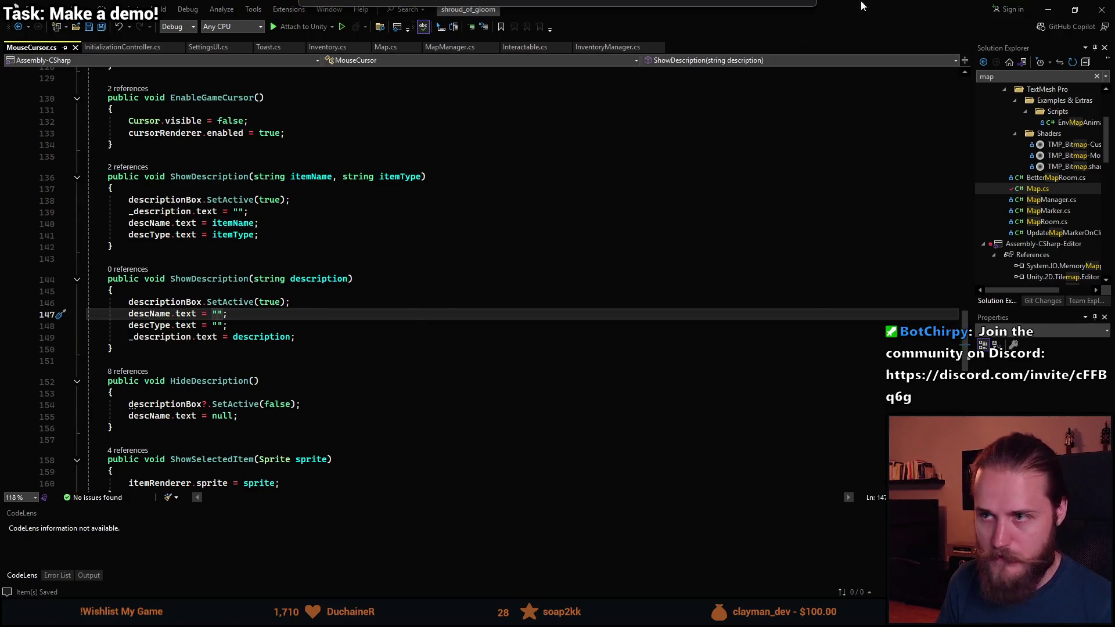
key(alt+Tab)
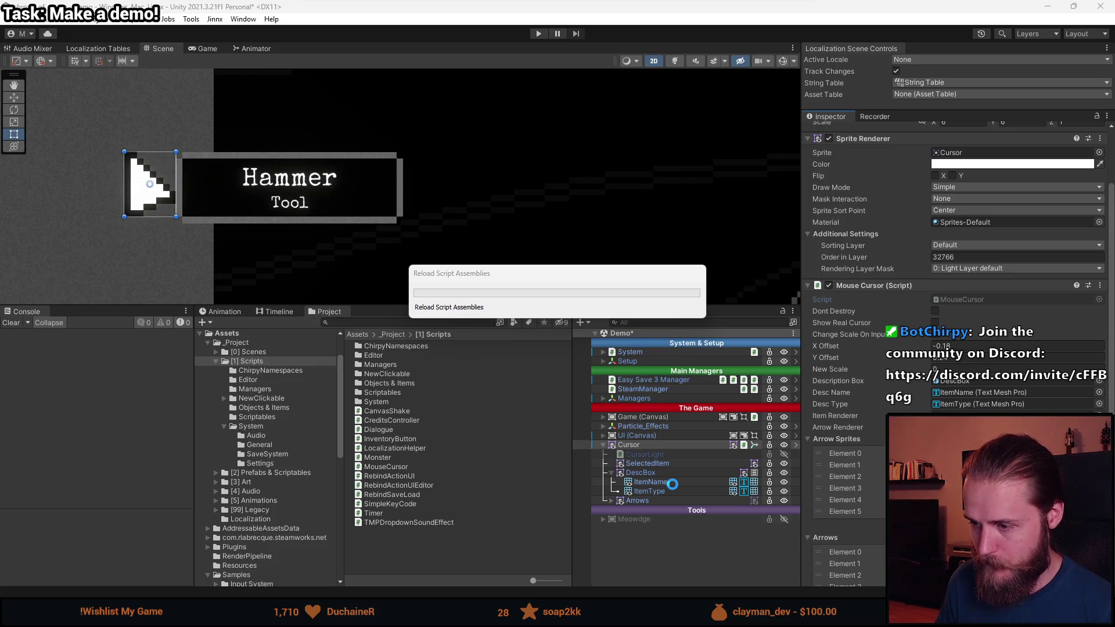
- Duplicate the ItemName text object, entering 'Description' as the copy's name
click(673, 485)
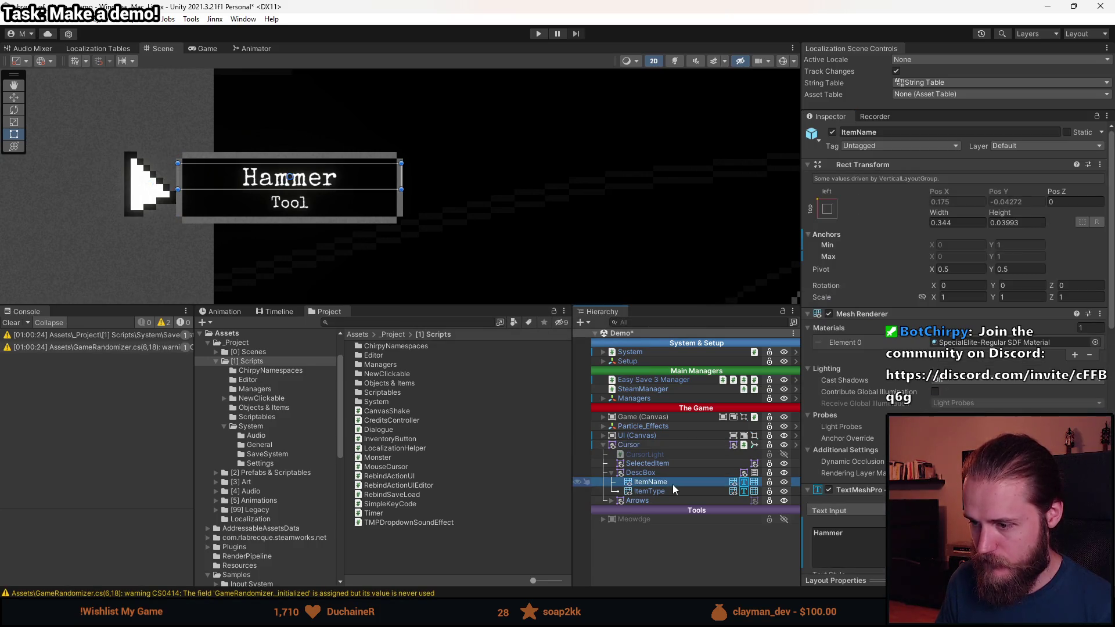
key(ctrl+d)
click(889, 134)
text(Description)
key(Return)
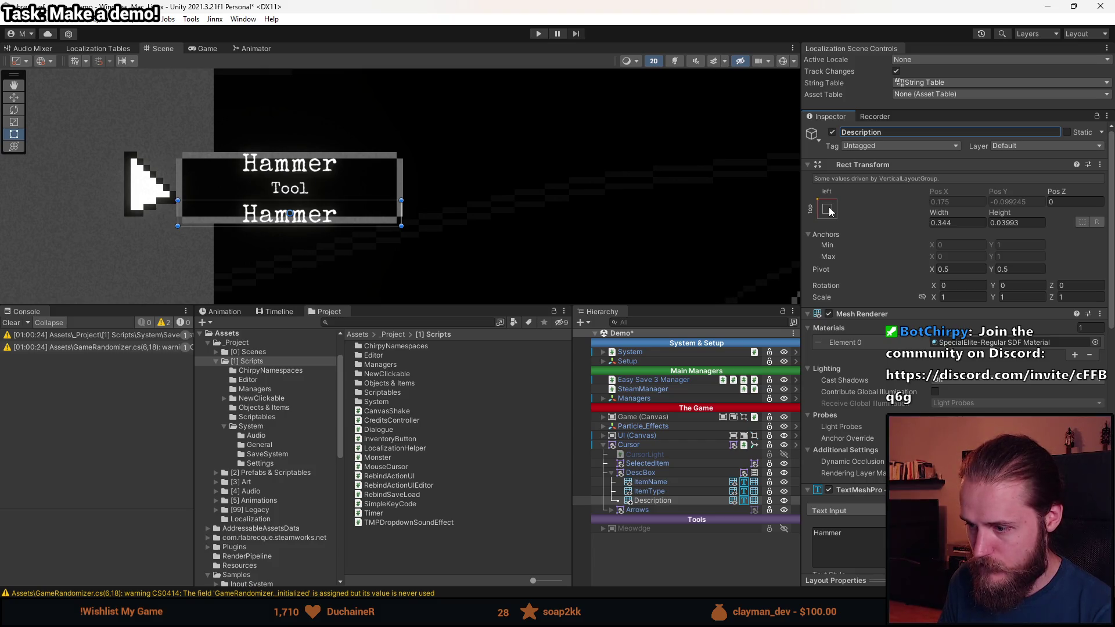
- Enable Ignore Layout on the duplicated ItemName (1) text
scroll(868, 411, down, 10)
scroll(868, 411, down, 1)
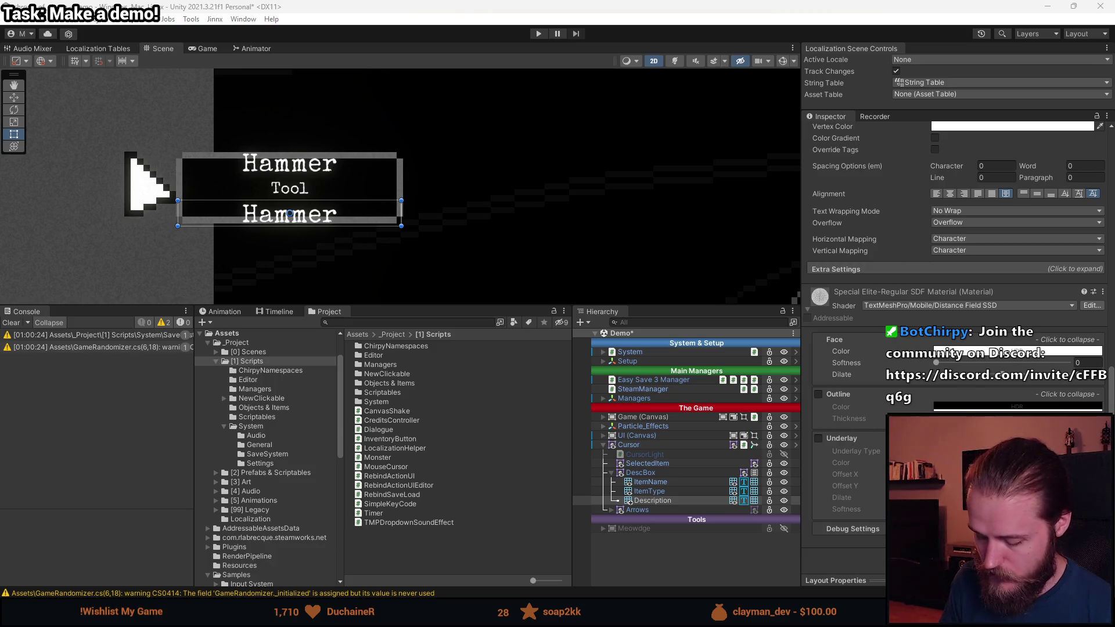
scroll(942, 399, up, 5)
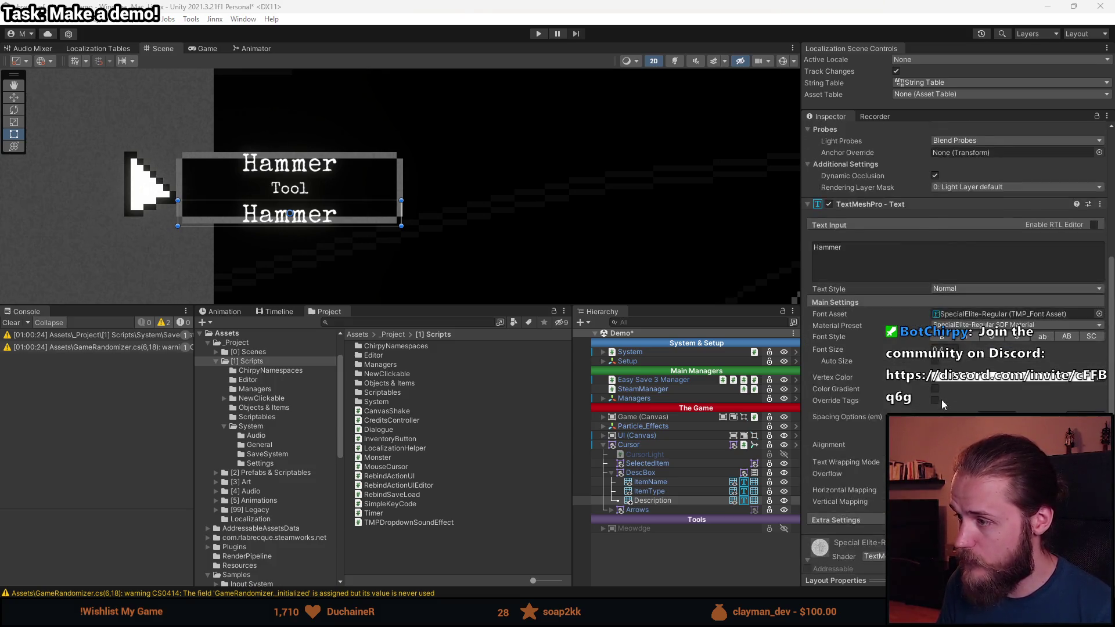
scroll(942, 400, up, 5)
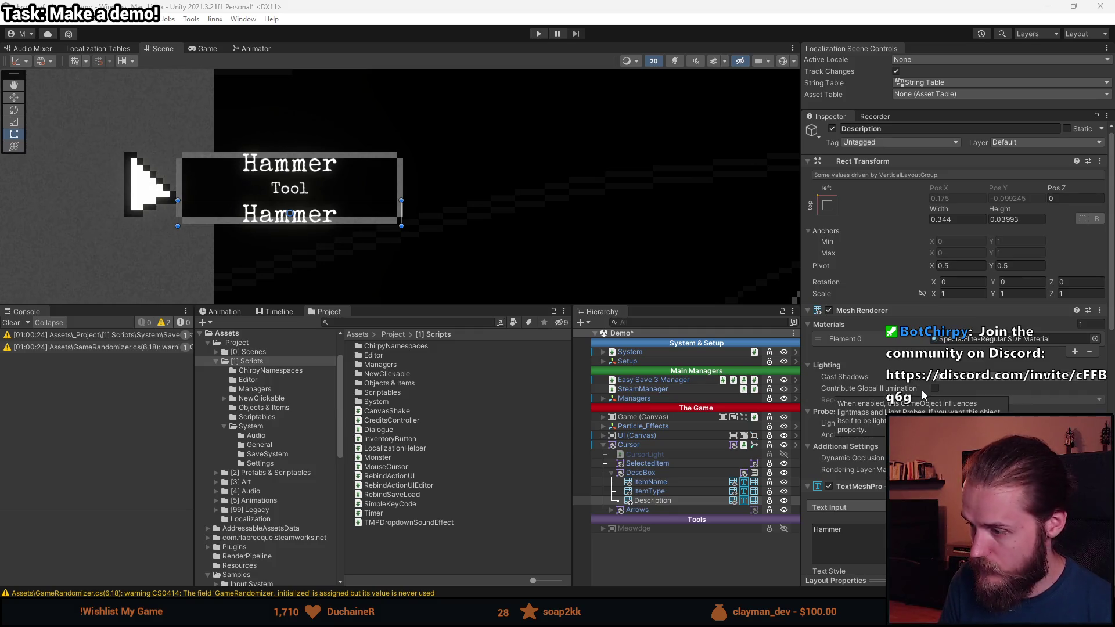
key(y)
key(ctrl+z)
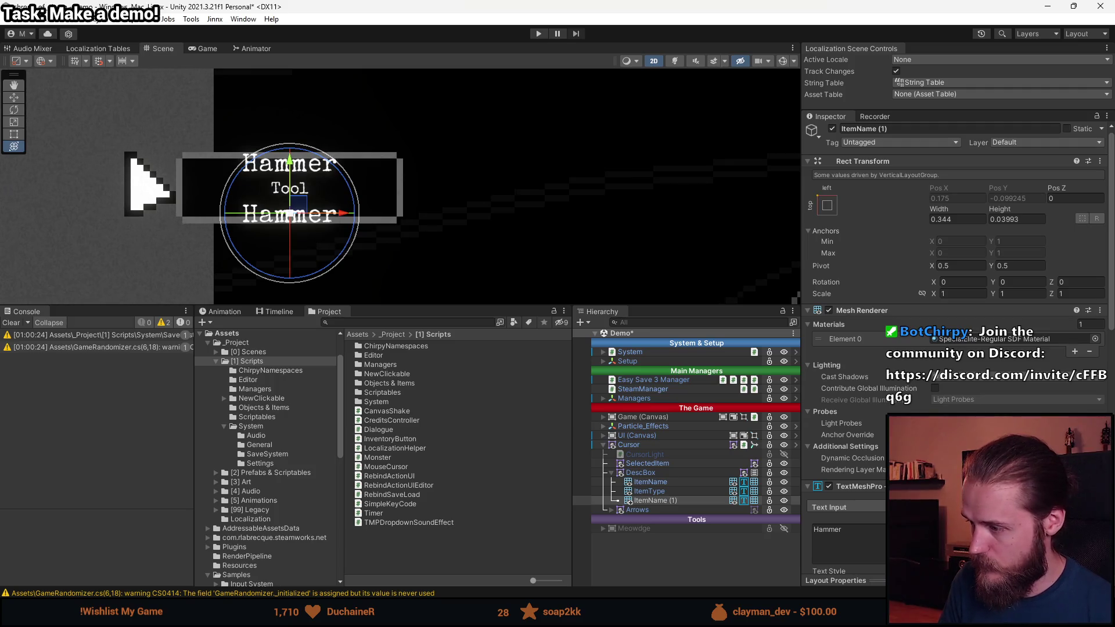
scroll(937, 303, down, 10)
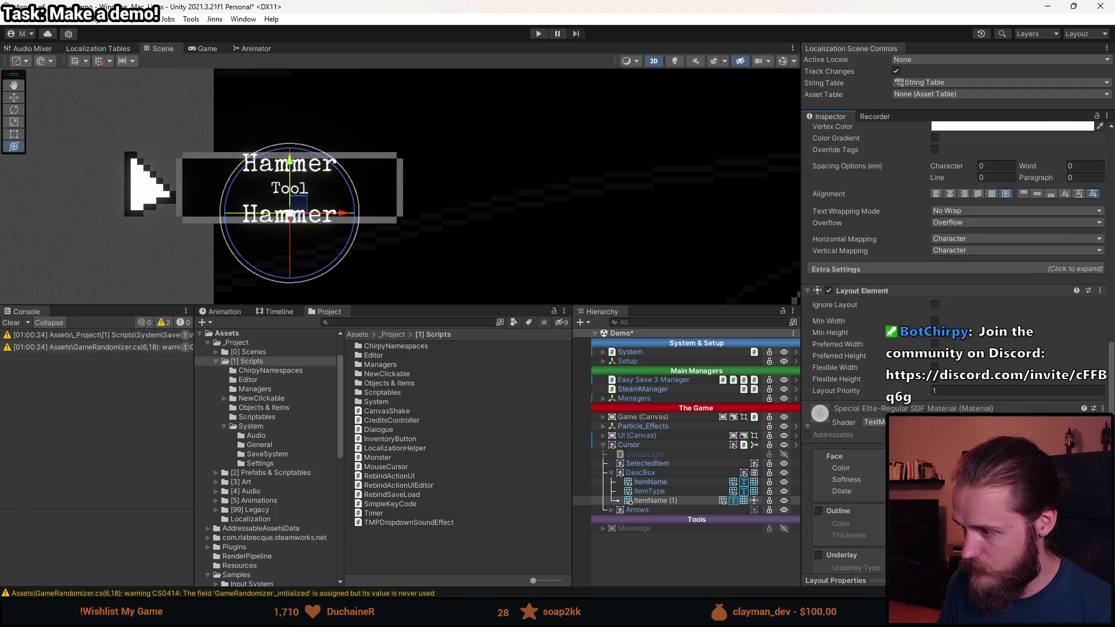
click(934, 306)
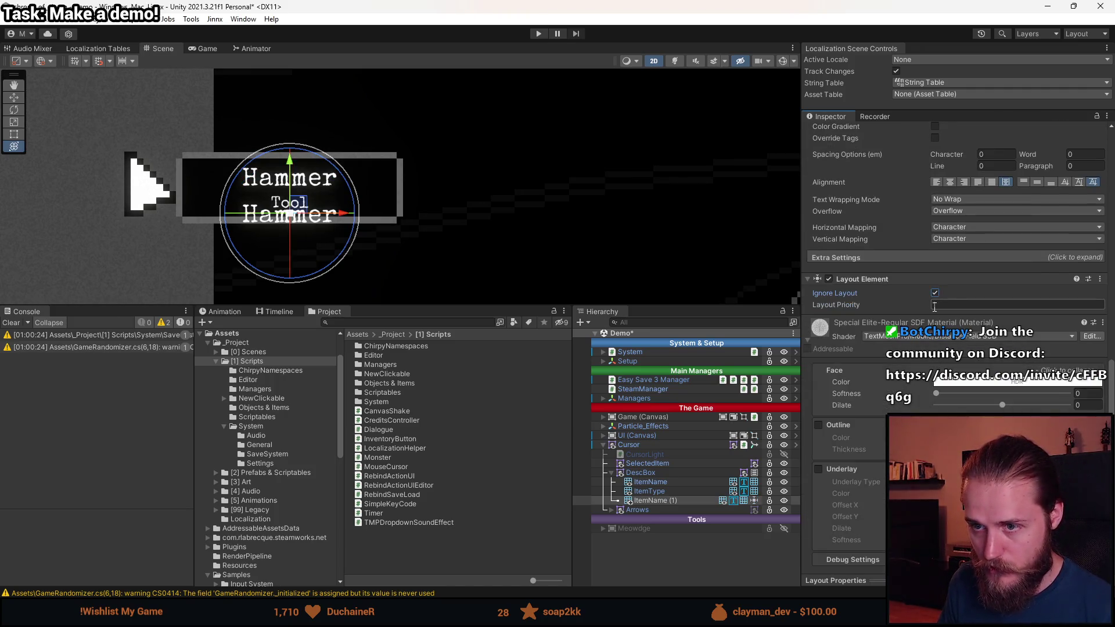
click(674, 503)
- Anchor ItemName (1) to middle-center with position 0, 0
scroll(958, 297, up, 8)
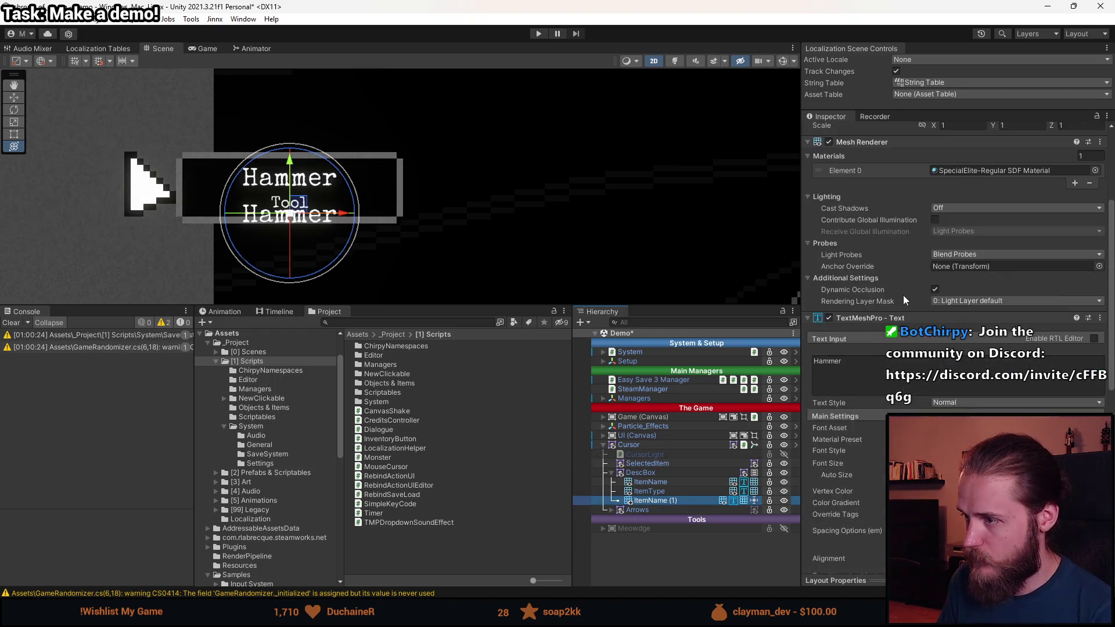
scroll(904, 295, up, 3)
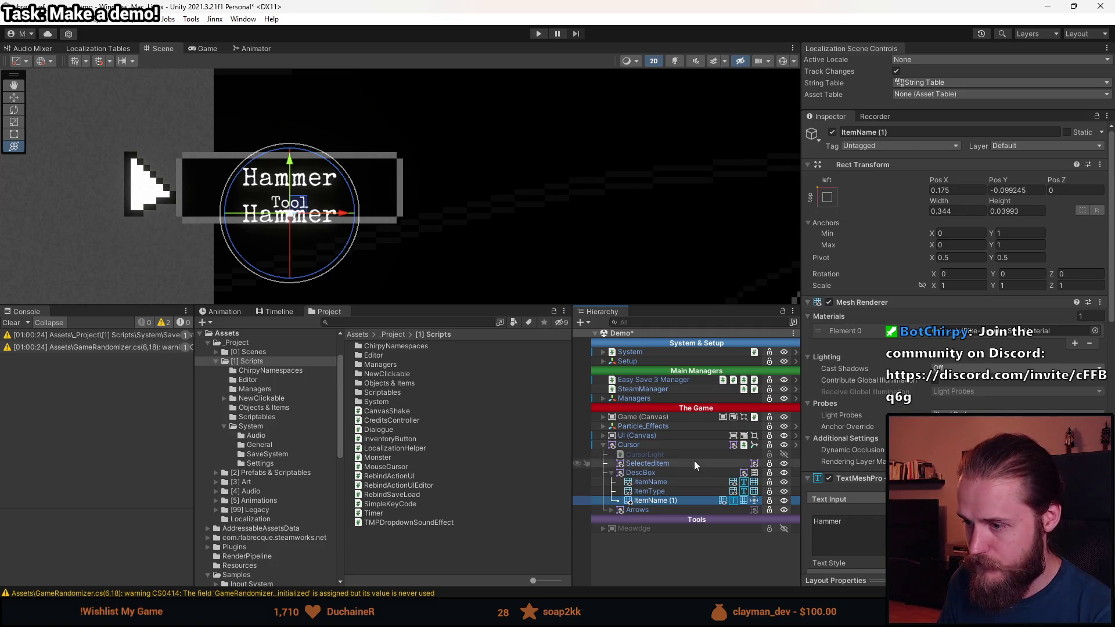
click(678, 487)
click(674, 500)
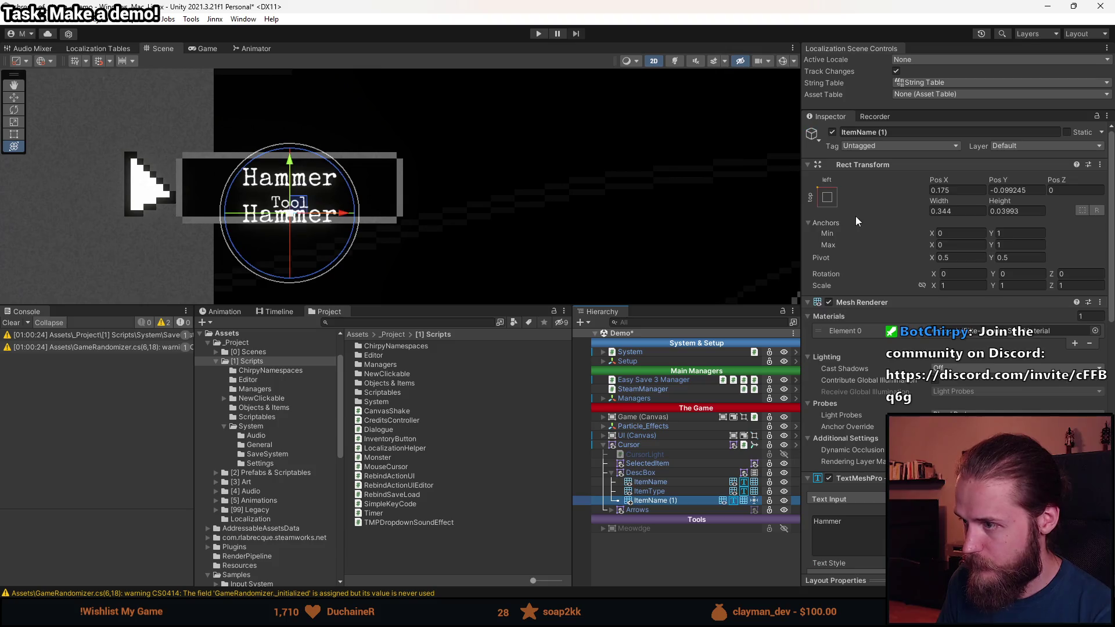
click(827, 197)
alt+shift+click(893, 313)
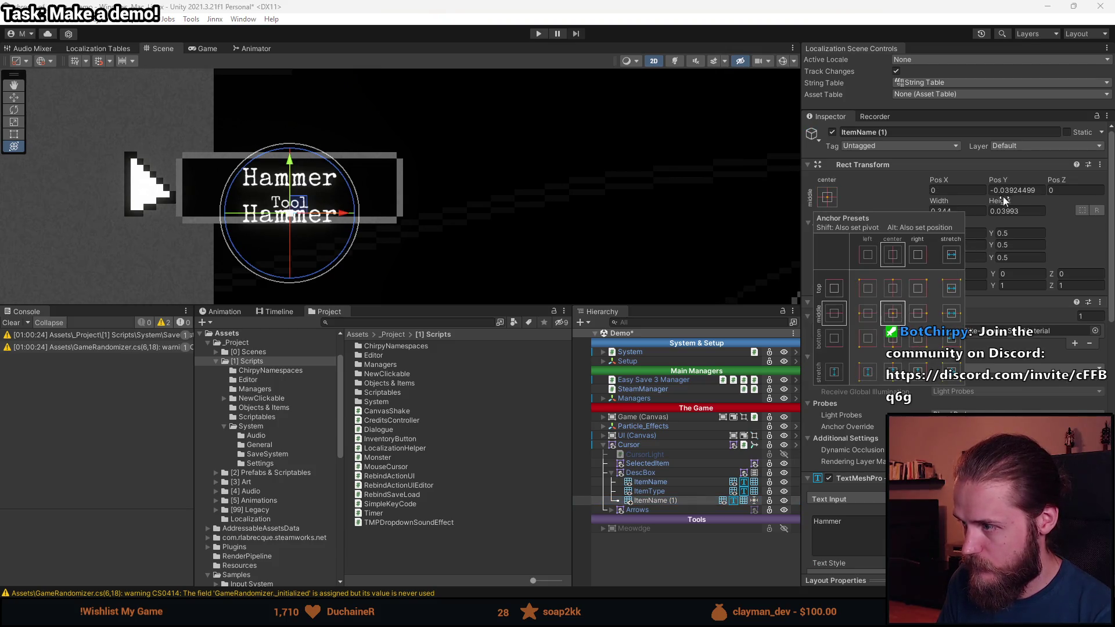
click(1016, 189)
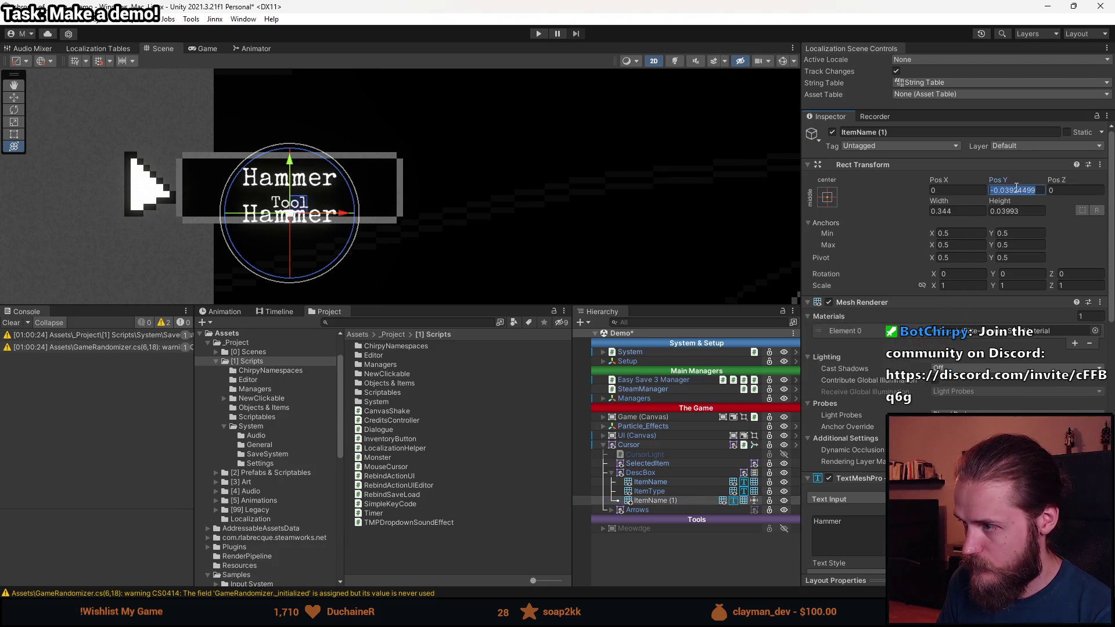
- Set the item texts' Content Size Fitter Horizontal Fit to Preferred Size
shift+click(674, 483)
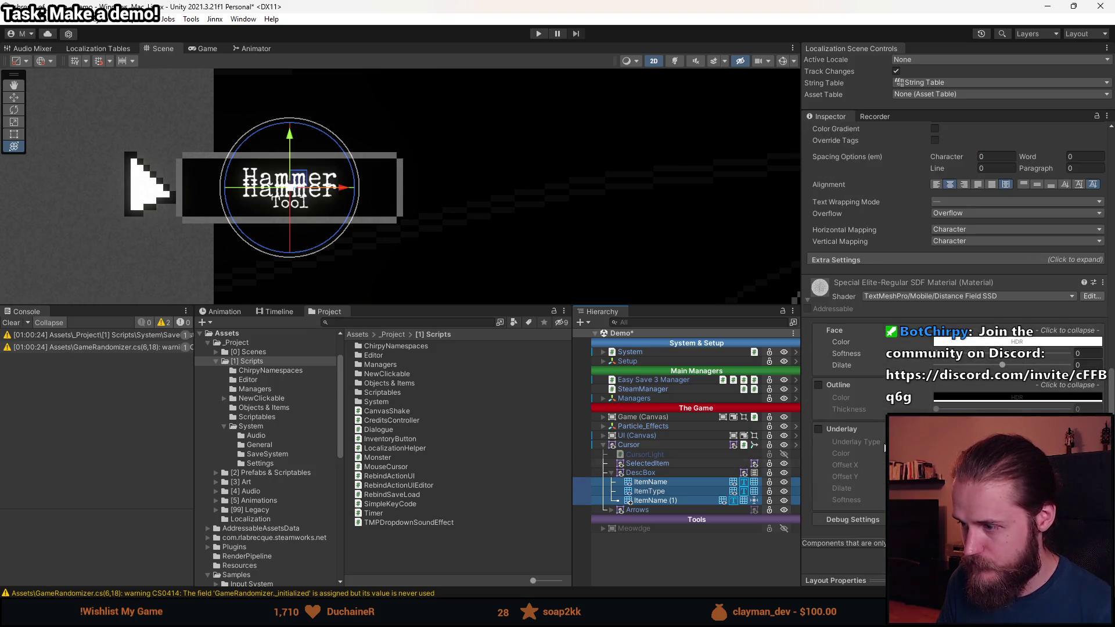
key(alt+Tab)
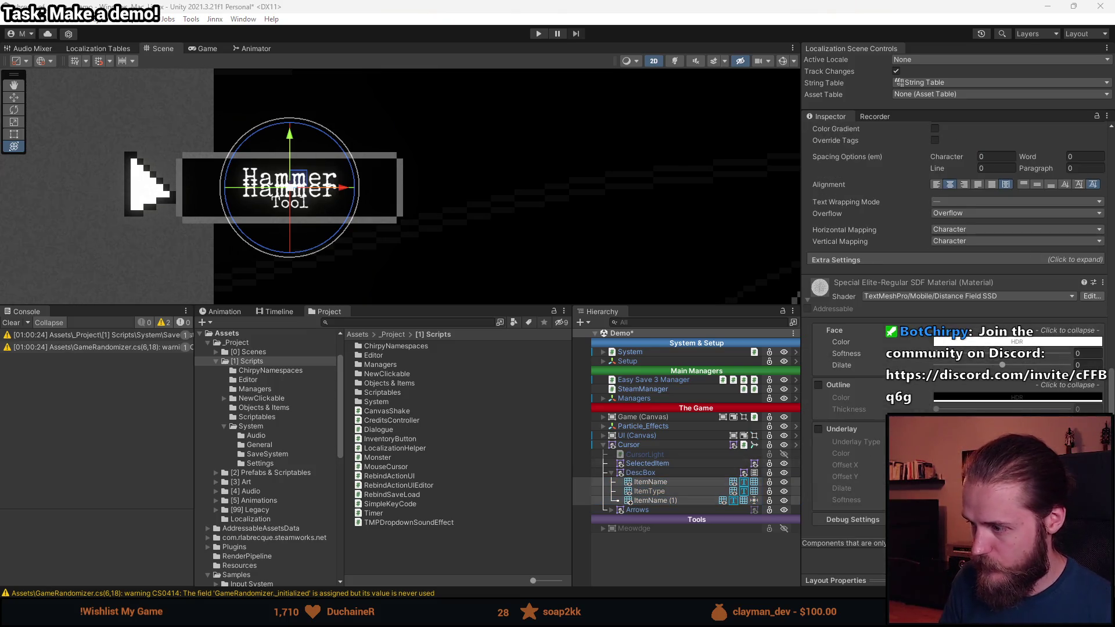
scroll(957, 315, up, 10)
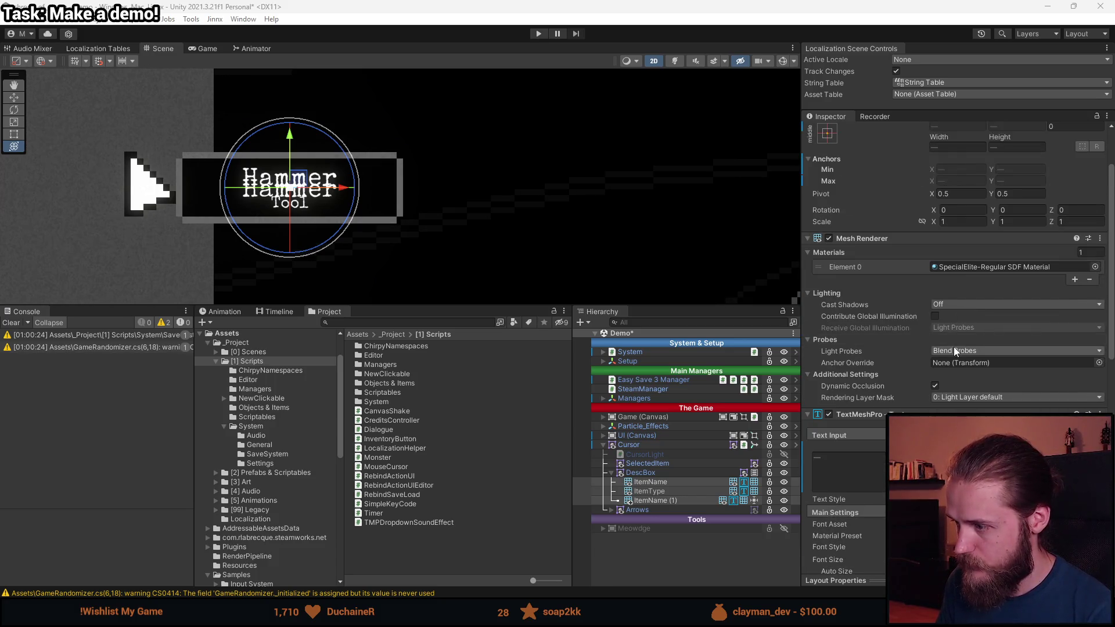
scroll(954, 347, down, 1)
scroll(958, 279, down, 10)
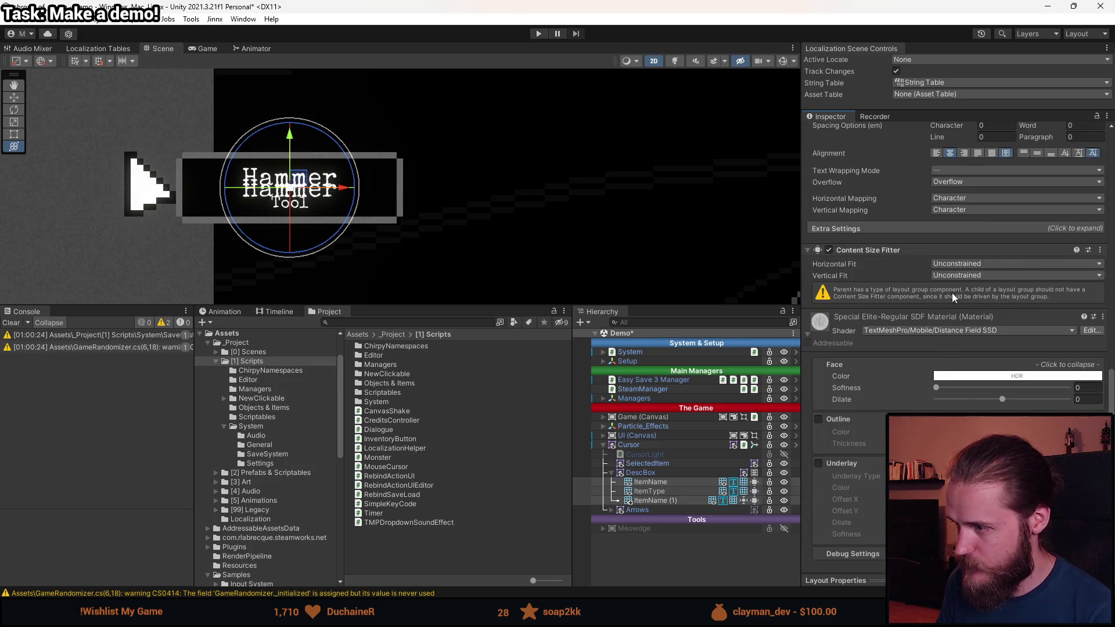
click(968, 265)
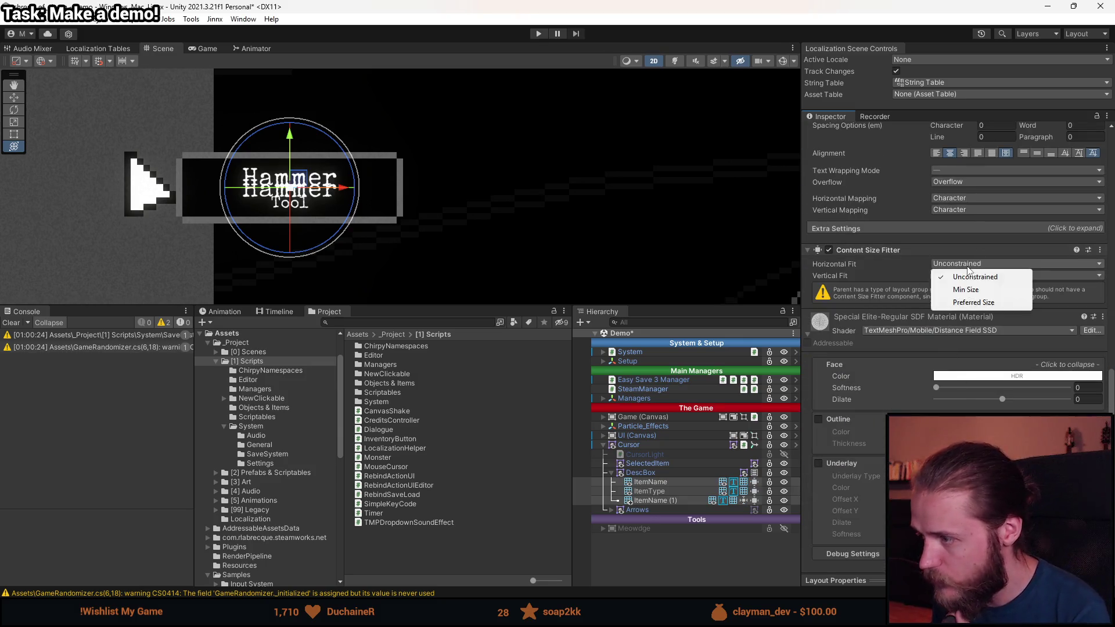
click(971, 306)
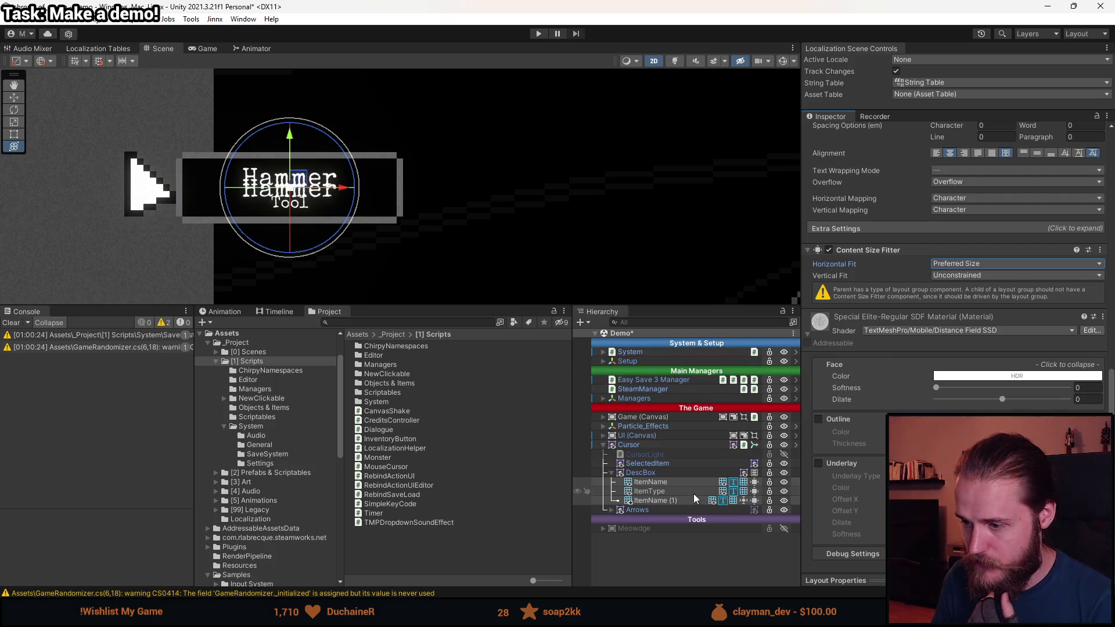
click(664, 502)
scroll(907, 279, up, 10)
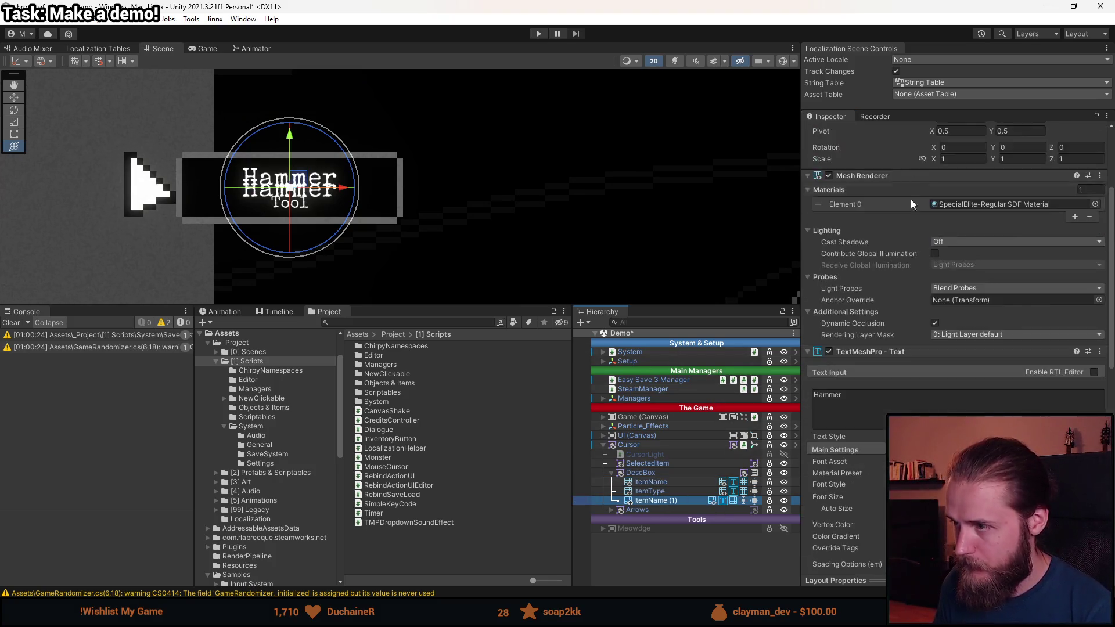
- Rename the ItemName (1) text object to 'Description' in the Inspector
click(893, 133)
text(Description)
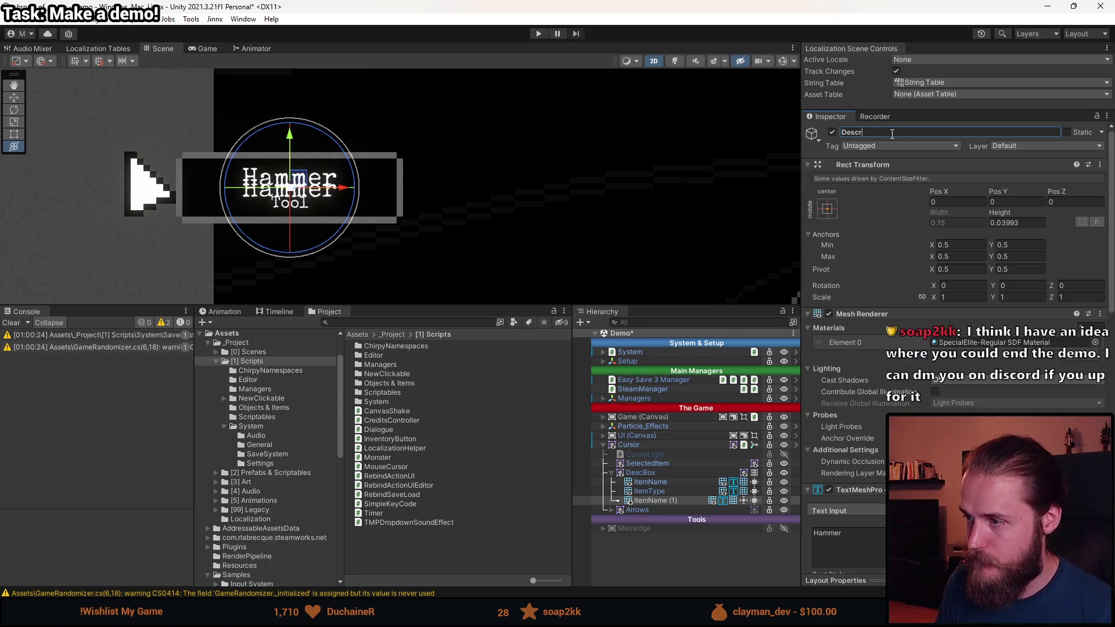
key(Return)
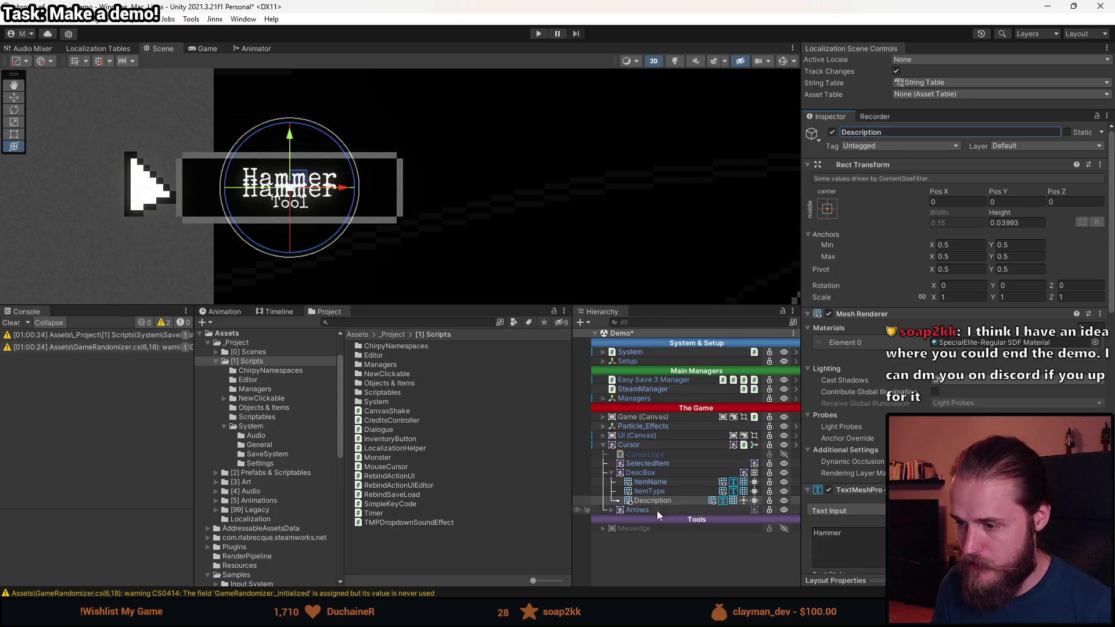
click(652, 501)
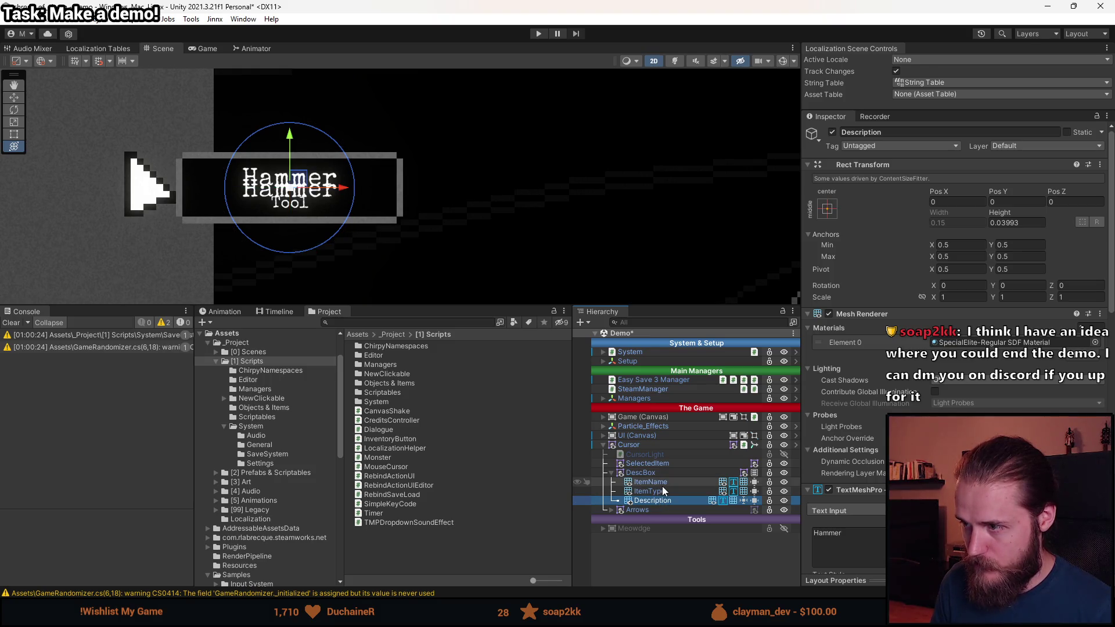
click(661, 473)
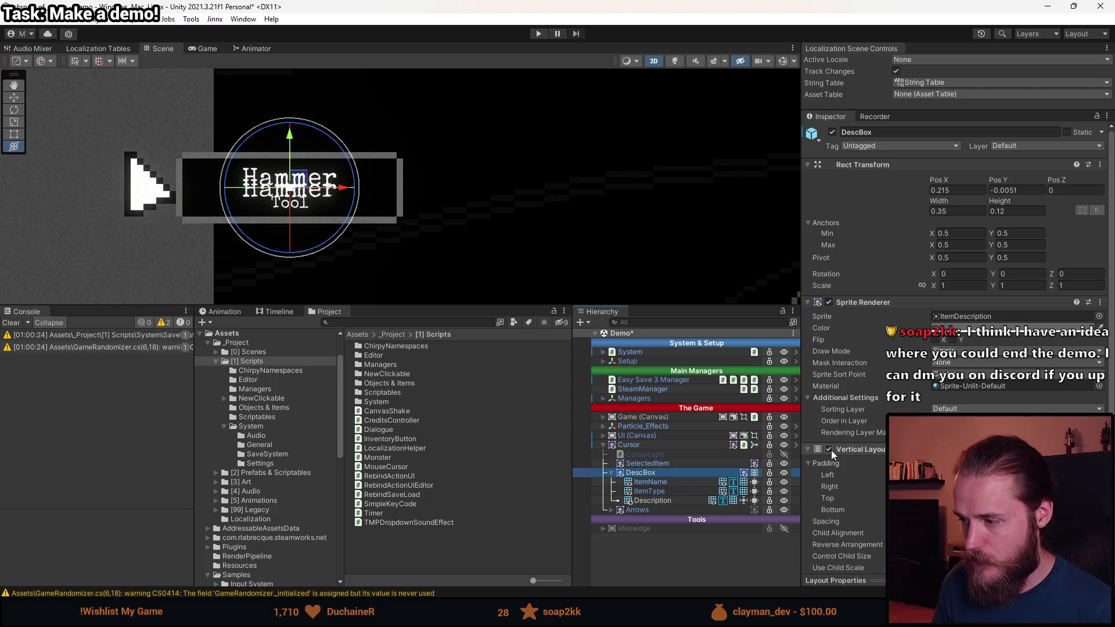
- Inspect ItemType's Extra Settings and select the Description object's 'Hammer' text
click(656, 491)
scroll(860, 462, down, 10)
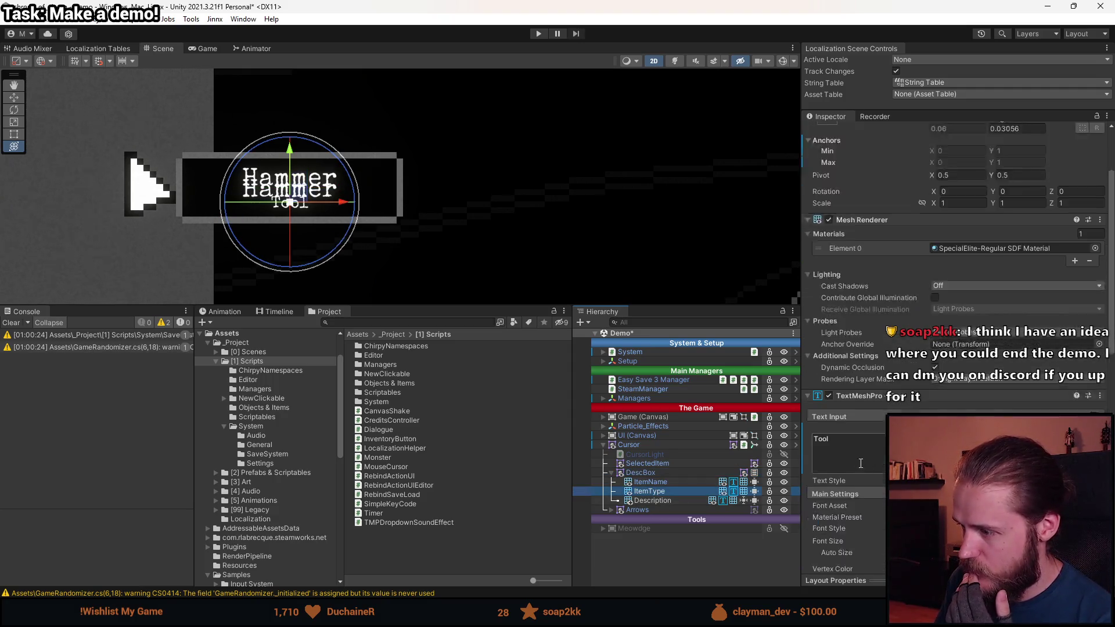
click(852, 430)
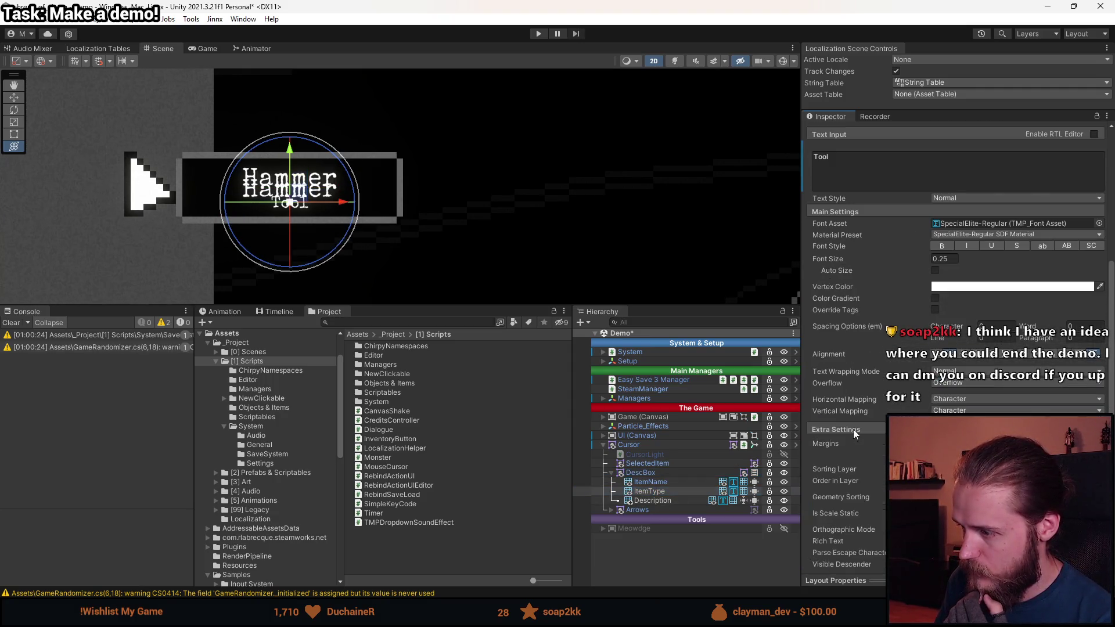
scroll(859, 479, down, 3)
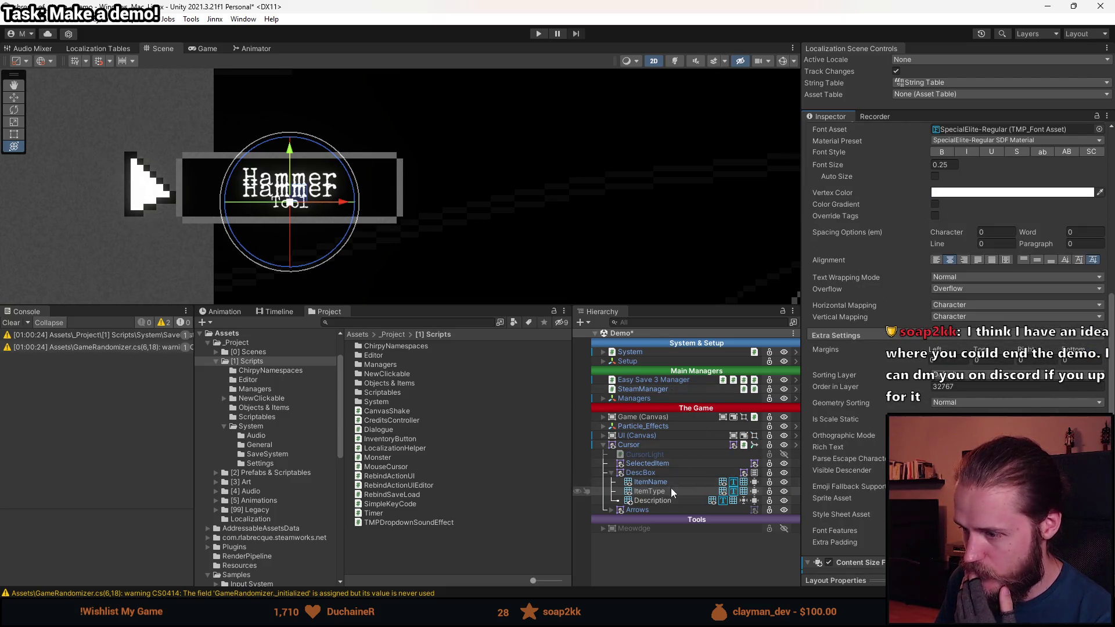
click(648, 476)
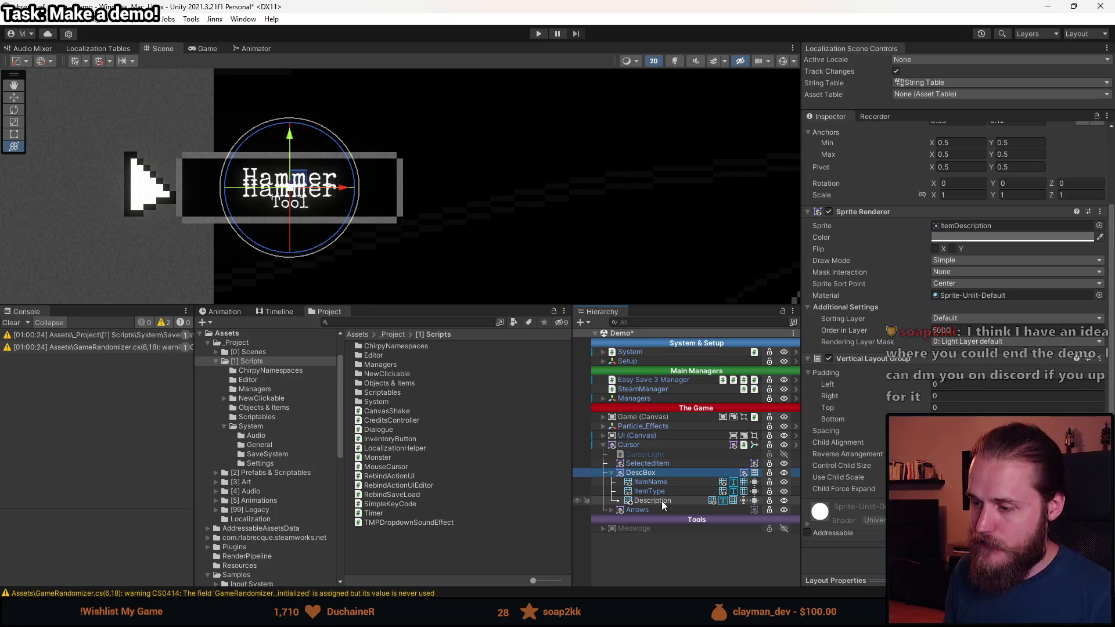
click(669, 503)
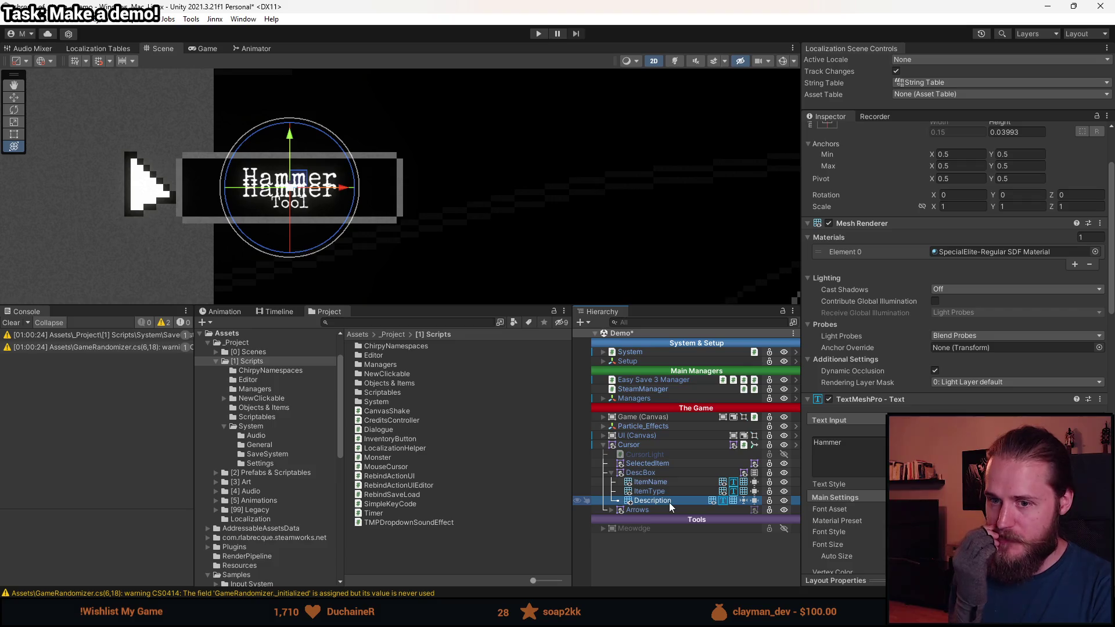
click(874, 445)
key(ctrl+a)
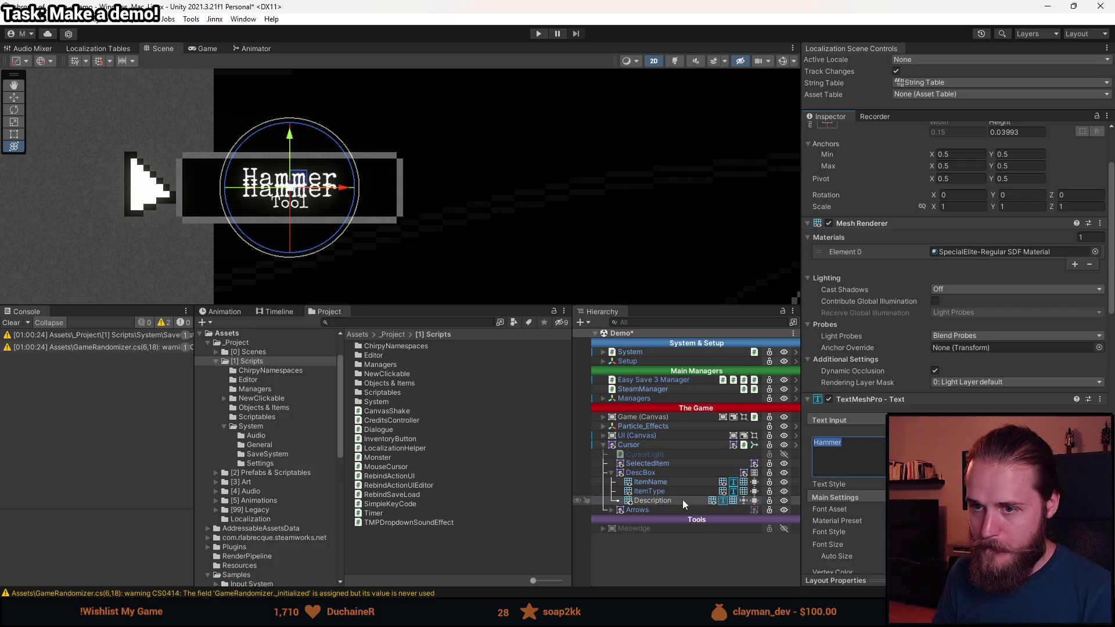
- Disable the Vertical Layout Group component on DescBox
click(661, 475)
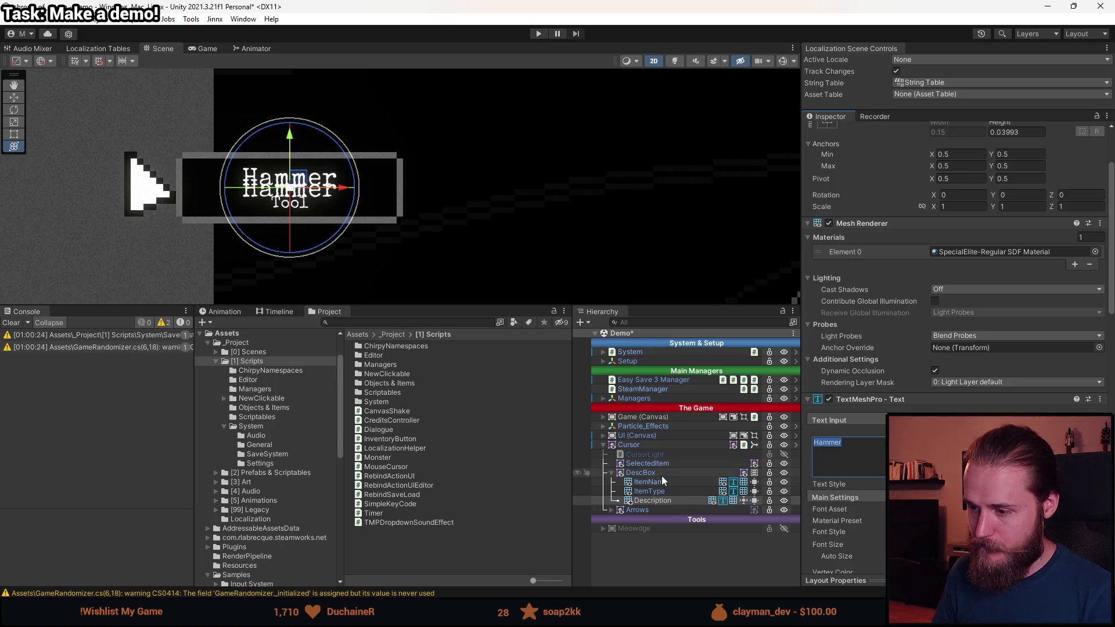
click(827, 358)
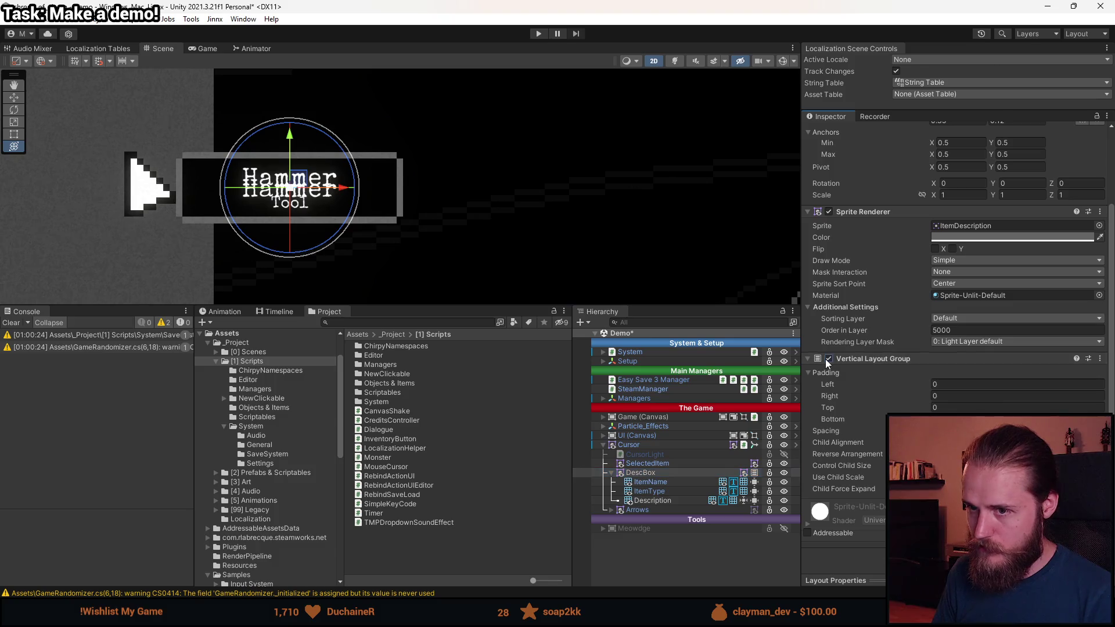
click(651, 482)
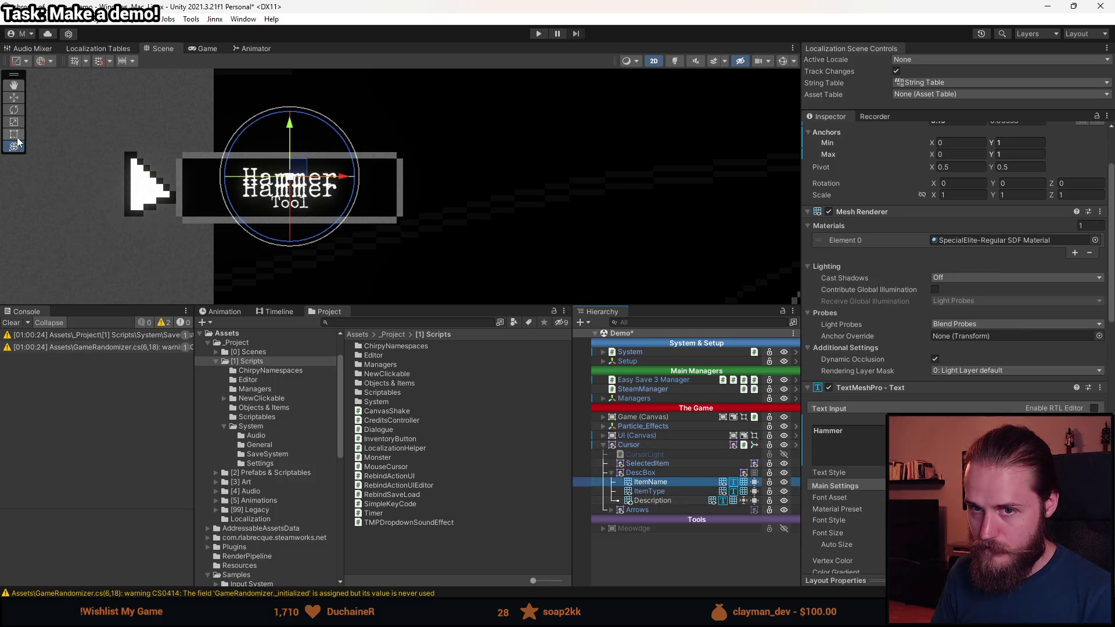
- With the Rect tool active, select DescBox and enable its Vertical Layout Group
click(17, 137)
click(663, 489)
click(663, 500)
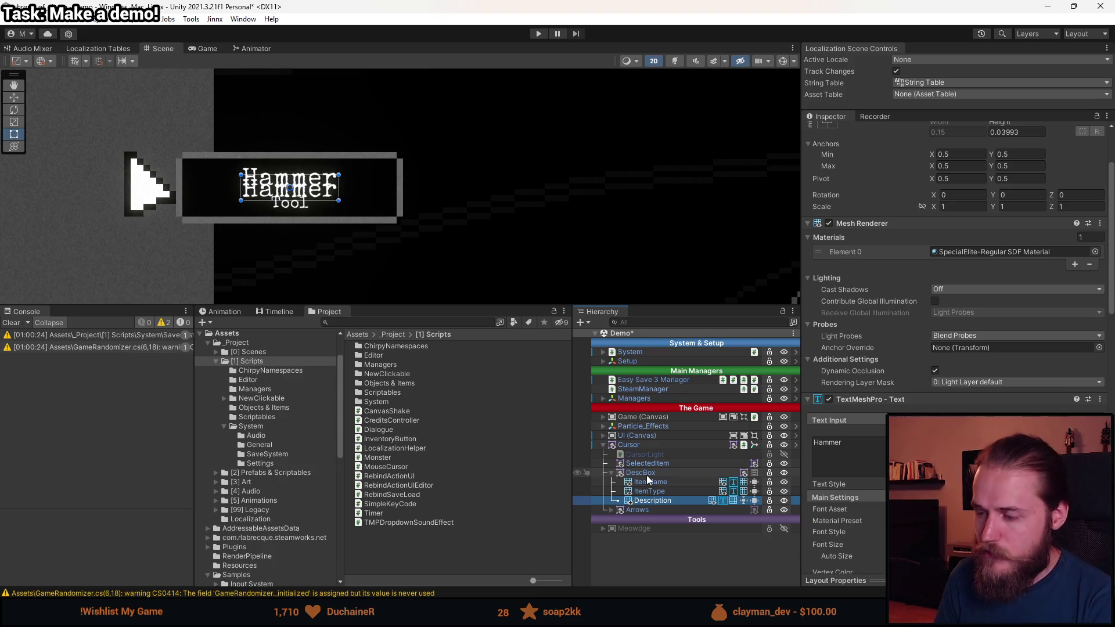
click(656, 474)
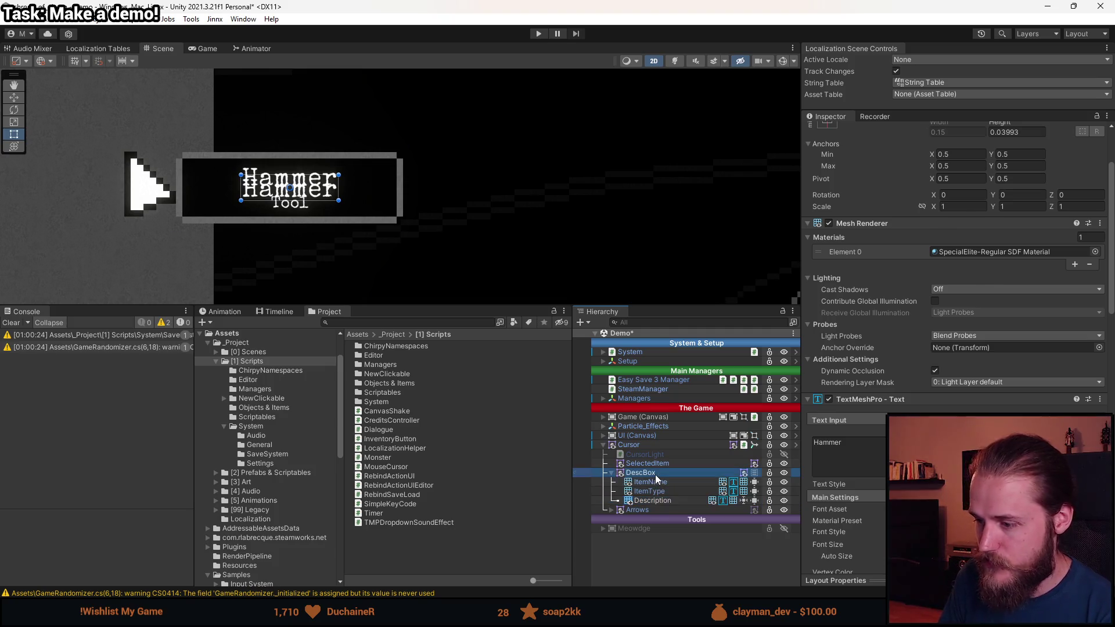
click(829, 359)
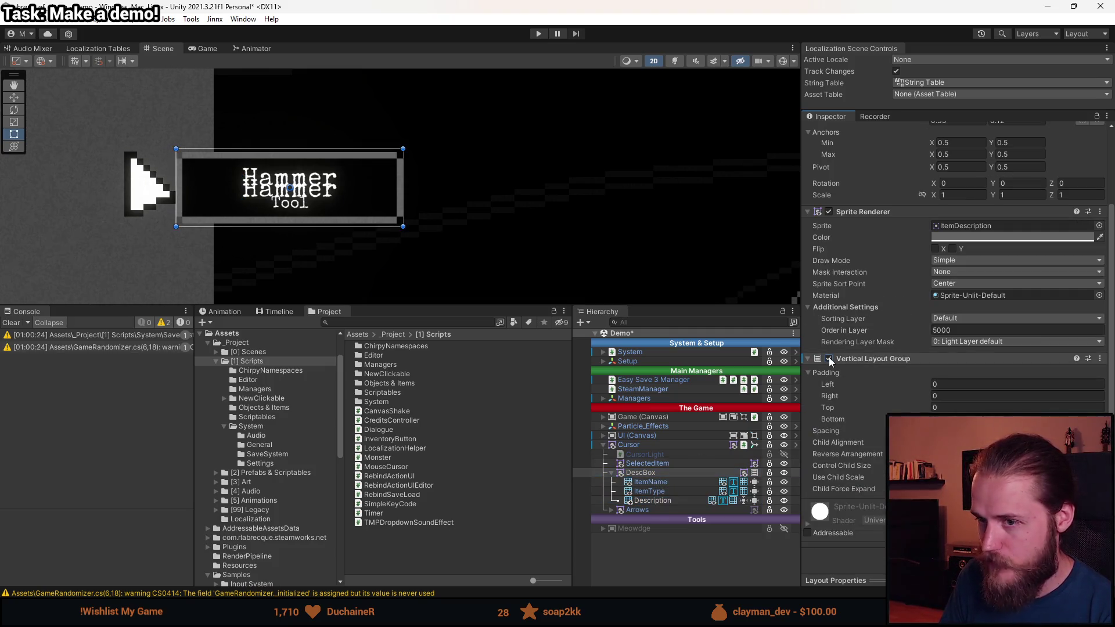
- Test ItemType's active checkbox by hiding and showing it again
click(660, 491)
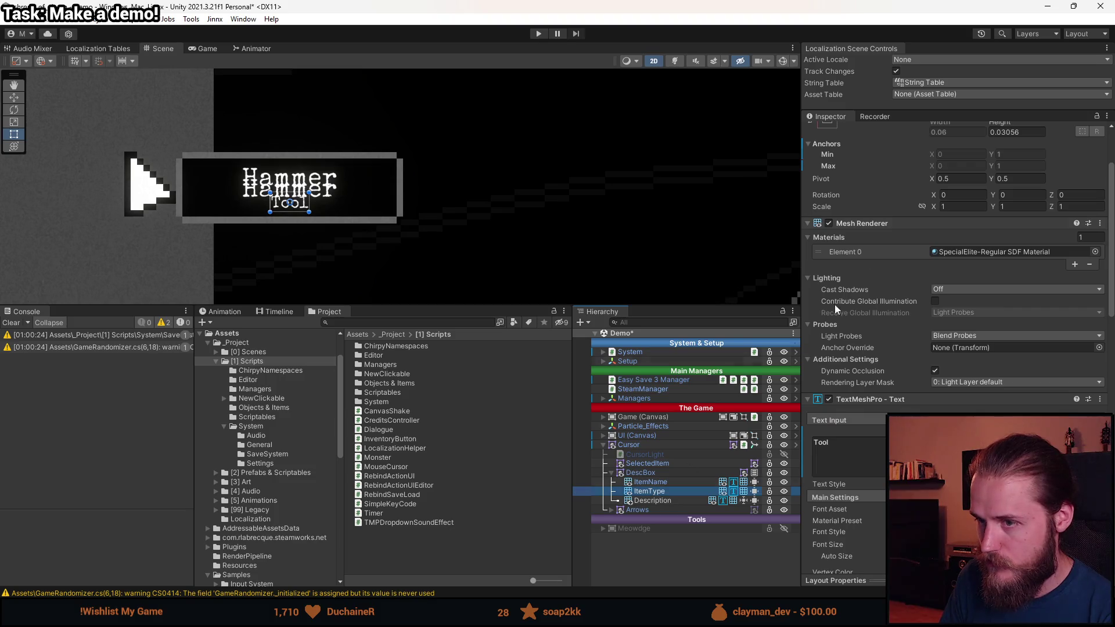
scroll(852, 169, up, 3)
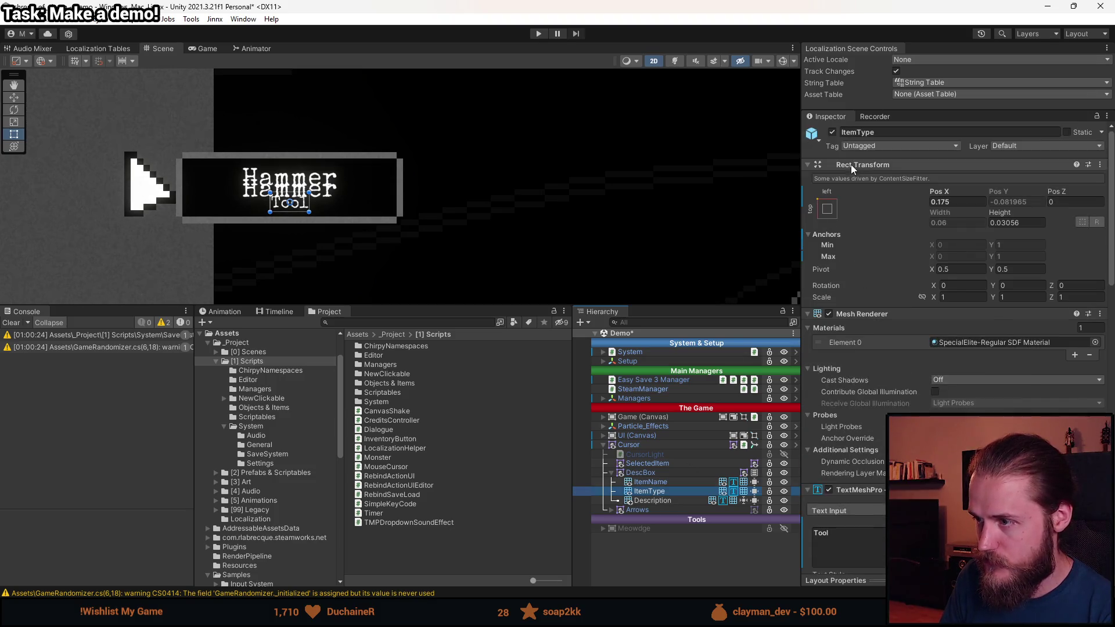
click(832, 134)
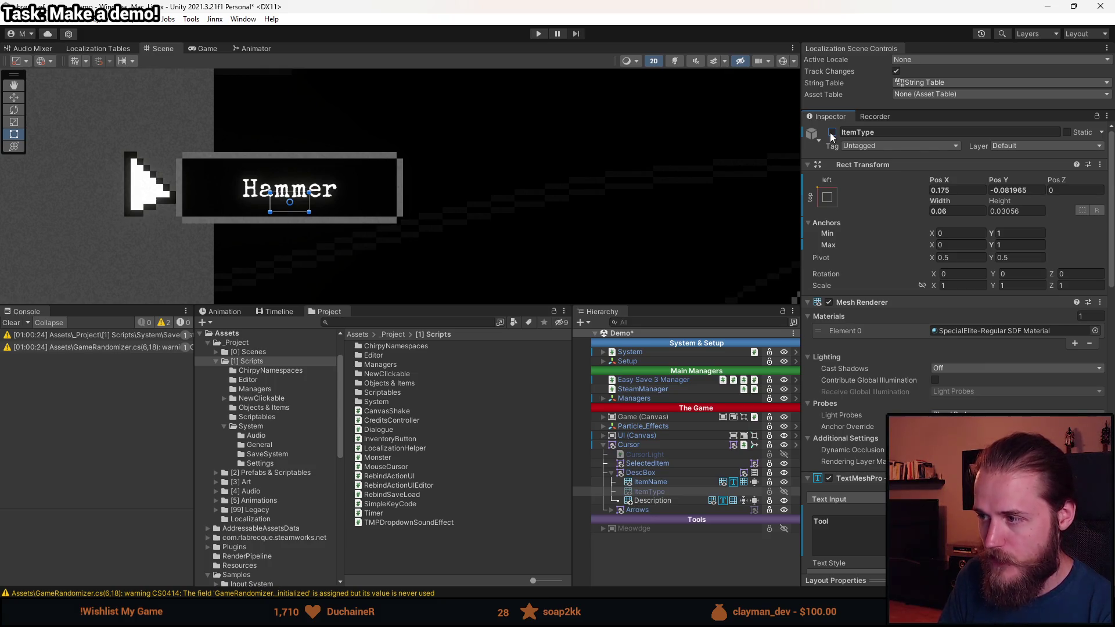
click(833, 134)
- Disable DescBox's Vertical Layout Group and deactivate the Description GameObject so Hammer sits above Tool
click(656, 473)
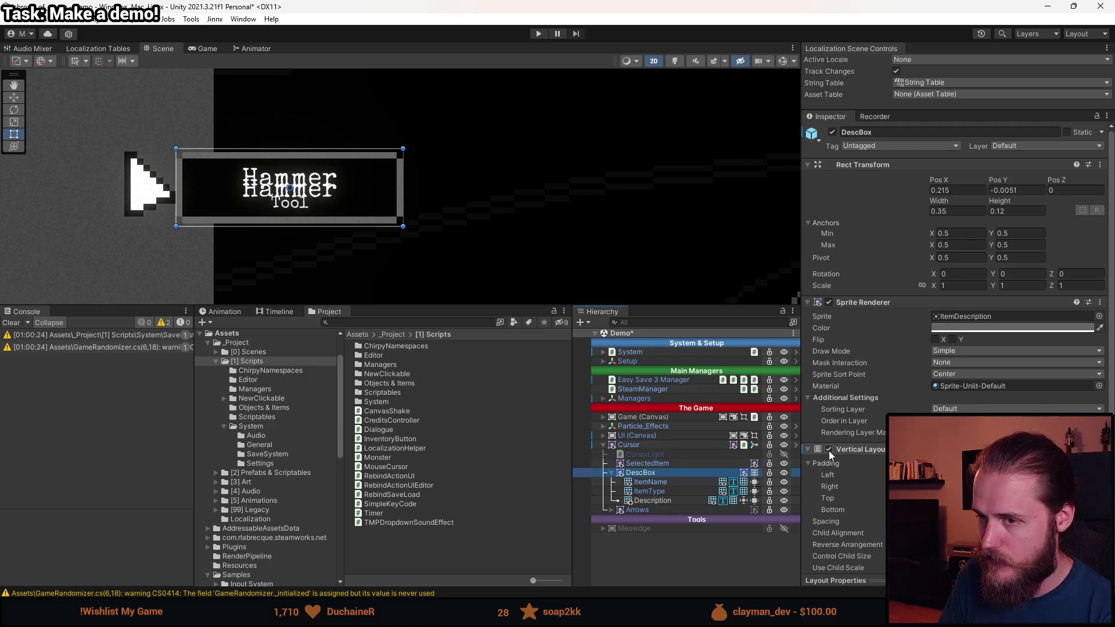
click(829, 451)
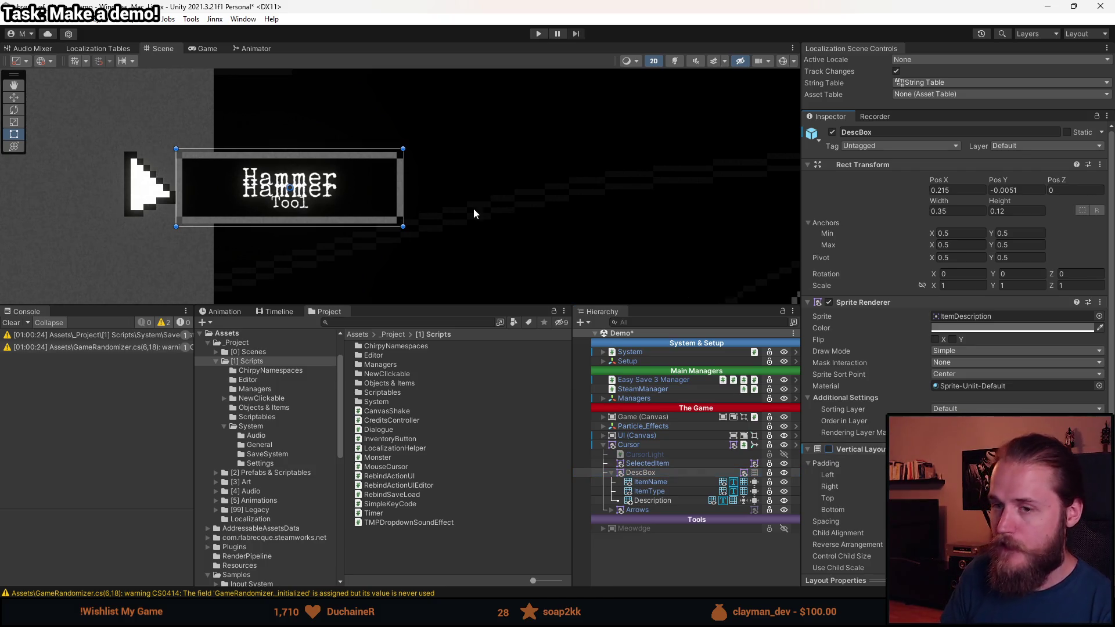
click(651, 483)
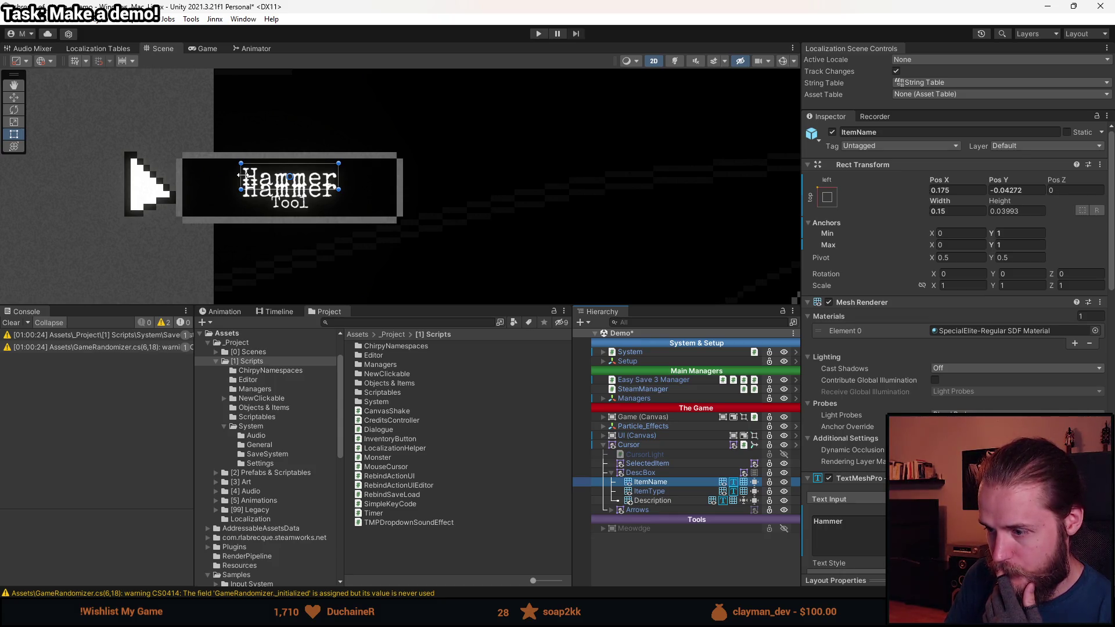
click(666, 500)
key(alt+shift+a)
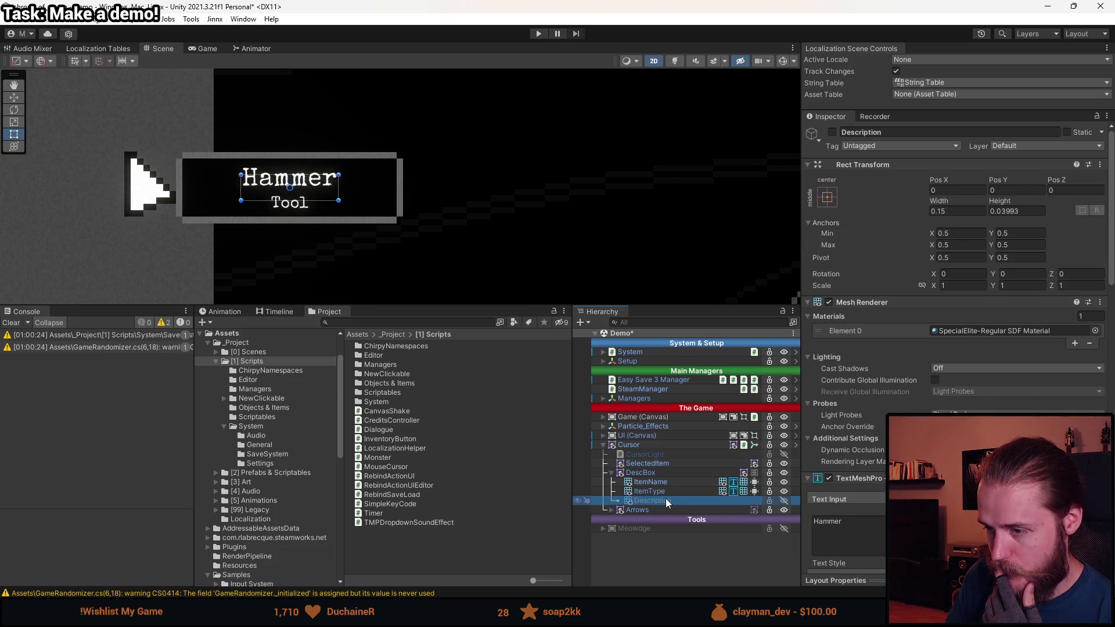
- Snip the Scene view's Hammer Tool box to the clipboard, then start a new sprite in Aseprite
click(664, 484)
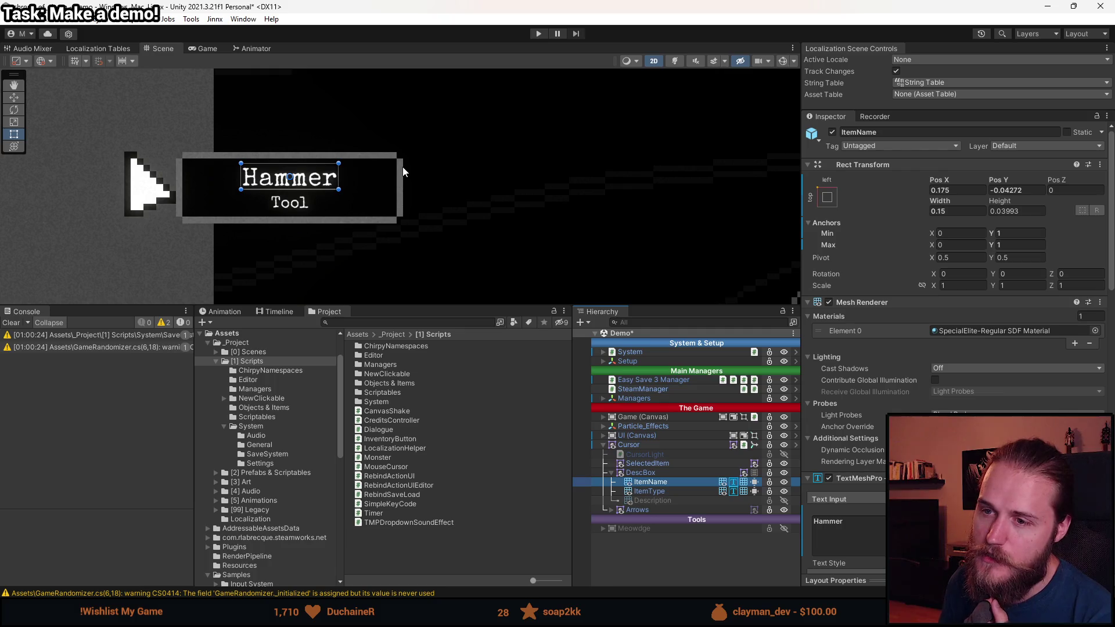
key(super+shift+s)
mouse_move(102, 63)
mouse_down()
mouse_move(399, 249)
mouse_move(515, 294)
mouse_up()
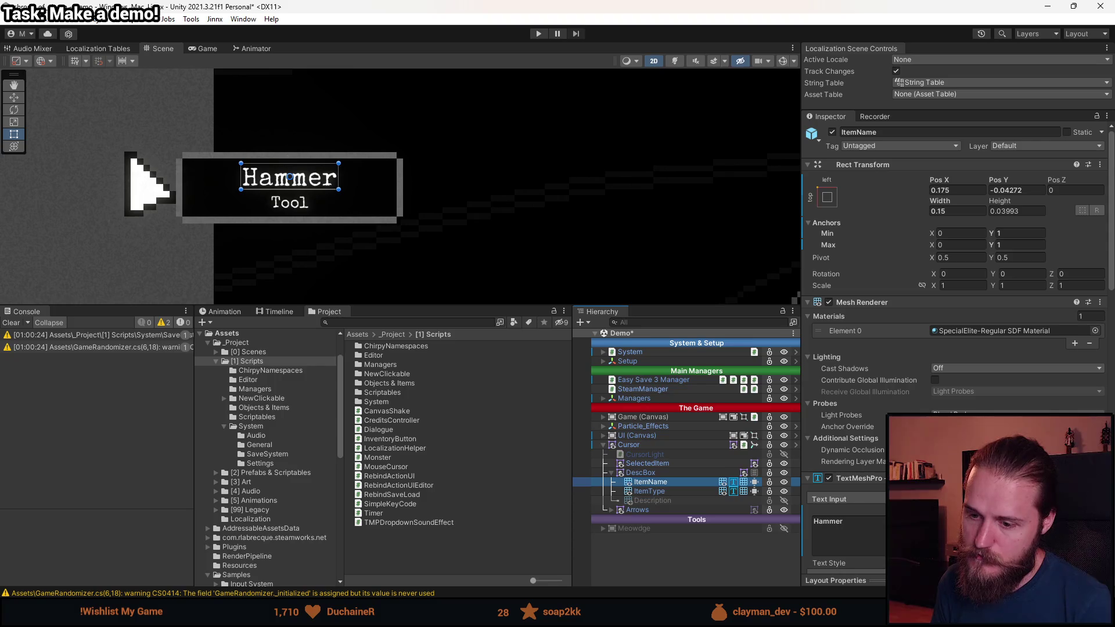
key(alt+Tab)
key(alt+f)
- Create a 705×384 sprite and paste the Hammer Tool box screenshot into it
key(n)
click(526, 411)
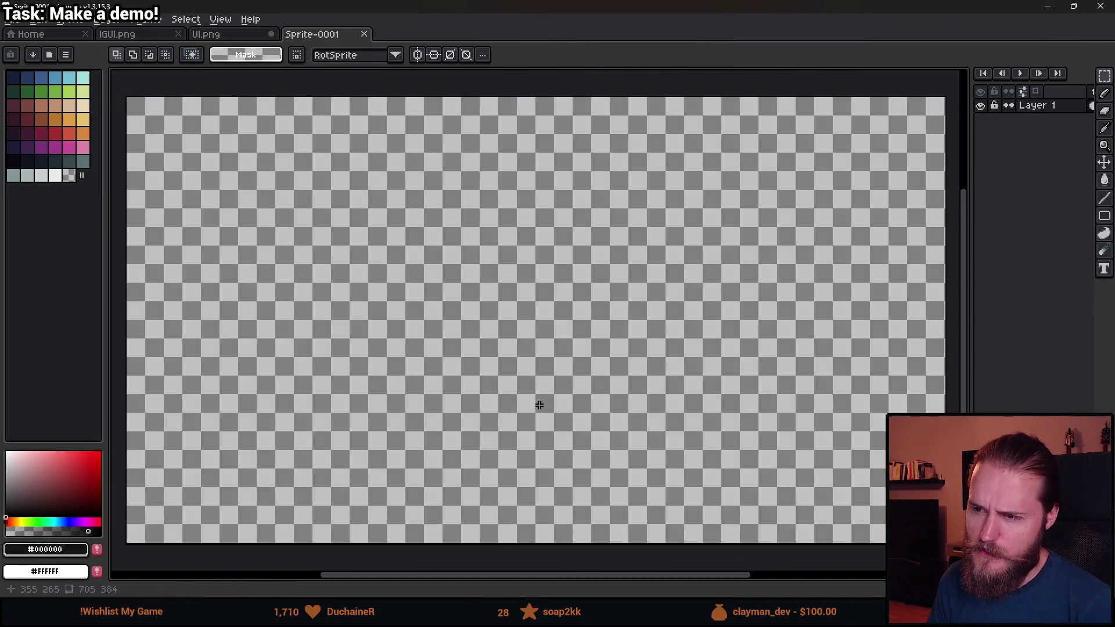
key(ctrl+v)
scroll(356, 222, down, 1)
scroll(490, 231, up, 1)
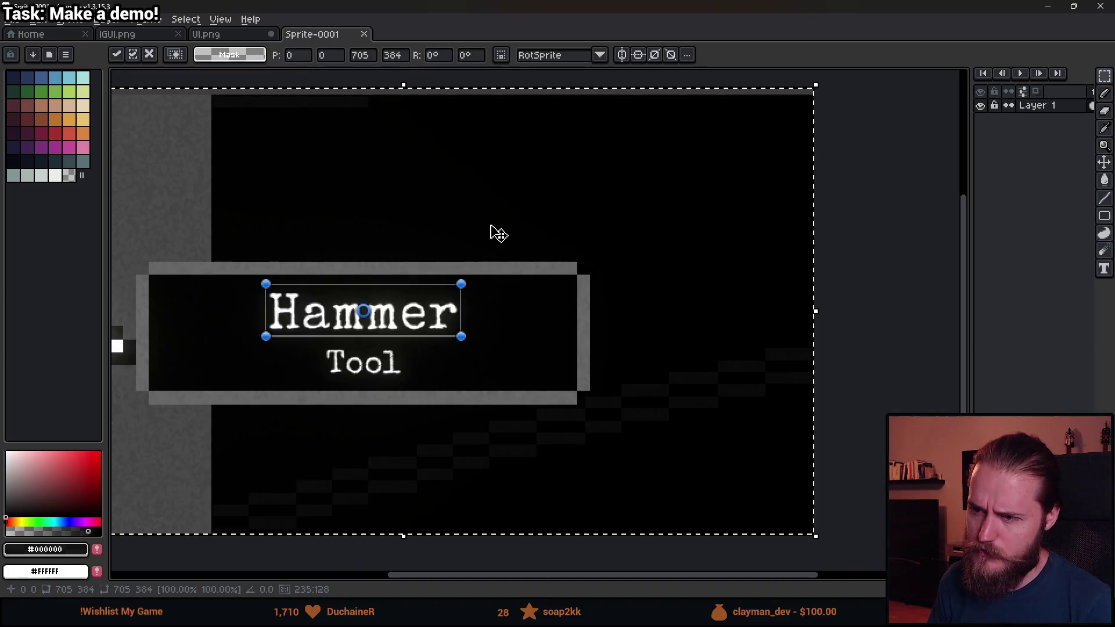
- Commit the paste, switch to the Pencil and choose dark red as the drawing colour
key(b)
drag(352, 284, 435, 281)
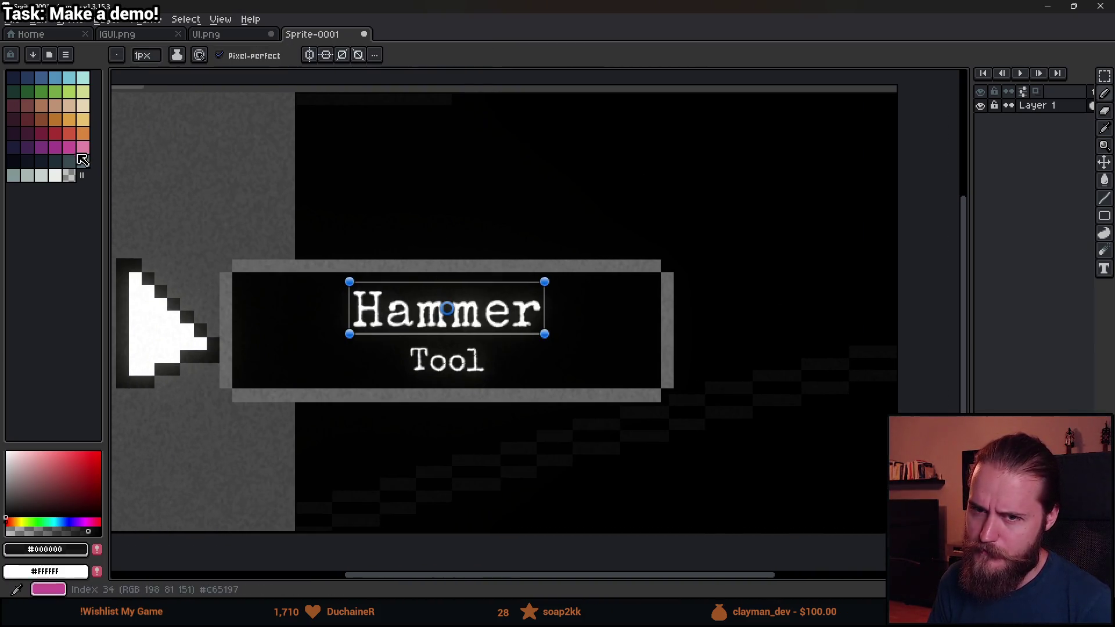
click(41, 134)
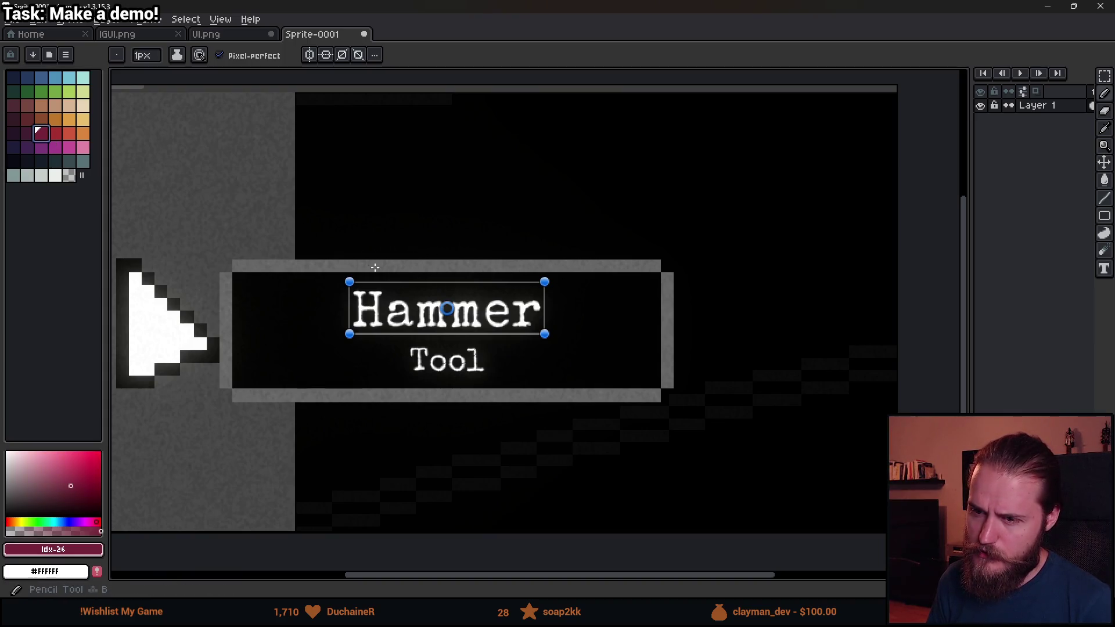
scroll(361, 249, down, 1)
scroll(412, 277, up, 1)
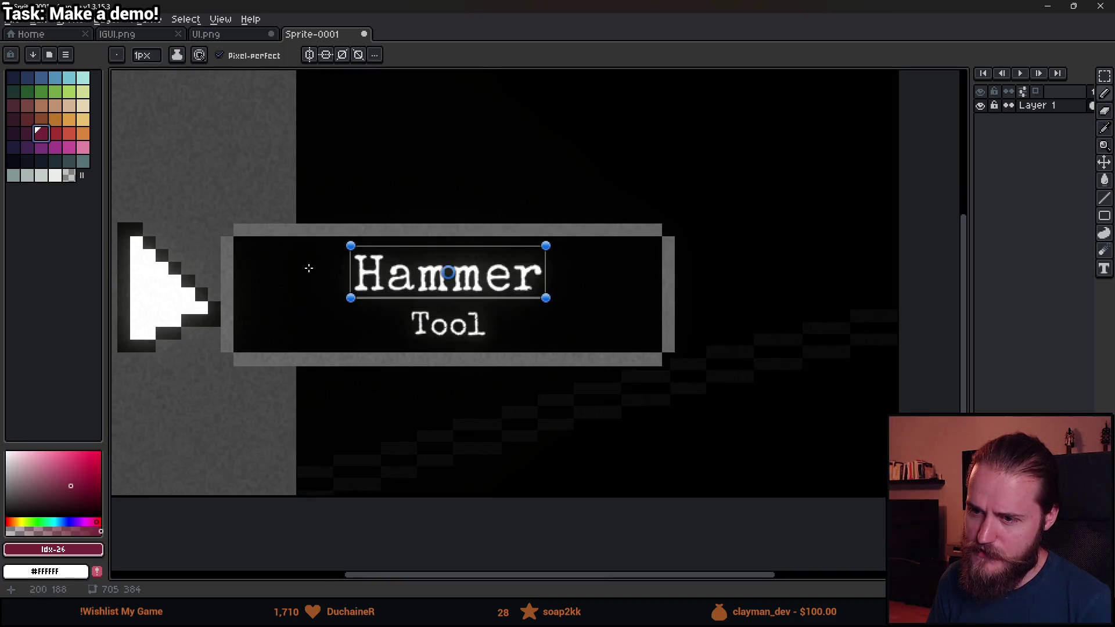
ctrl+scroll(326, 277, up, 15)
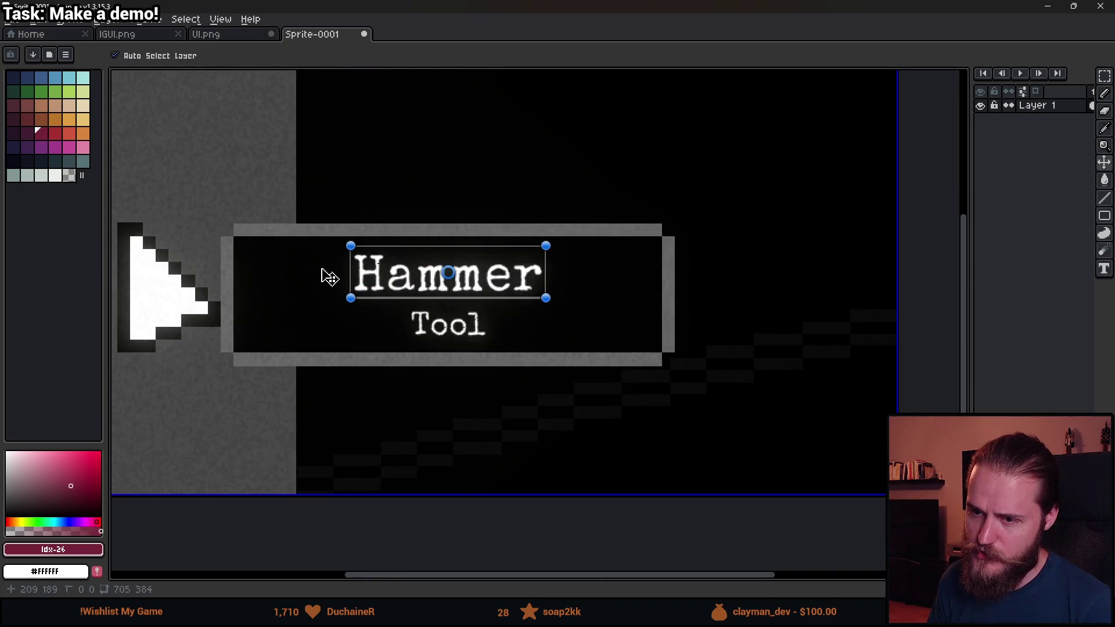
- Bring the Hammer Tool box into view, draw a red stroke above it and undo it
ctrl+scroll(321, 271, down, 6)
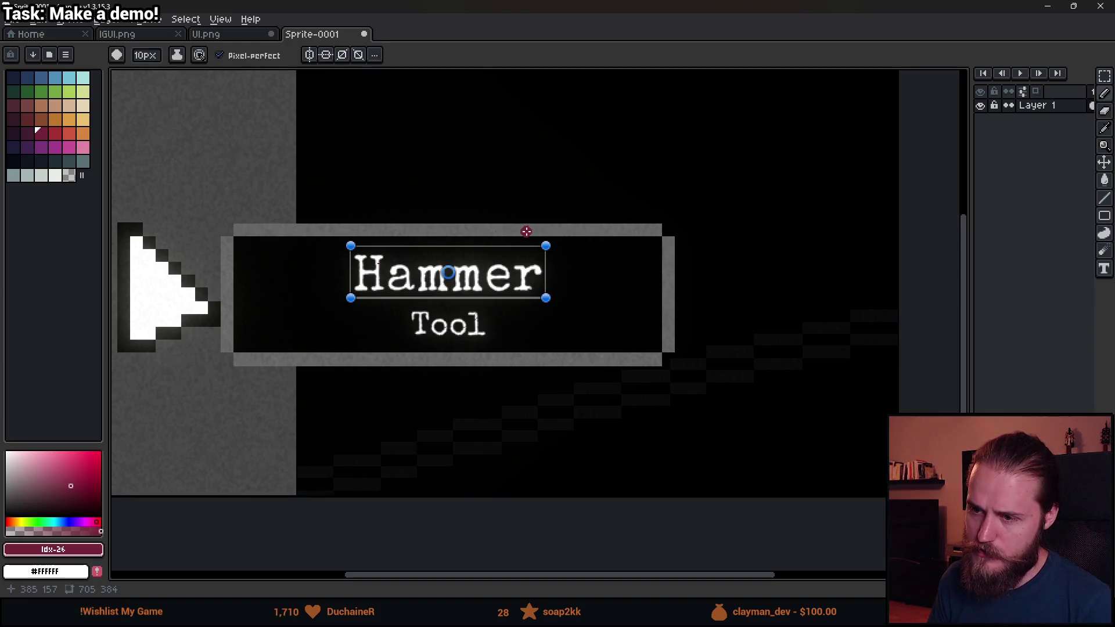
scroll(524, 230, down, 1)
drag(579, 243, 503, 299)
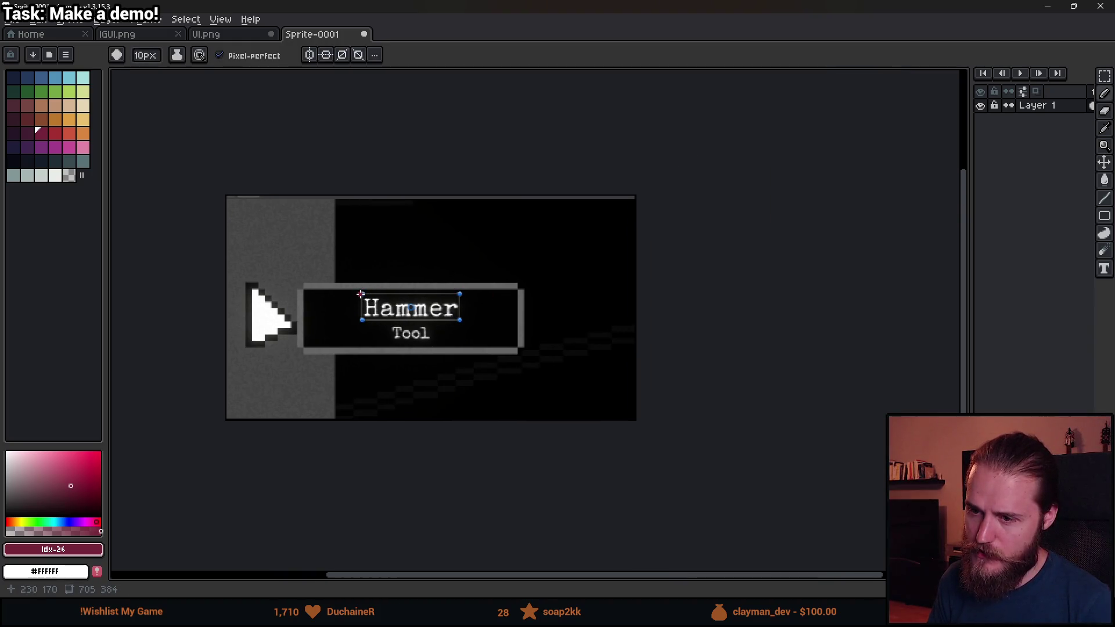
scroll(413, 284, up, 2)
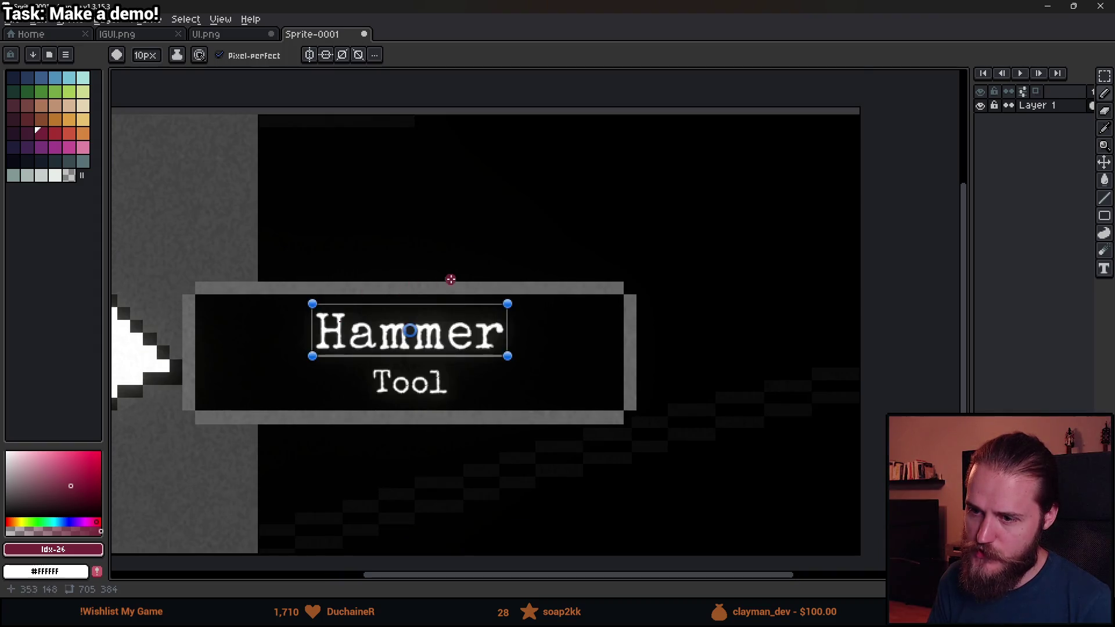
mouse_move(351, 244)
mouse_down()
mouse_move(199, 254)
mouse_move(195, 184)
mouse_move(402, 172)
mouse_move(592, 249)
mouse_up()
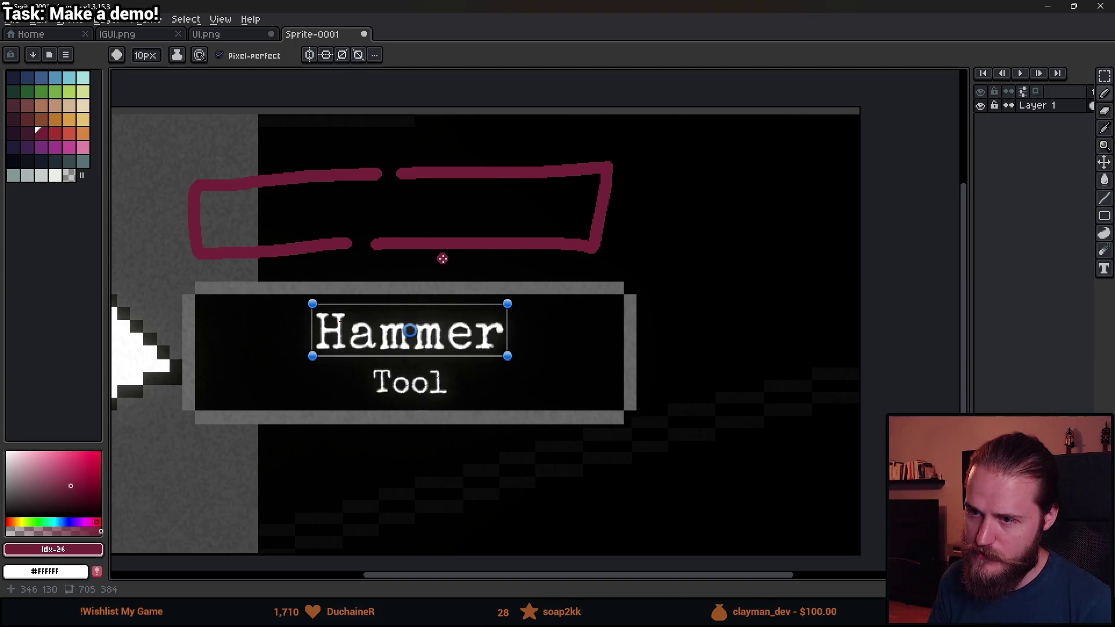
key(ctrl+z)
- Sketch a red outline line and a rightward arrow, undo the arrow, then restore it
mouse_move(265, 174)
mouse_down()
mouse_move(401, 161)
mouse_move(409, 248)
mouse_move(300, 254)
mouse_up()
mouse_move(374, 203)
mouse_down()
mouse_move(549, 197)
mouse_move(578, 214)
mouse_move(488, 233)
mouse_up()
key(v)
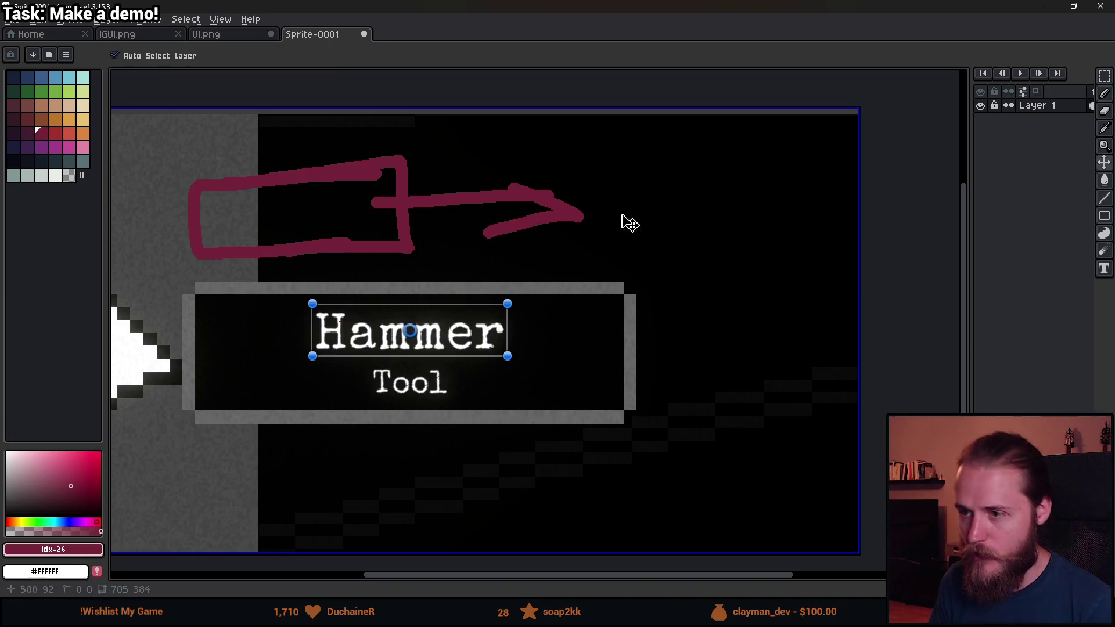
key(ctrl+z)
key(ctrl+z)
key(ctrl+z)
key(ctrl+z)
key(ctrl+y)
key(b)
- Extend the red outline, undo the rectangle sketch, then draw a line down Hammer's left edge
mouse_move(361, 170)
mouse_down()
mouse_move(582, 160)
mouse_move(590, 241)
mouse_move(343, 251)
mouse_up()
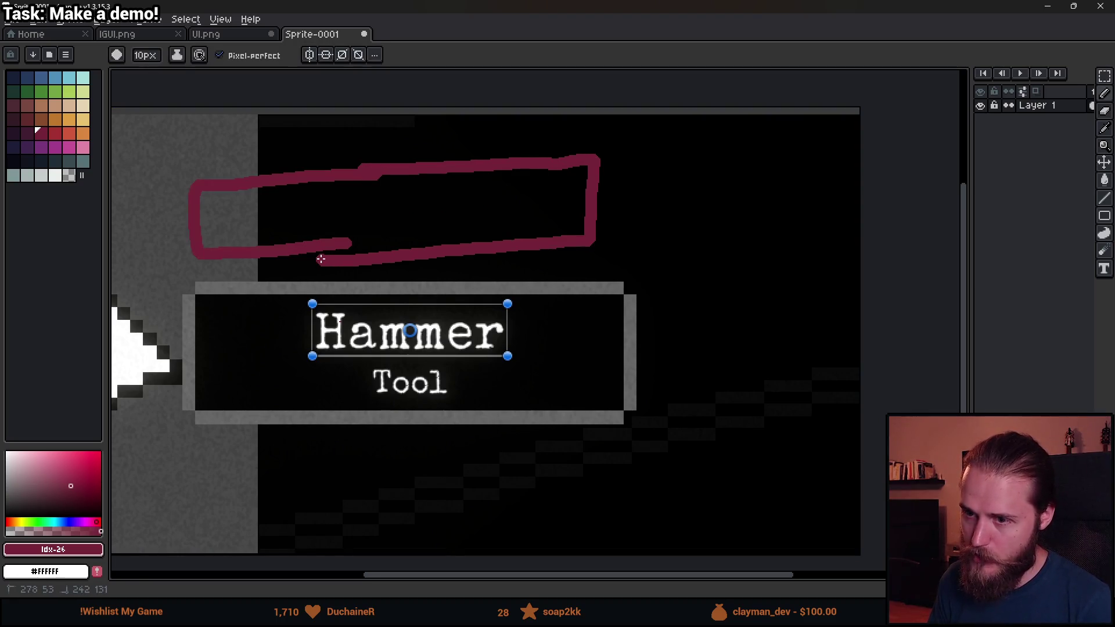
scroll(433, 264, down, 3)
scroll(432, 267, up, 3)
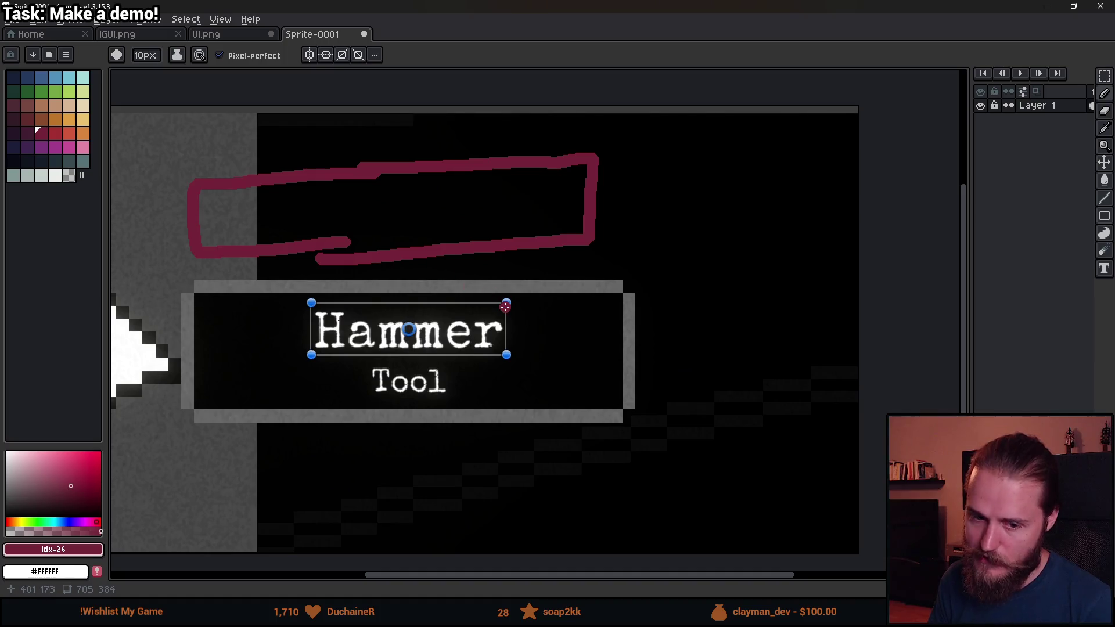
scroll(505, 304, down, 3)
scroll(531, 334, up, 3)
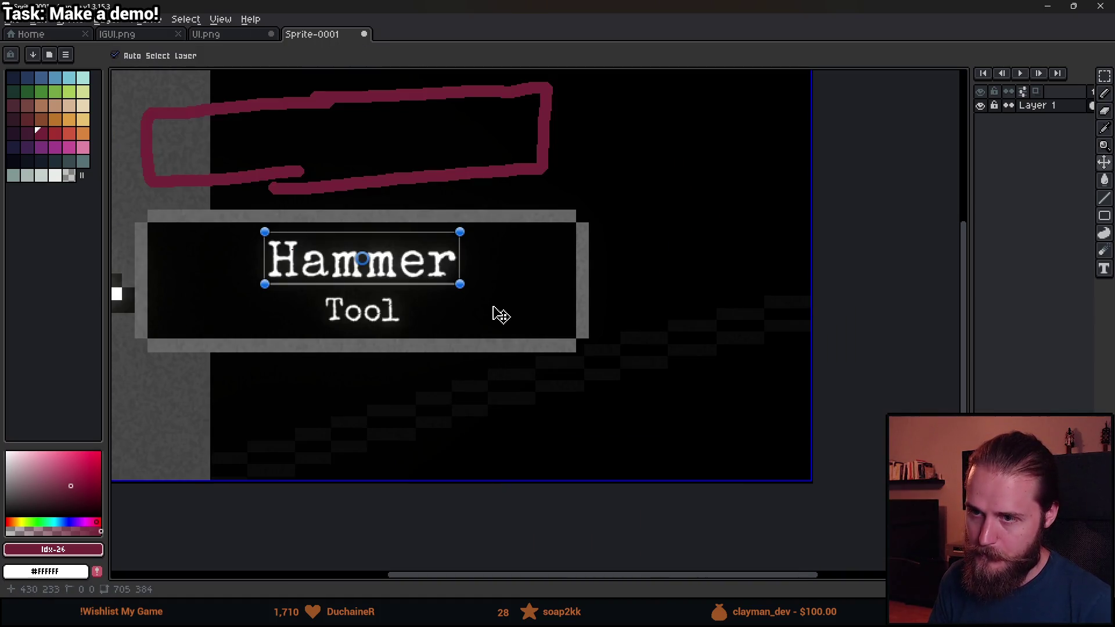
key(ctrl+z)
scroll(436, 283, down, 2)
scroll(434, 283, up, 2)
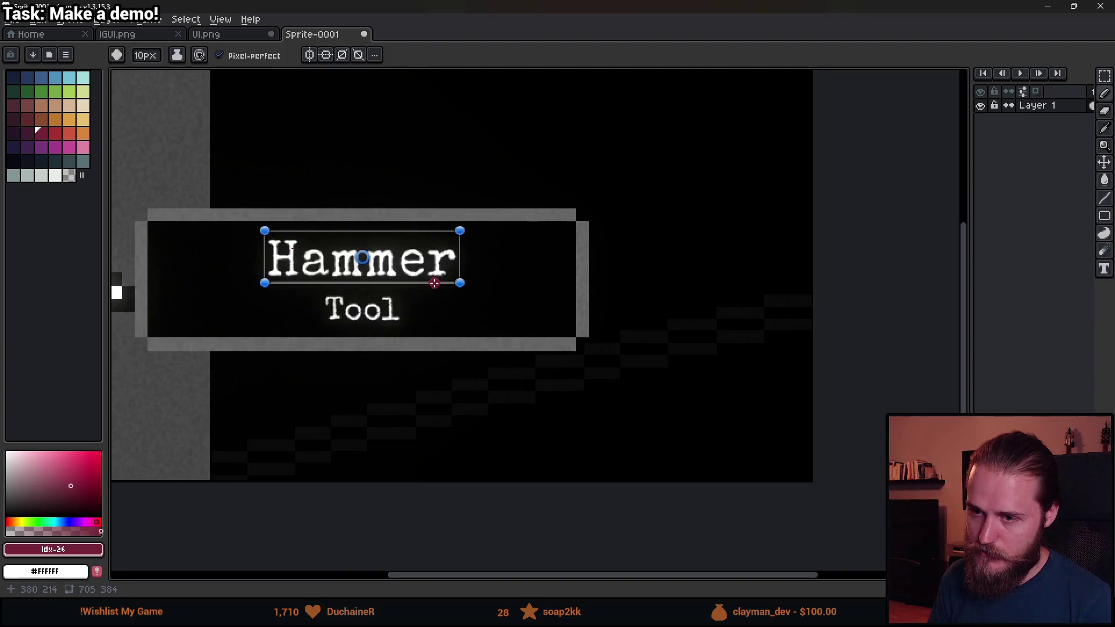
drag(399, 277, 460, 334)
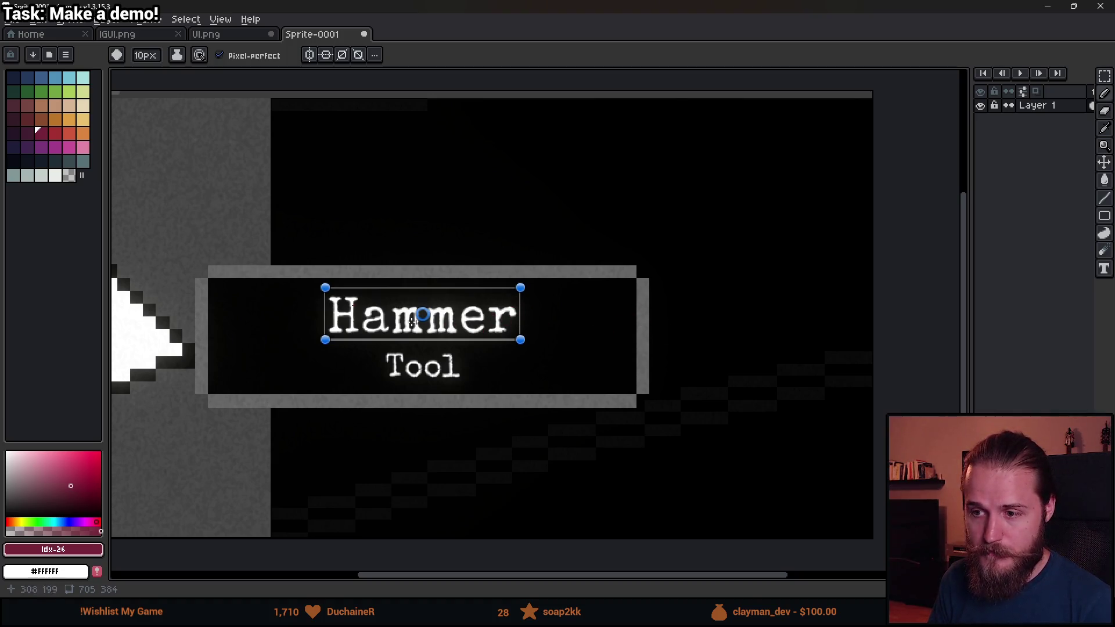
mouse_move(327, 286)
mouse_down()
mouse_move(330, 330)
mouse_move(508, 345)
mouse_move(516, 290)
mouse_move(312, 293)
mouse_up()
- Redo the red line at the Hammer box's left edge and undo a stray dot
key(ctrl+z)
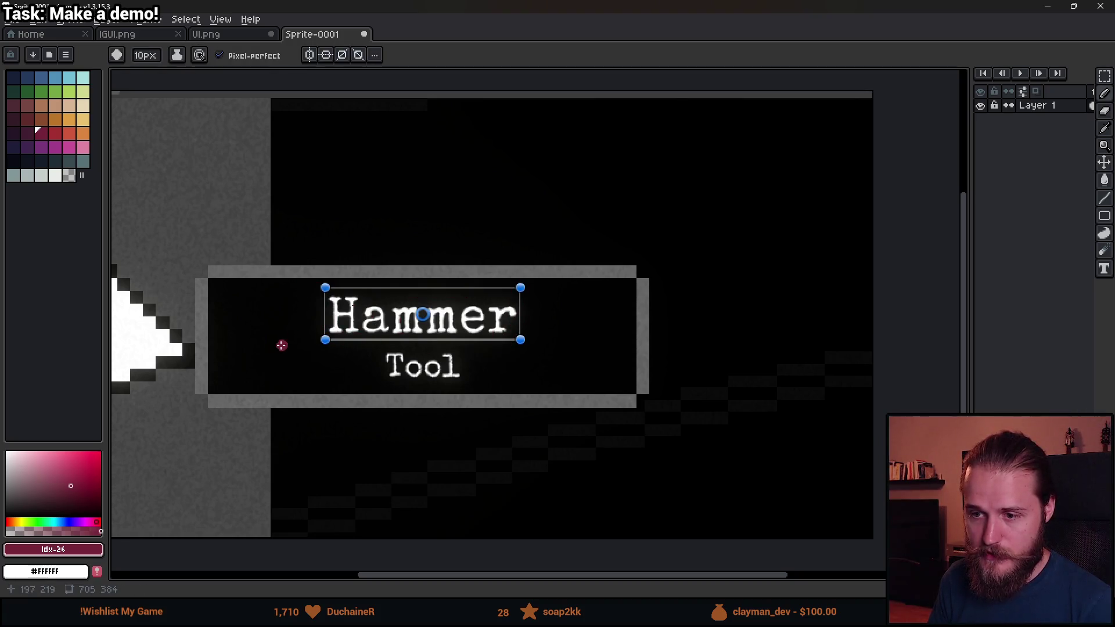
mouse_move(324, 284)
mouse_down()
mouse_move(326, 348)
mouse_move(688, 335)
mouse_move(726, 319)
mouse_move(643, 292)
mouse_move(331, 289)
mouse_up()
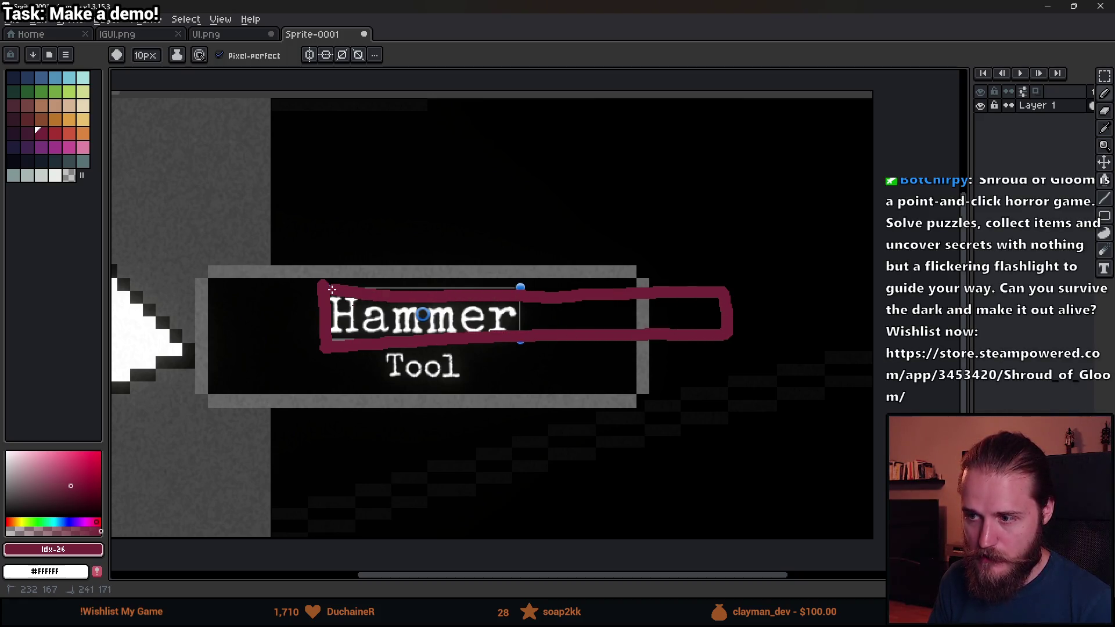
drag(627, 331, 585, 330)
drag(713, 351, 563, 353)
mouse_move(493, 376)
mouse_down()
mouse_move(609, 372)
mouse_move(584, 332)
mouse_move(589, 379)
mouse_up()
click(584, 348)
key(v)
key(ctrl+z)
key(b)
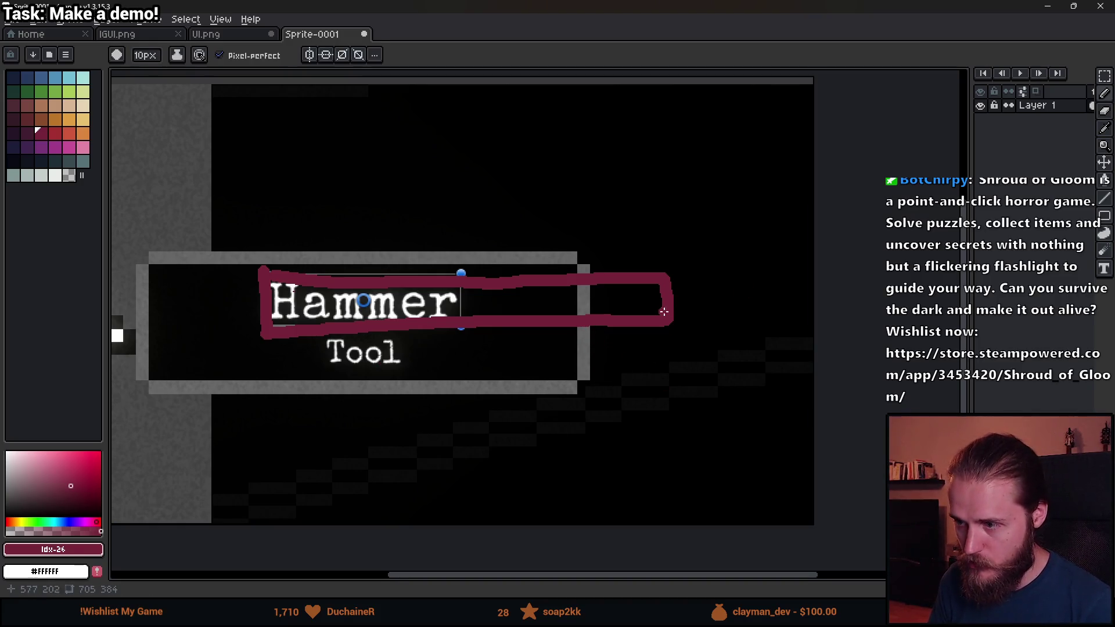
- Extend the red outline past the box's right end and add a line above its top-right
drag(655, 304, 687, 295)
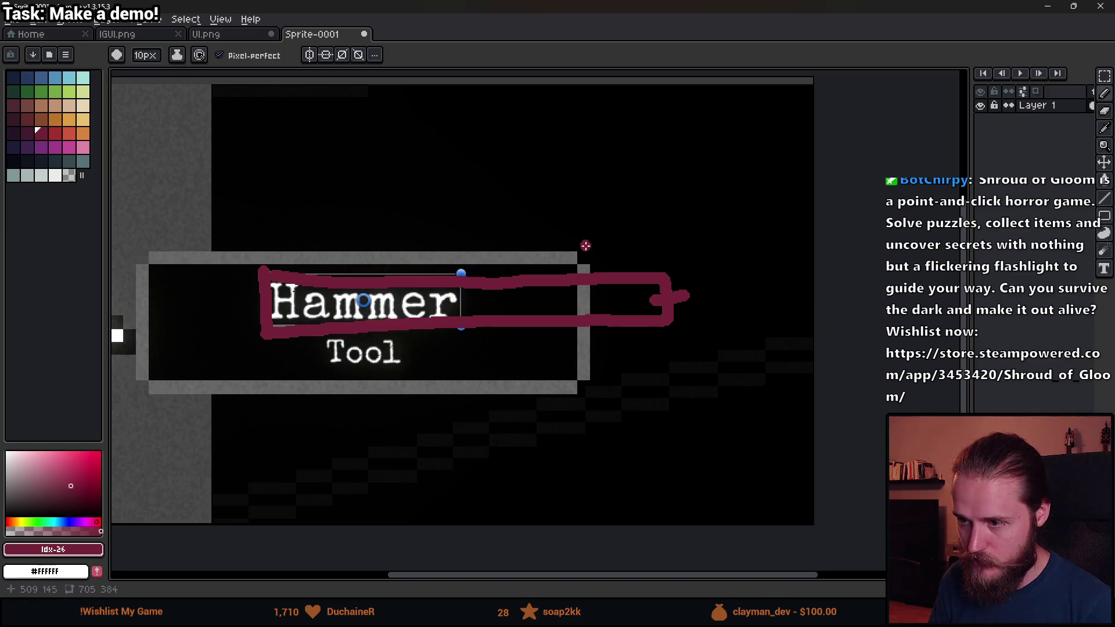
mouse_move(558, 258)
mouse_down()
mouse_move(741, 269)
mouse_move(716, 375)
mouse_move(537, 394)
mouse_up()
scroll(536, 393, down, 2)
scroll(499, 388, up, 2)
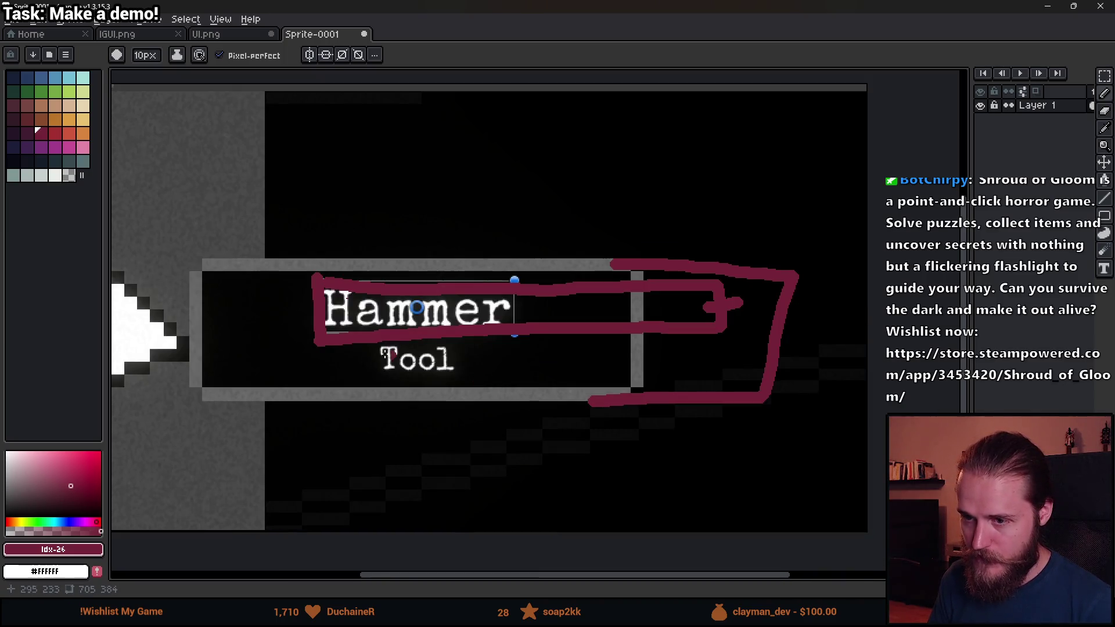
drag(298, 335, 440, 300)
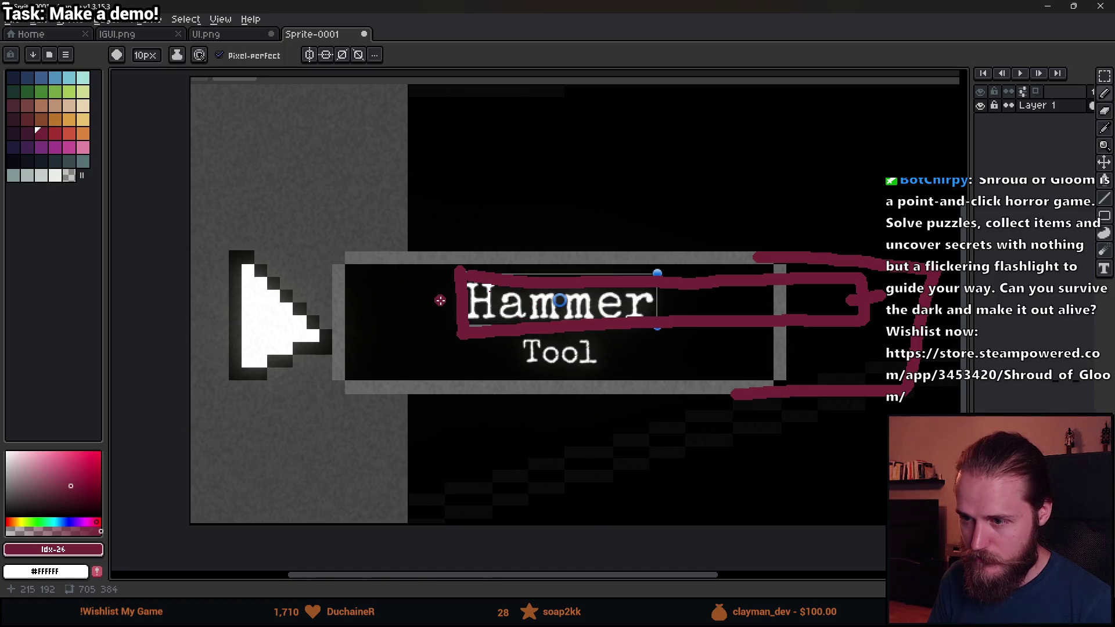
drag(687, 310, 541, 322)
scroll(541, 321, up, 1)
scroll(540, 319, down, 1)
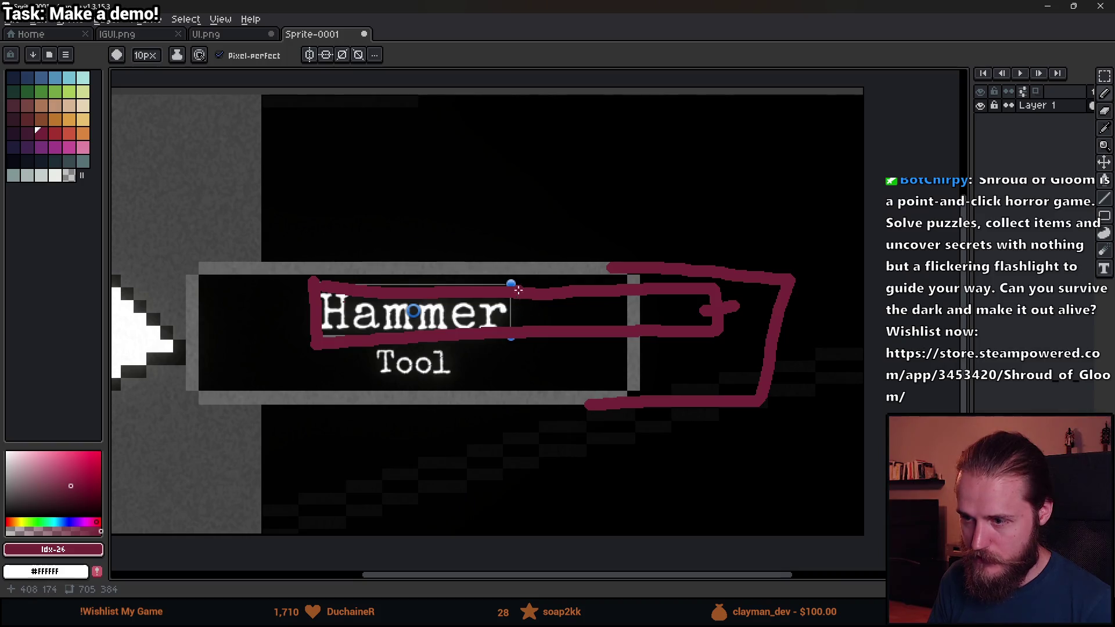
- Try and undo a circle around Hammer and a vertical line, then shrink the brush to 4px
mouse_move(389, 249)
mouse_down()
mouse_move(374, 251)
mouse_move(523, 267)
mouse_up()
key(v)
key(ctrl+z)
key(b)
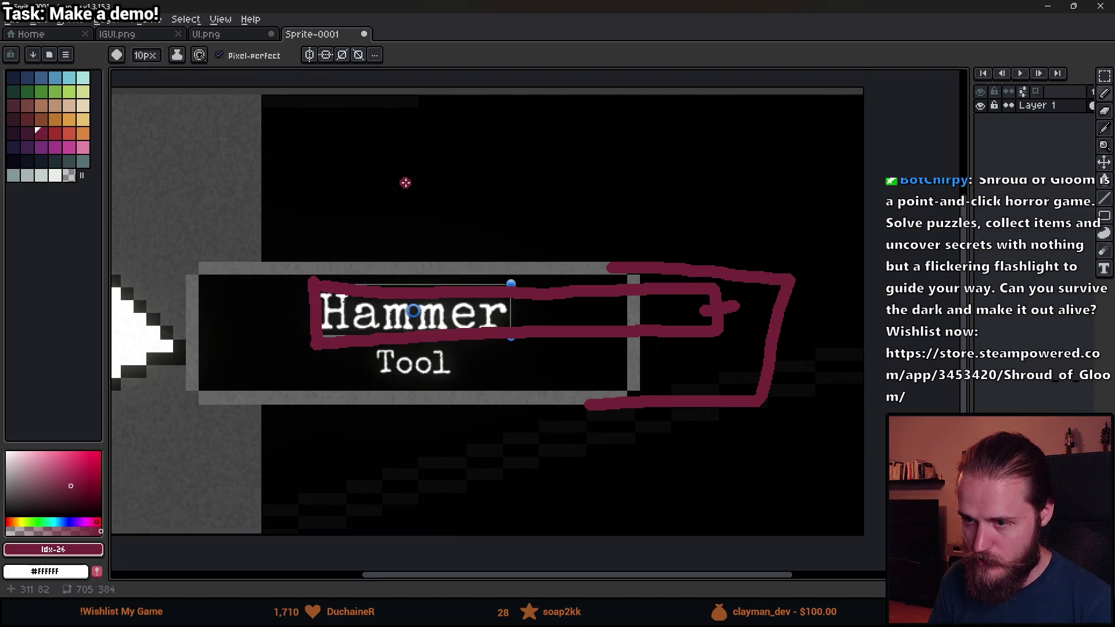
scroll(436, 458, down, 2)
scroll(435, 279, up, 2)
drag(447, 298, 448, 112)
key(ctrl+z)
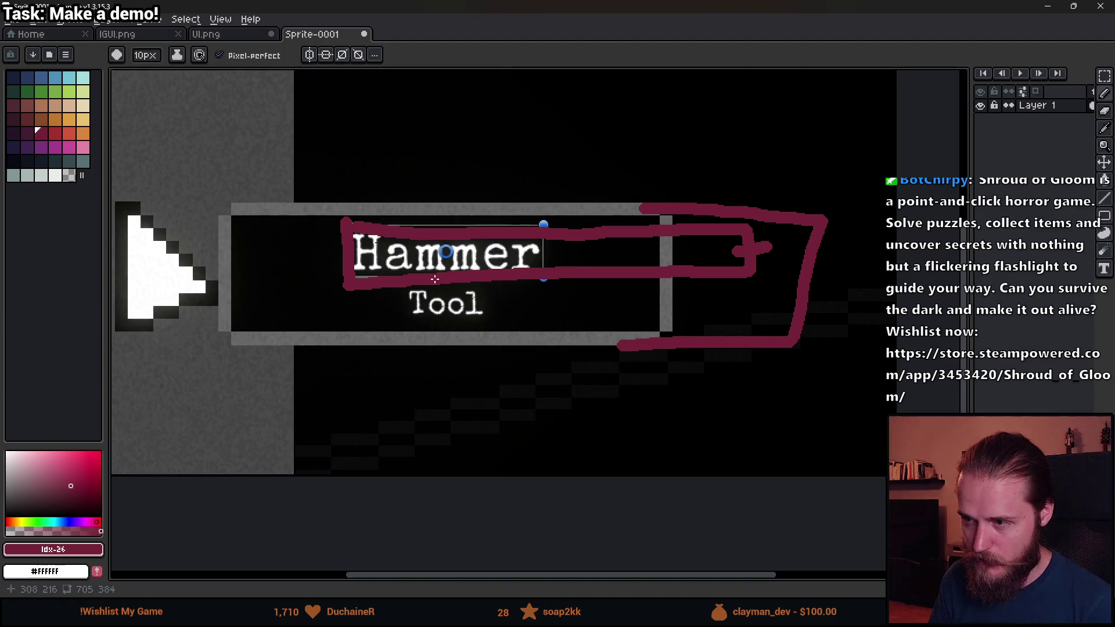
key(minus)
key(minus)
key(minus)
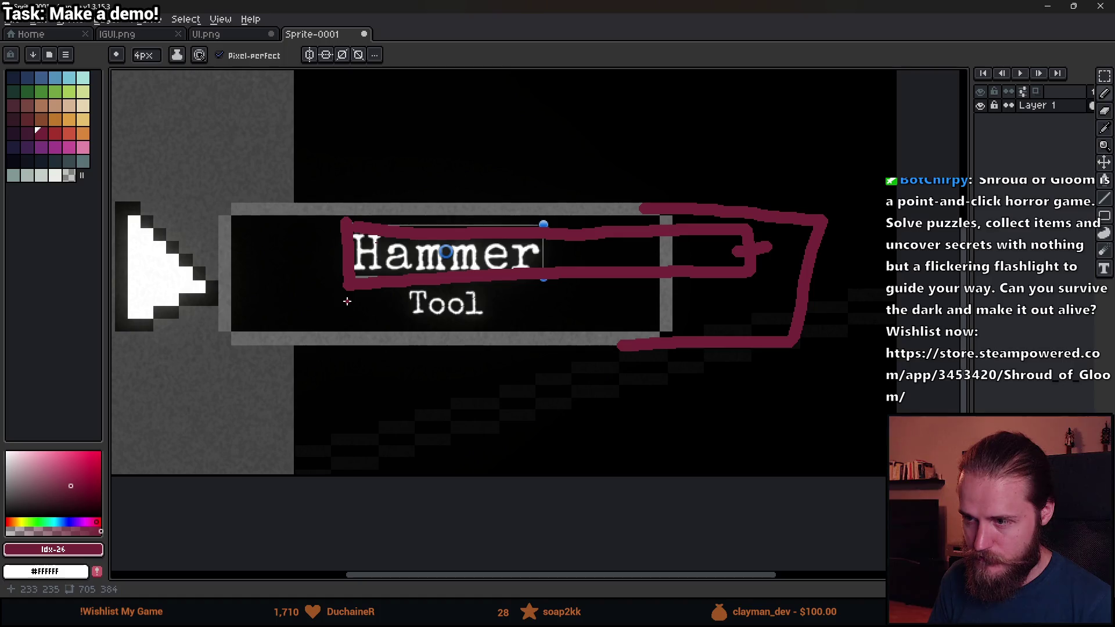
- Undo a line across the box, then draw a red upward arrow below Hammer
drag(351, 286, 866, 277)
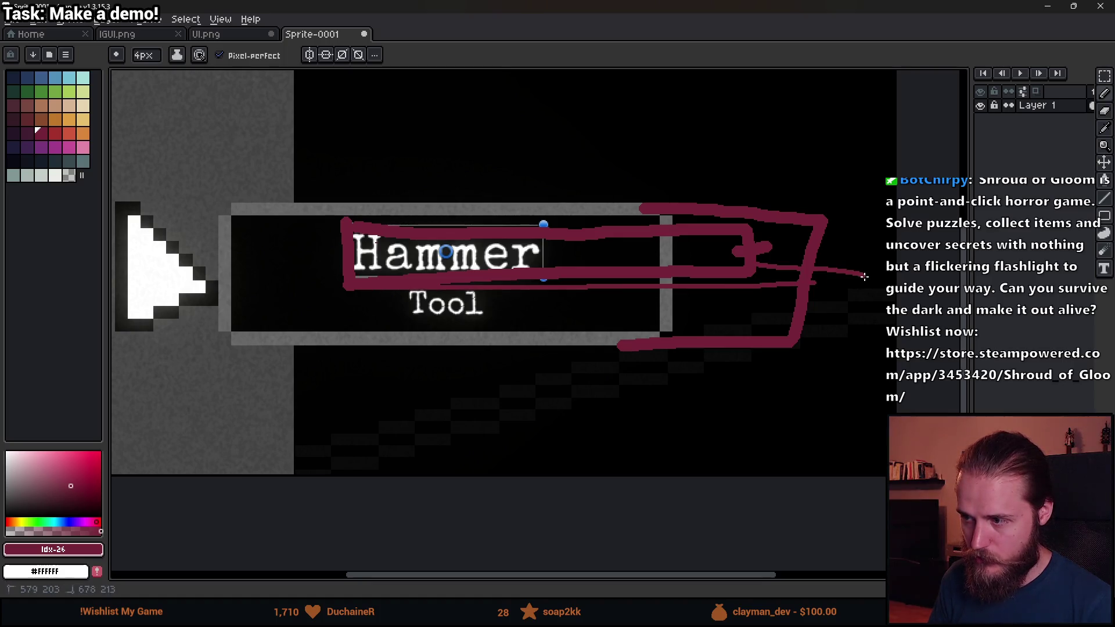
key(v)
key(ctrl+z)
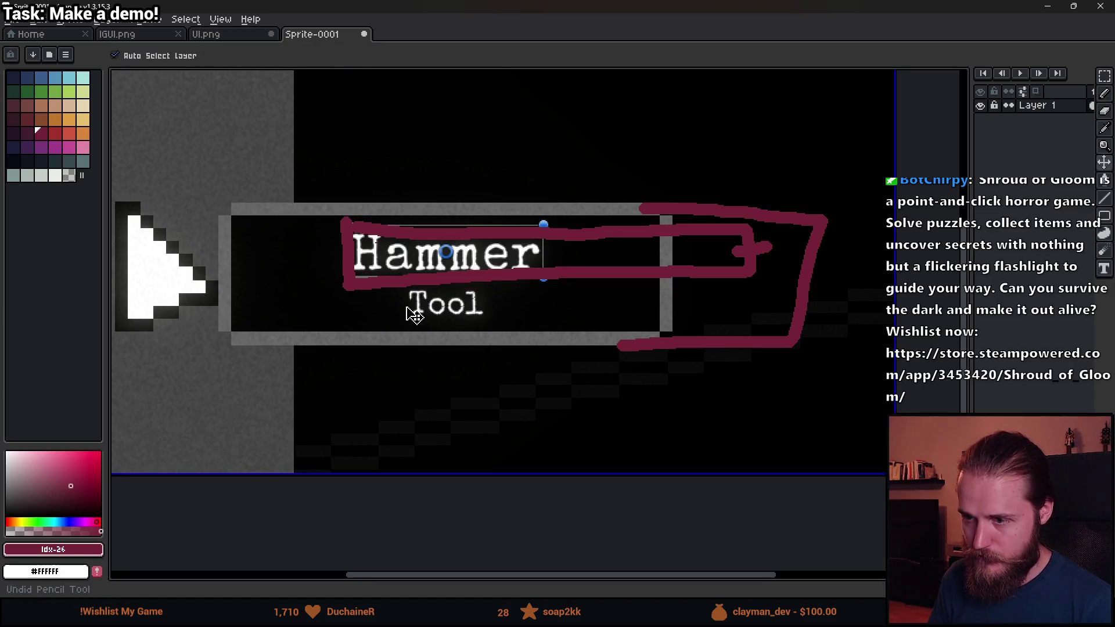
key(b)
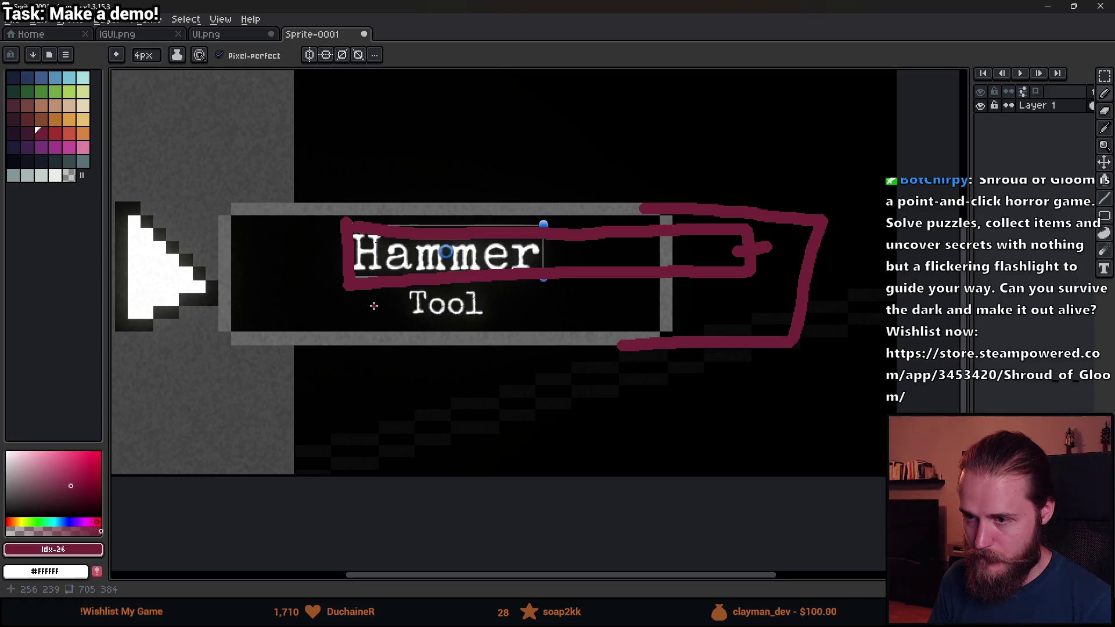
drag(348, 299, 347, 380)
mouse_move(323, 326)
mouse_down()
mouse_move(353, 294)
mouse_move(373, 341)
mouse_up()
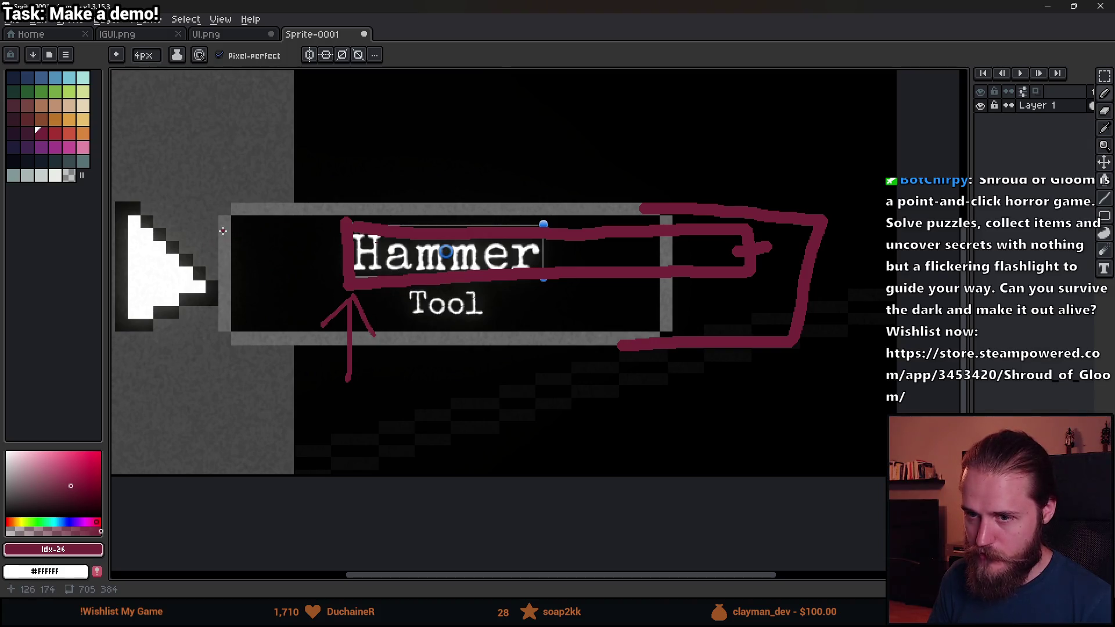
- Draw a red bracket above the box's right end, undoing misplaced and diagonal strokes
mouse_move(231, 265)
mouse_down()
mouse_move(231, 242)
mouse_move(305, 241)
mouse_move(341, 242)
mouse_move(343, 266)
mouse_up()
key(ctrl+z)
mouse_move(745, 219)
mouse_down()
mouse_move(751, 176)
mouse_move(823, 184)
mouse_move(821, 200)
mouse_up()
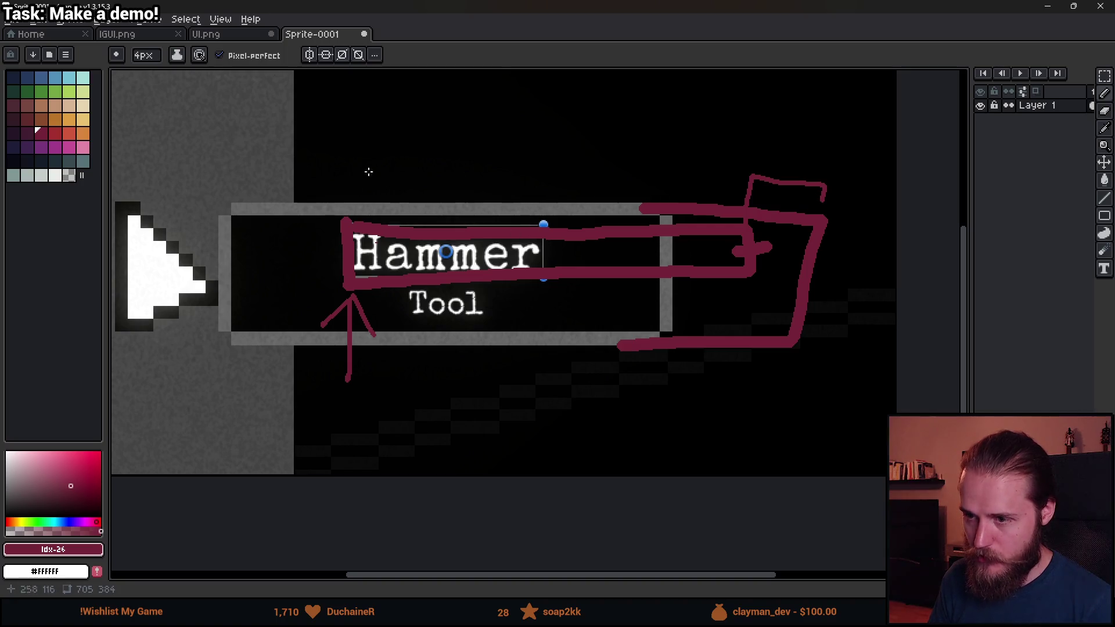
scroll(399, 262, up, 2)
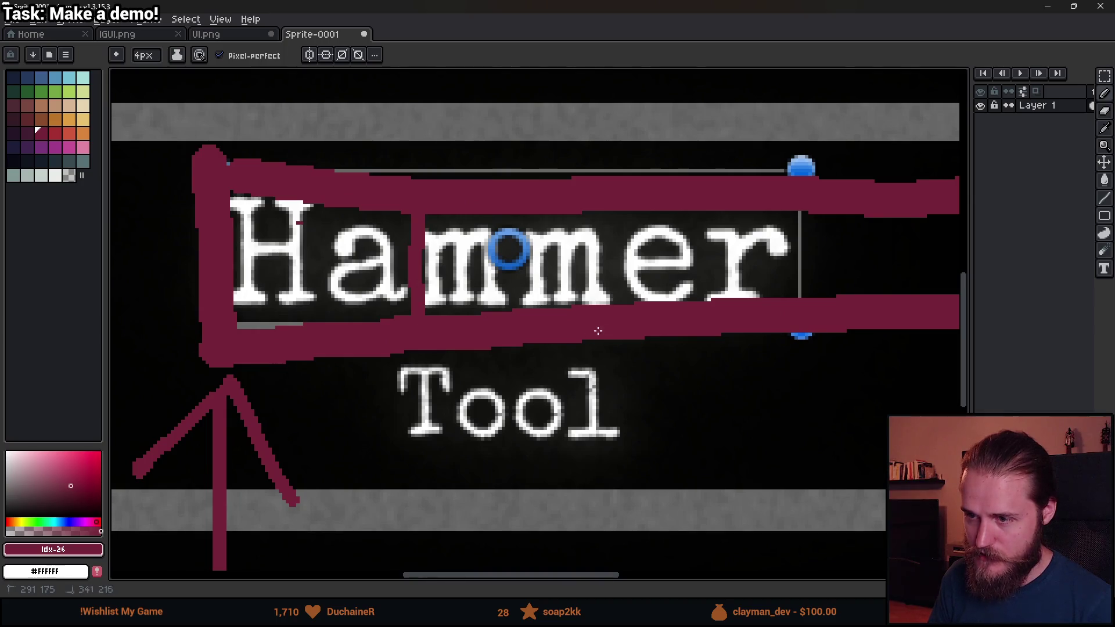
scroll(484, 258, down, 3)
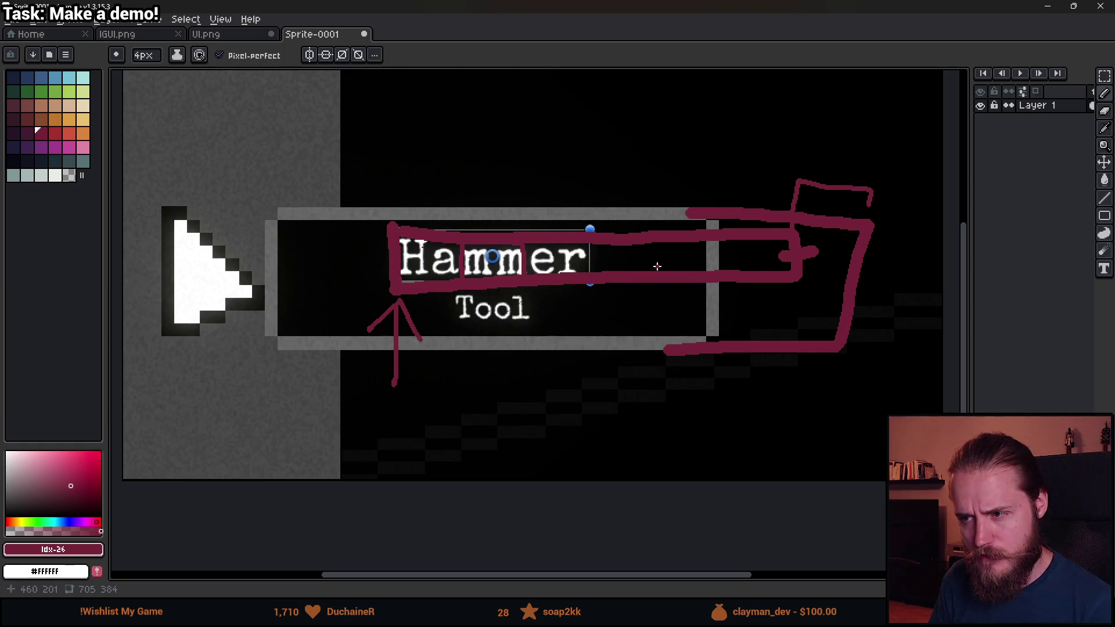
mouse_move(656, 266)
mouse_down()
mouse_move(795, 261)
mouse_move(695, 259)
mouse_move(706, 241)
mouse_move(713, 318)
mouse_up()
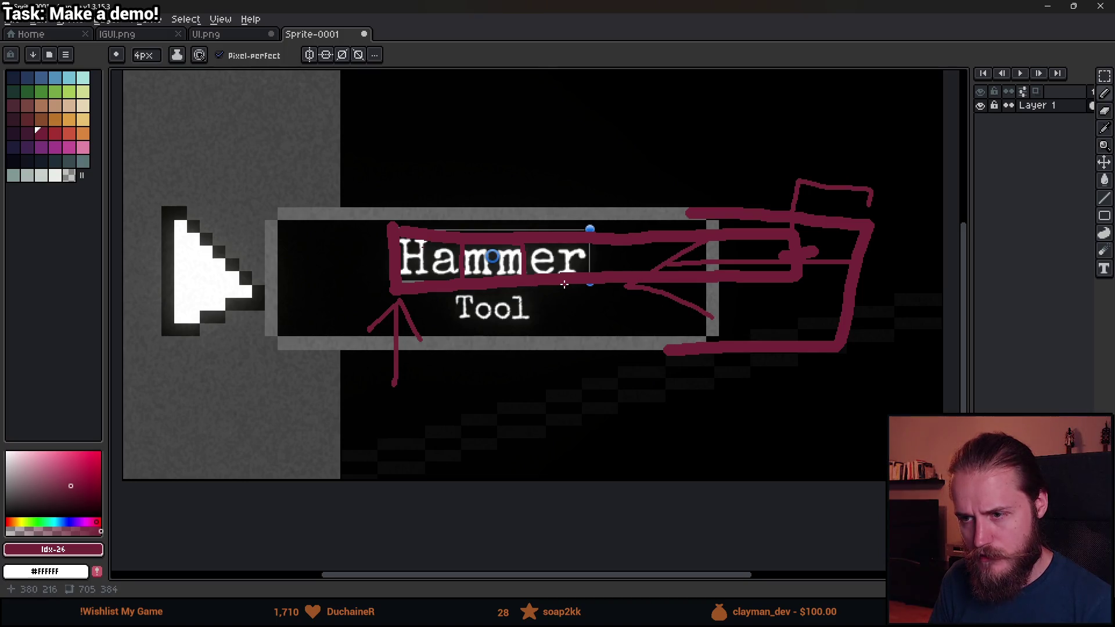
key(ctrl+z)
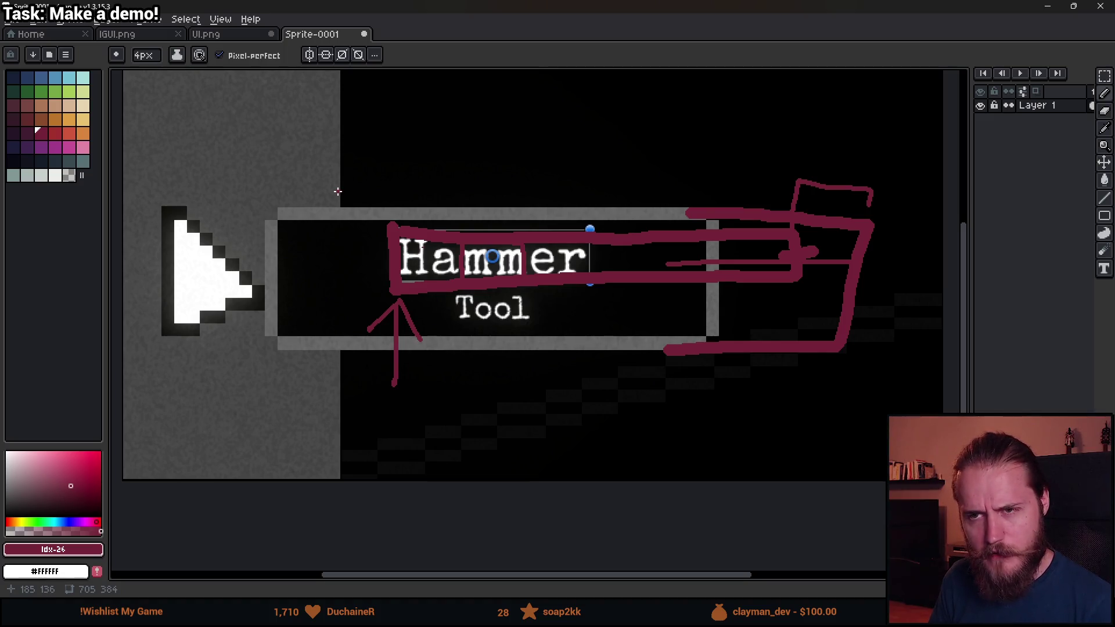
- Minimize Aseprite to view Unity, then bring Aseprite back showing the UI.png sheet
click(1051, 9)
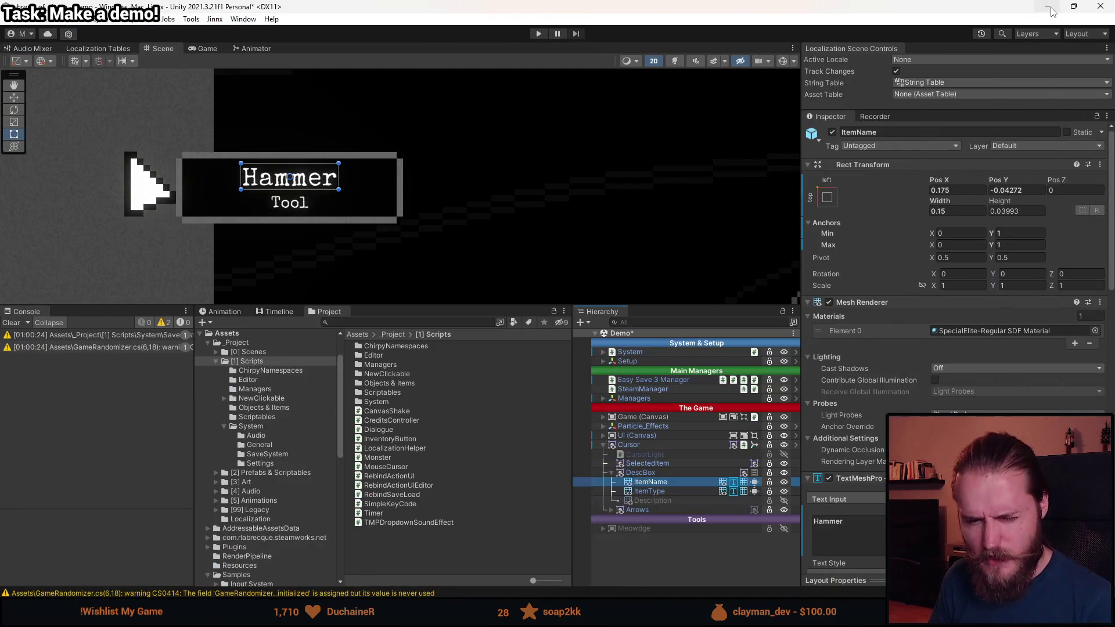
scroll(325, 245, up, 3)
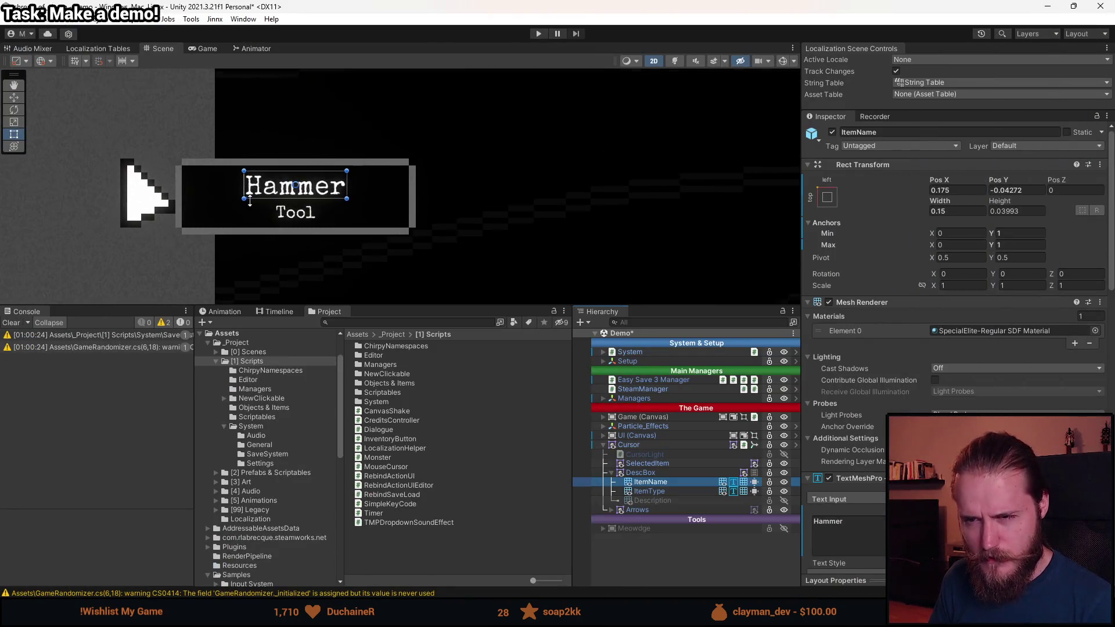
key(alt+Tab)
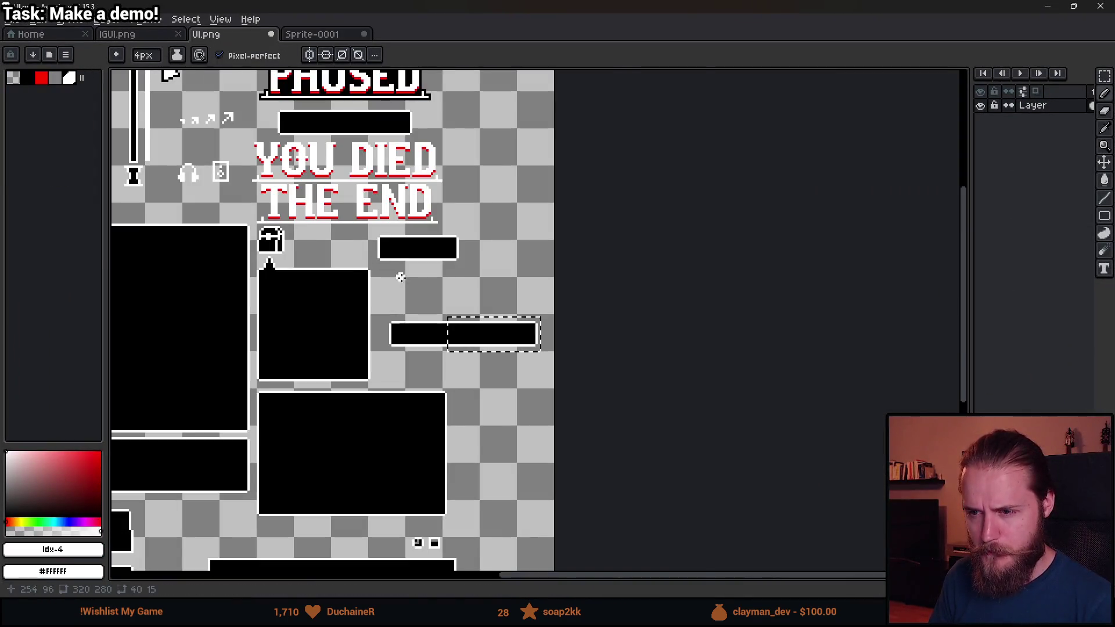
- Clear the selection around the right bar and zoom over the PAUSED, YOU DIED and THE END panels, then return to Unity
scroll(399, 276, up, 2)
key(m)
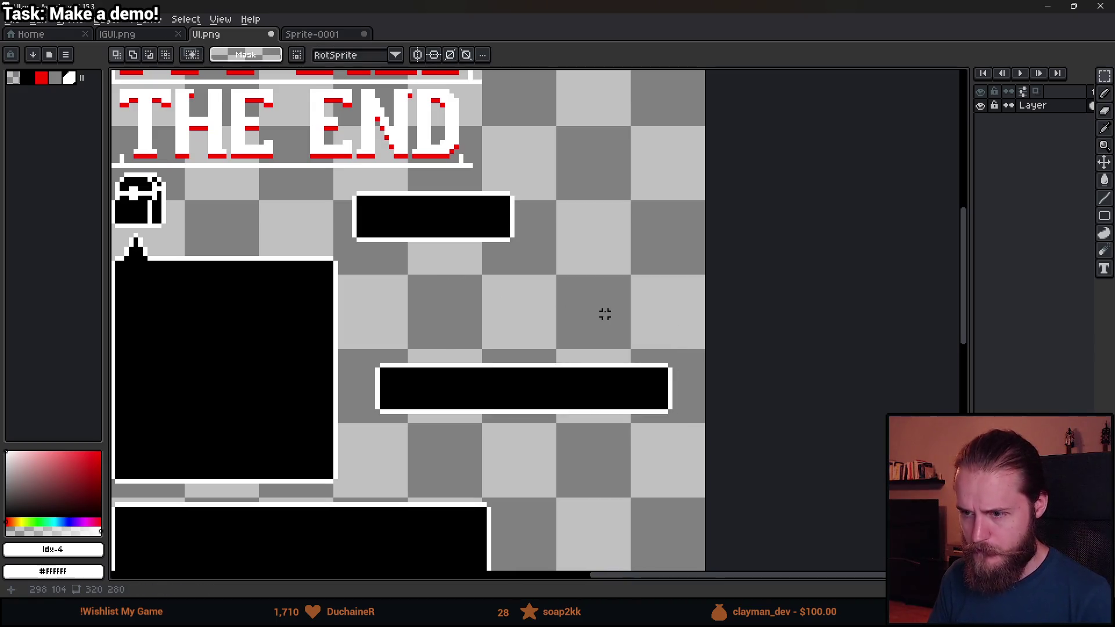
click(598, 310)
scroll(556, 299, down, 1)
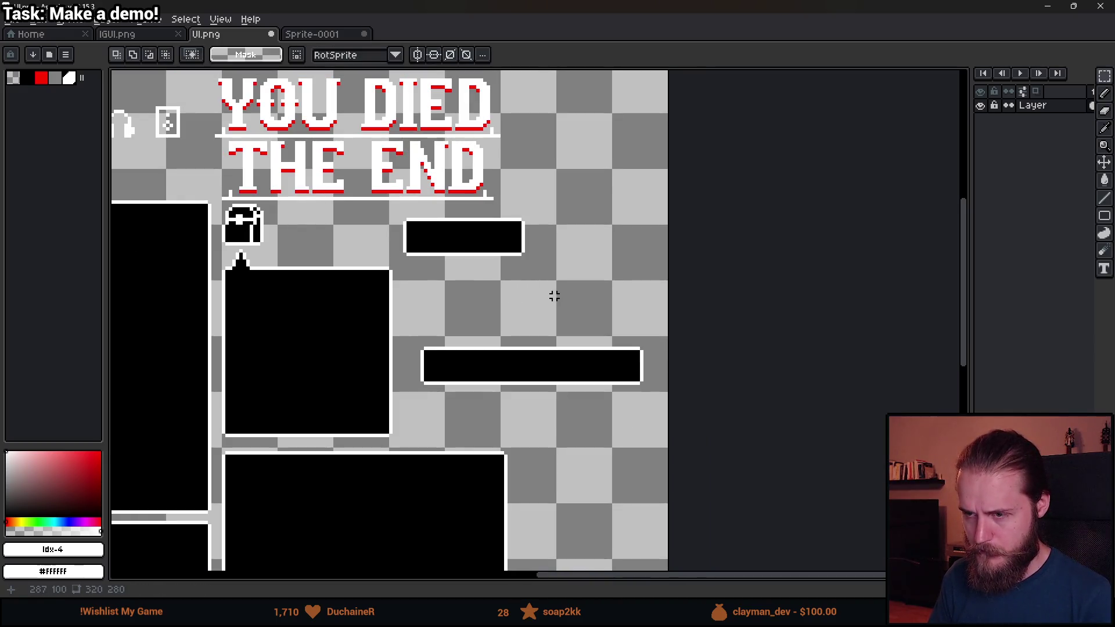
scroll(554, 296, up, 1)
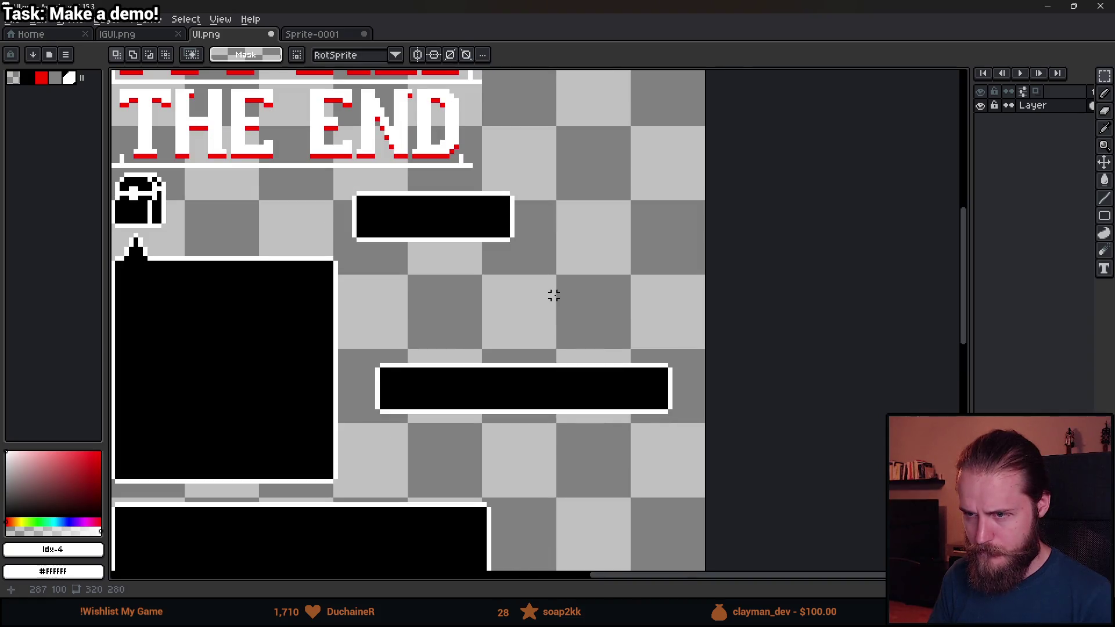
scroll(554, 296, up, 1)
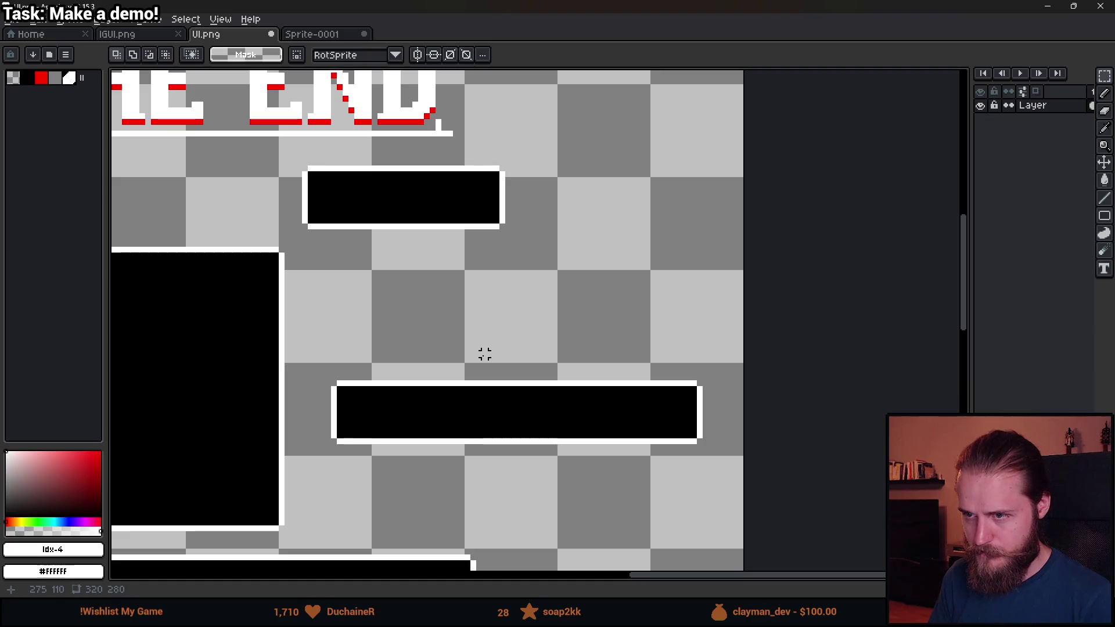
scroll(484, 354, down, 1)
scroll(482, 354, down, 1)
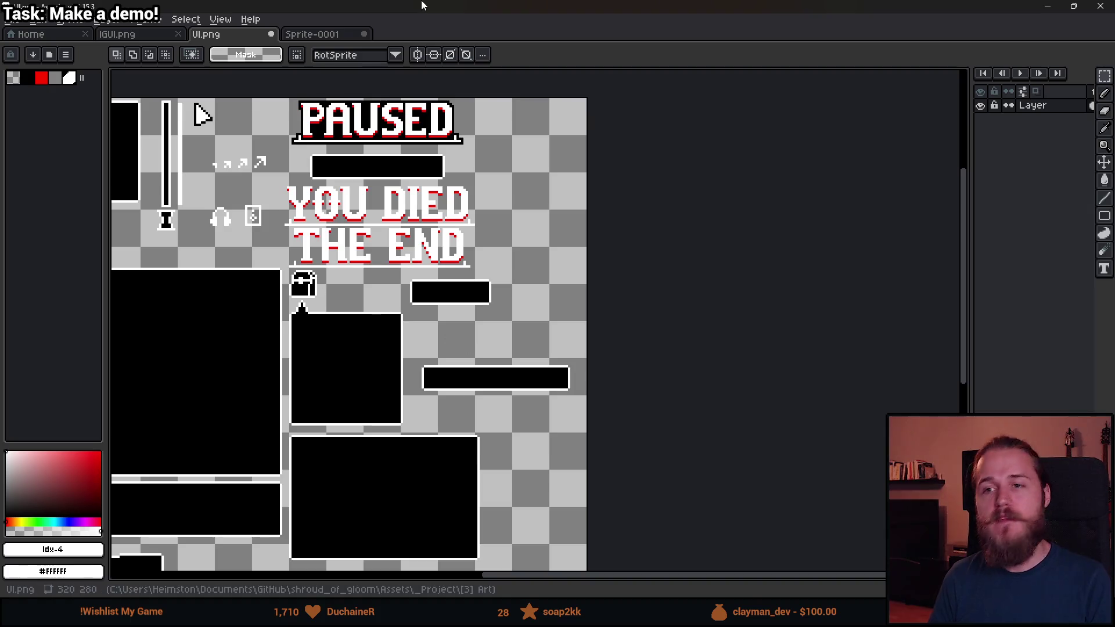
key(alt+Tab)
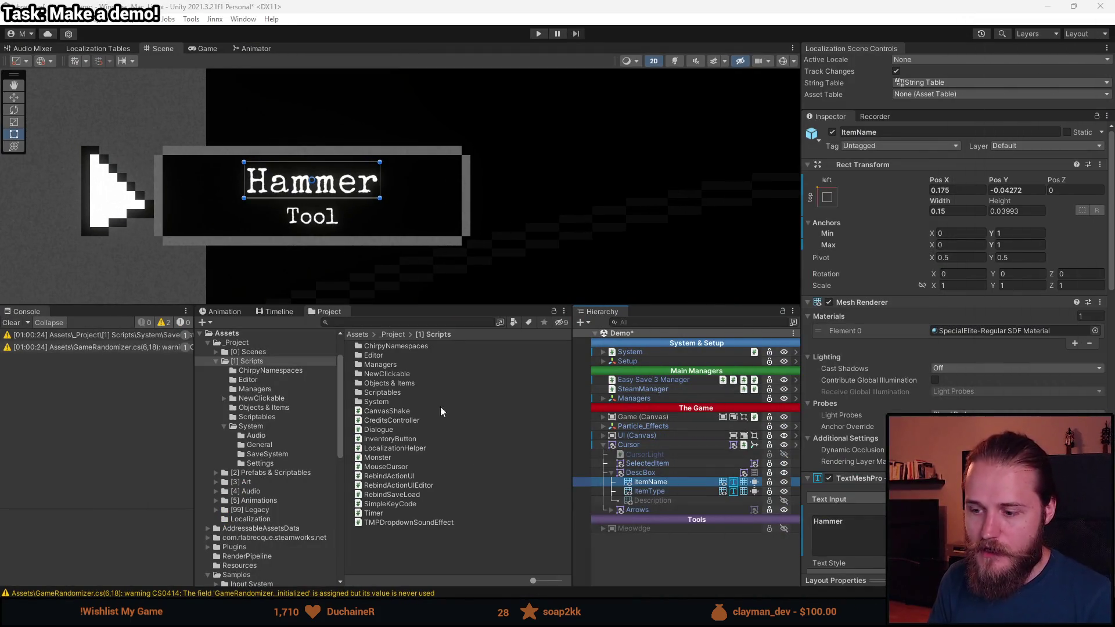
mouse_move(290, 624)
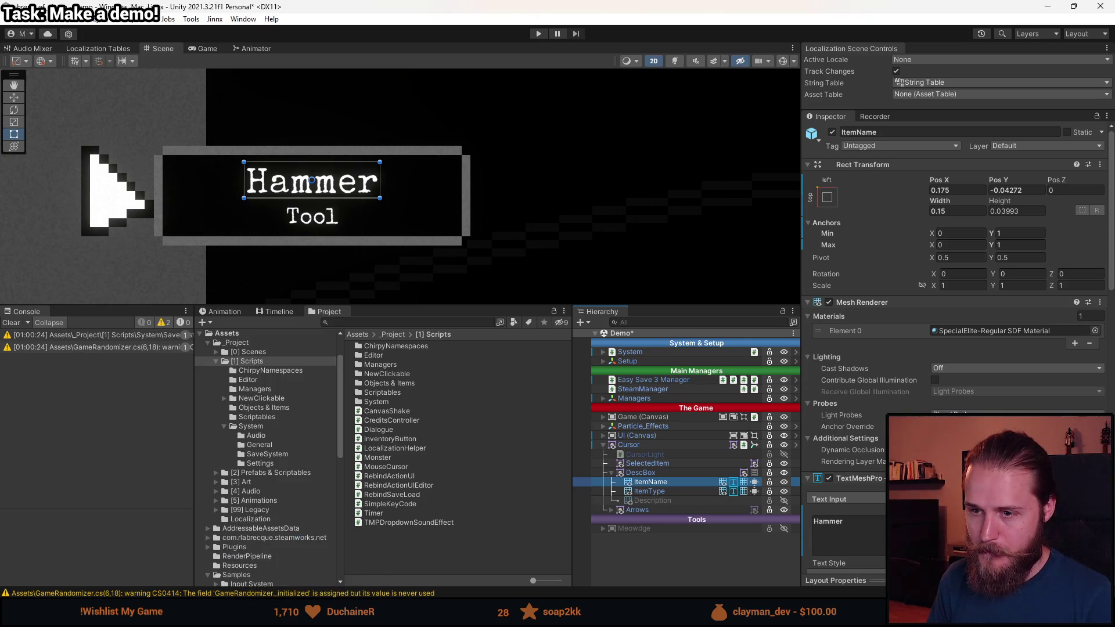
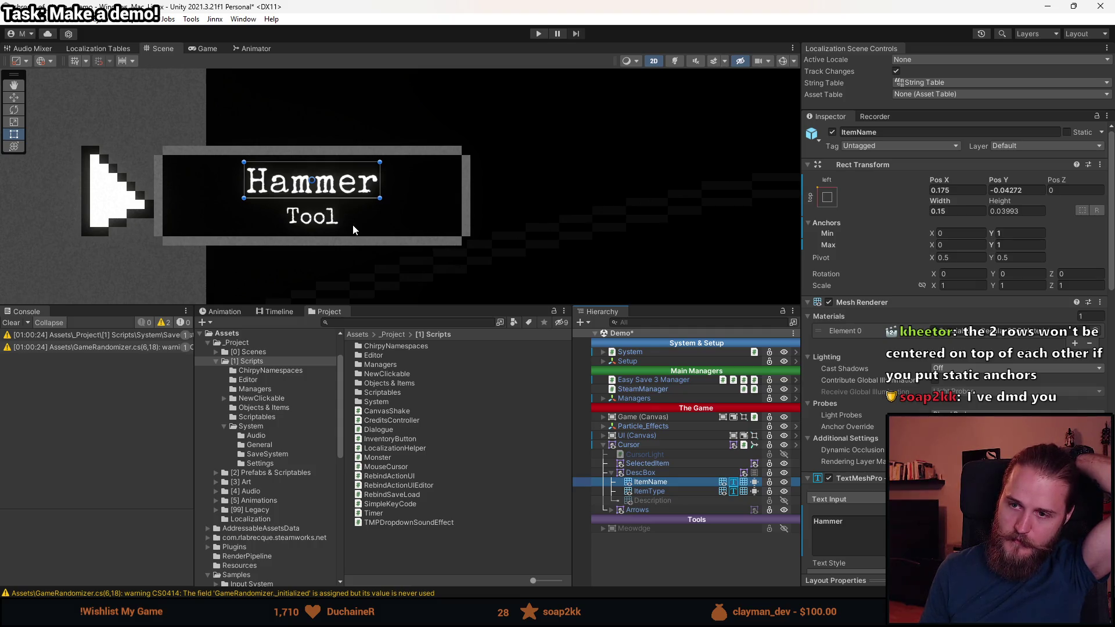
- Change the ItemType label's text from Tool to Component
click(672, 491)
click(848, 531)
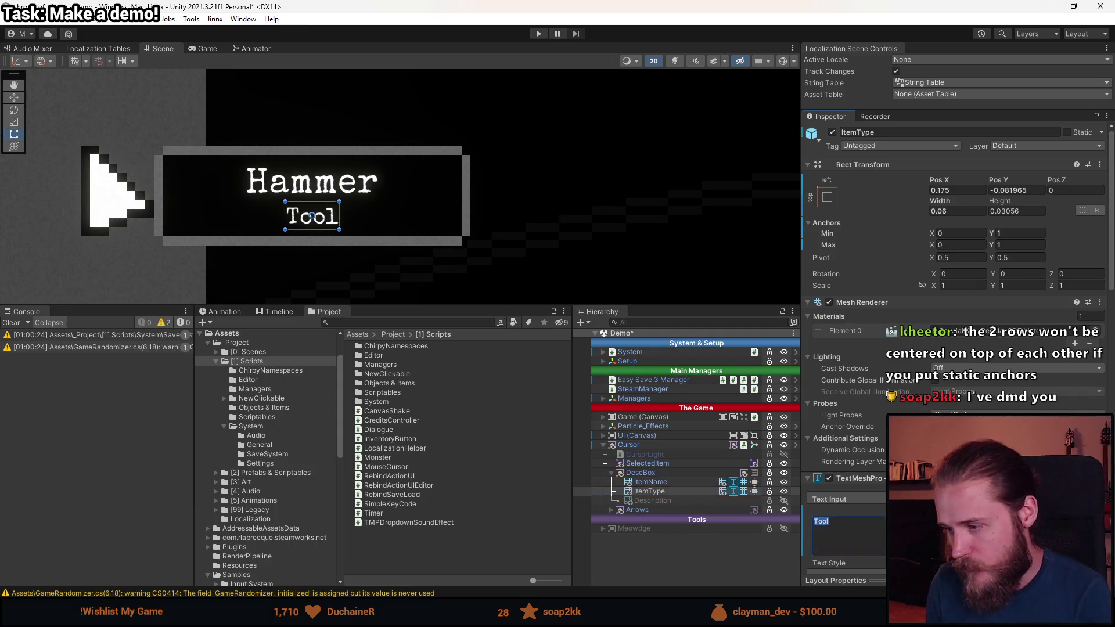
text(Component)
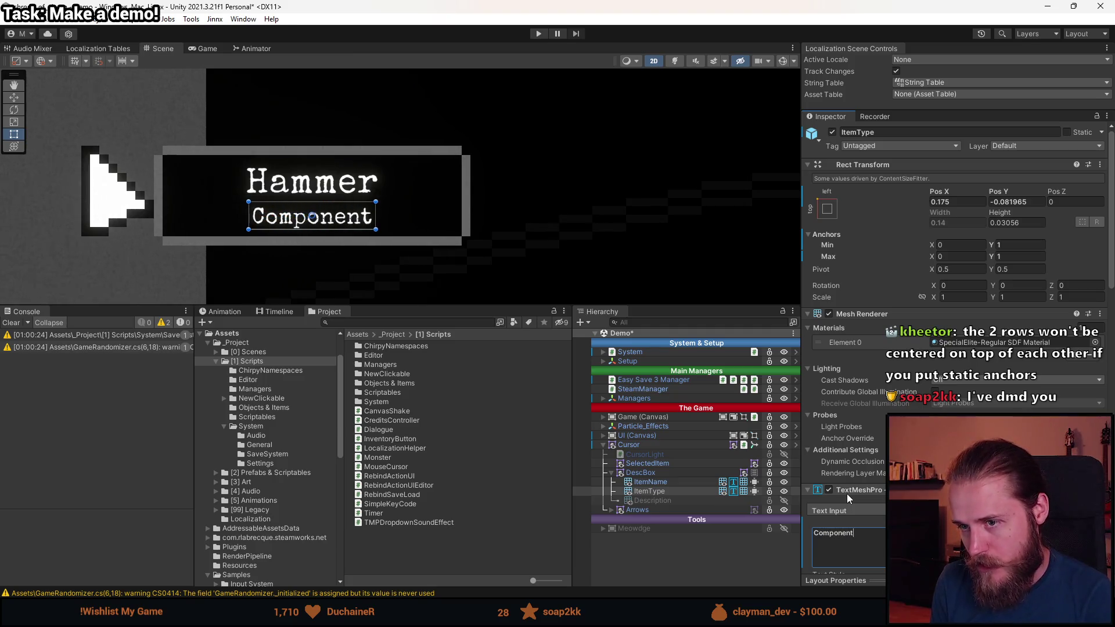
- Try 'Pin' as the ItemName text, undo back to Hammer, and give the lower panels more room
click(670, 482)
click(848, 531)
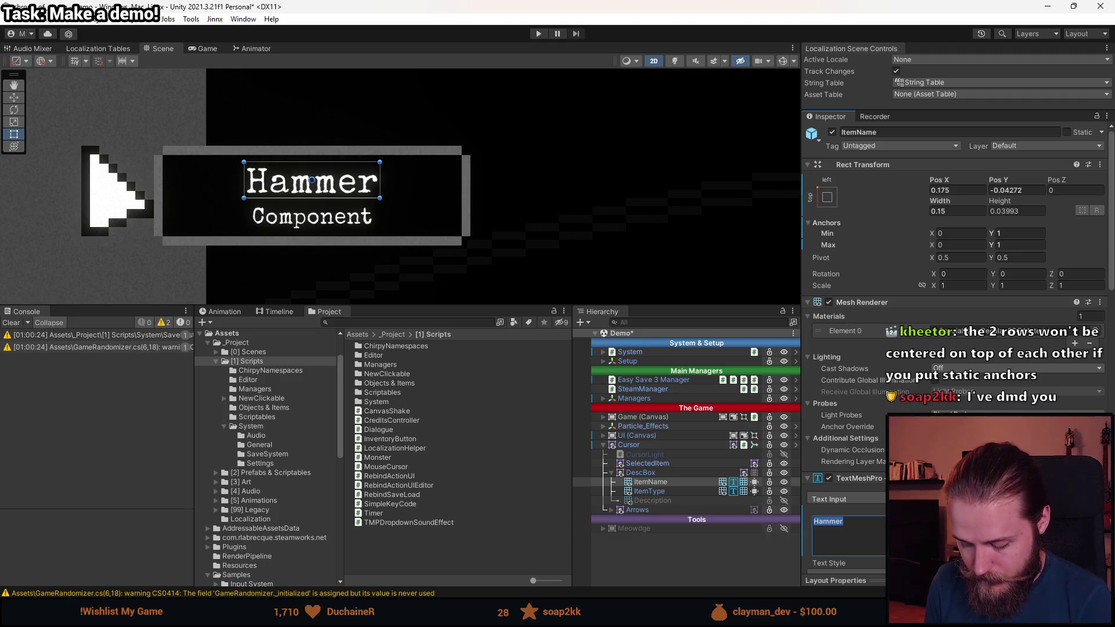
text(Pin)
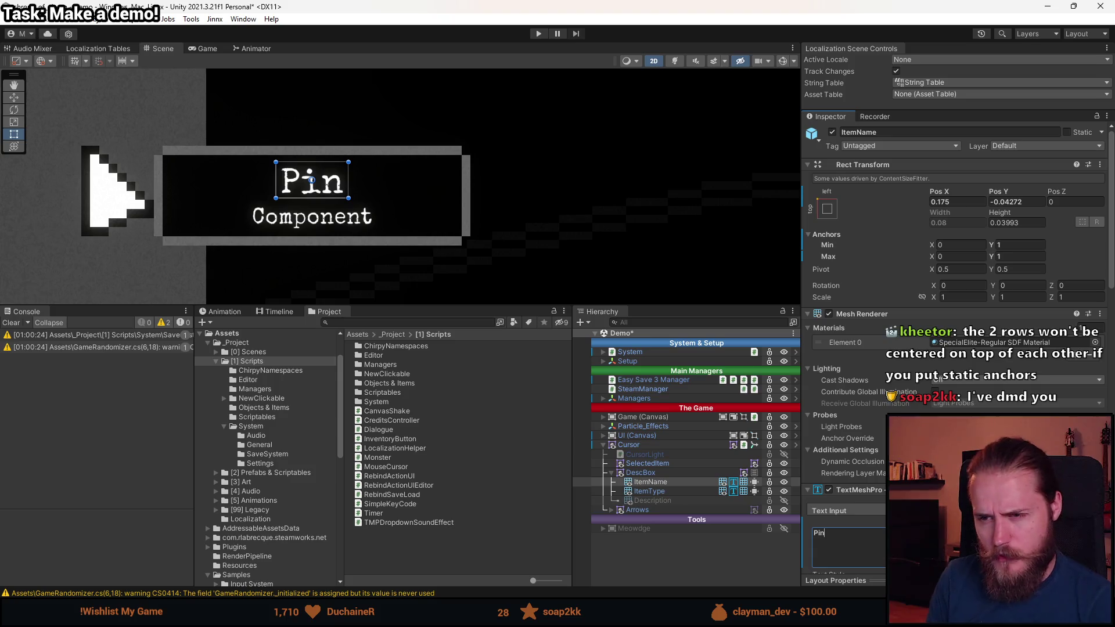
key(ctrl+z)
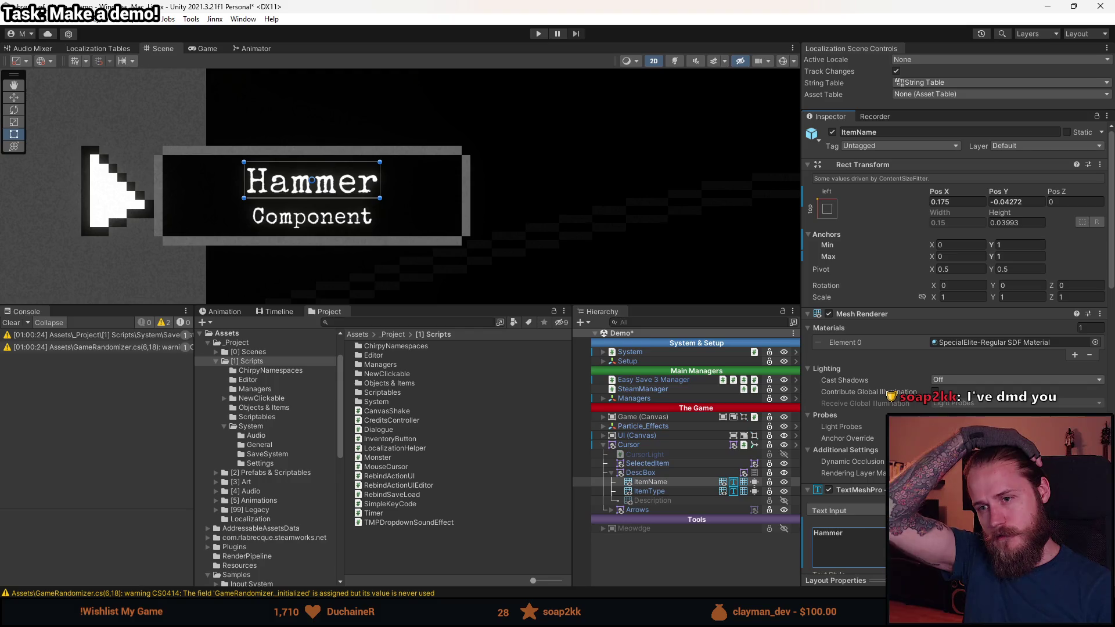
mouse_move(671, 306)
mouse_down()
mouse_move(672, 256)
mouse_move(671, 297)
mouse_up()
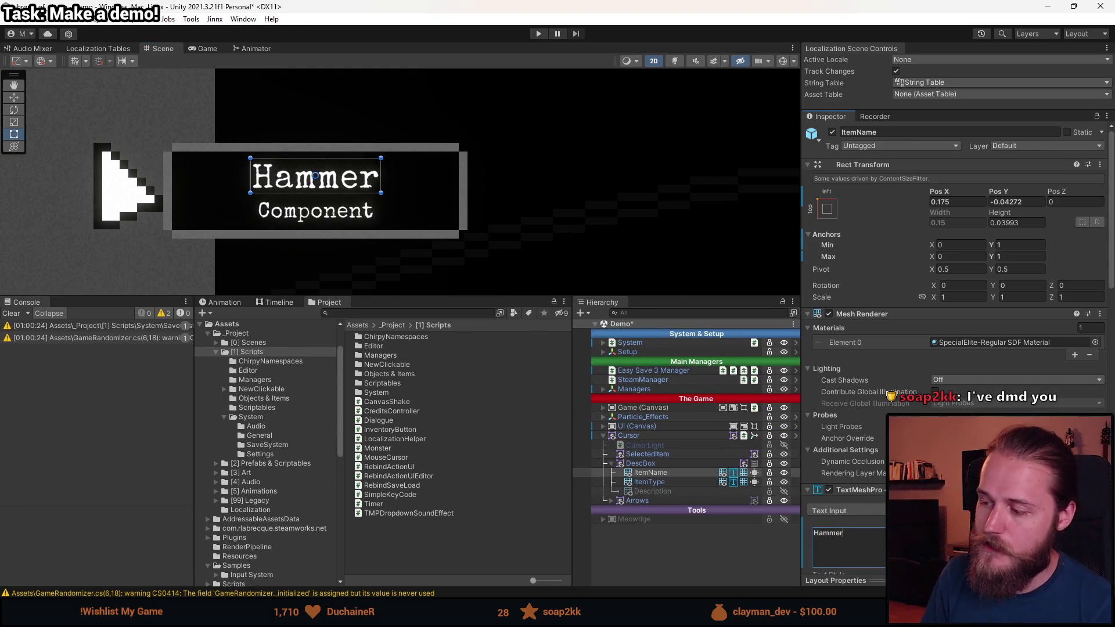
- Deactivate ItemType and add a second ItemName line prefixed with a <size=50%> tag
click(674, 482)
key(alt+shift+a)
click(676, 473)
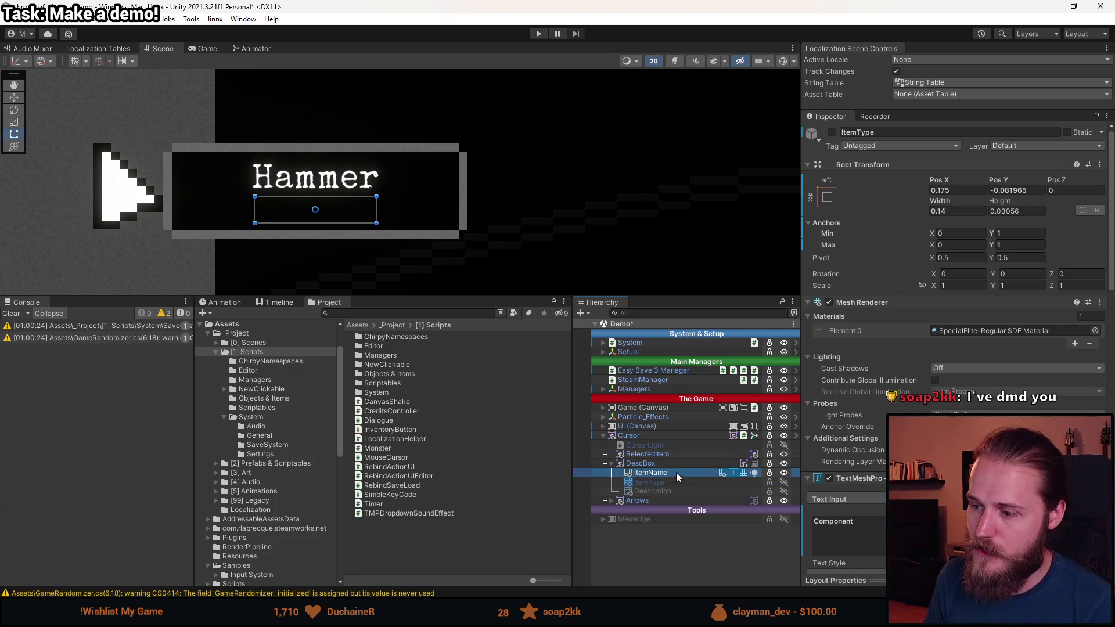
click(883, 543)
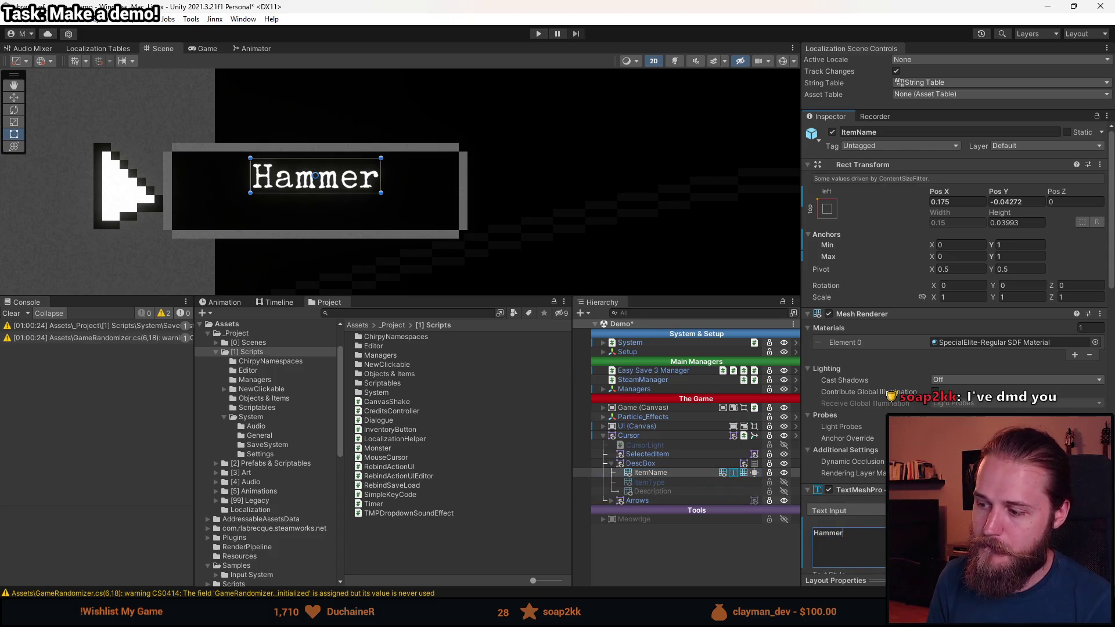
text(aksjbdkajsb)
click(843, 533)
text(>)
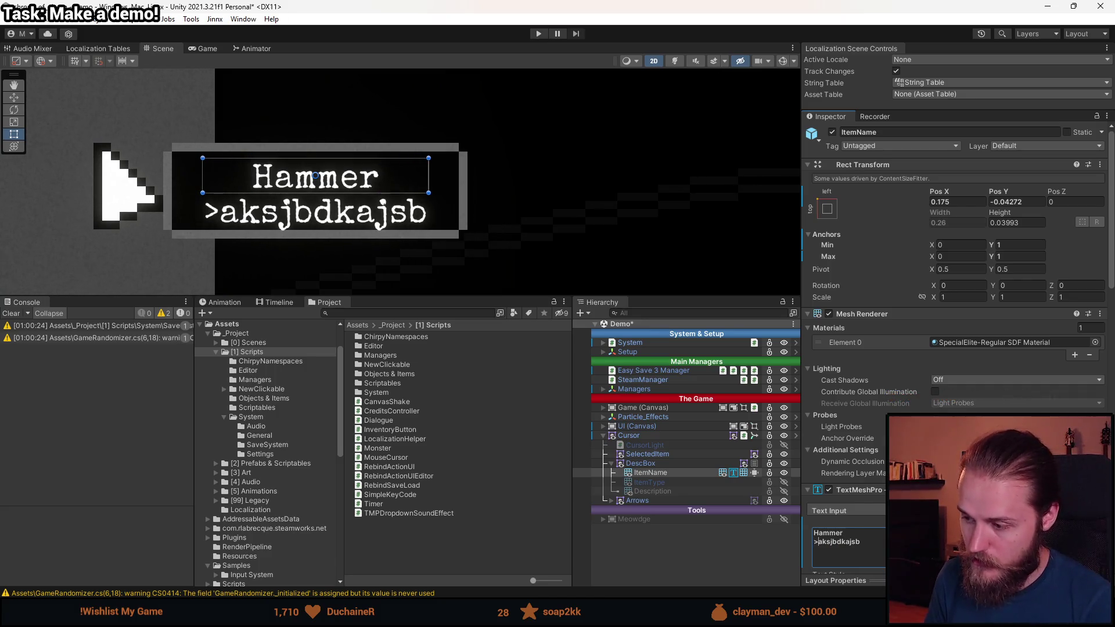
key(BackSpace)
text(<size>)
key(Left)
text(size)
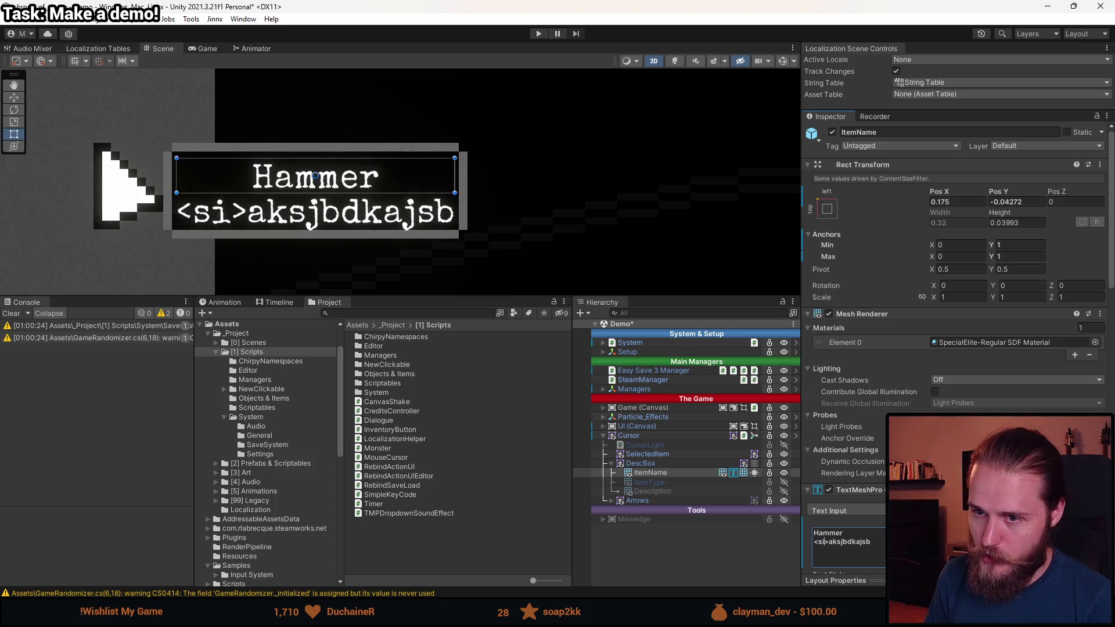
text(=50)
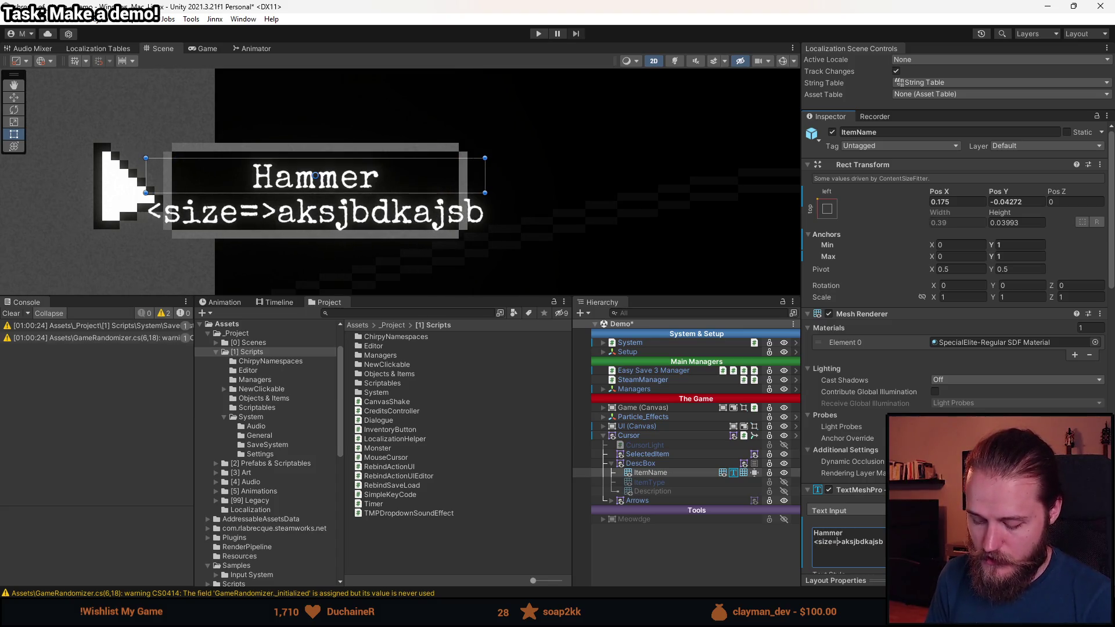
text(%)
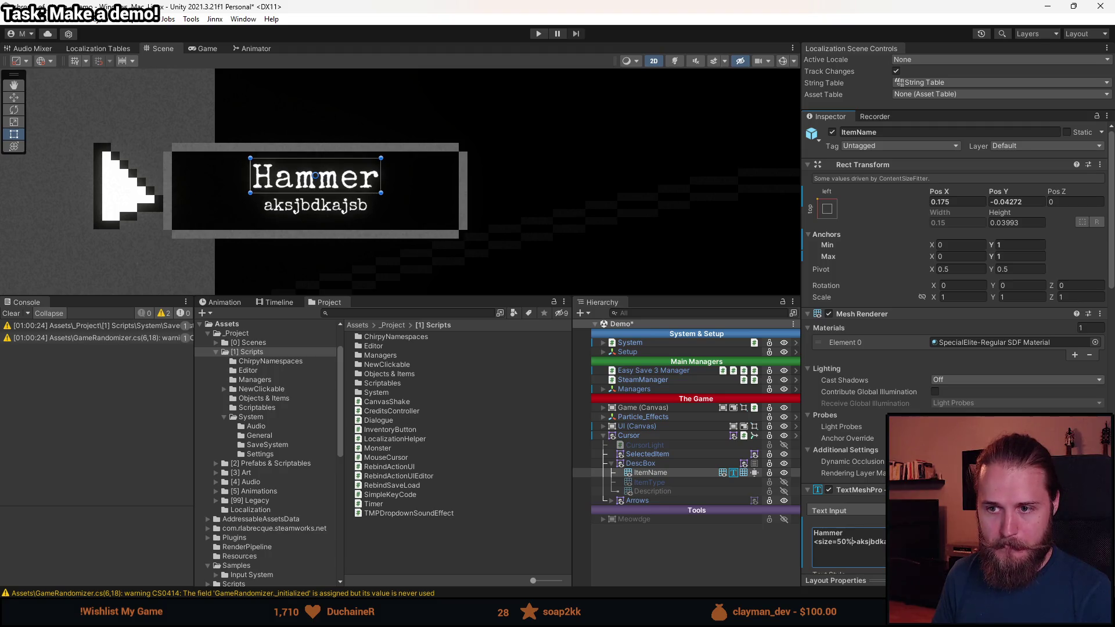
- Briefly reactivate ItemType to compare, then return to the ItemName text
click(650, 484)
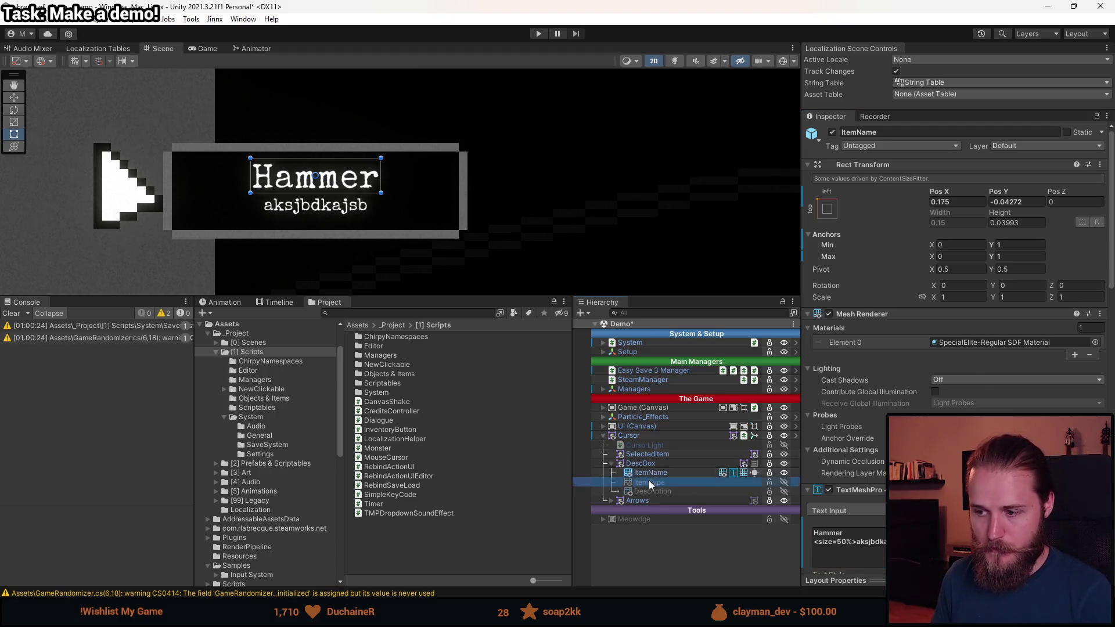
key(alt+shift+a)
key(alt+shift+a)
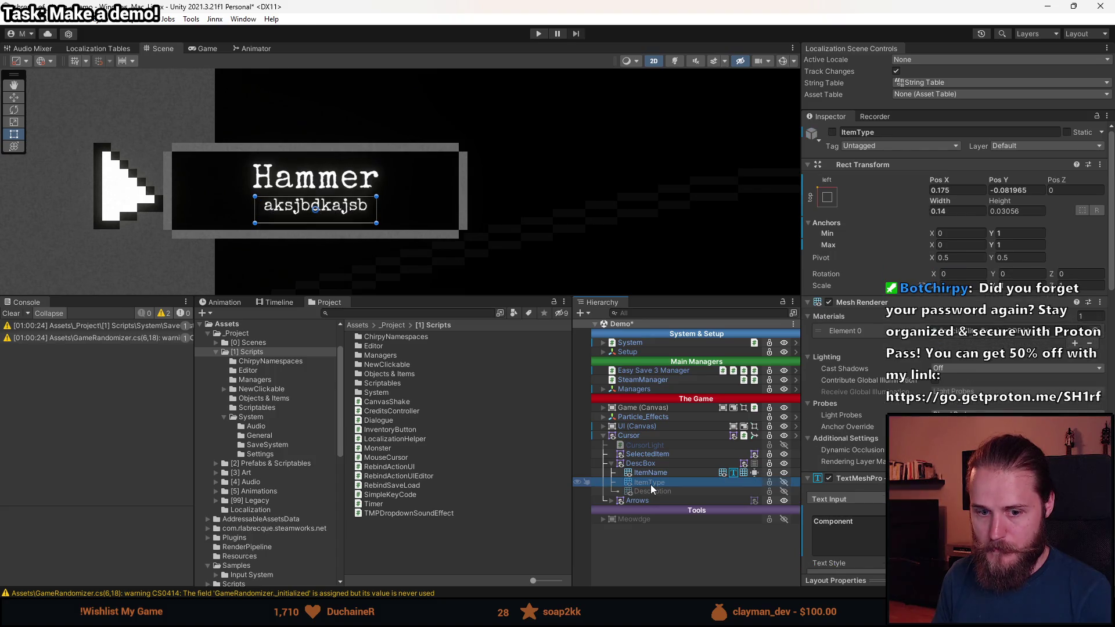
click(660, 474)
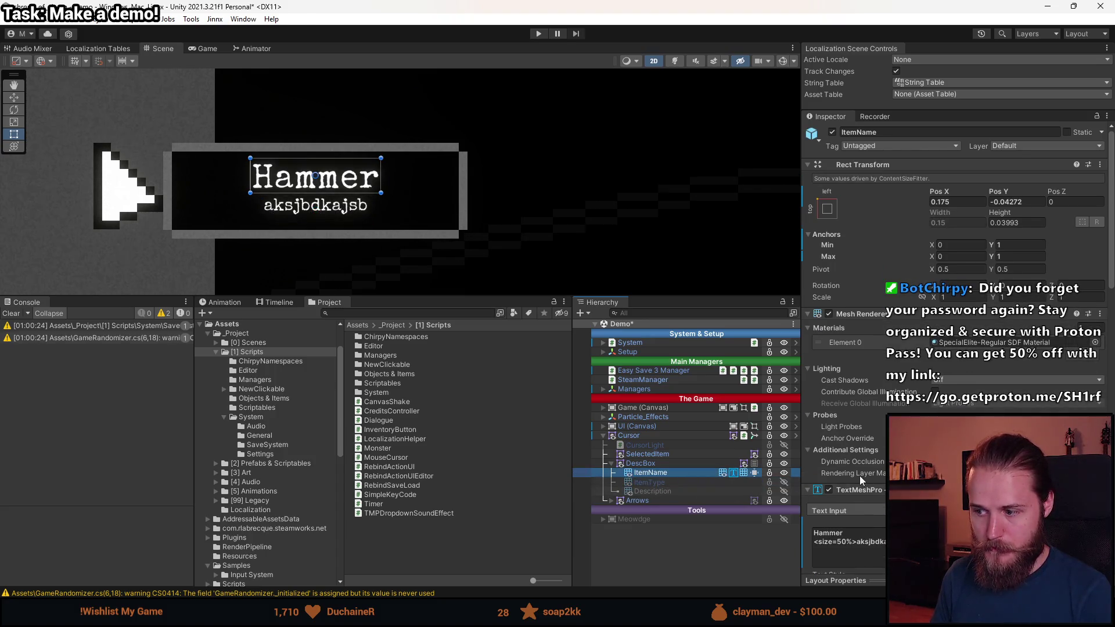
scroll(860, 476, down, 5)
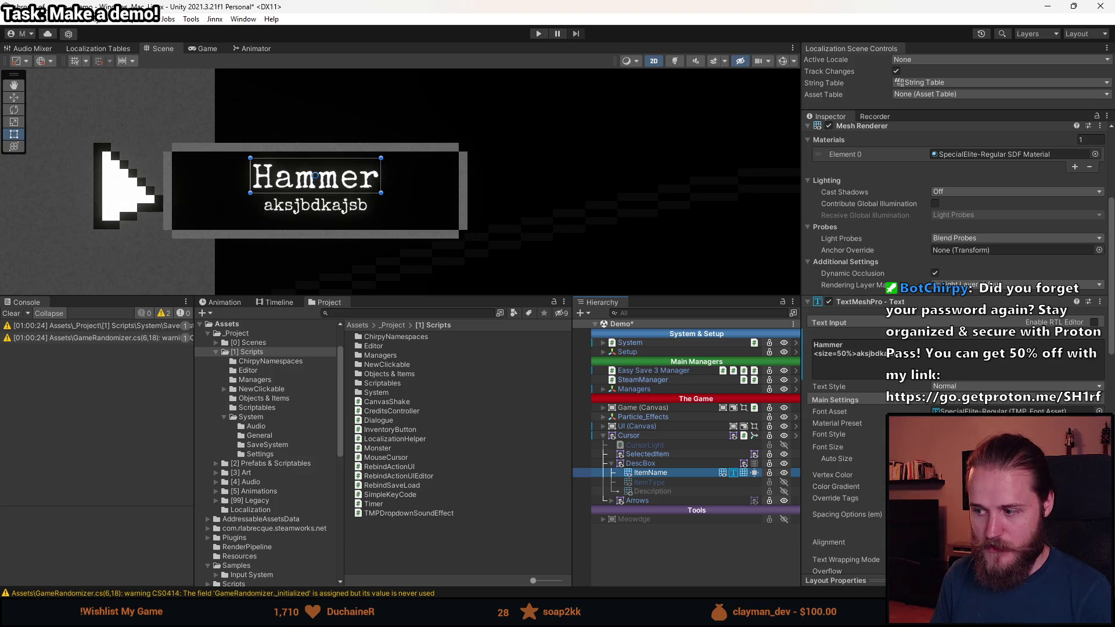
scroll(853, 471, down, 3)
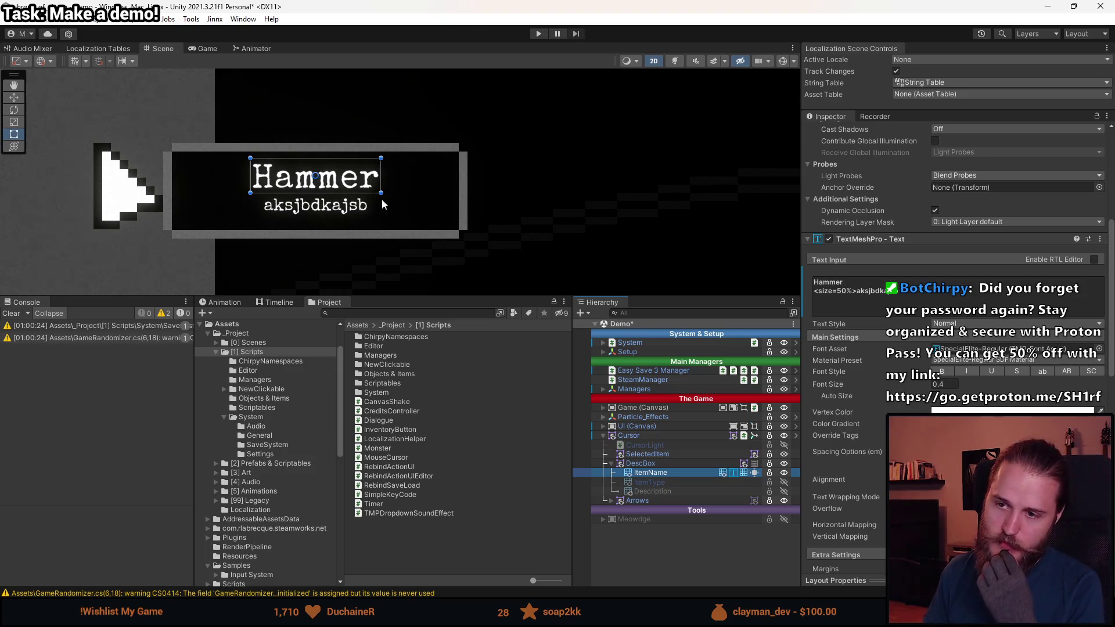
- Replace the half-size second line's placeholder text with 'Tool'
click(889, 285)
click(891, 293)
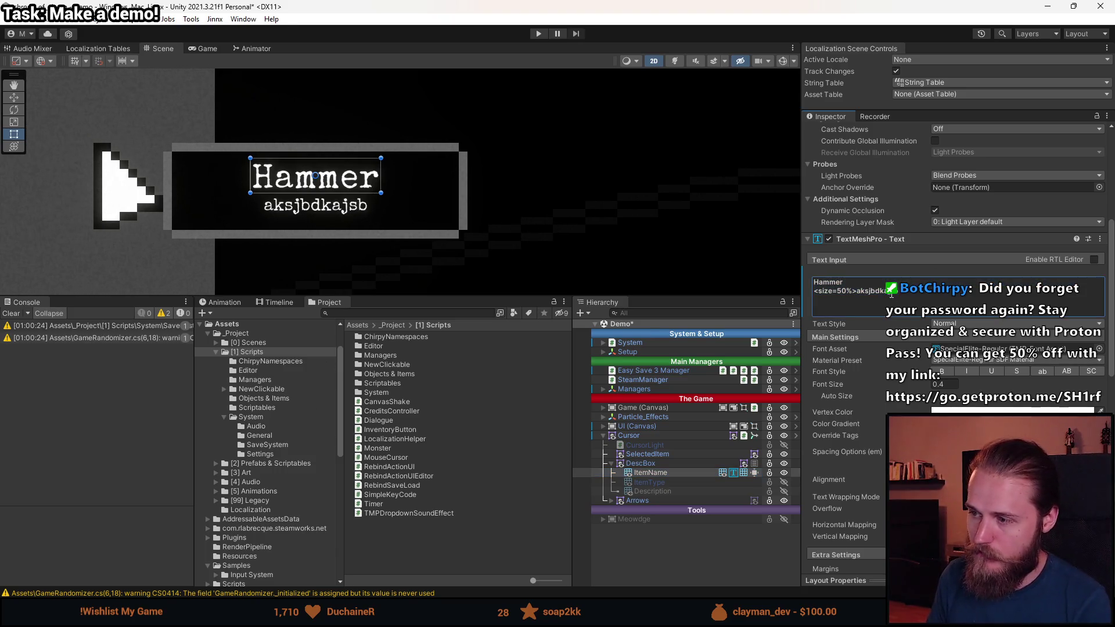
text(dddddd)
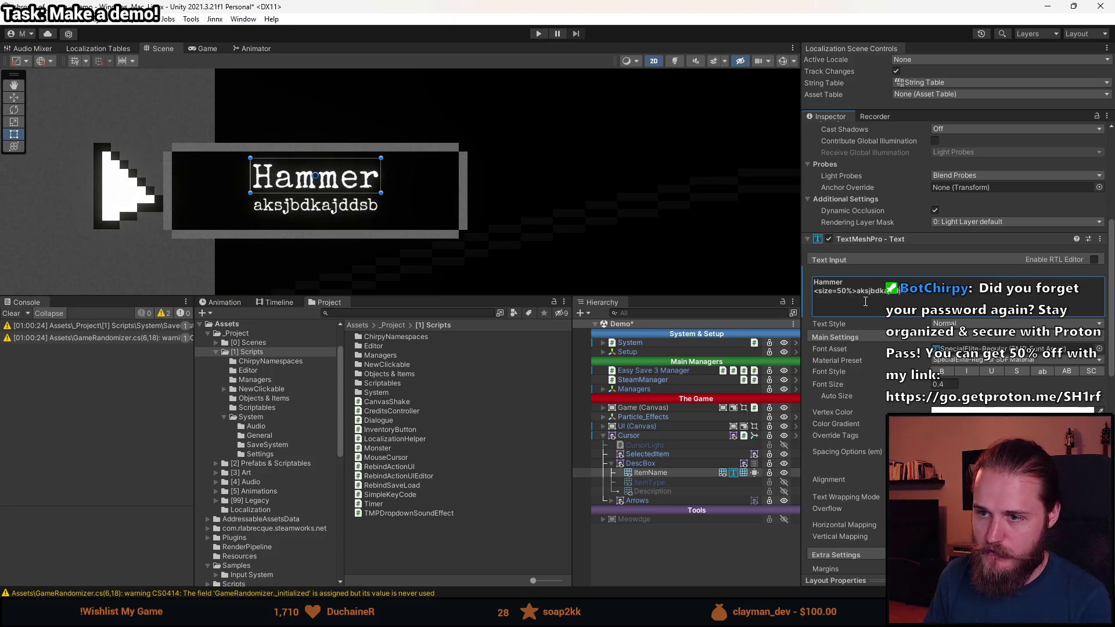
text(dddddddddddd)
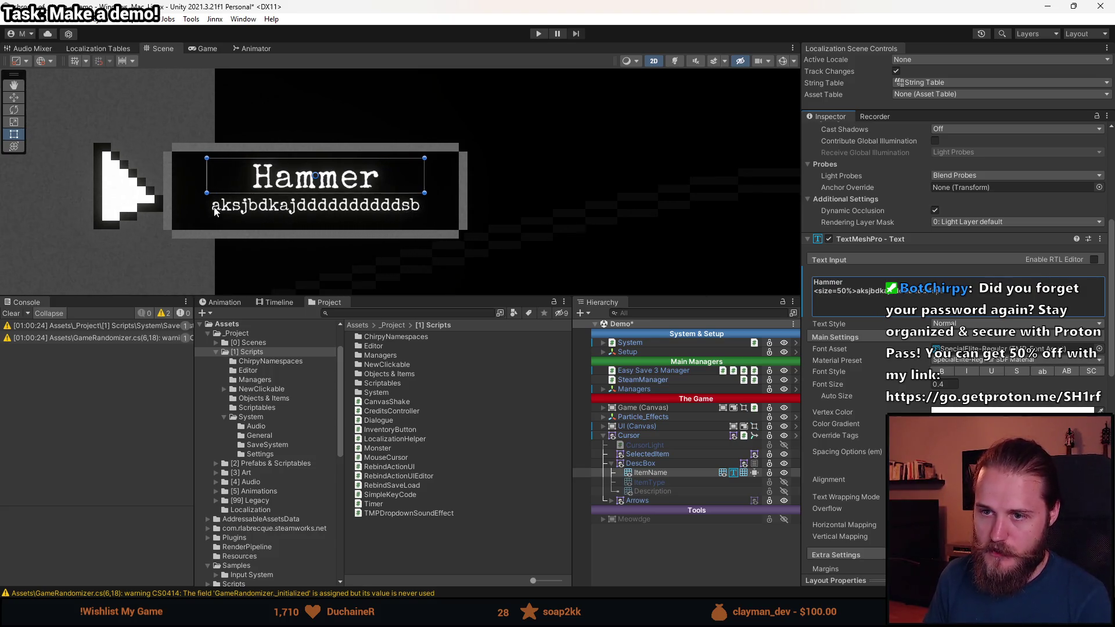
text(dddddd)
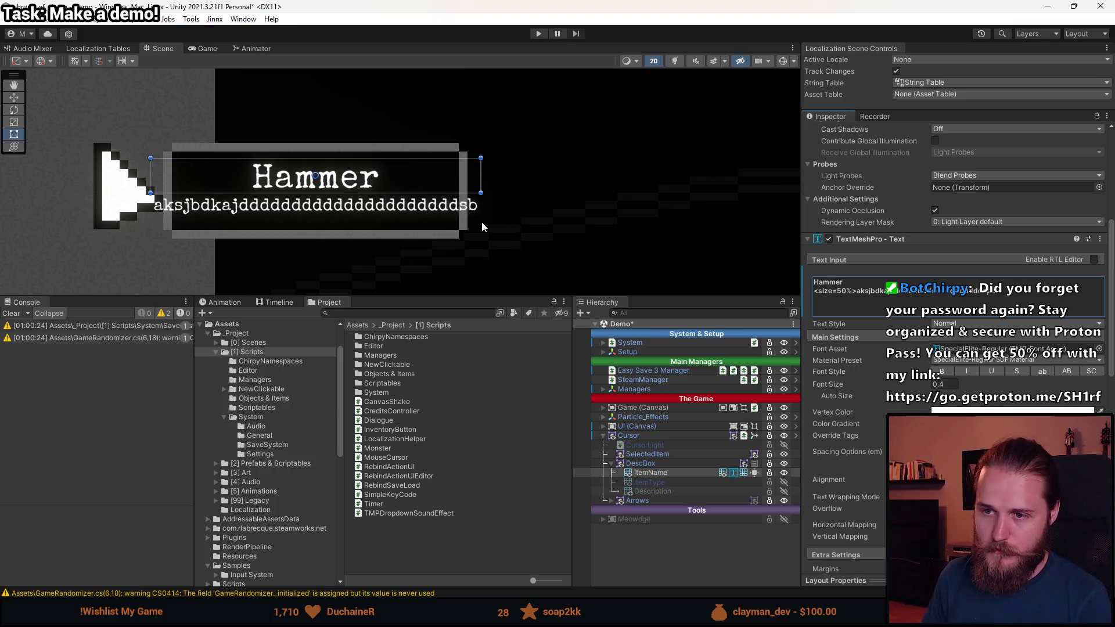
key(ctrl+z)
double_click(872, 294)
text(Tool)
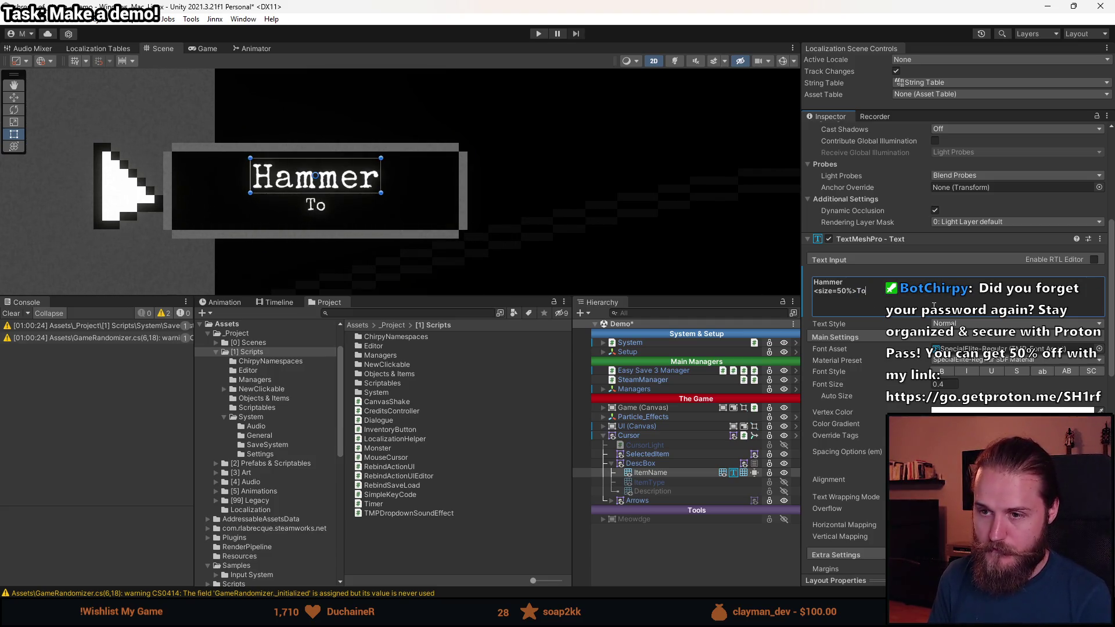
click(683, 485)
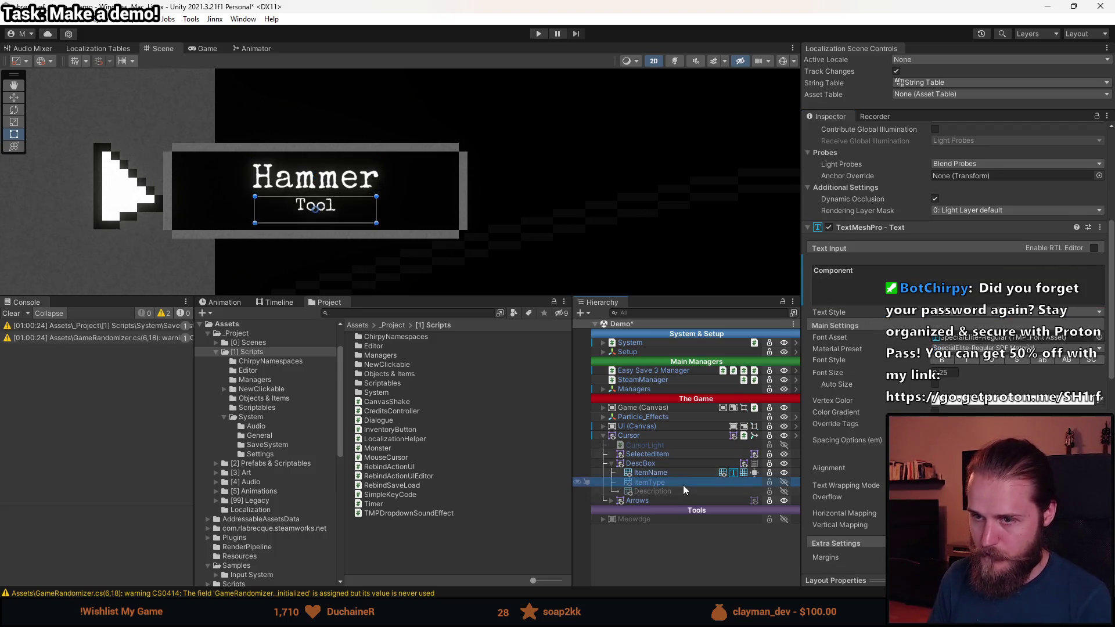
- Reactivate ItemType and change its text from Component back to Tool
key(alt+shift+a)
click(909, 294)
key(ctrl+a)
text(Tool)
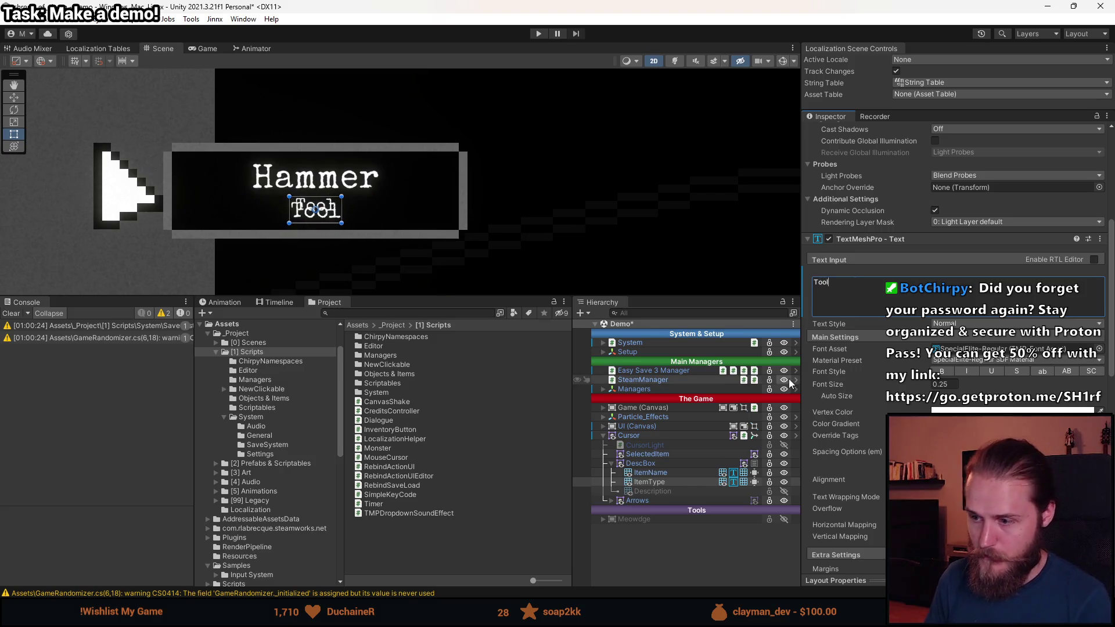
- Tune the ItemName Tool line's size tag, settling on 62%
click(677, 474)
click(839, 292)
key(Delete)
text(70%>)
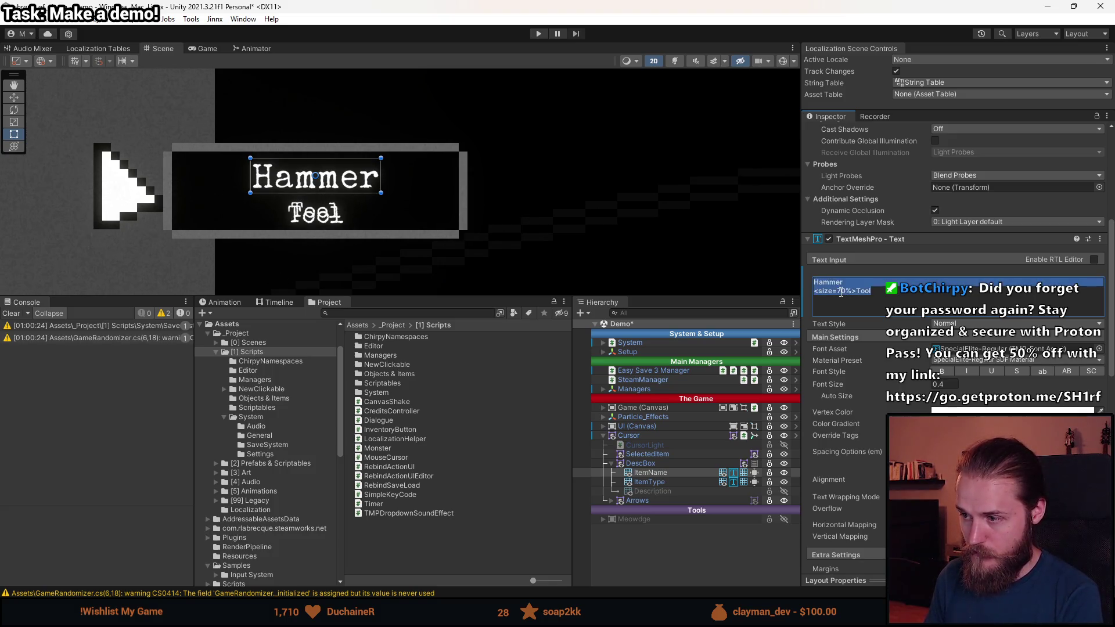
key(BackSpace)
text(5)
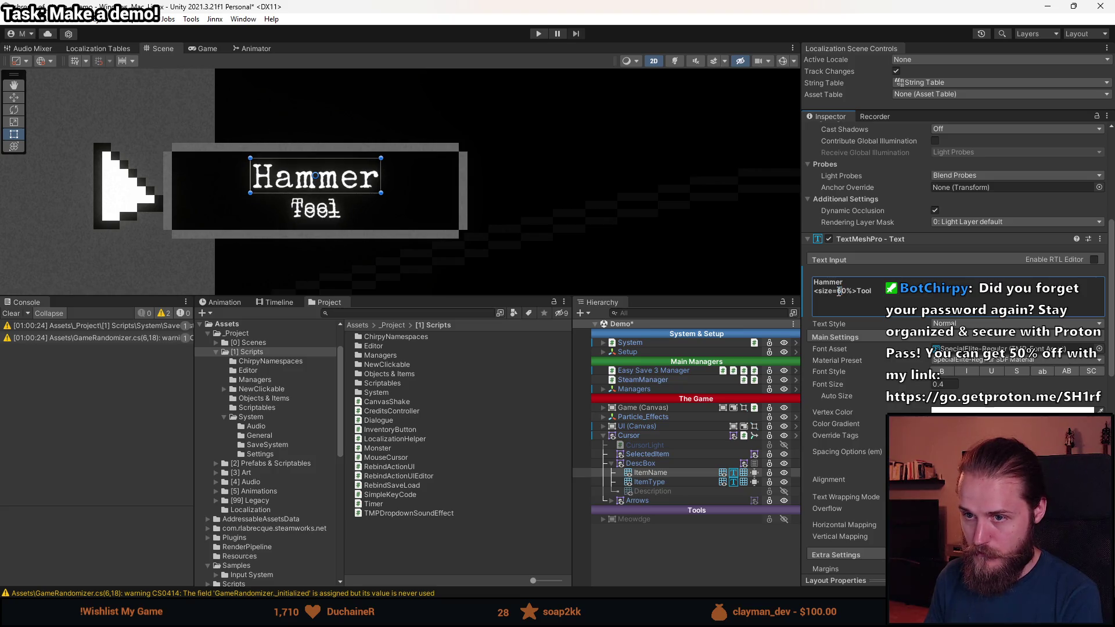
click(667, 482)
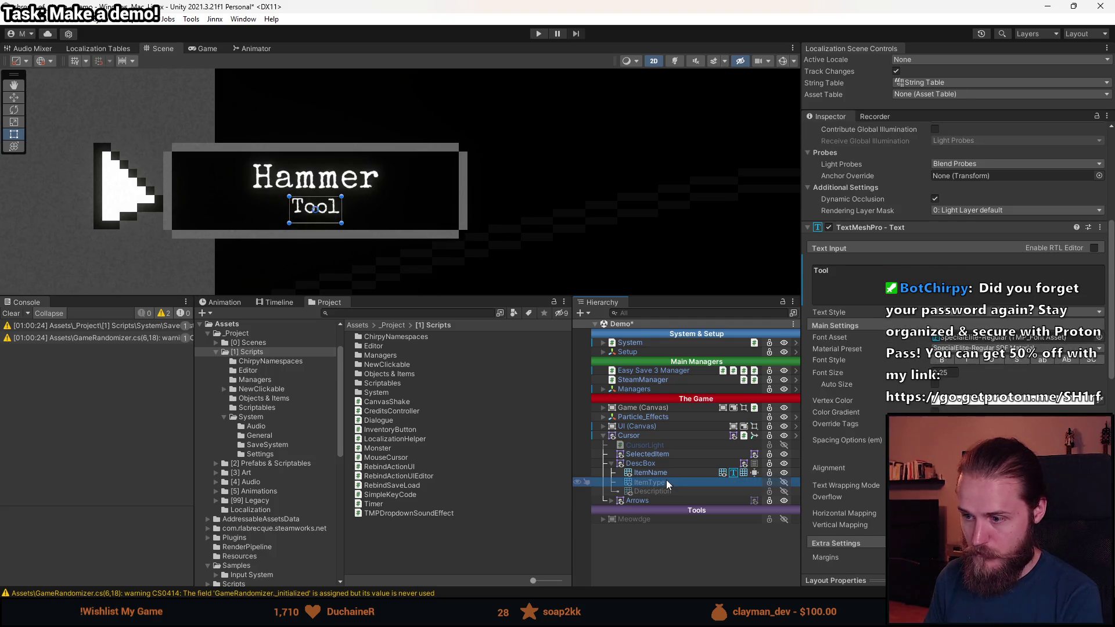
click(668, 472)
click(842, 292)
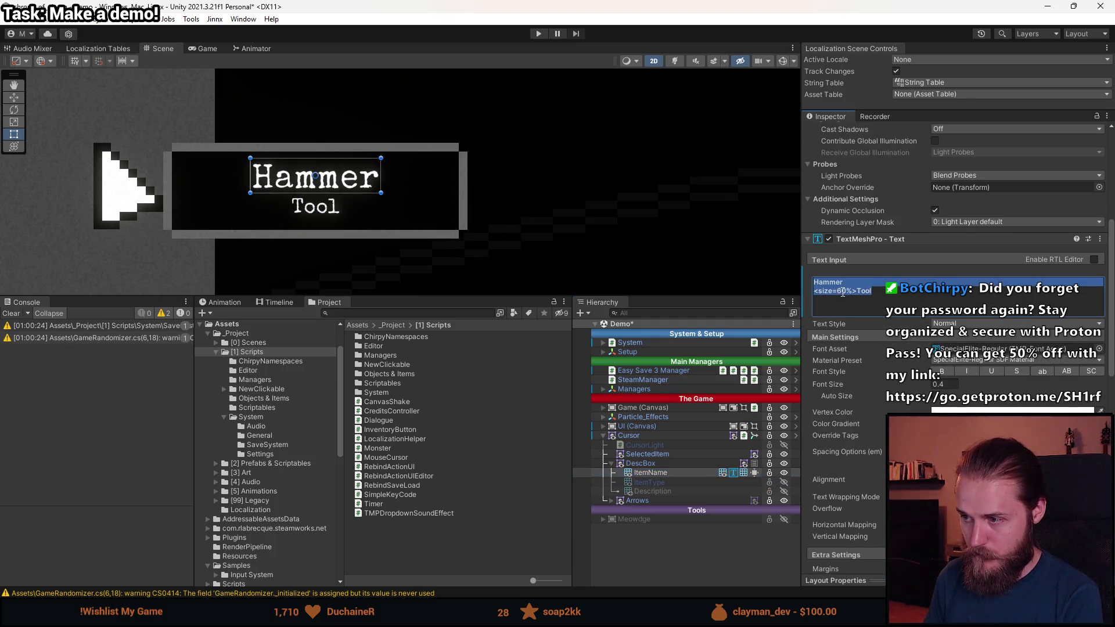
click(843, 292)
key(BackSpace)
text(2)
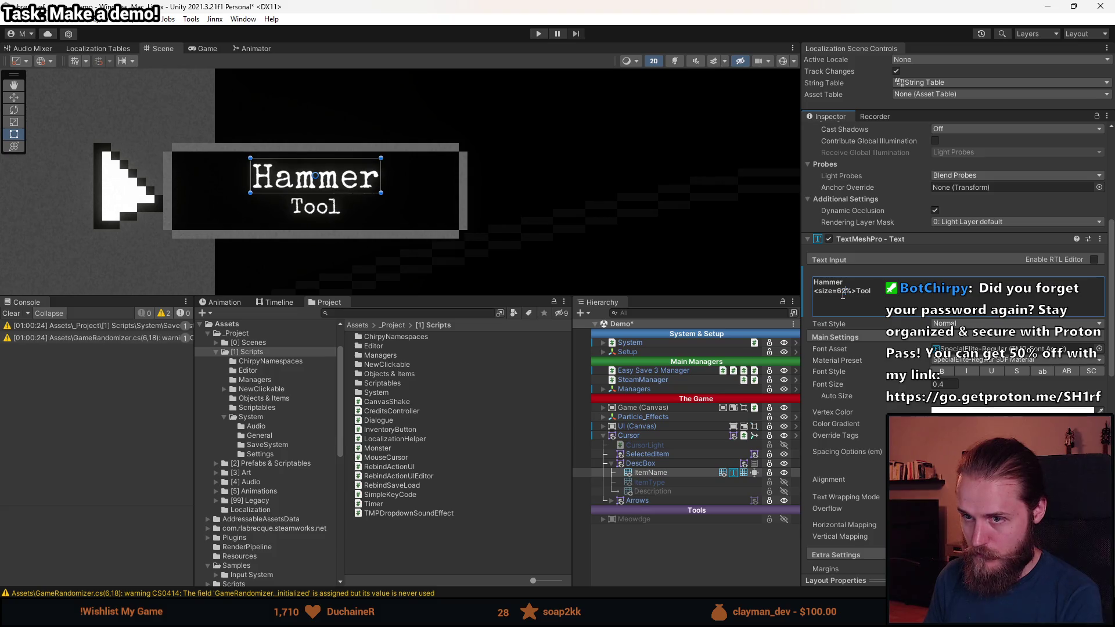
scroll(441, 197, down, 5)
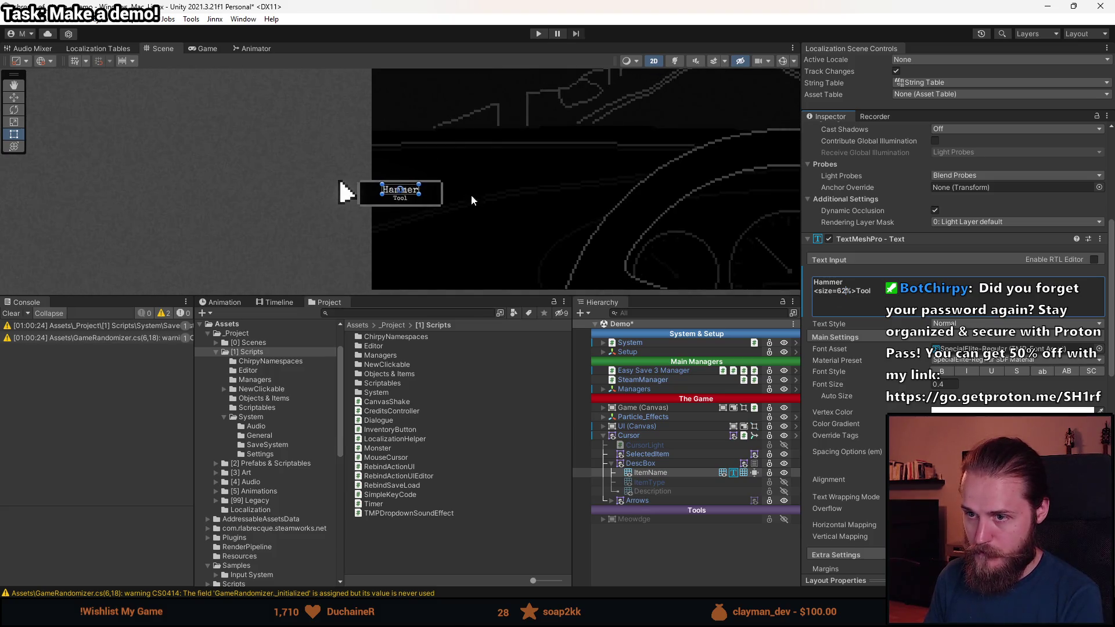
scroll(403, 218, up, 2)
- Move the ItemType text below Hammer, then deactivate ItemType and select ItemName
click(657, 486)
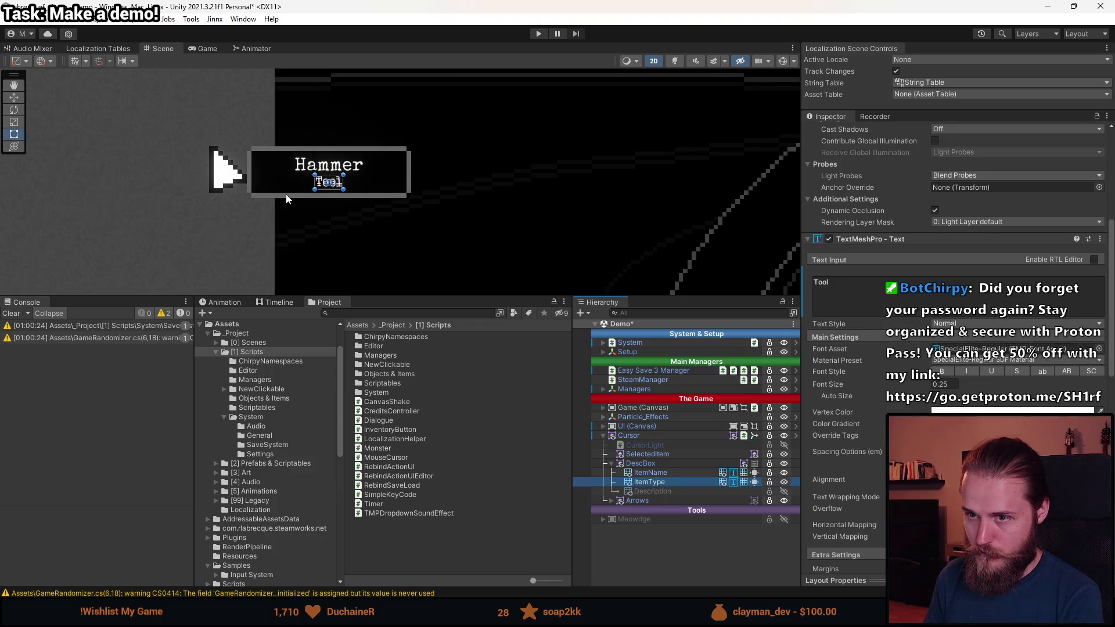
scroll(325, 180, up, 5)
click(344, 168)
key(w)
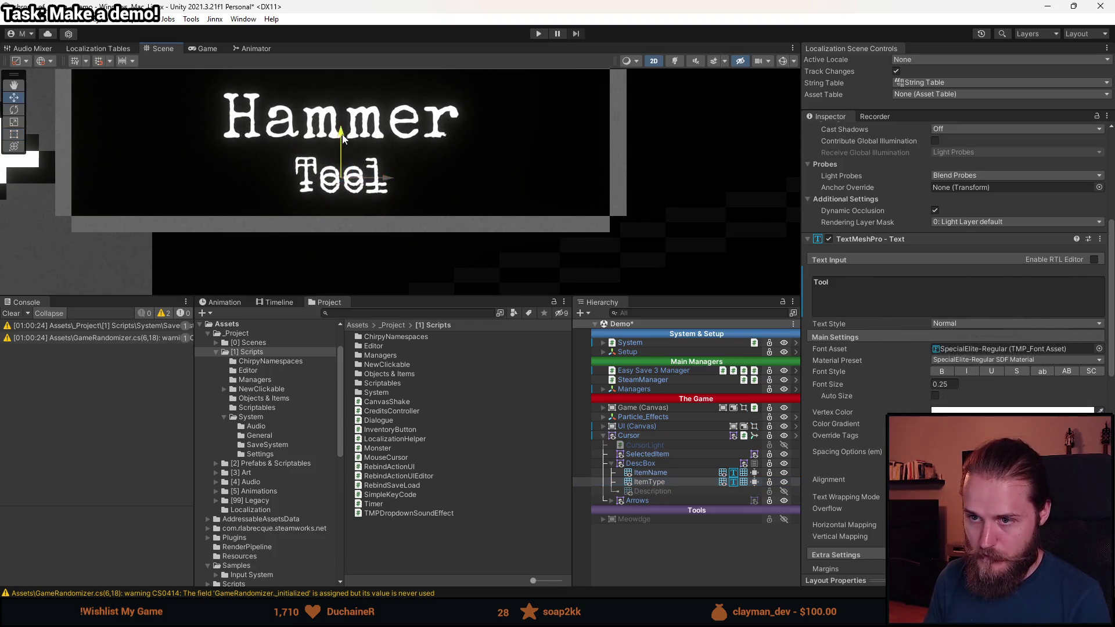
drag(344, 133, 351, 167)
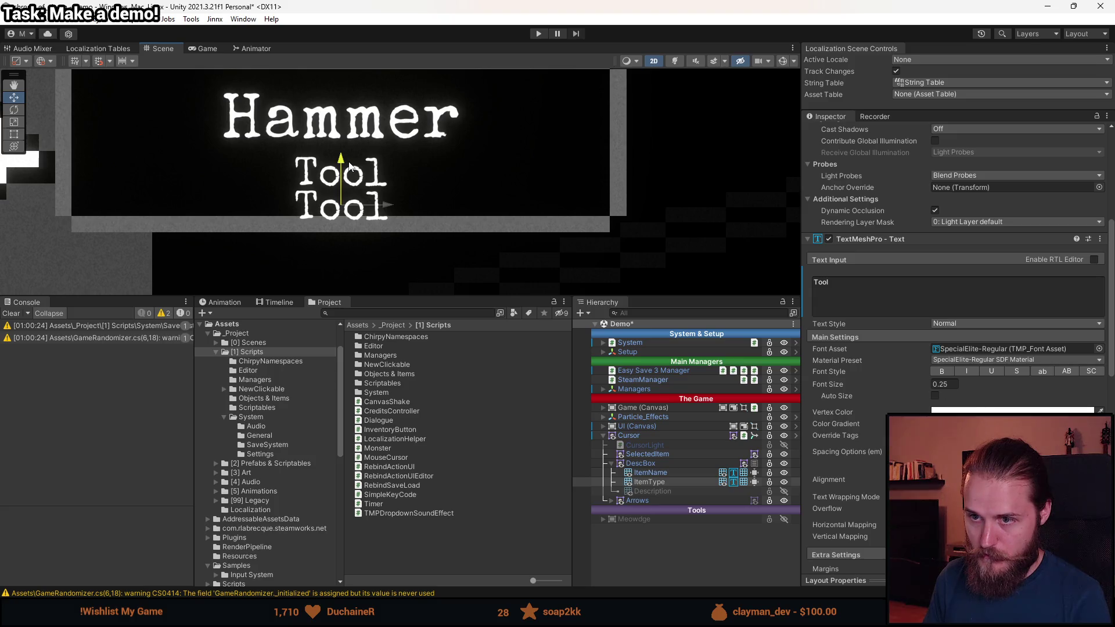
scroll(389, 215, down, 5)
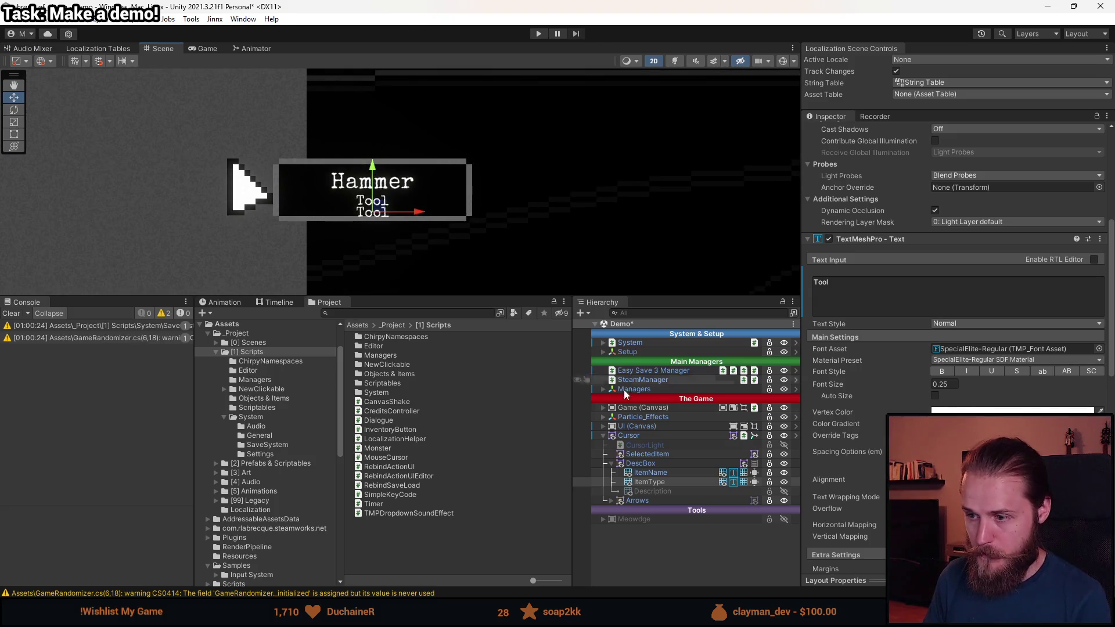
key(alt+shift+a)
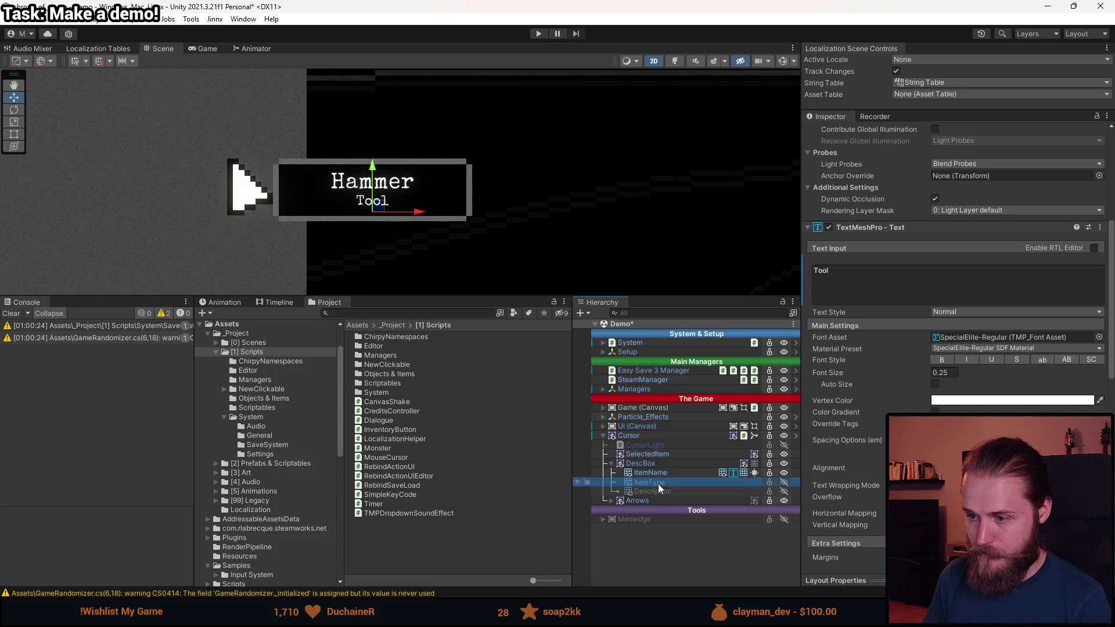
click(658, 474)
scroll(889, 296, up, 5)
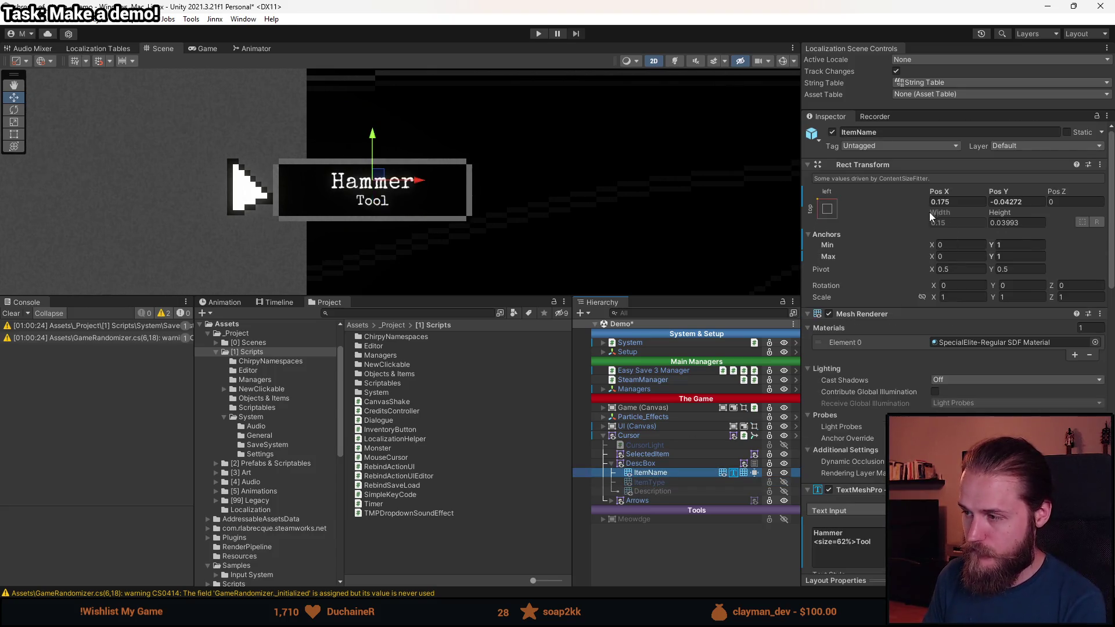
- Delete the smaller <size=62%>Tool line from the ItemName text
scroll(922, 309, down, 5)
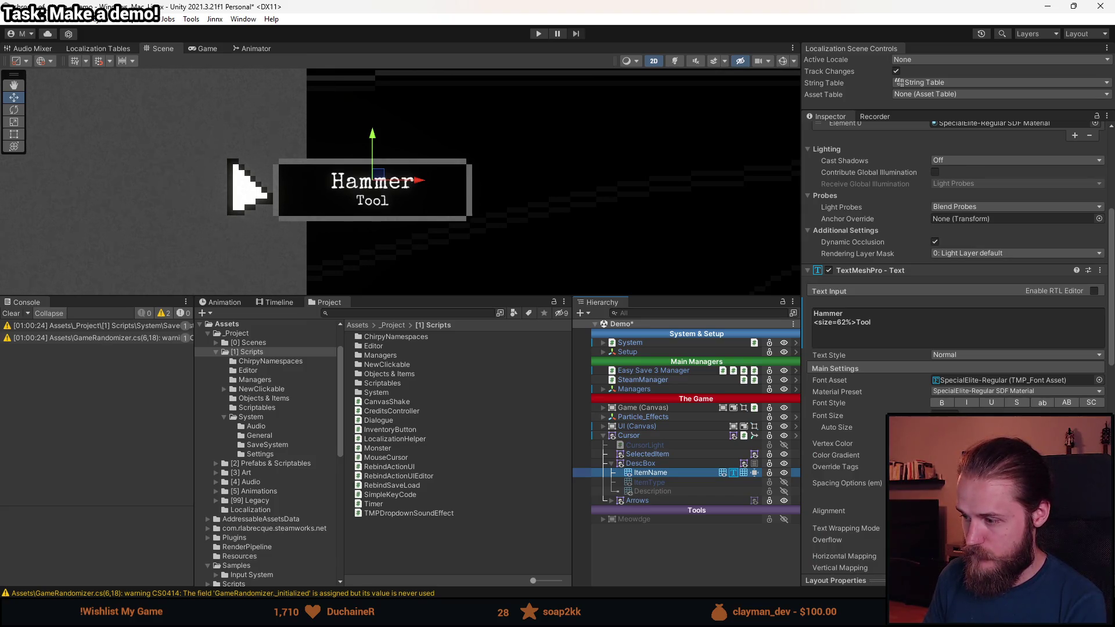
scroll(807, 360, up, 5)
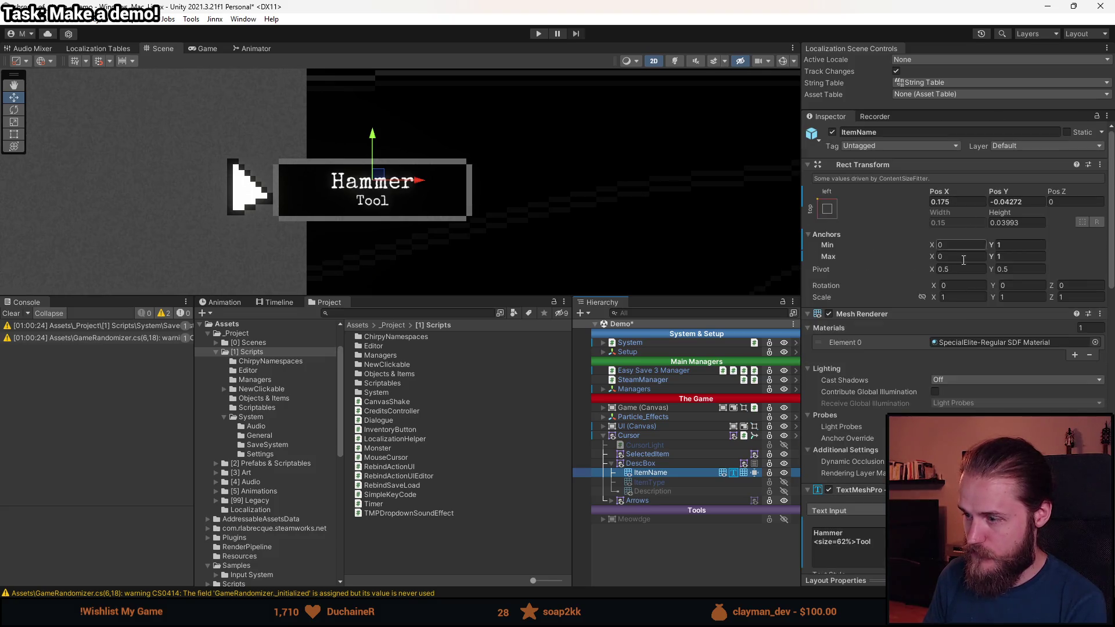
drag(871, 542, 807, 547)
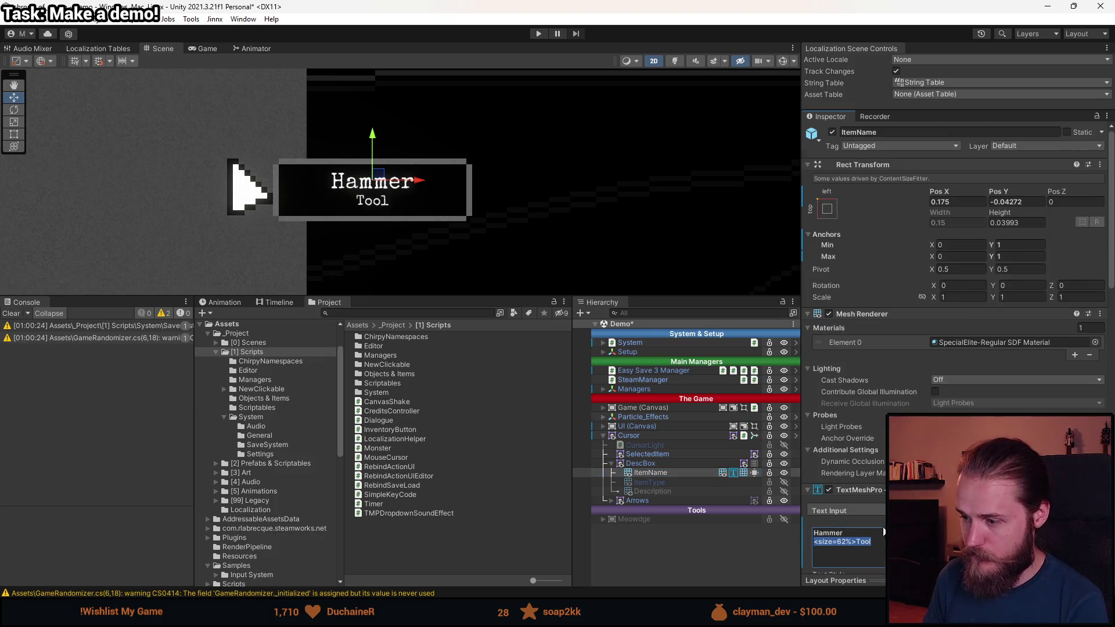
key(BackSpace)
key(BackSpace)
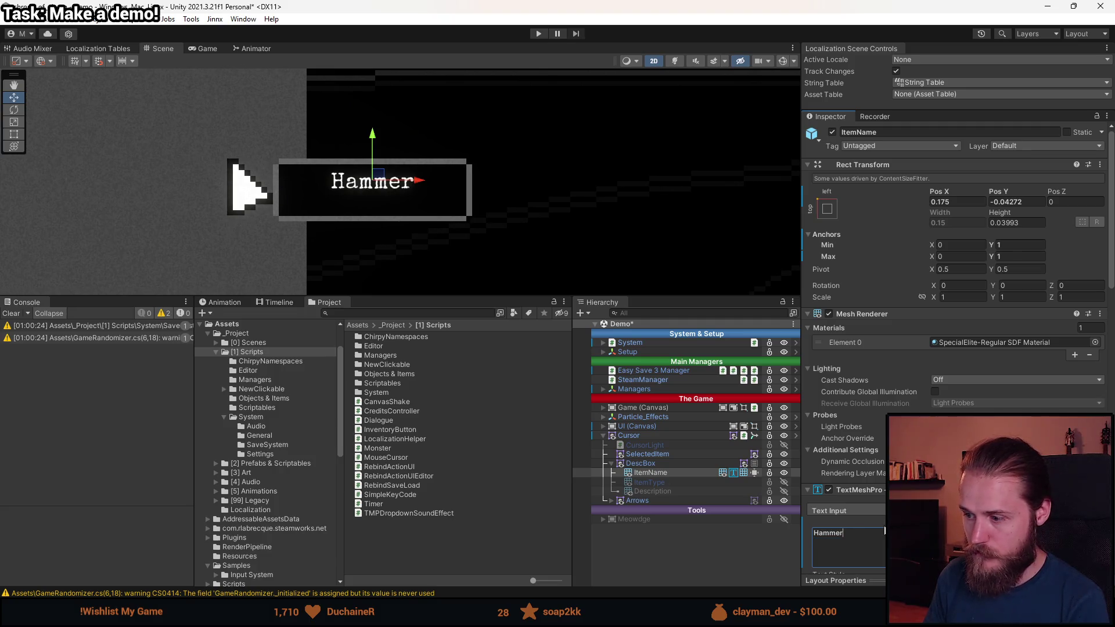
- Stretch the ItemName box taller with the Rect tool and begin retyping the size tag
key(t)
drag(388, 192, 388, 210)
click(848, 543)
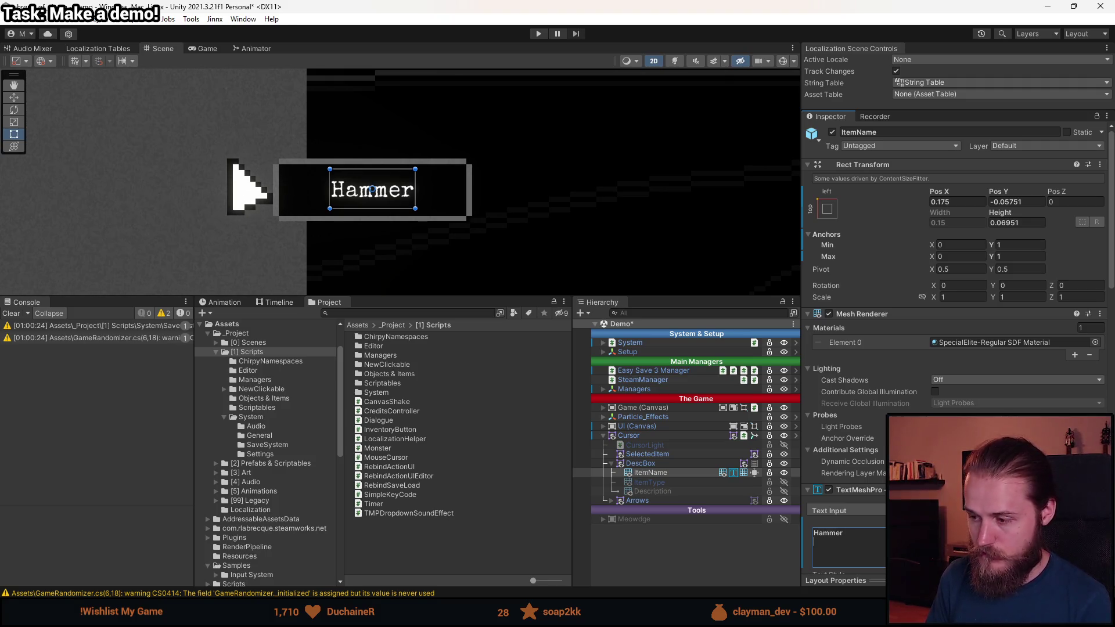
text(size)
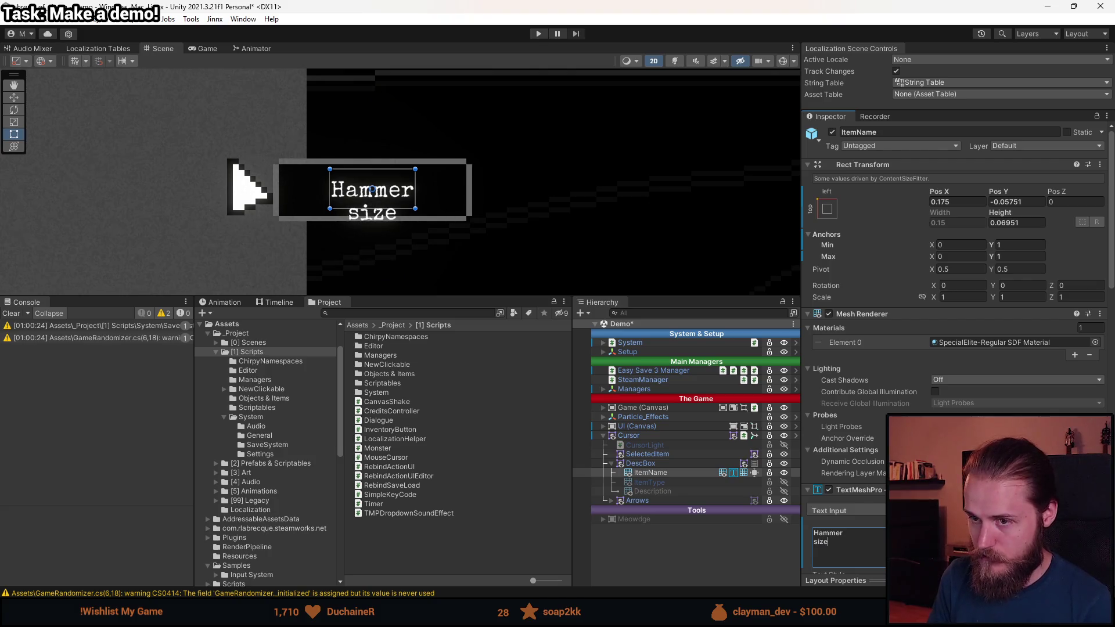
text(<)
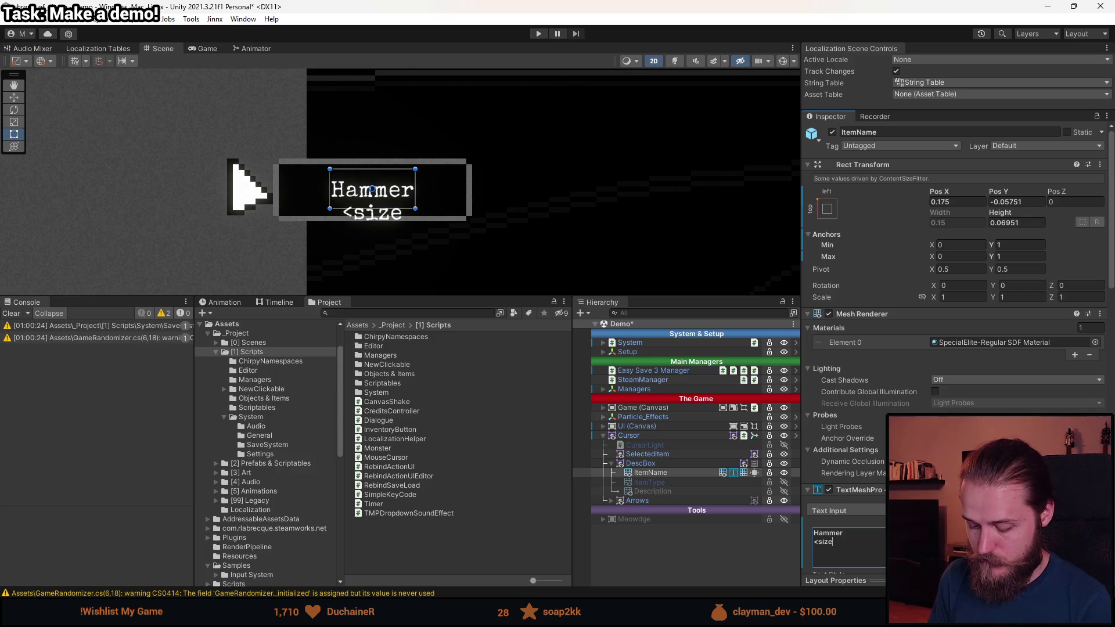
text(=62%)
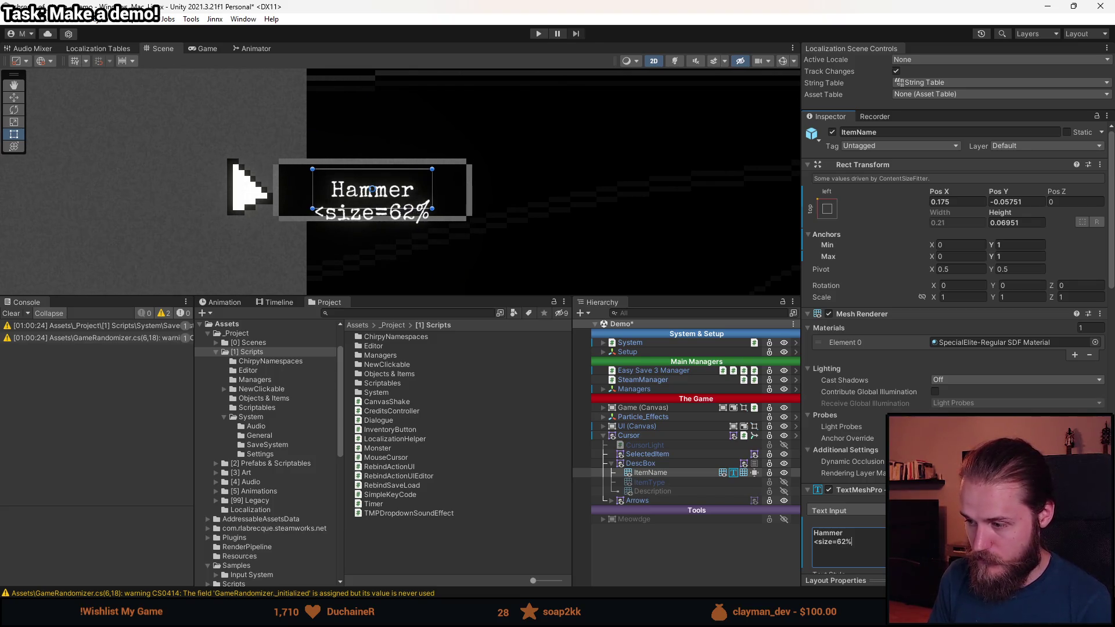
text(>)
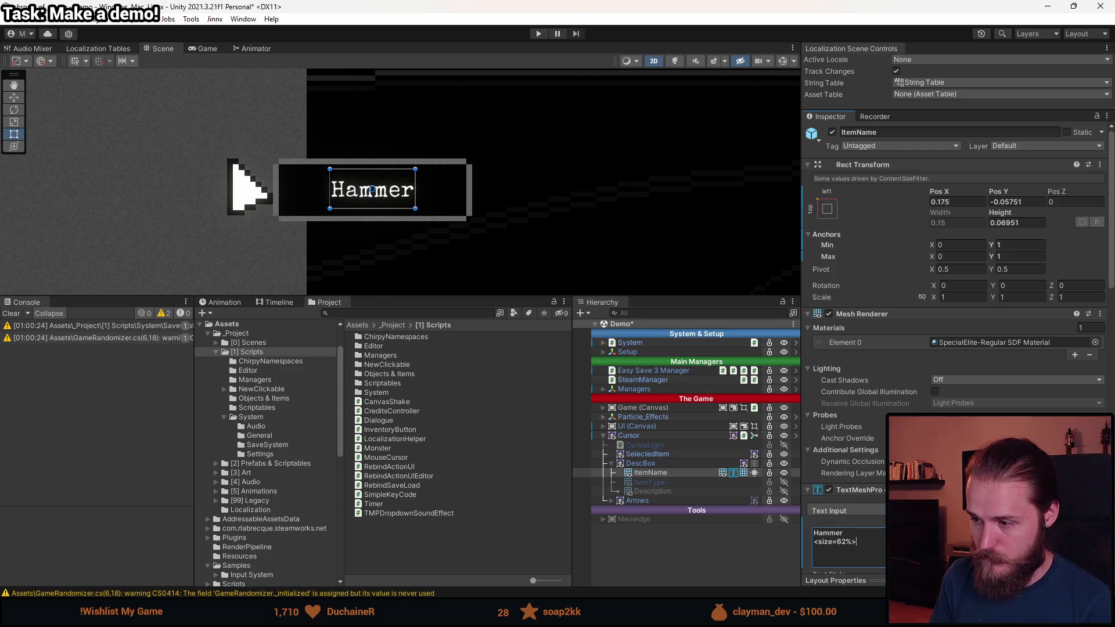
text(t)
- Finish the second line as <size=62%>Tool and centre the text vertically
key(BackSpace)
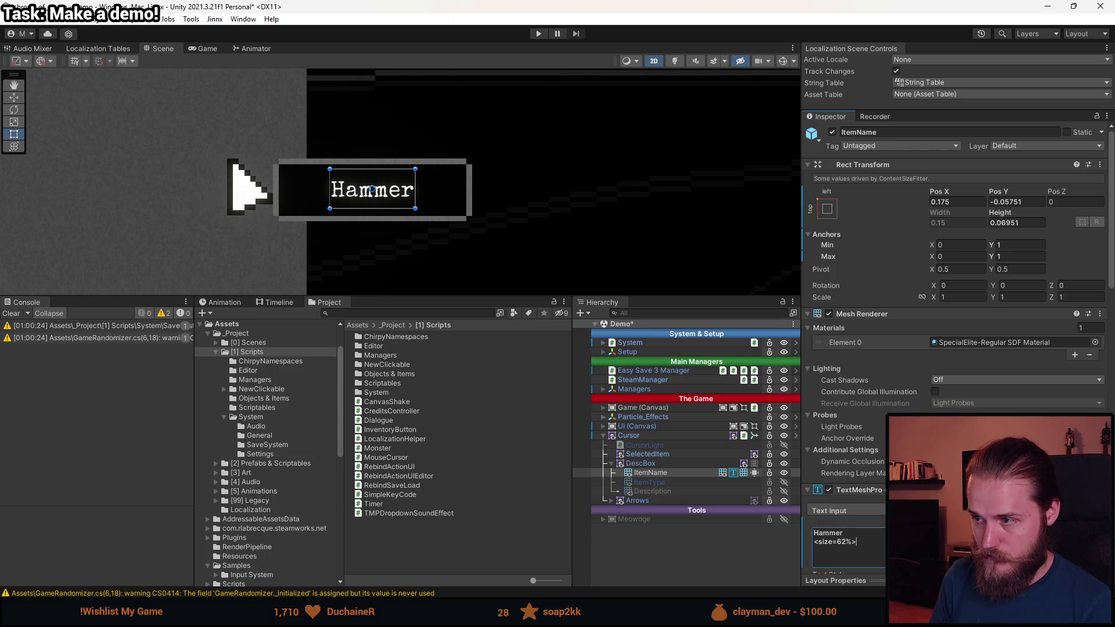
scroll(845, 449, down, 3)
text(Tool)
scroll(958, 377, down, 2)
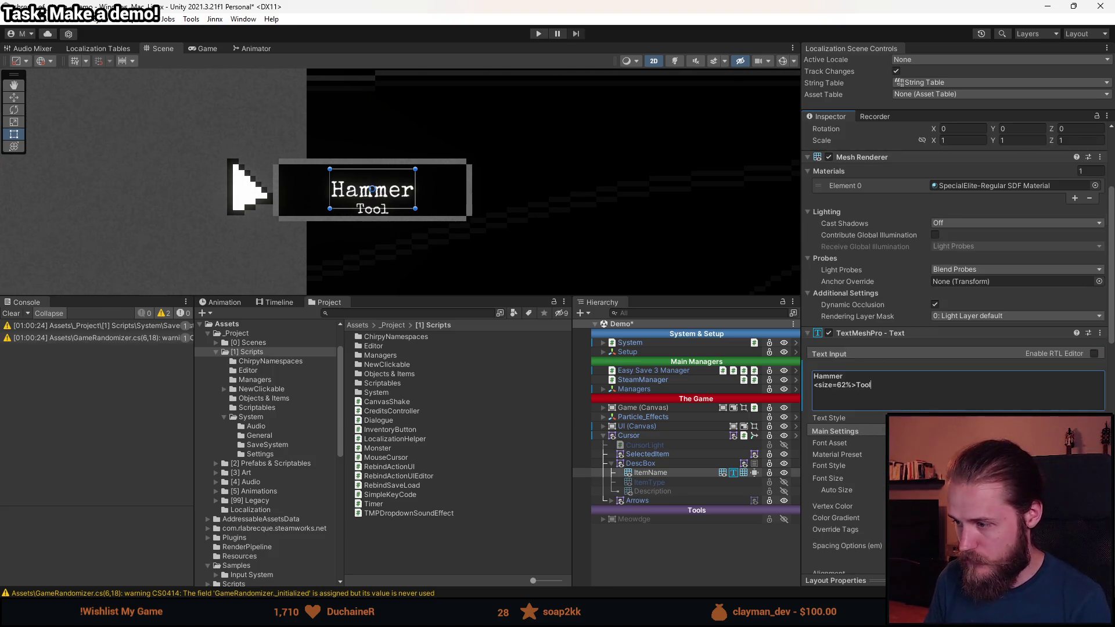
scroll(958, 349, down, 3)
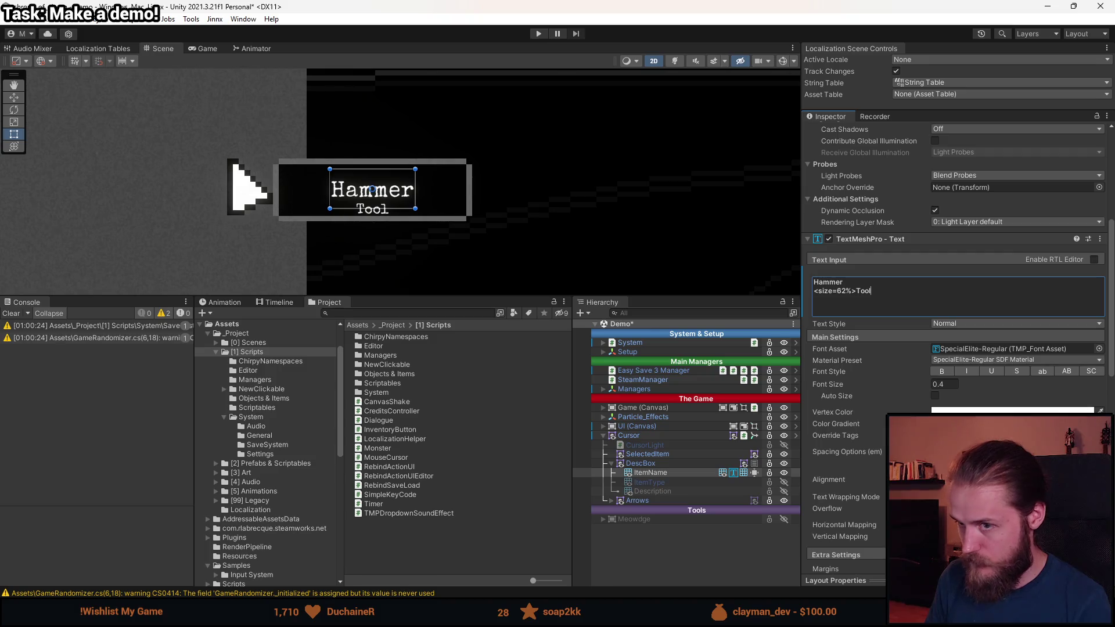
click(1051, 479)
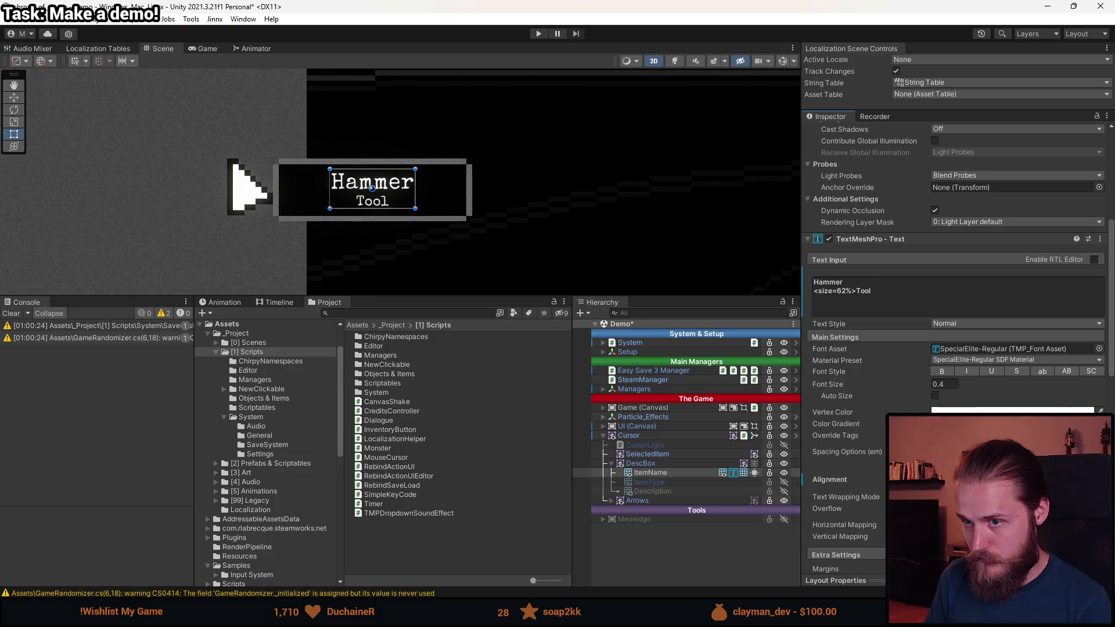
- Raise the top edge of the ItemName rect to fit inside the frame
scroll(375, 219, up, 2)
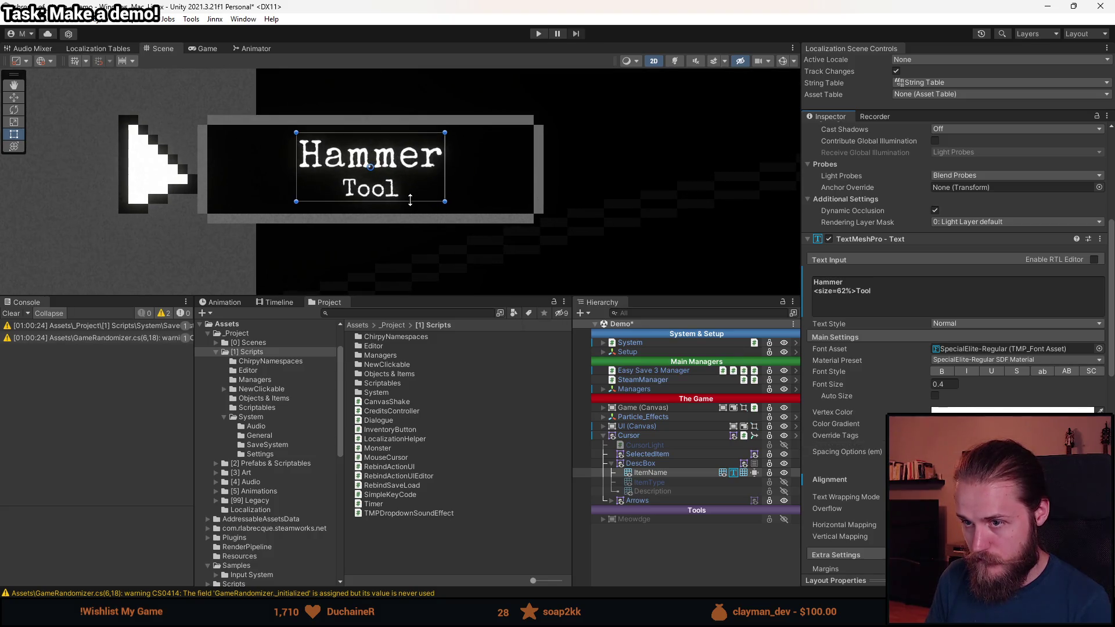
drag(412, 133, 413, 127)
scroll(514, 218, down, 2)
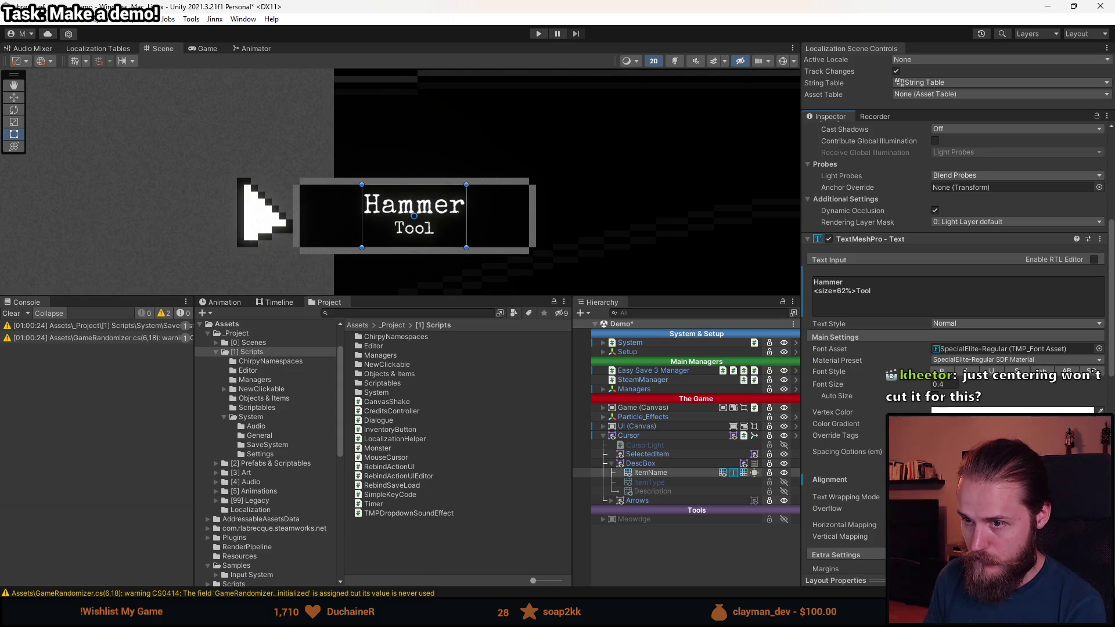
scroll(500, 262, down, 4)
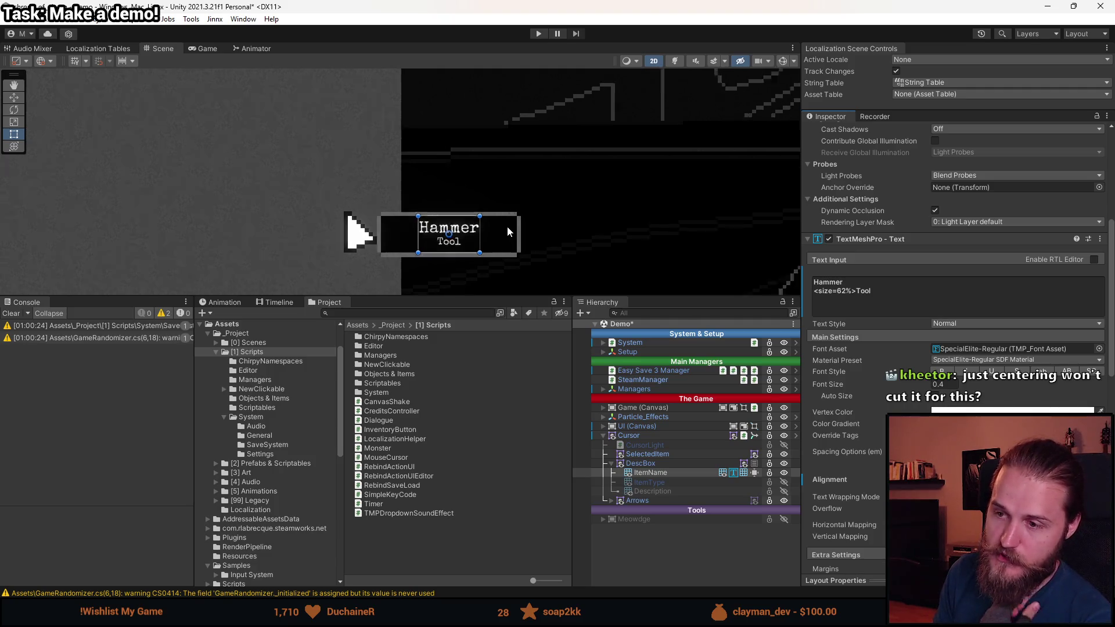
scroll(507, 225, up, 3)
click(835, 282)
- Test a long gibberish word in place of Hammer, then undo it
double_click(834, 282)
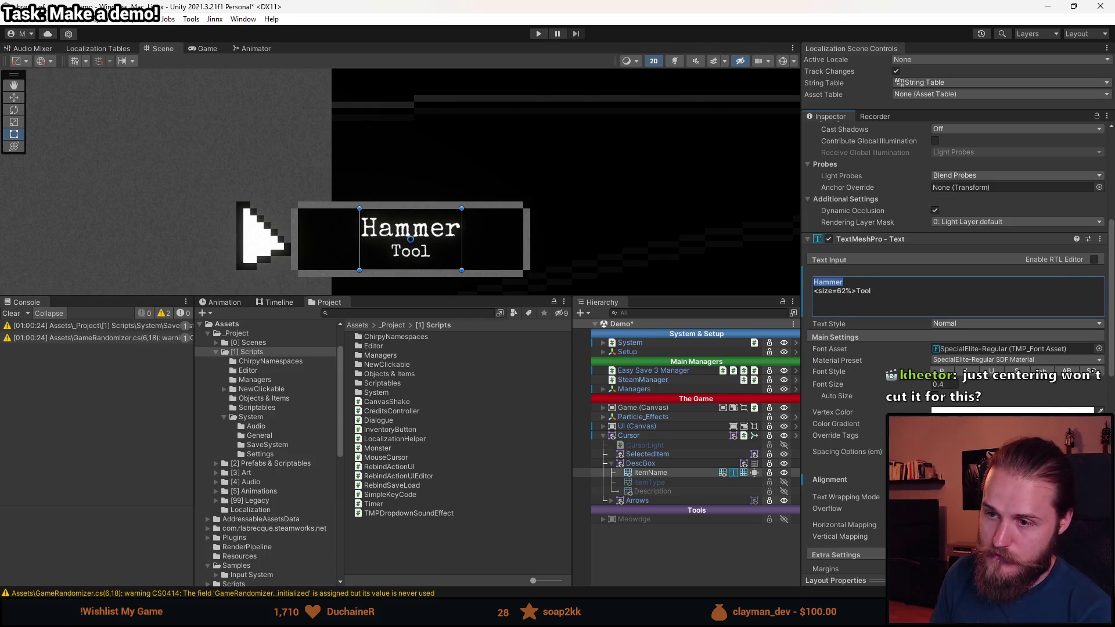
text(lkajbhsdikubaskudbklasbudkasjbdkl)
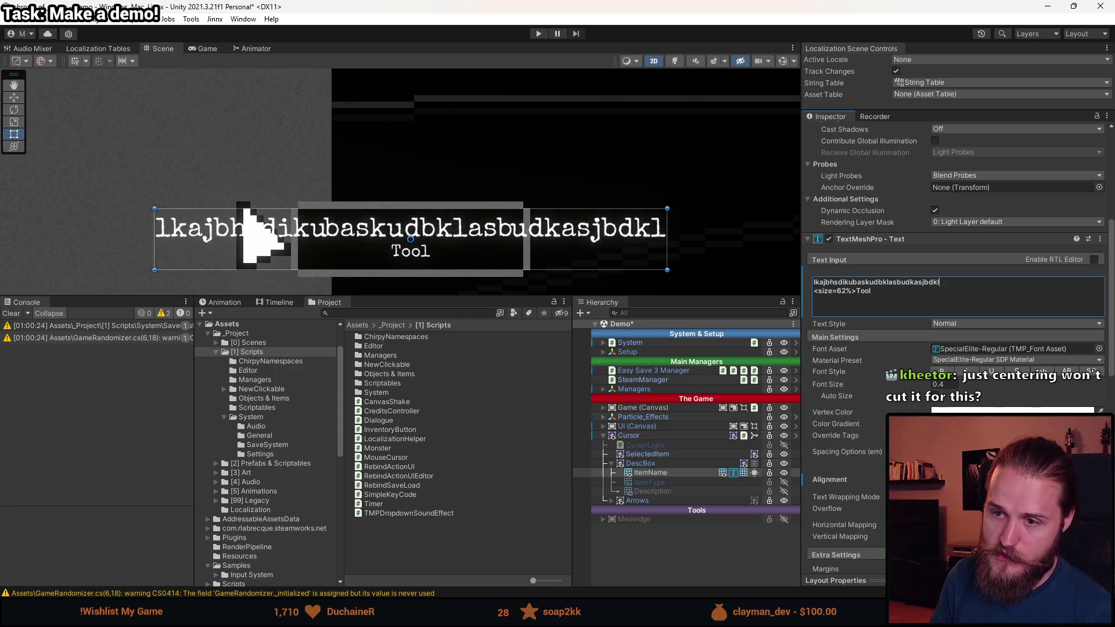
scroll(211, 177, down, 5)
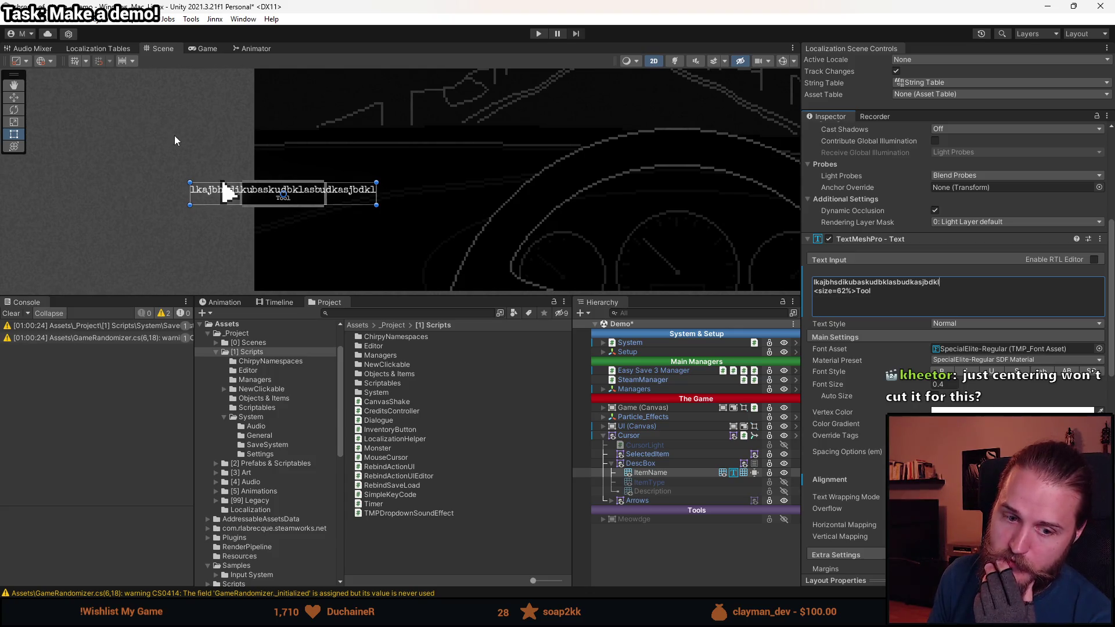
scroll(168, 149, up, 6)
drag(327, 172, 316, 128)
scroll(316, 128, down, 2)
key(t)
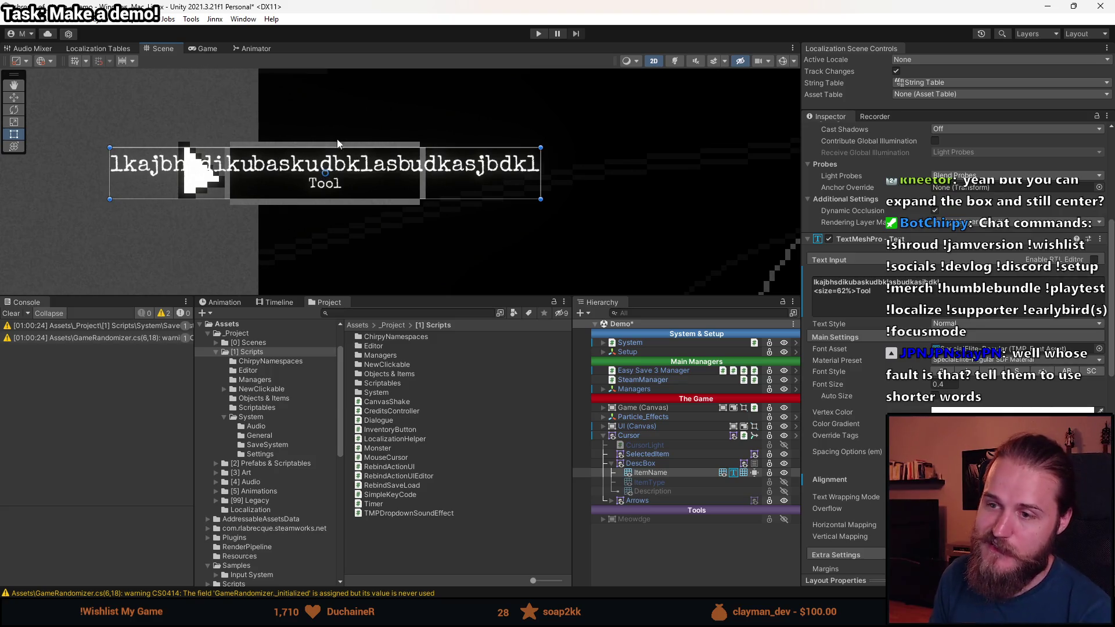
key(ctrl+z)
scroll(335, 187, up, 3)
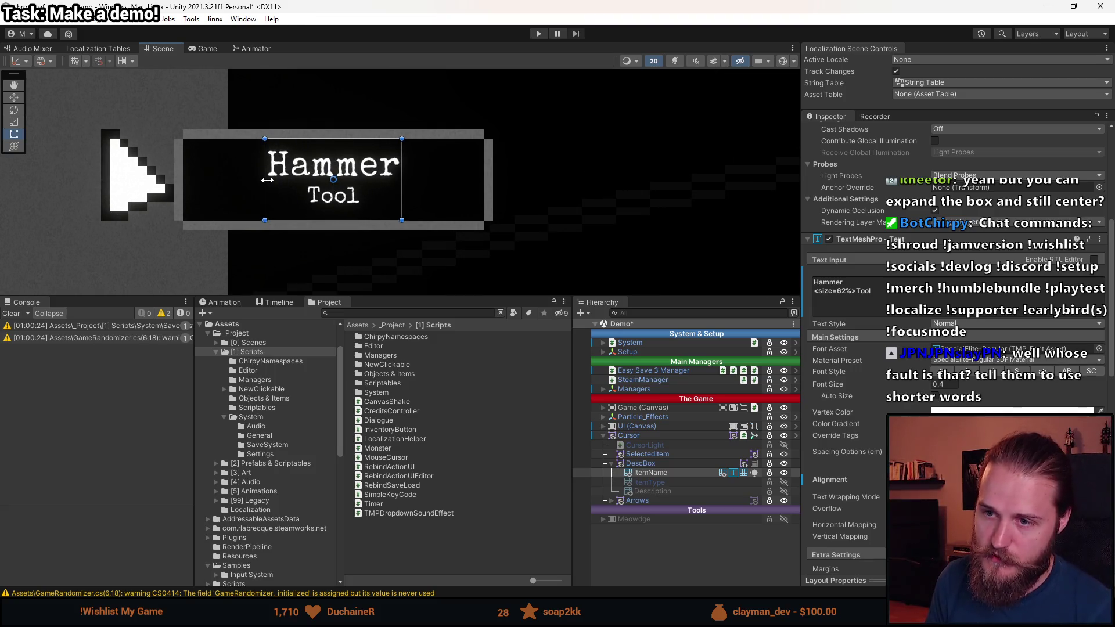
scroll(266, 179, down, 2)
scroll(266, 179, down, 1)
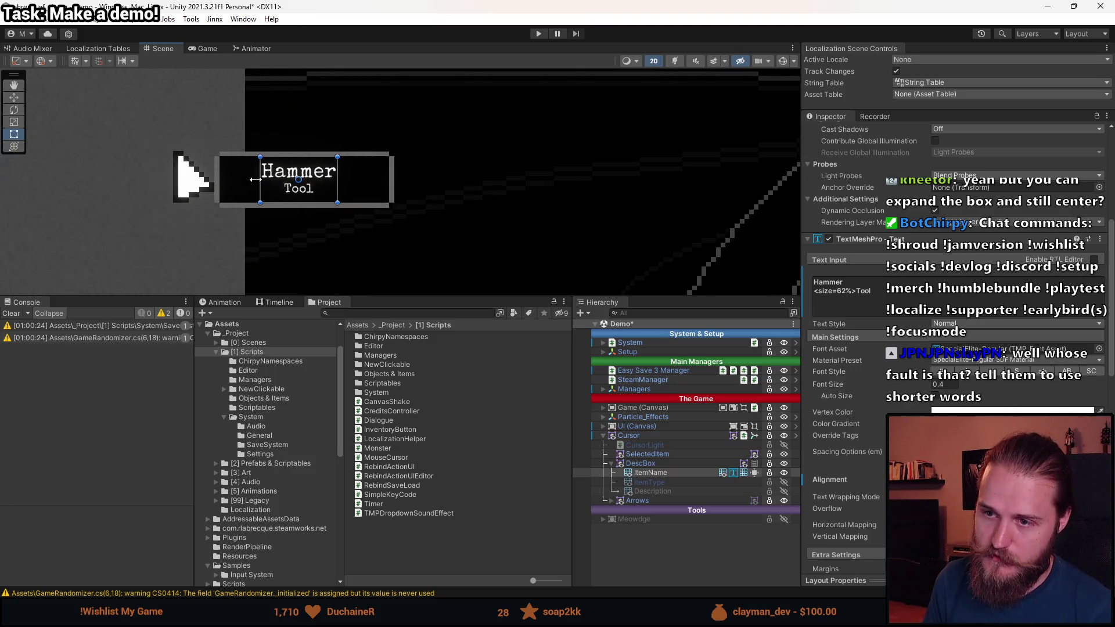
- Test replacing the whole item text with filler, then undo to restore 'Hammer <size=62%>Tool'
click(860, 285)
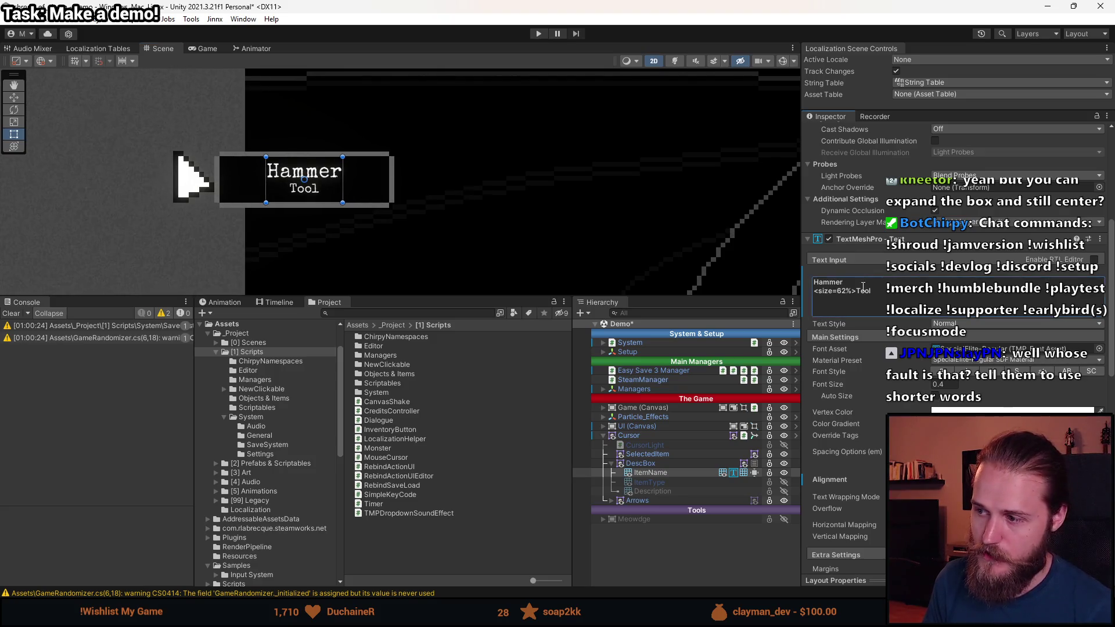
key(BackSpace)
text(asdasdasdasdas)
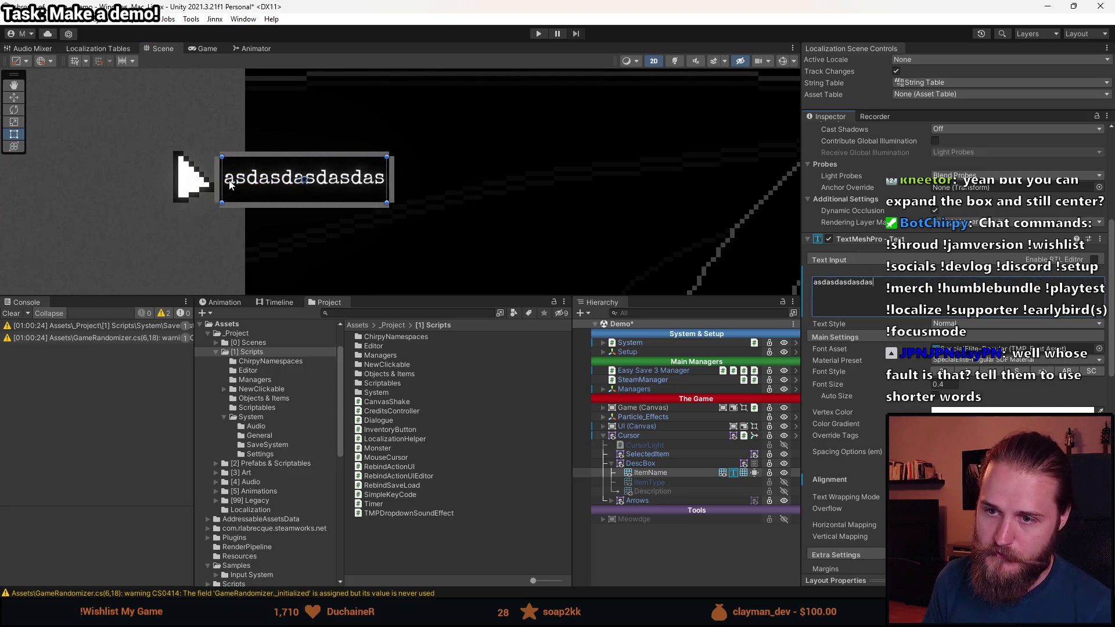
text(dasdasdasdasd)
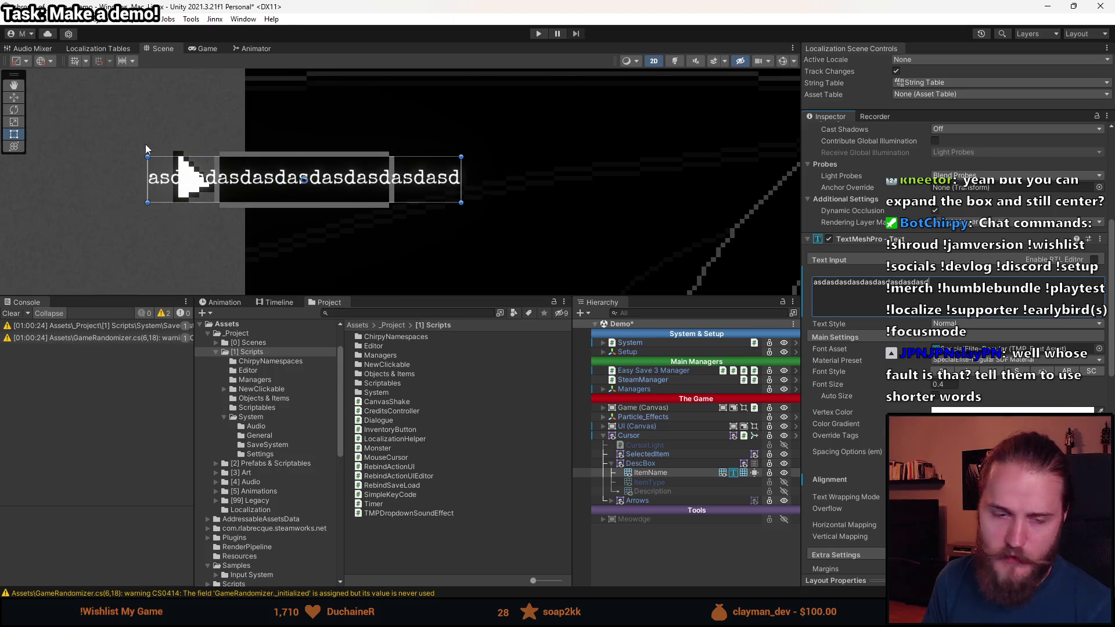
key(ctrl+z)
scroll(238, 176, up, 3)
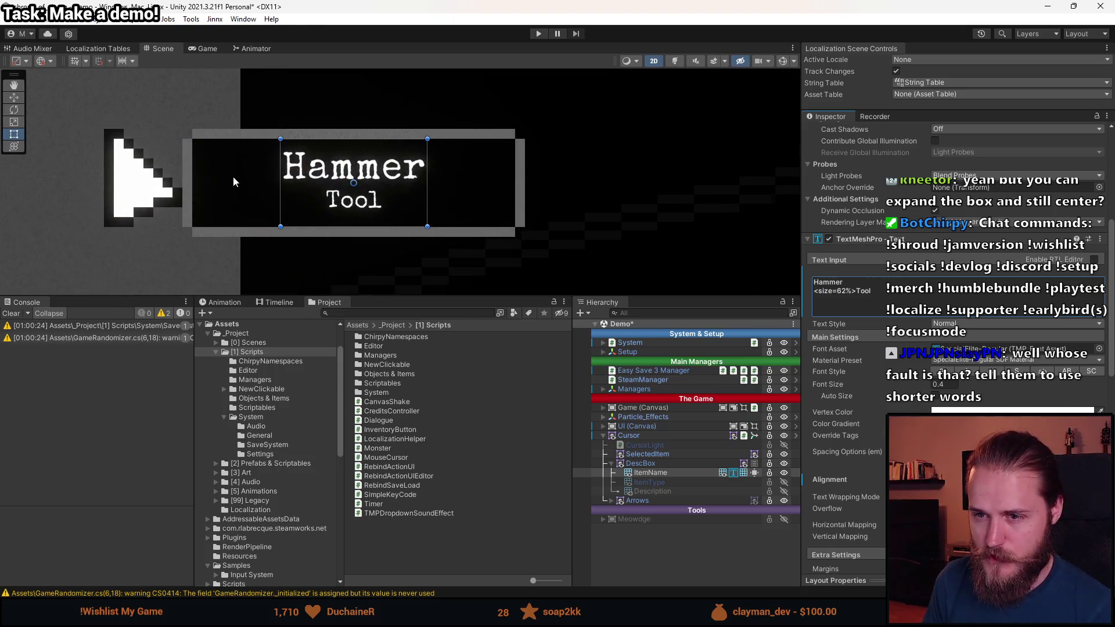
scroll(300, 183, up, 2)
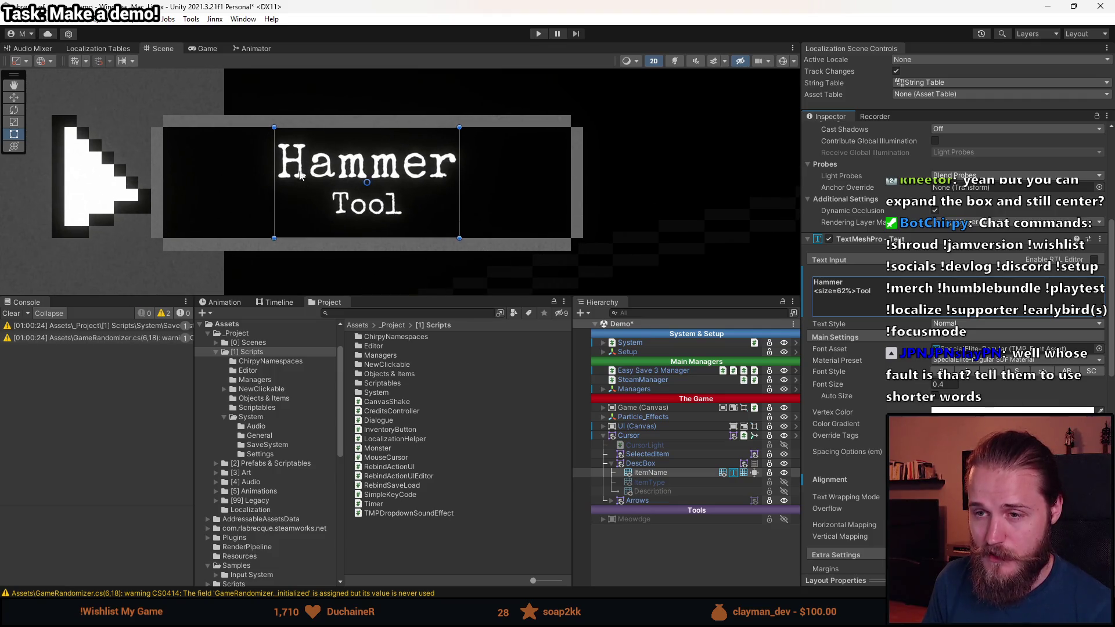
scroll(345, 178, down, 1)
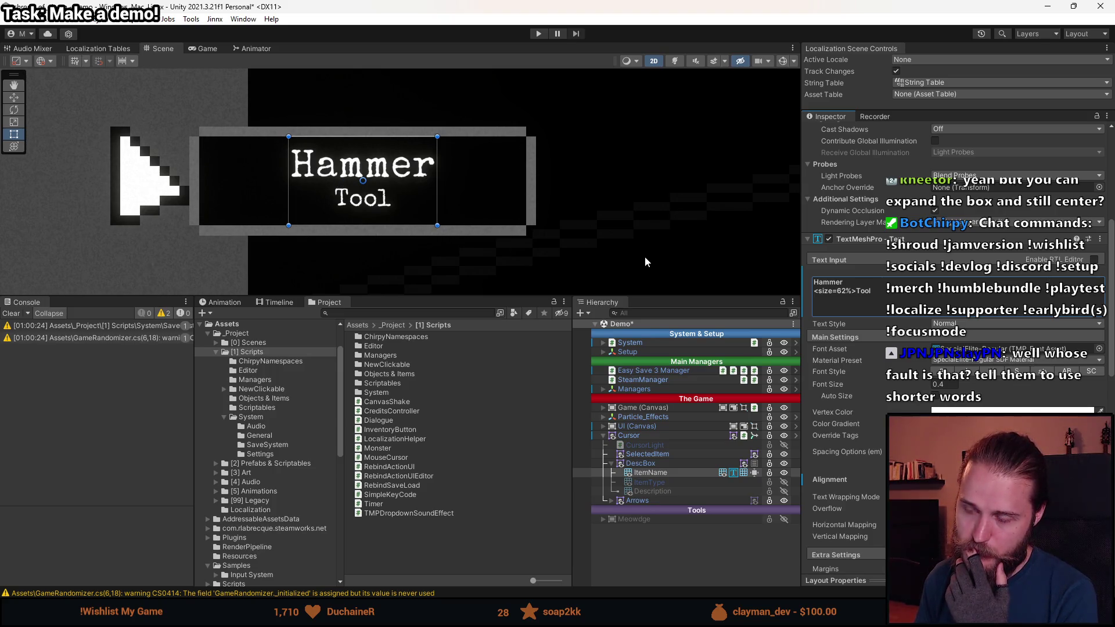
- Replace 'Hammer' with 'W' in the item name text and switch to UI.png in Aseprite
double_click(829, 281)
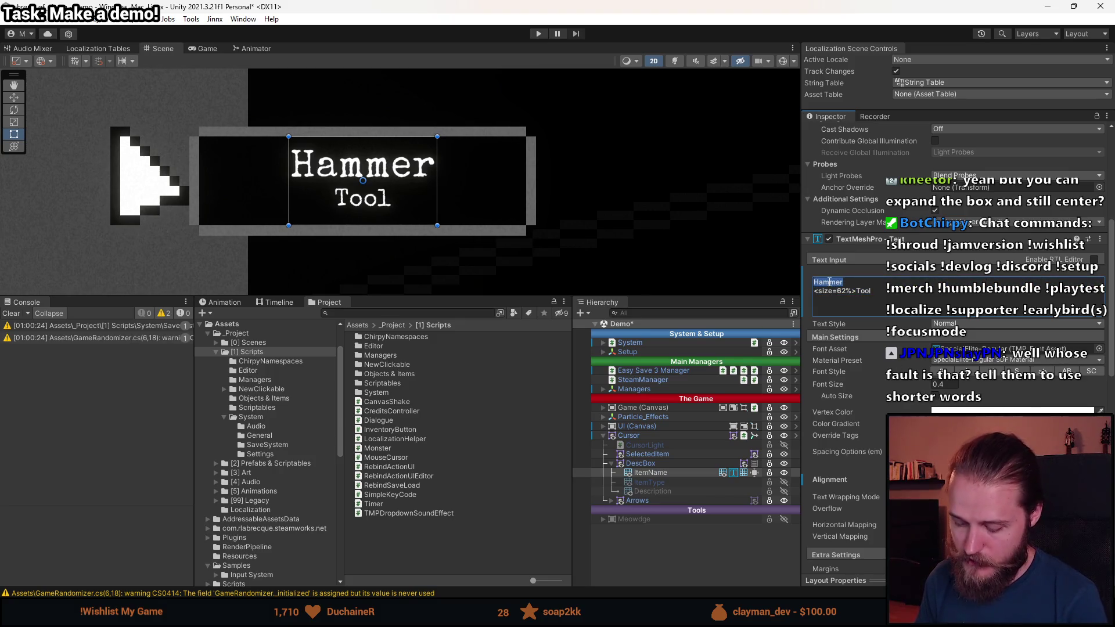
text(W)
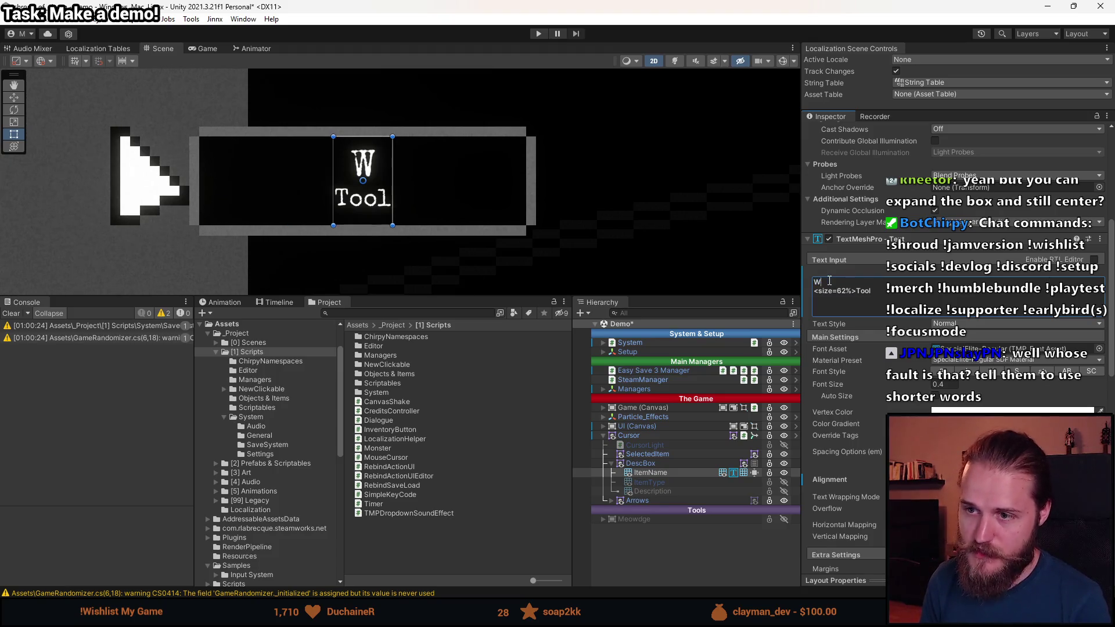
scroll(410, 189, up, 2)
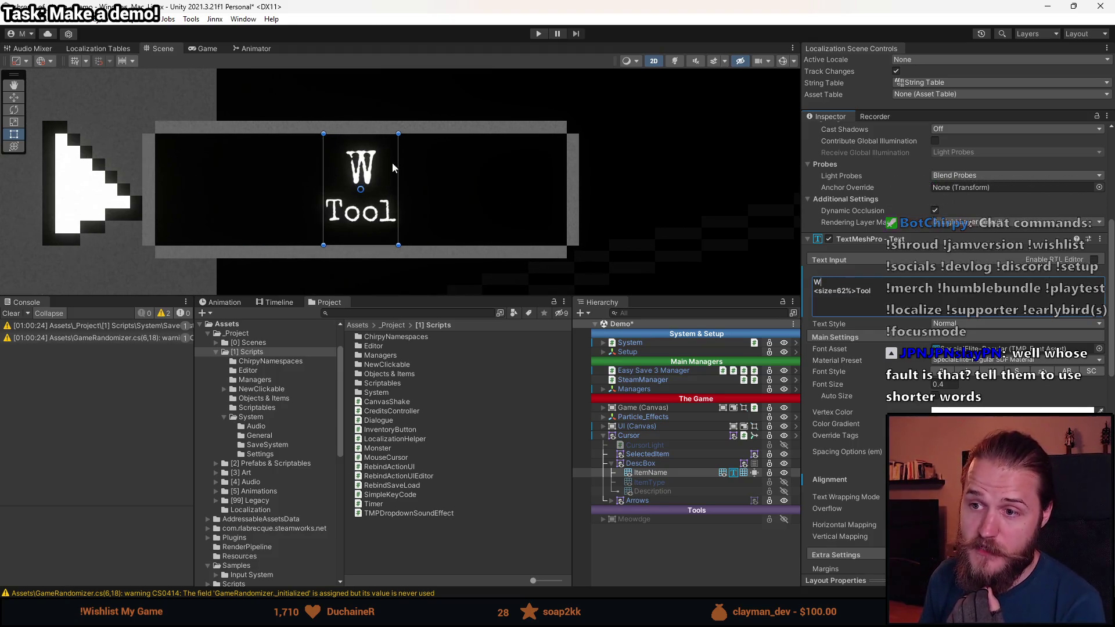
scroll(363, 169, down, 2)
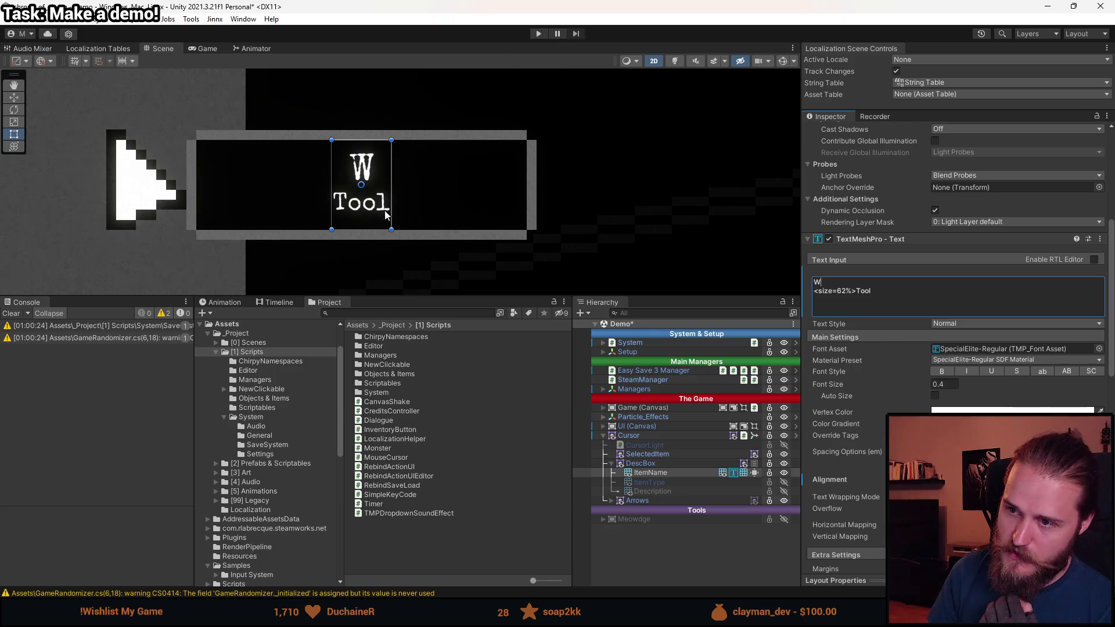
scroll(342, 180, down, 3)
scroll(335, 208, up, 2)
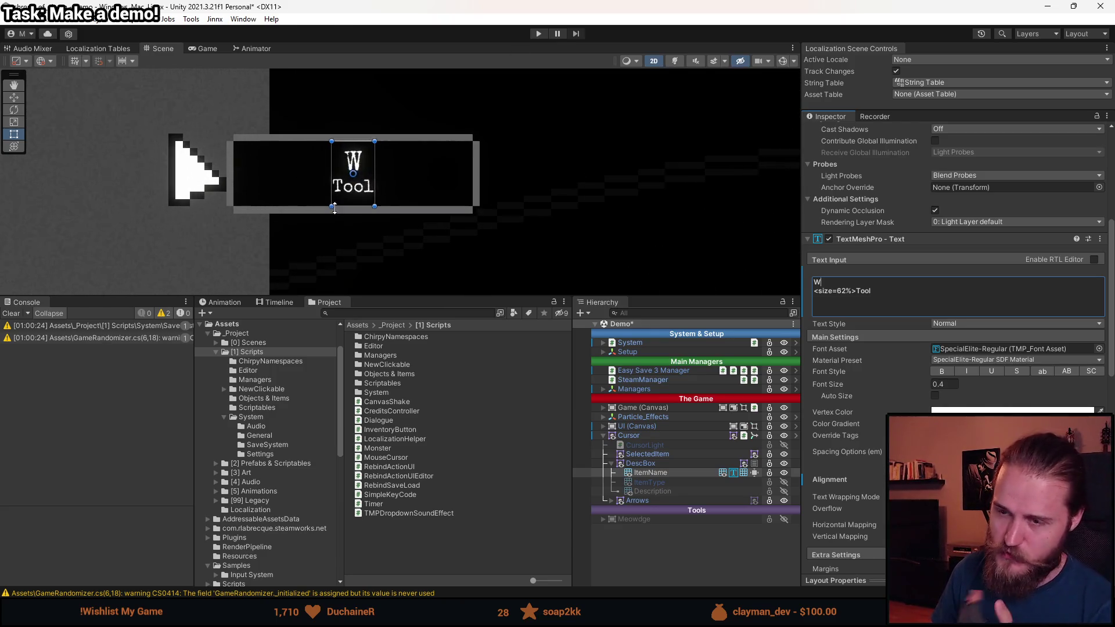
scroll(334, 208, up, 2)
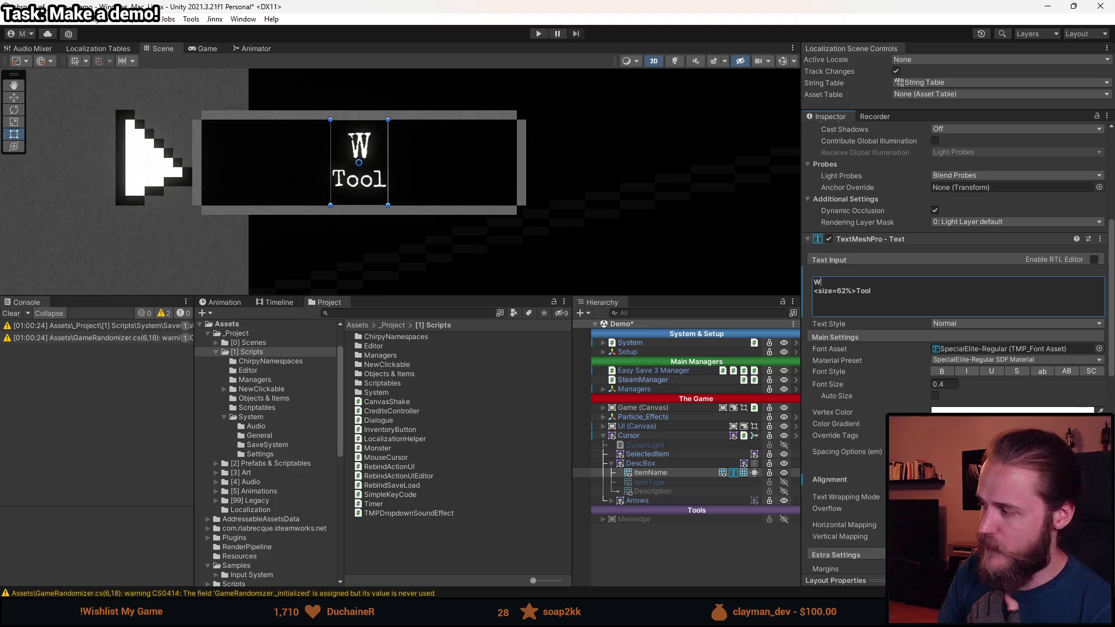
key(alt+Tab)
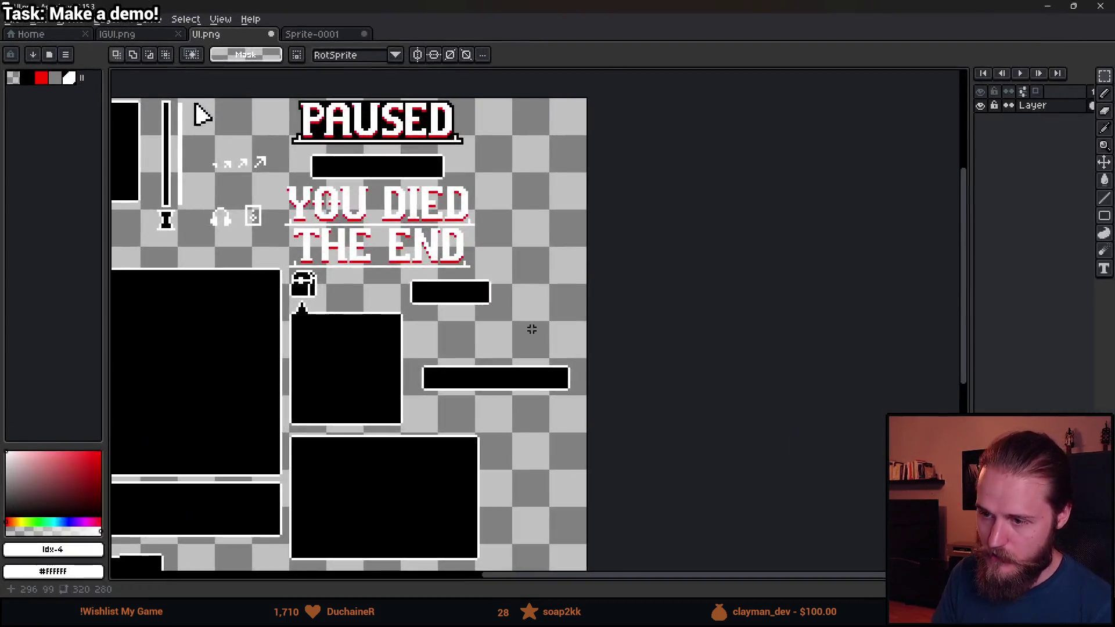
- Shift the right end of the lower black bar up and erase sections of both lower bars
scroll(498, 422, up, 3)
drag(408, 383, 662, 508)
mouse_move(609, 465)
mouse_down()
mouse_move(521, 463)
mouse_move(606, 374)
mouse_up()
click(560, 490)
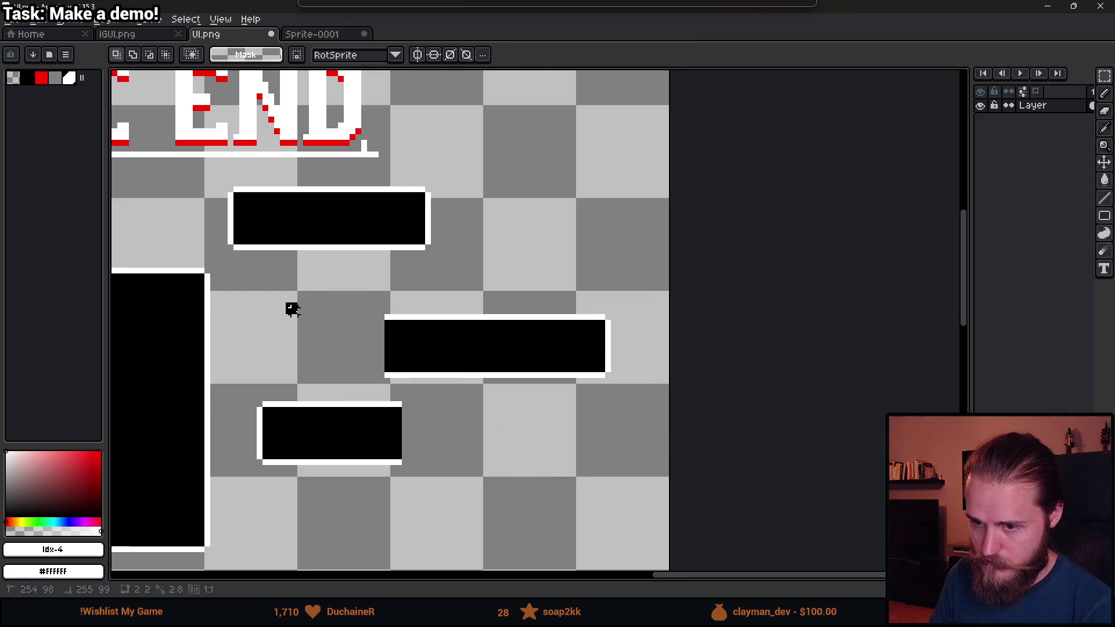
drag(299, 289, 570, 503)
key(Delete)
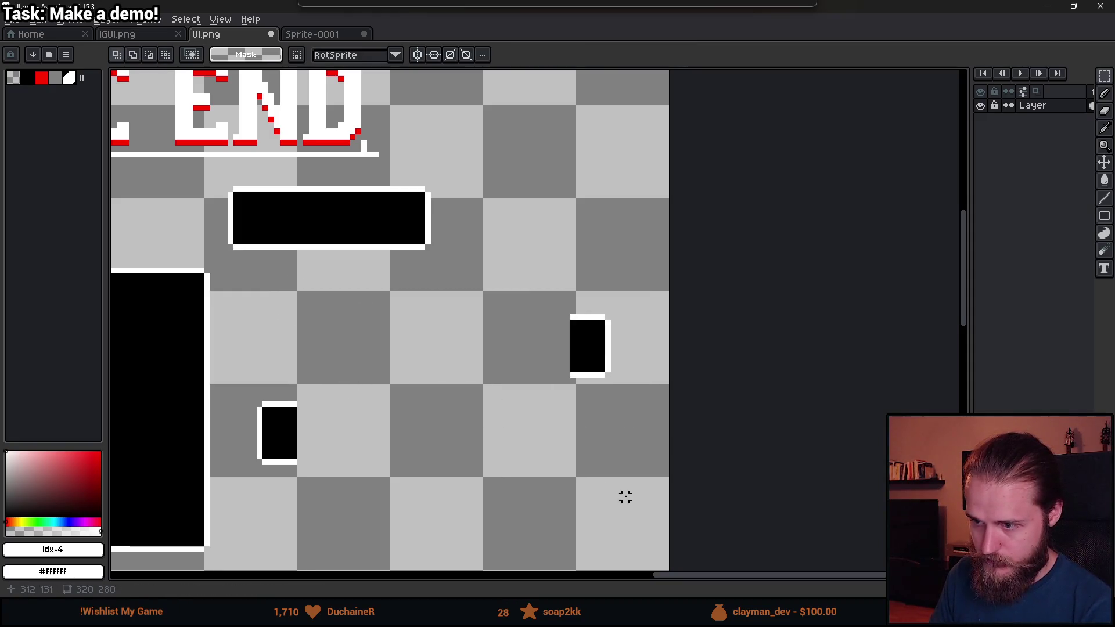
- Move the small black block down and to the left
mouse_move(556, 294)
mouse_down()
mouse_move(630, 356)
mouse_move(671, 439)
mouse_up()
mouse_move(617, 378)
mouse_down()
mouse_move(431, 477)
mouse_move(339, 463)
mouse_move(348, 467)
mouse_up()
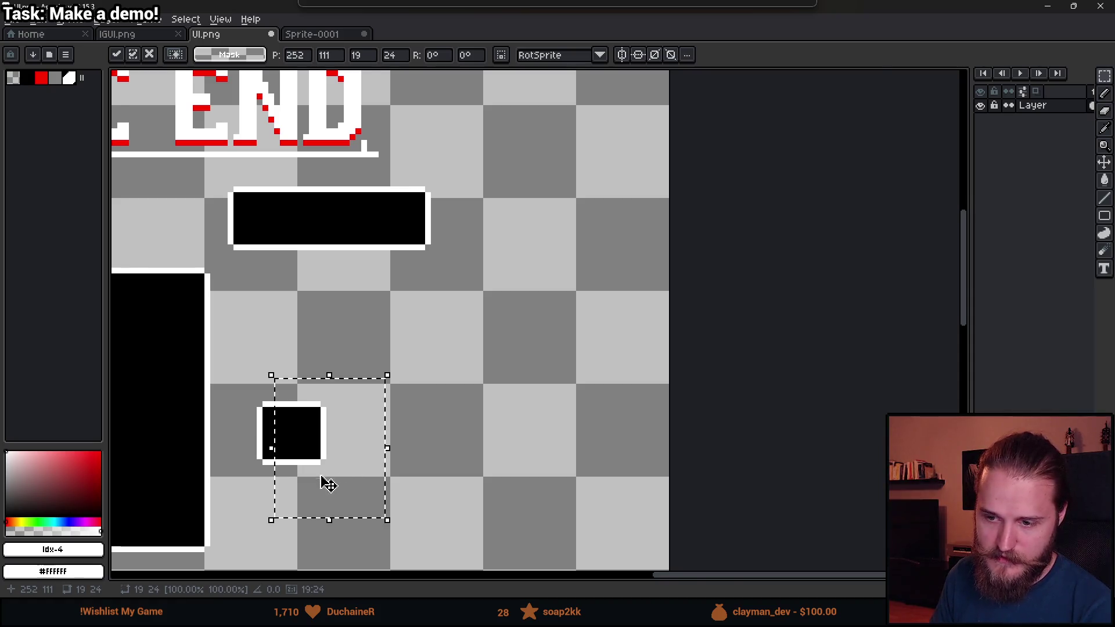
scroll(327, 473, up, 3)
scroll(327, 465, down, 2)
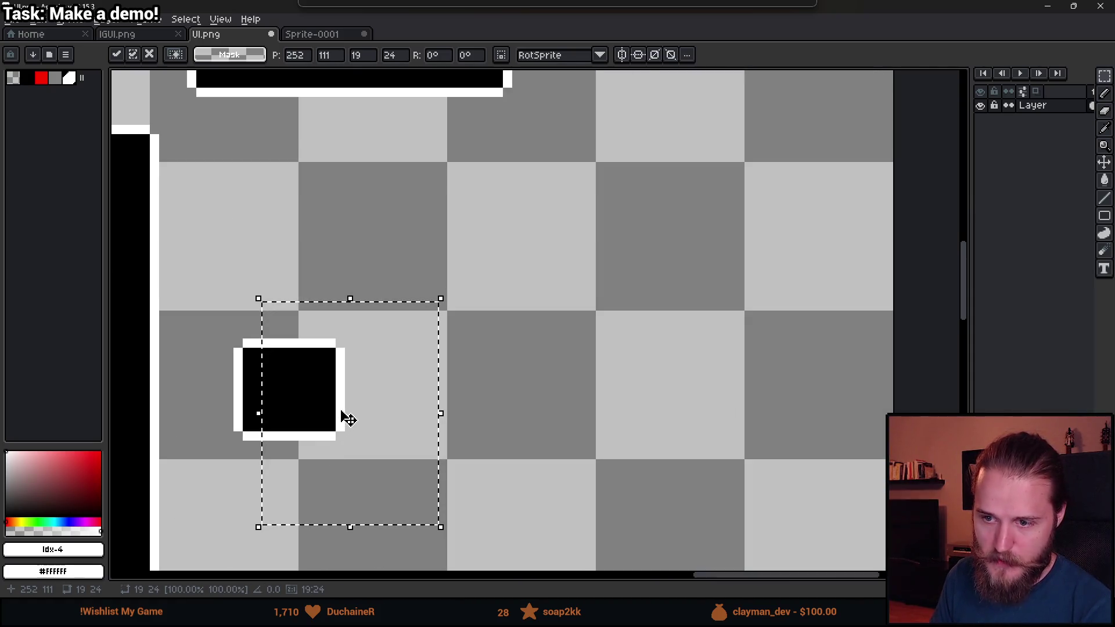
click(604, 352)
- Place a second black square beside the first and merge them into one rectangle
drag(247, 332, 386, 463)
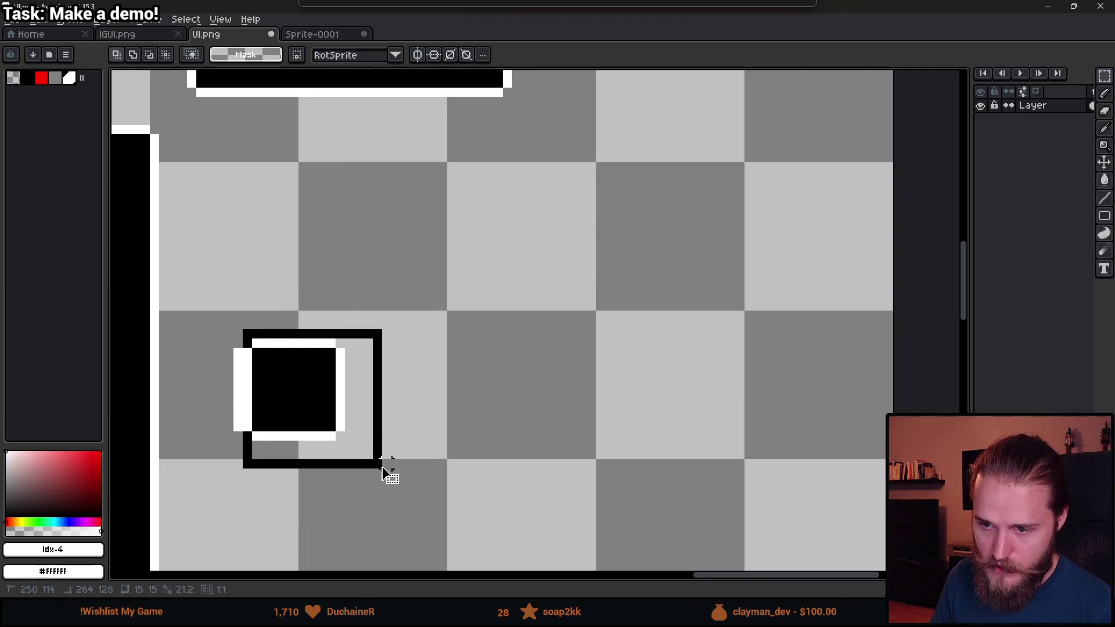
key(Delete)
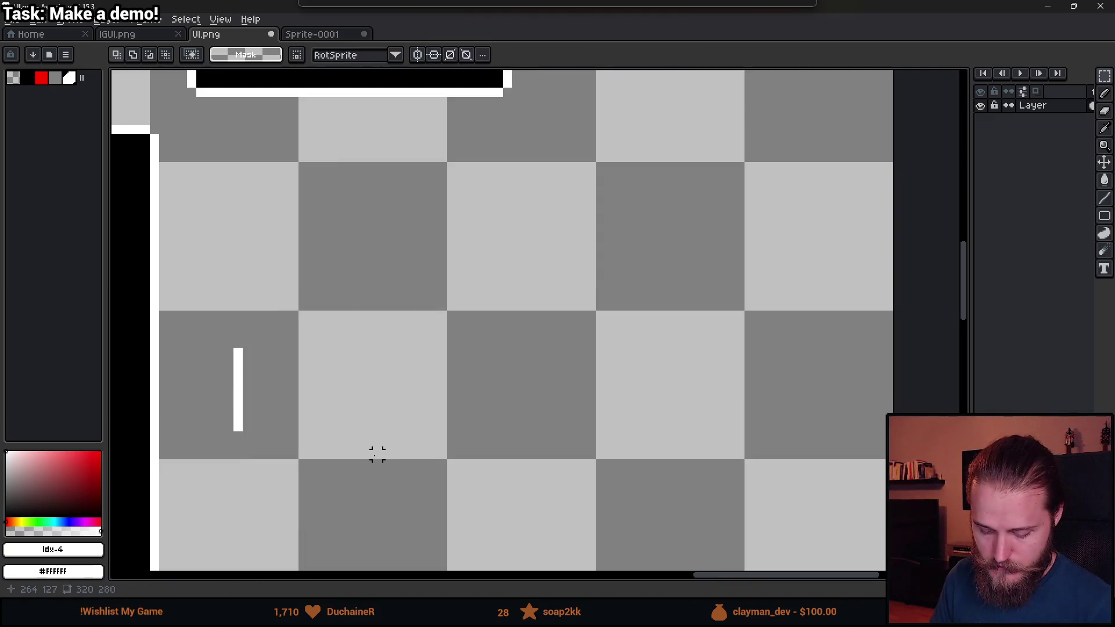
key(ctrl+z)
mouse_move(325, 424)
mouse_down()
mouse_move(344, 288)
mouse_move(338, 412)
mouse_move(323, 412)
mouse_move(473, 416)
mouse_move(378, 416)
mouse_move(428, 418)
mouse_up()
click(553, 406)
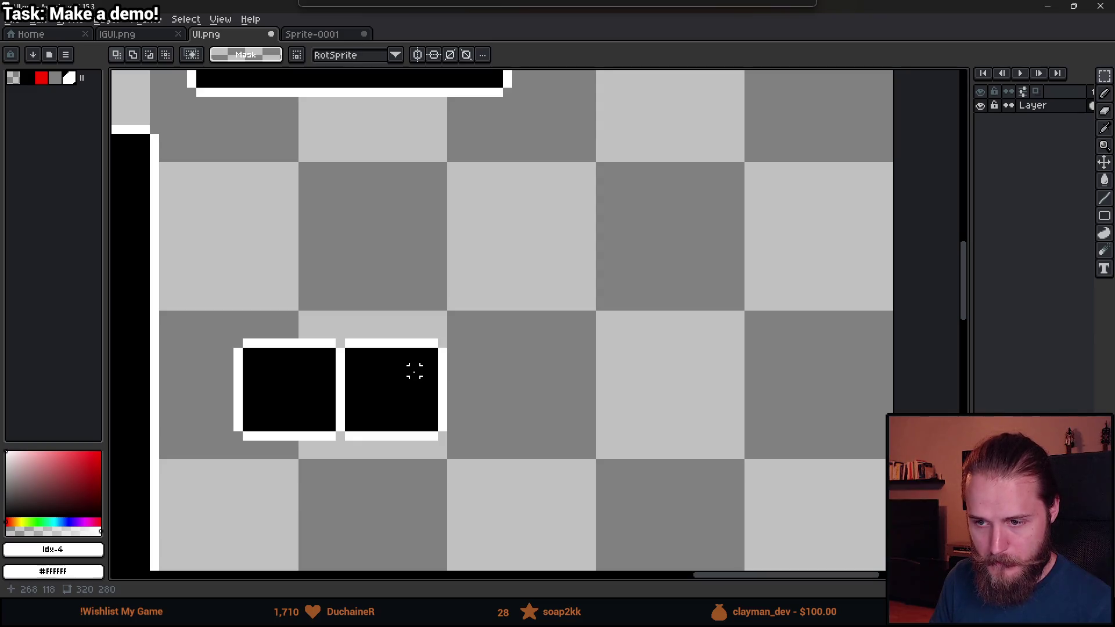
drag(349, 331, 505, 451)
drag(428, 406, 418, 406)
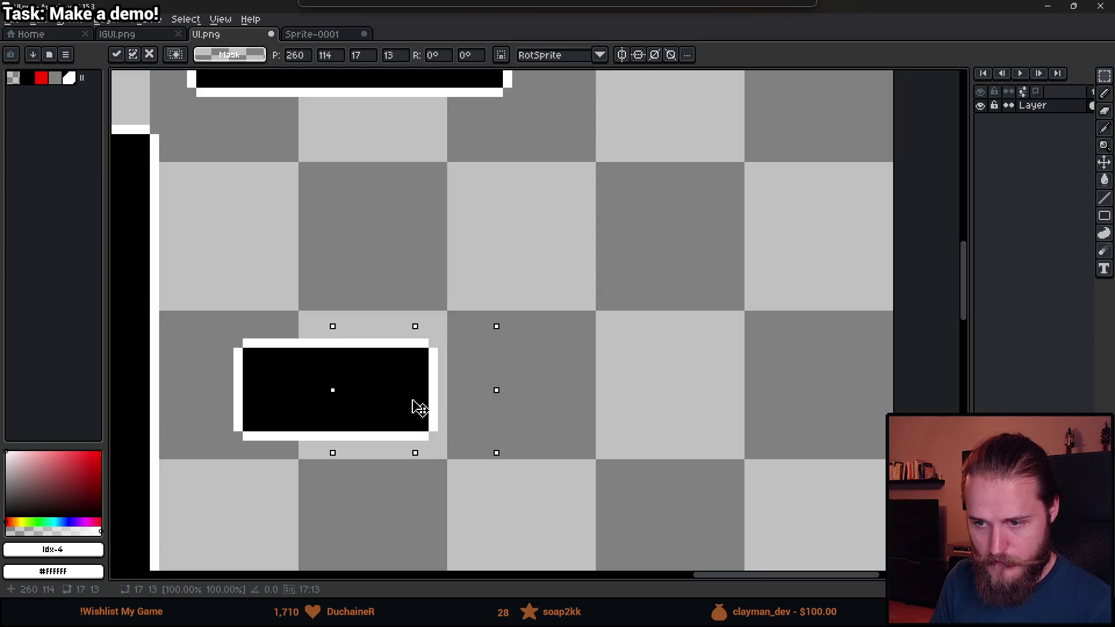
click(601, 372)
- Test widening the black box by shifting part of it, then commit the box
scroll(423, 380, down, 3)
scroll(422, 380, up, 2)
drag(328, 273, 502, 405)
mouse_move(392, 347)
mouse_down()
mouse_move(406, 354)
mouse_move(378, 349)
mouse_up()
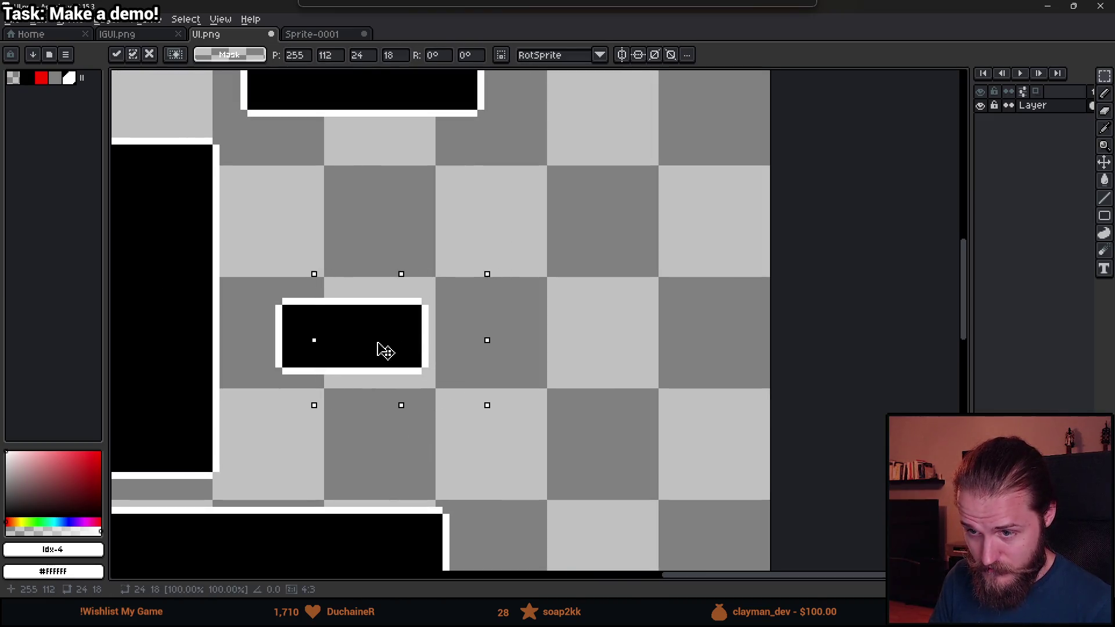
click(592, 322)
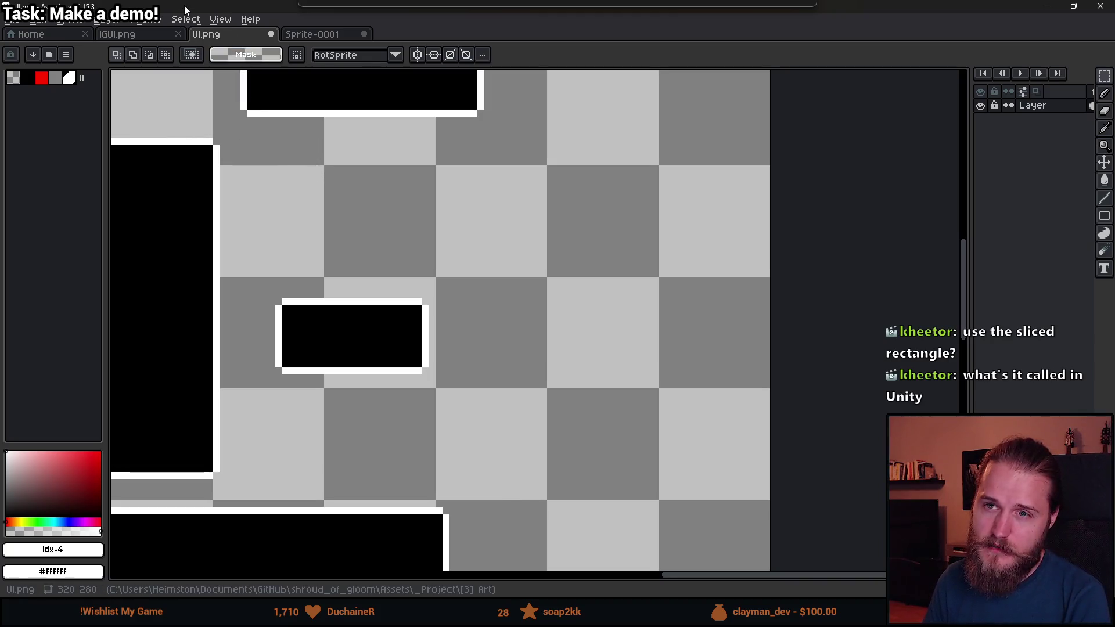
key(alt+Tab)
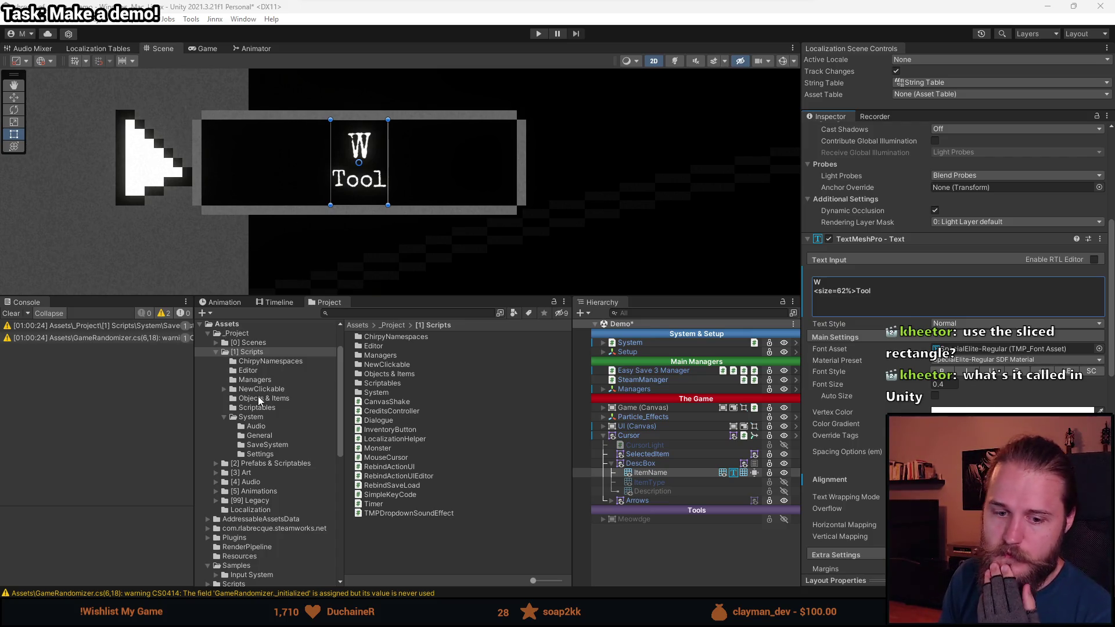
- Select DescBox and check its Sprite Renderer draw modes, leaving Simple, then view the 9-slicing docs
scroll(915, 405, up, 4)
scroll(915, 405, down, 5)
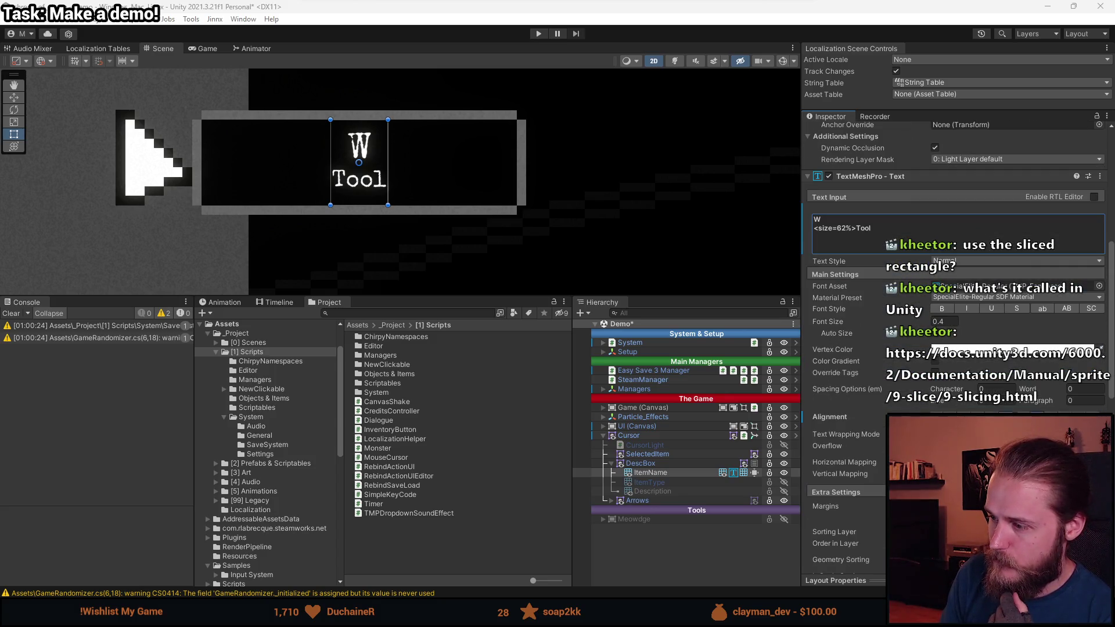
scroll(871, 465, down, 10)
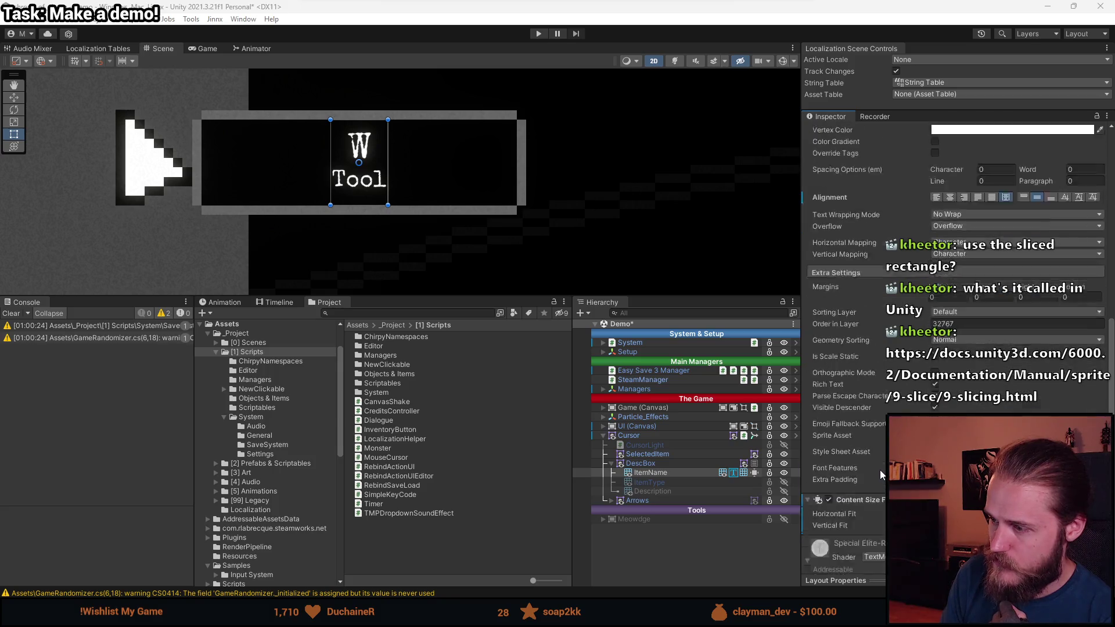
scroll(877, 470, up, 5)
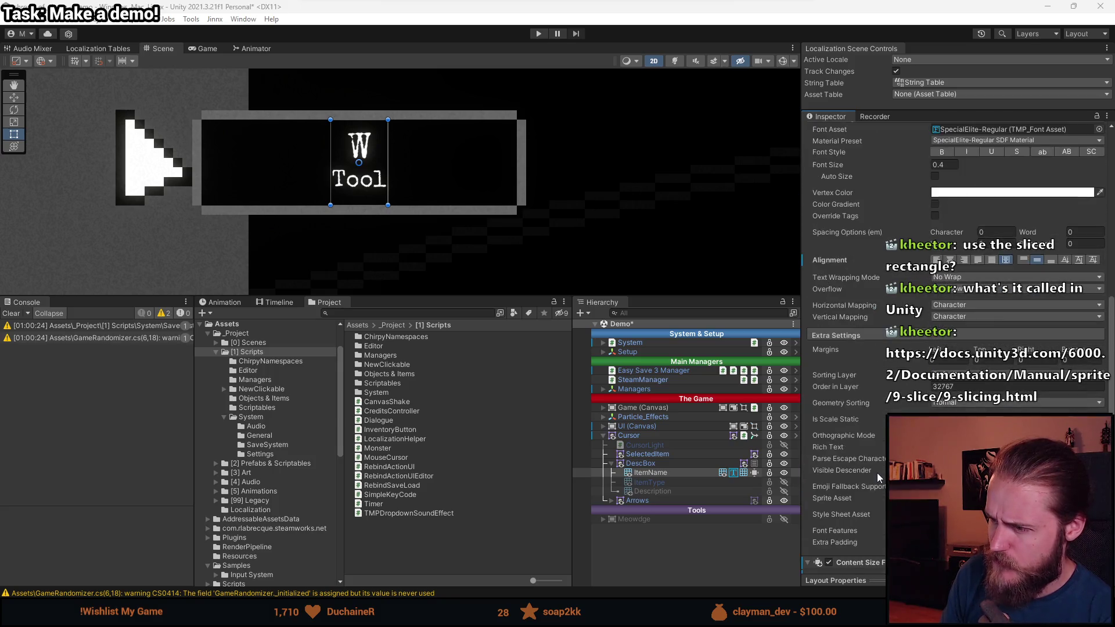
click(644, 463)
scroll(825, 467, up, 1)
click(957, 293)
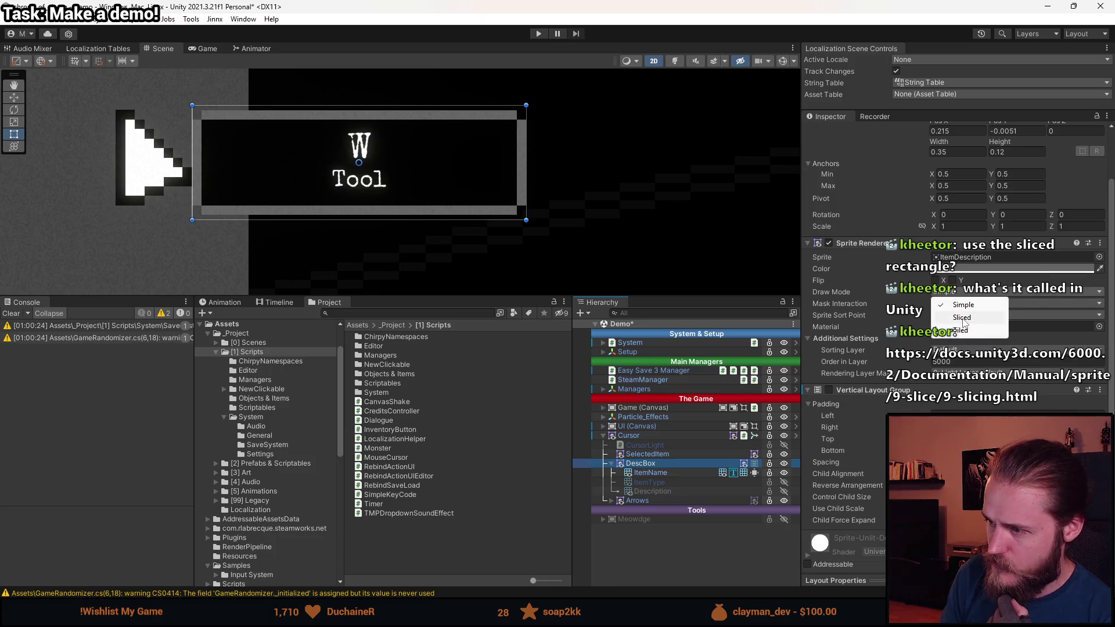
click(905, 272)
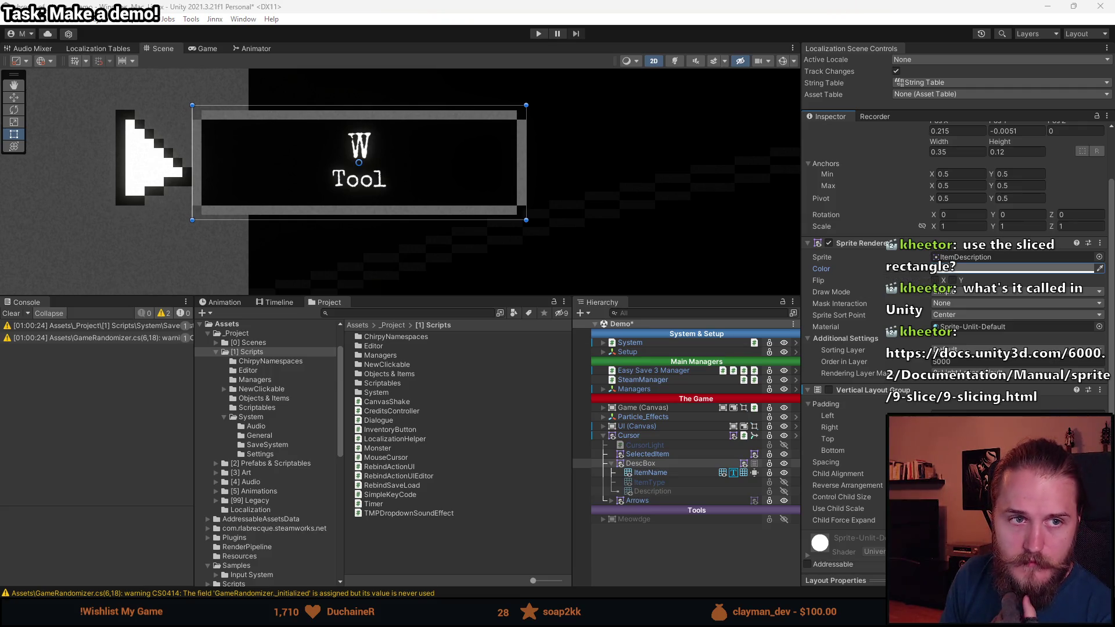
key(alt+Tab)
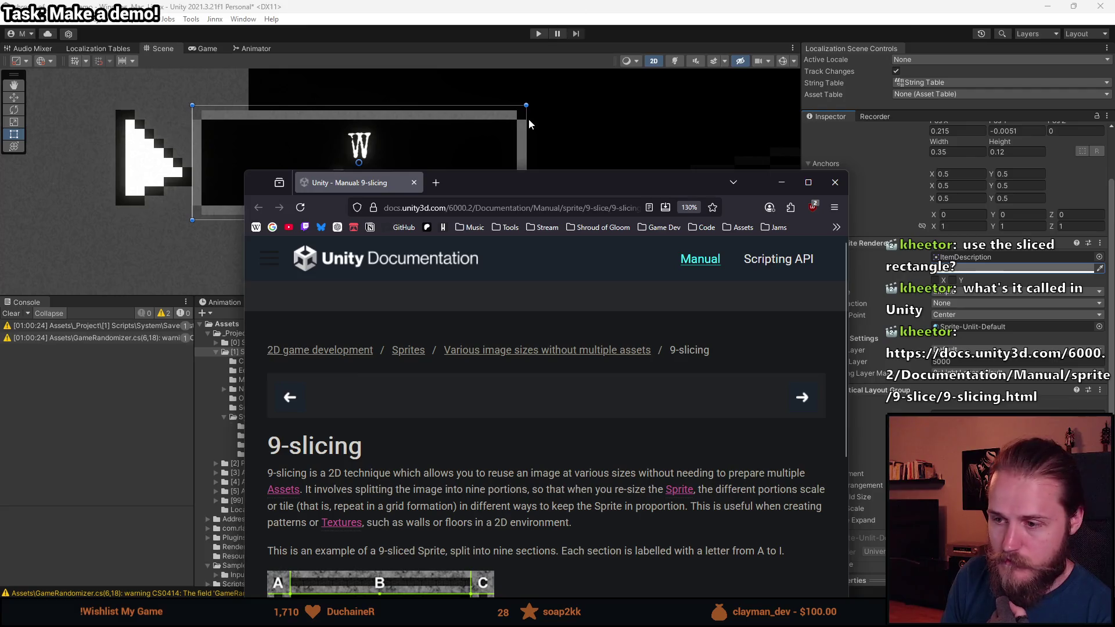
- Maximize the 9-slicing manual page and scroll down to its A–I labelled 9-sliced sprite example
double_click(548, 172)
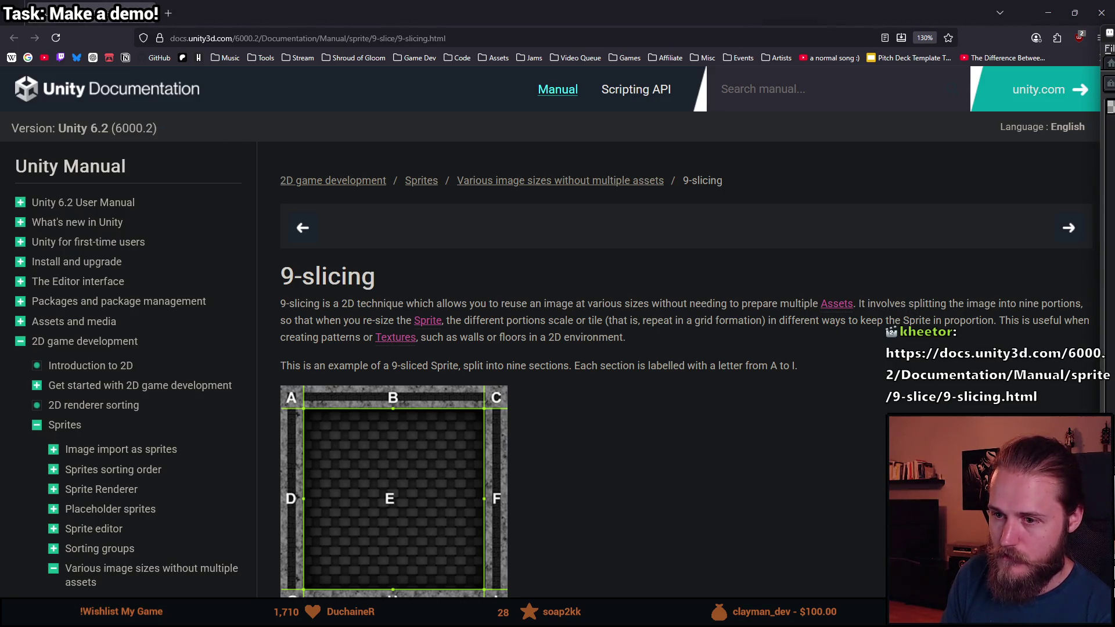
scroll(571, 437, down, 3)
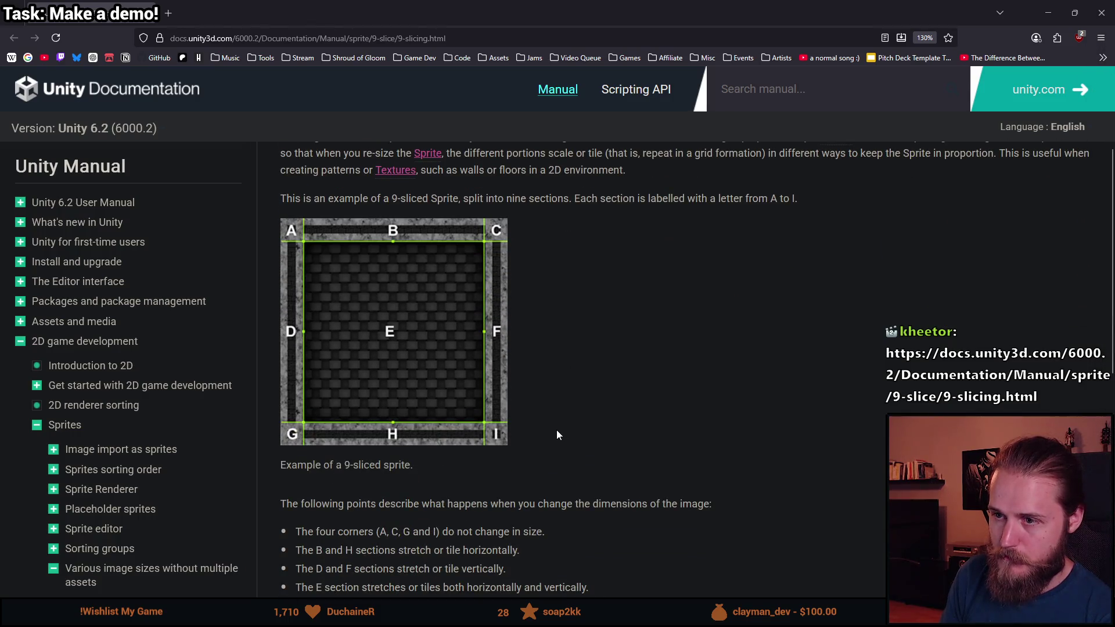
scroll(552, 434, down, 2)
key(alt+Tab)
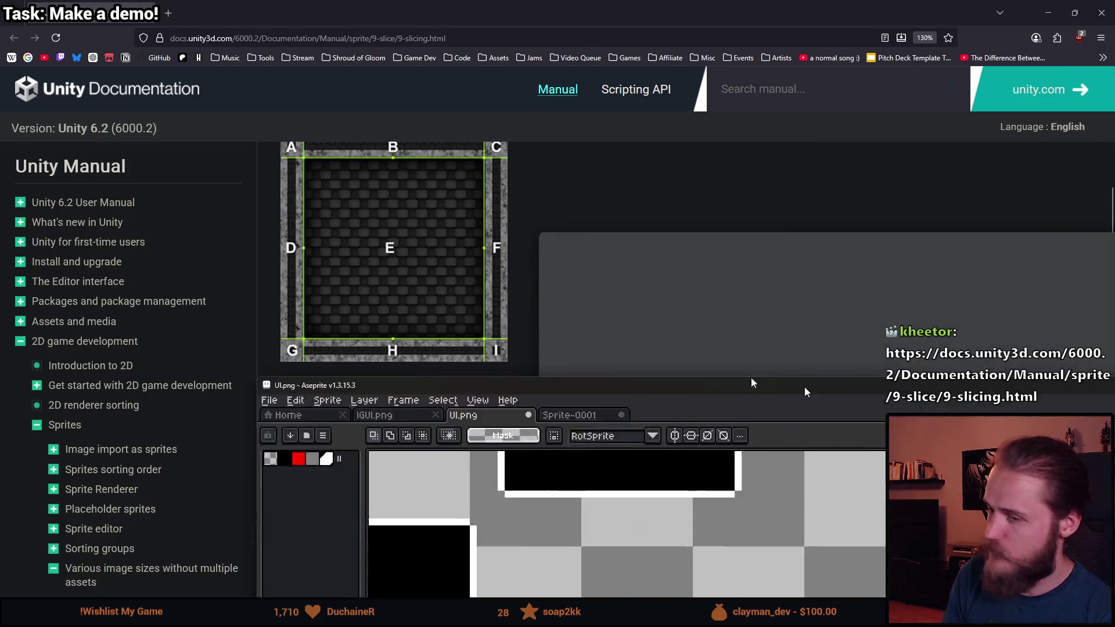
- Pull the box apart by moving its right piece and middle pixels to the right
scroll(410, 337, up, 2)
drag(375, 235, 615, 434)
drag(489, 393, 573, 394)
drag(226, 219, 409, 448)
drag(363, 401, 410, 380)
click(481, 436)
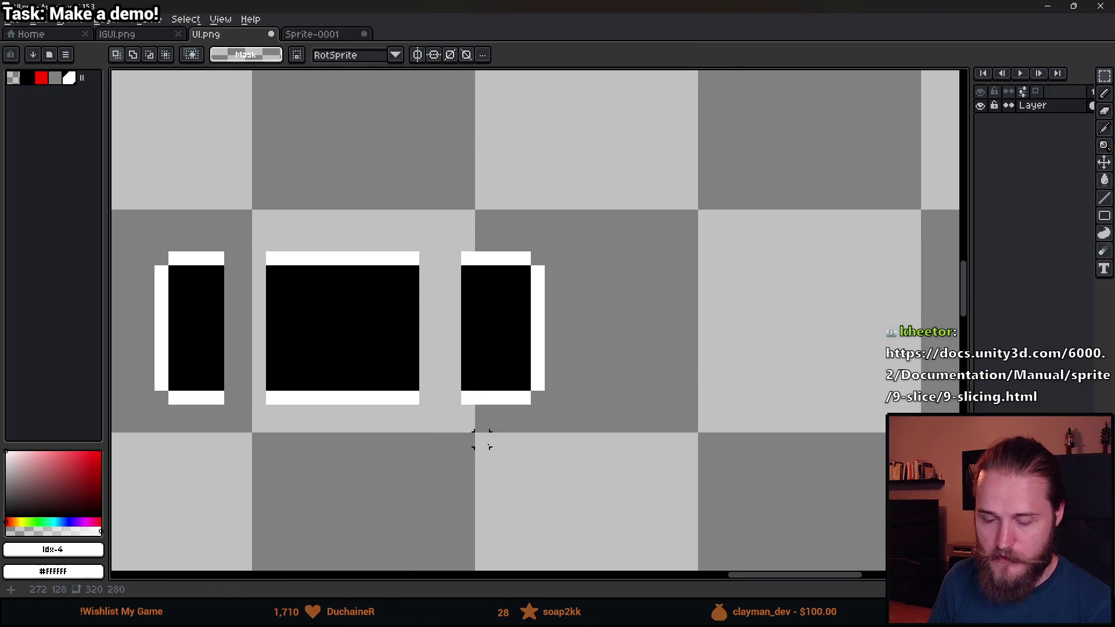
- Select the box's left and right pieces in turn to check their sizes
scroll(486, 443, down, 1)
scroll(428, 406, up, 1)
drag(224, 261, 305, 443)
click(506, 462)
drag(511, 268, 642, 473)
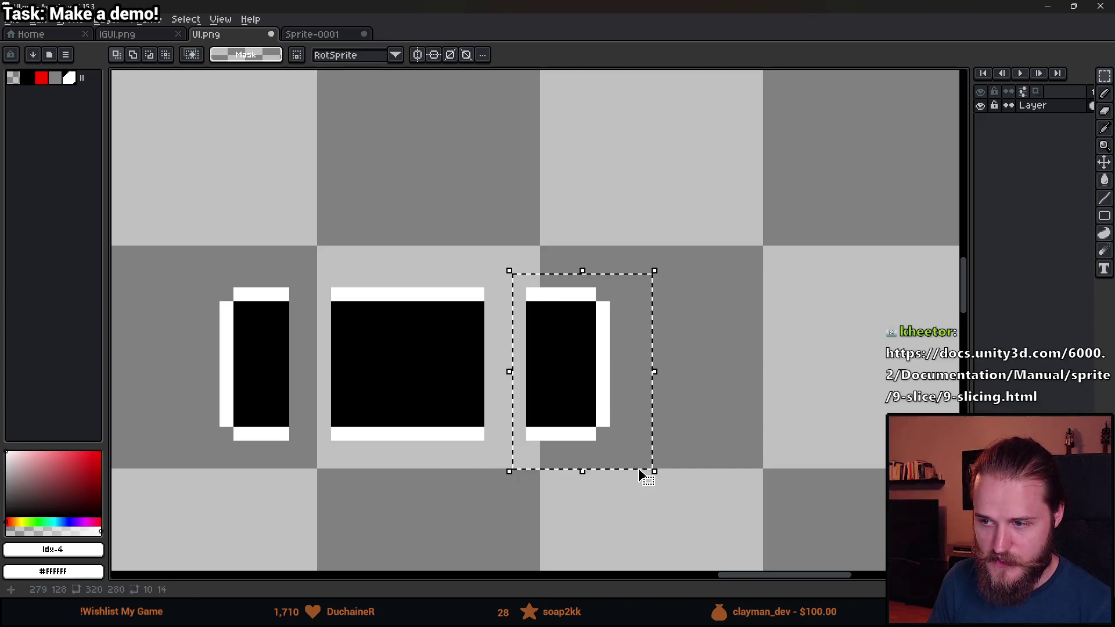
click(726, 435)
- Shift the box's right piece further right and commit it
scroll(588, 392, down, 4)
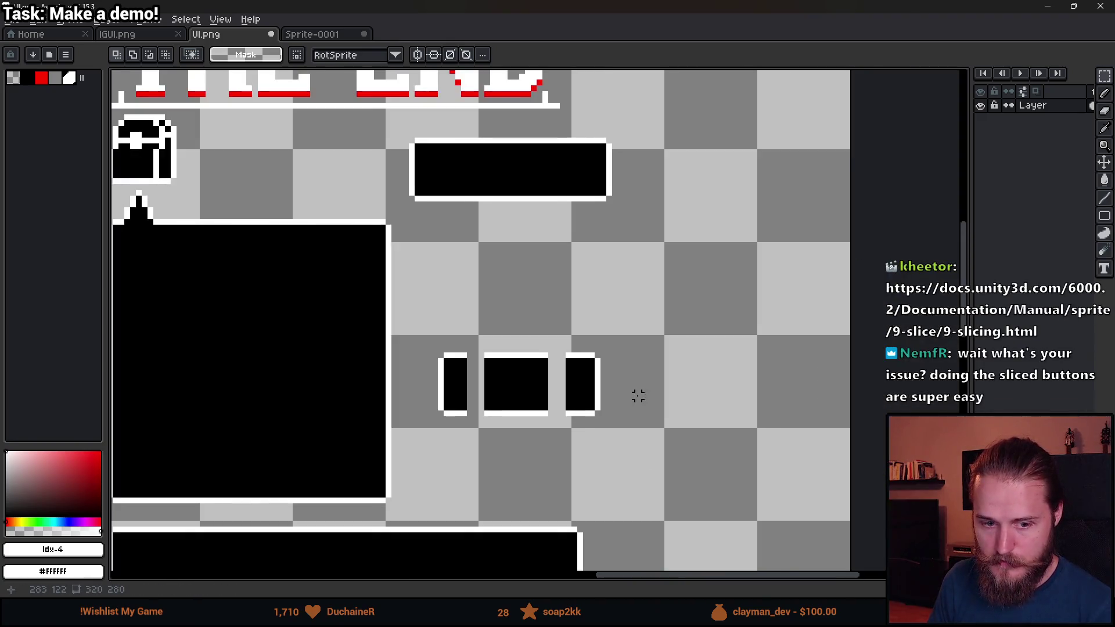
scroll(562, 371, up, 1)
drag(489, 296, 590, 425)
mouse_move(549, 384)
mouse_down()
mouse_move(398, 385)
mouse_move(752, 389)
mouse_up()
click(558, 378)
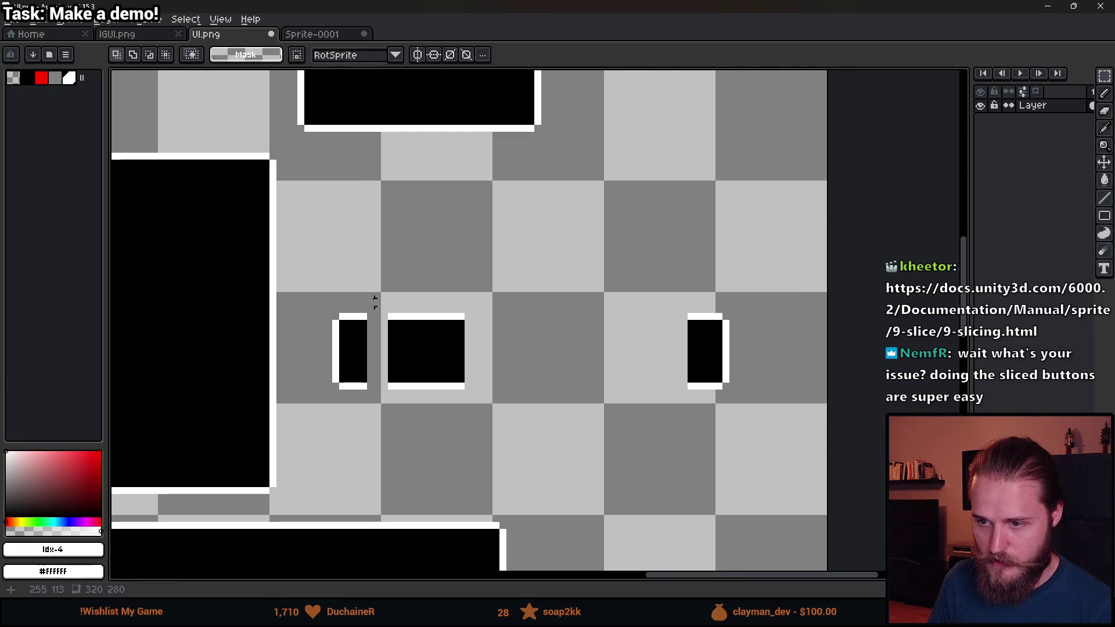
- Stretch the middle piece into a long horizontal bar and commit it
drag(388, 294, 489, 398)
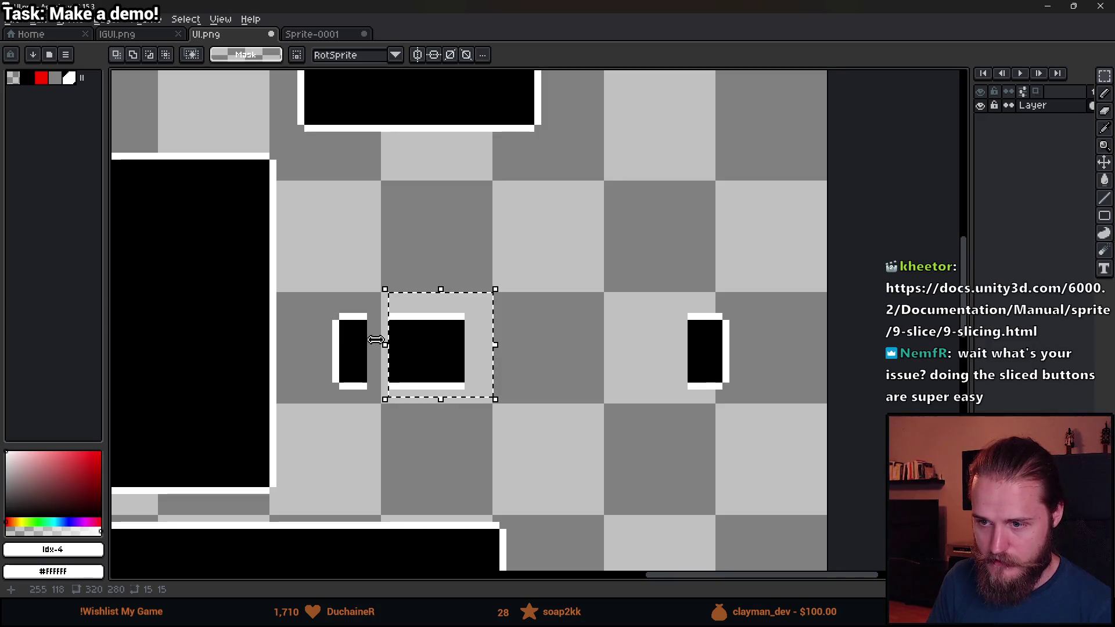
scroll(371, 349, up, 3)
scroll(493, 316, down, 2)
drag(463, 298, 436, 309)
mouse_move(622, 308)
mouse_down()
mouse_move(766, 308)
mouse_move(488, 312)
mouse_move(964, 318)
mouse_move(503, 306)
mouse_move(755, 314)
mouse_move(481, 322)
mouse_move(914, 331)
mouse_move(423, 339)
mouse_move(868, 331)
mouse_move(797, 337)
mouse_move(829, 336)
mouse_move(820, 339)
mouse_up()
mouse_move(817, 301)
mouse_down()
mouse_move(903, 311)
mouse_move(853, 316)
mouse_up()
click(604, 458)
- Return to the 9-slicing docs, highlighting the first paragraph's words 'needing' and 'multiple' while reading
scroll(313, 299, down, 2)
key(alt+Tab)
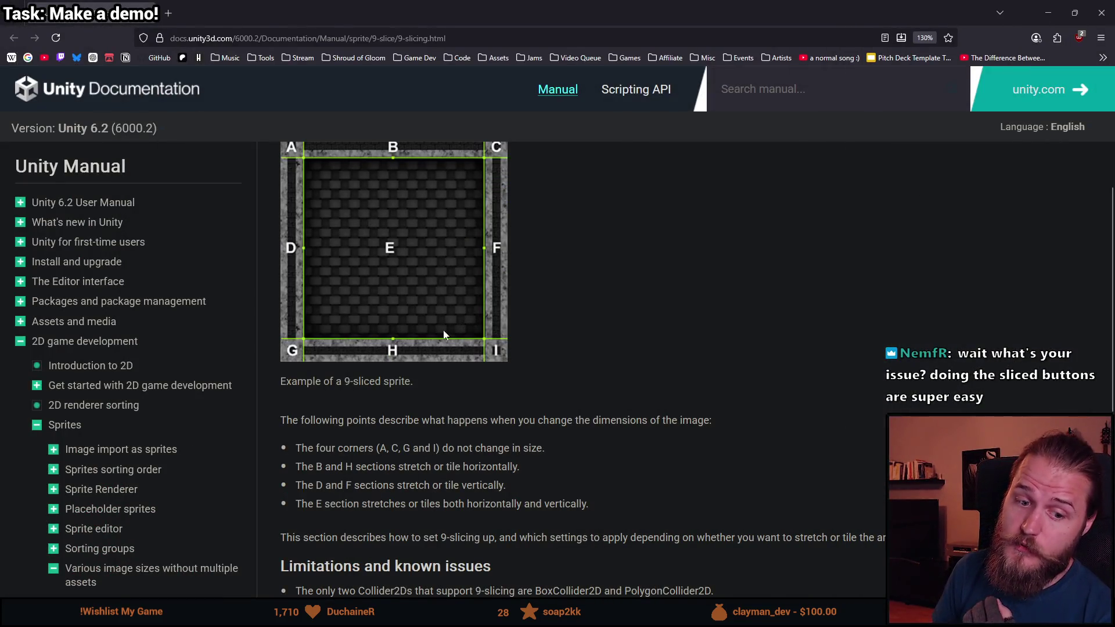
scroll(446, 332, up, 4)
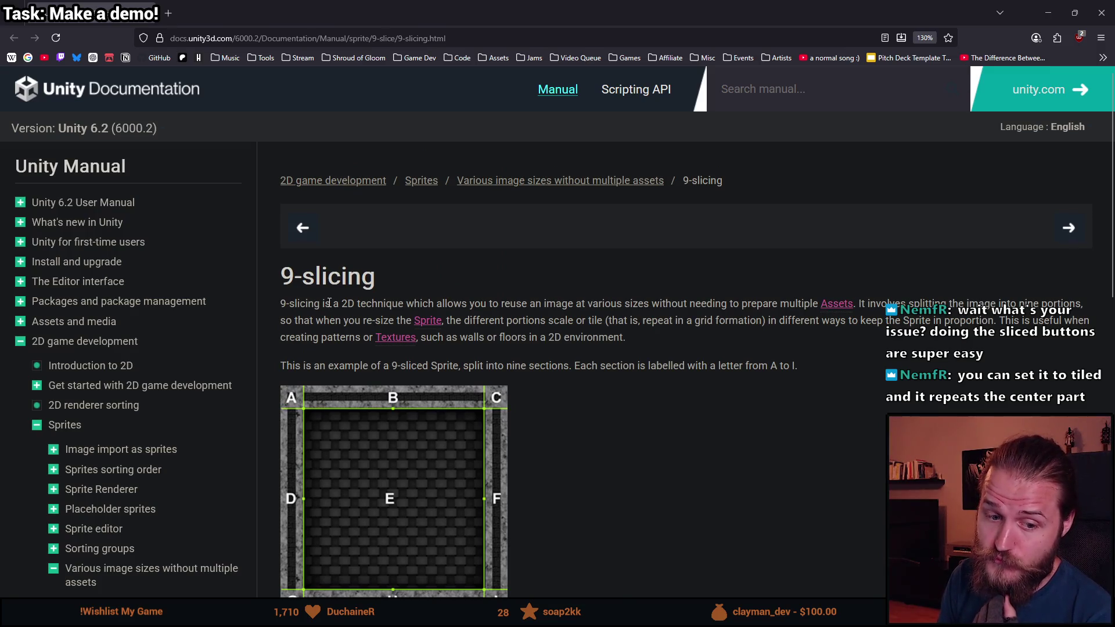
scroll(328, 302, down, 2)
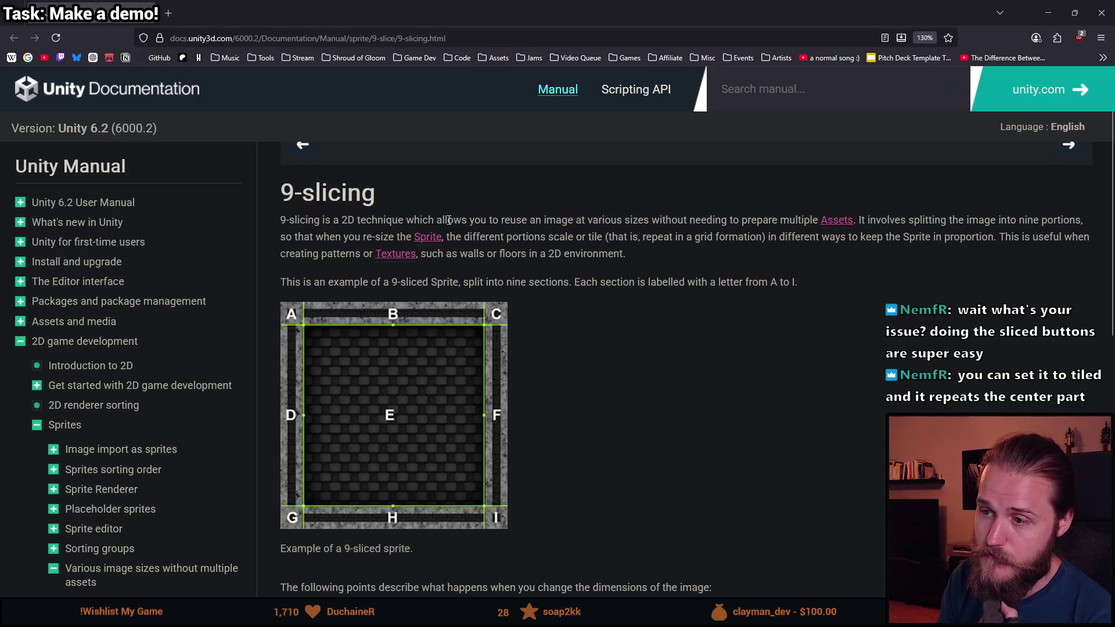
drag(474, 220, 657, 220)
double_click(710, 220)
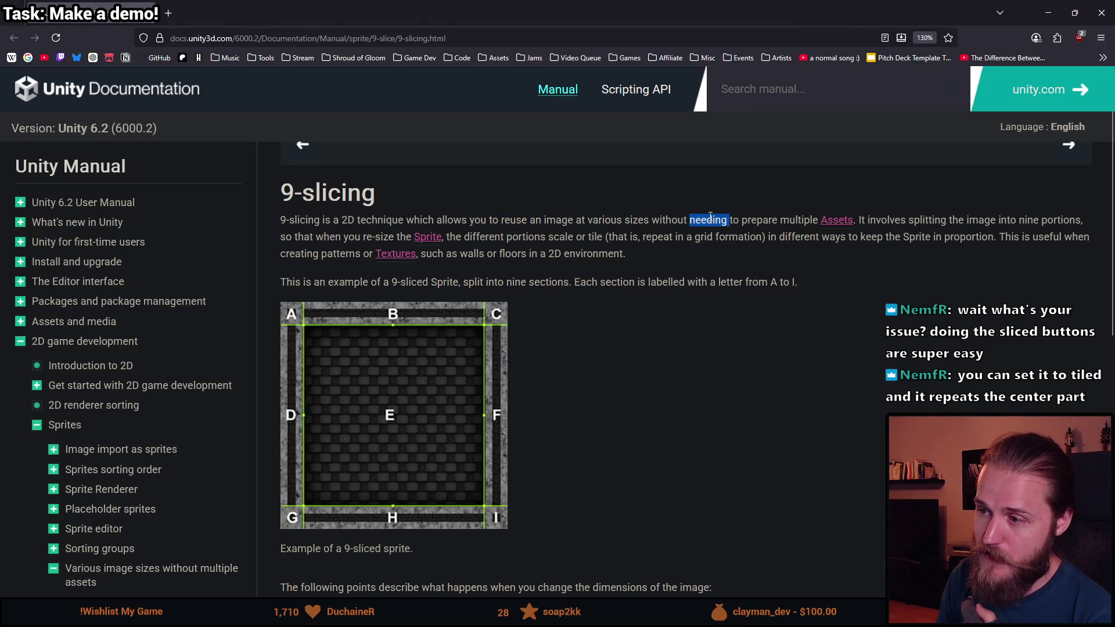
double_click(789, 221)
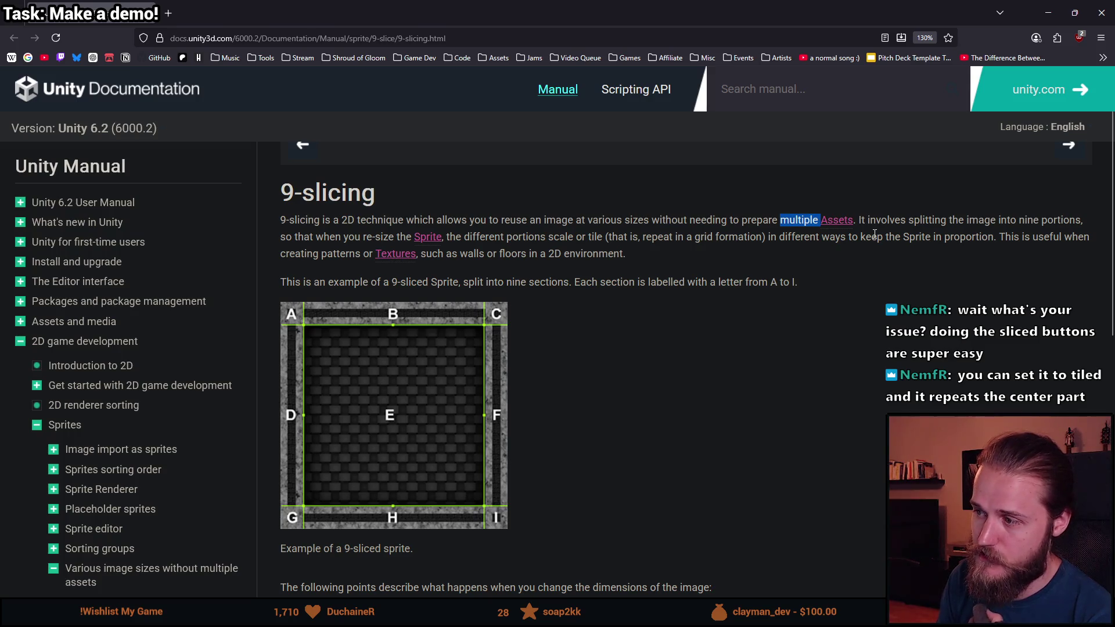
- Read down the 9-slicing page to its limitations section, then return to the Unity editor
scroll(580, 295, up, 2)
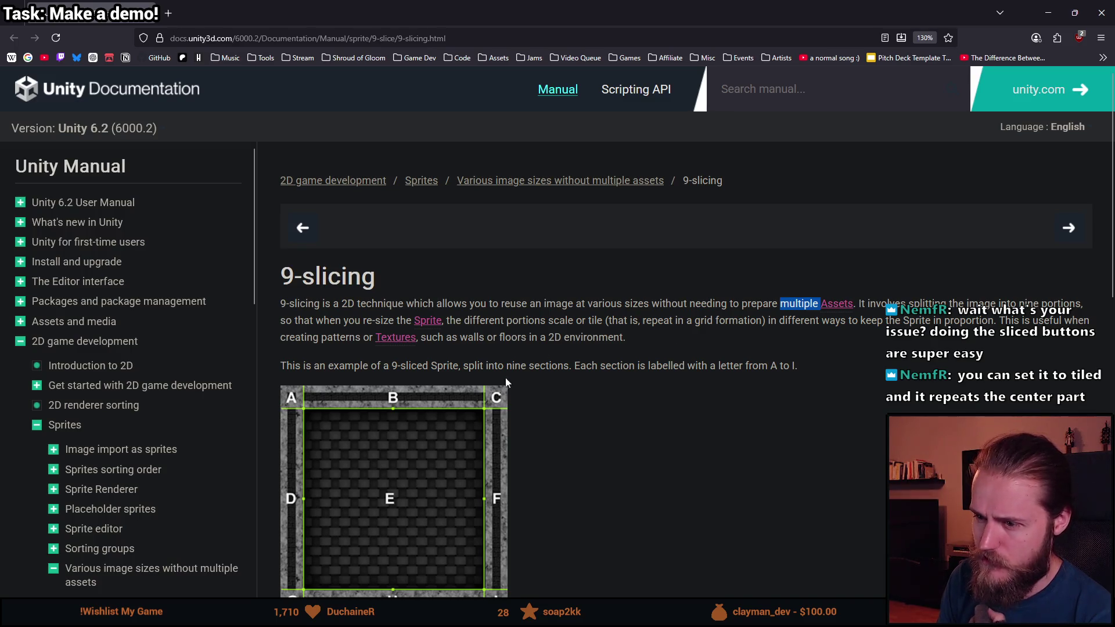
scroll(409, 447, down, 4)
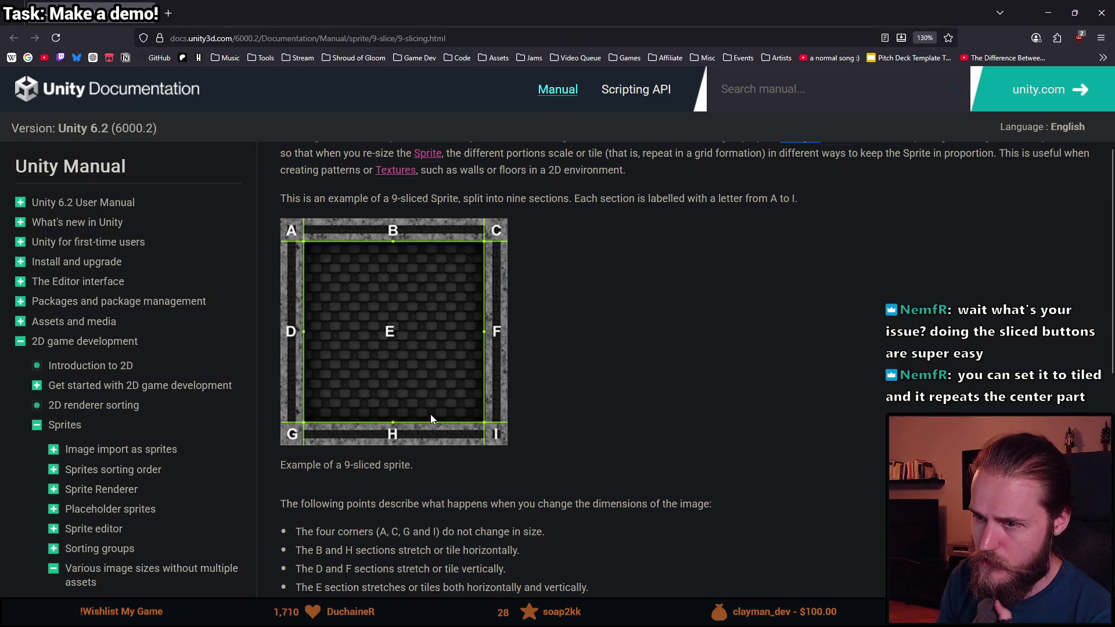
scroll(431, 414, up, 4)
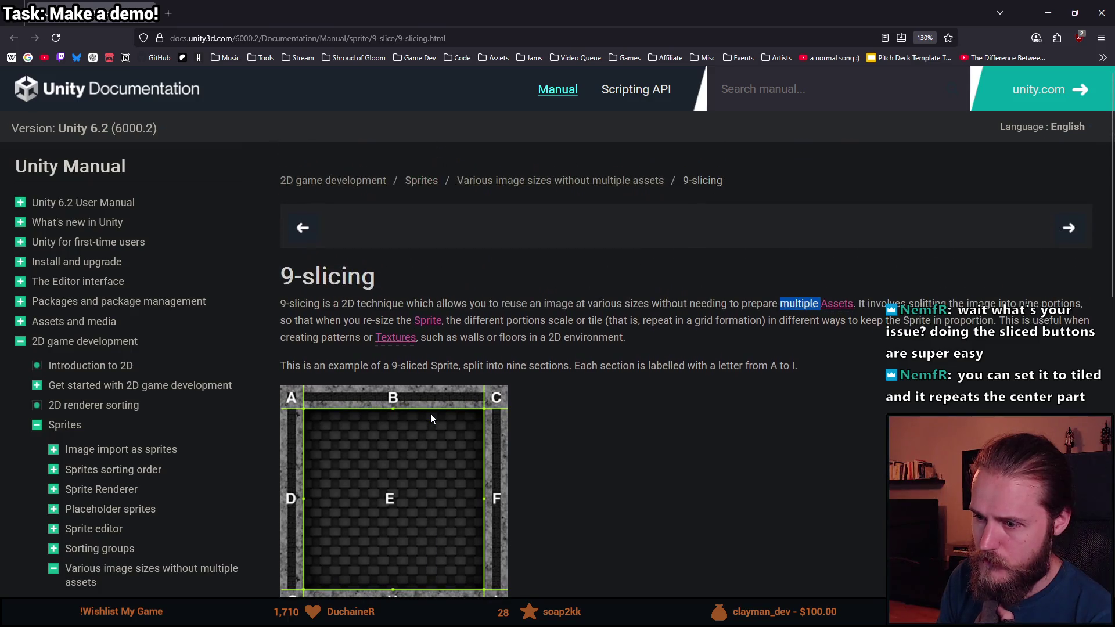
scroll(430, 413, down, 4)
scroll(430, 417, up, 2)
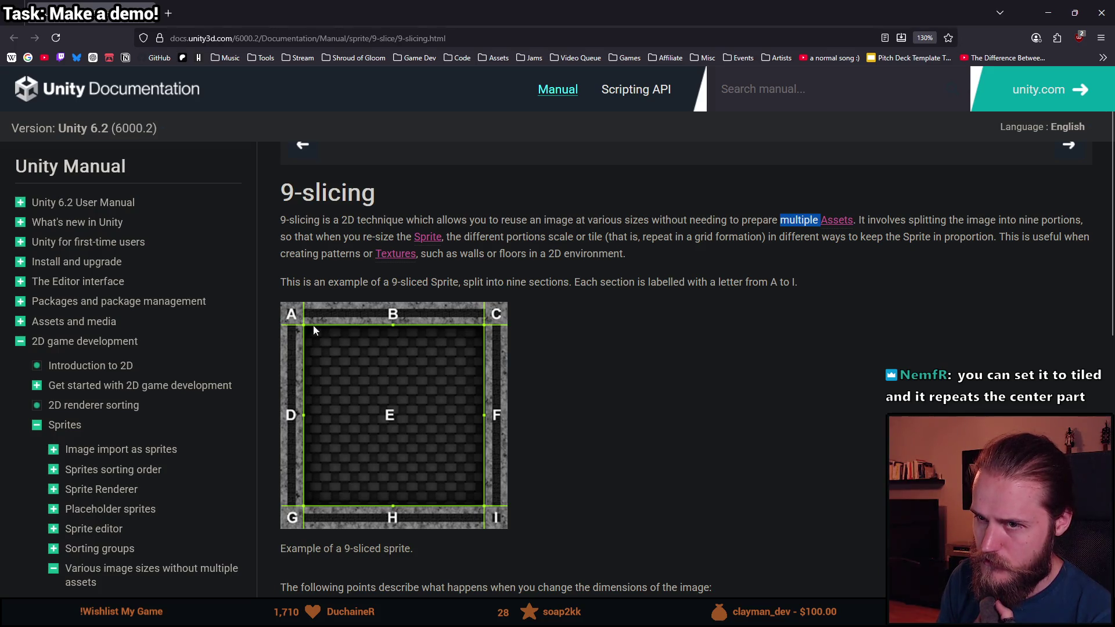
scroll(322, 384, down, 5)
scroll(392, 370, down, 4)
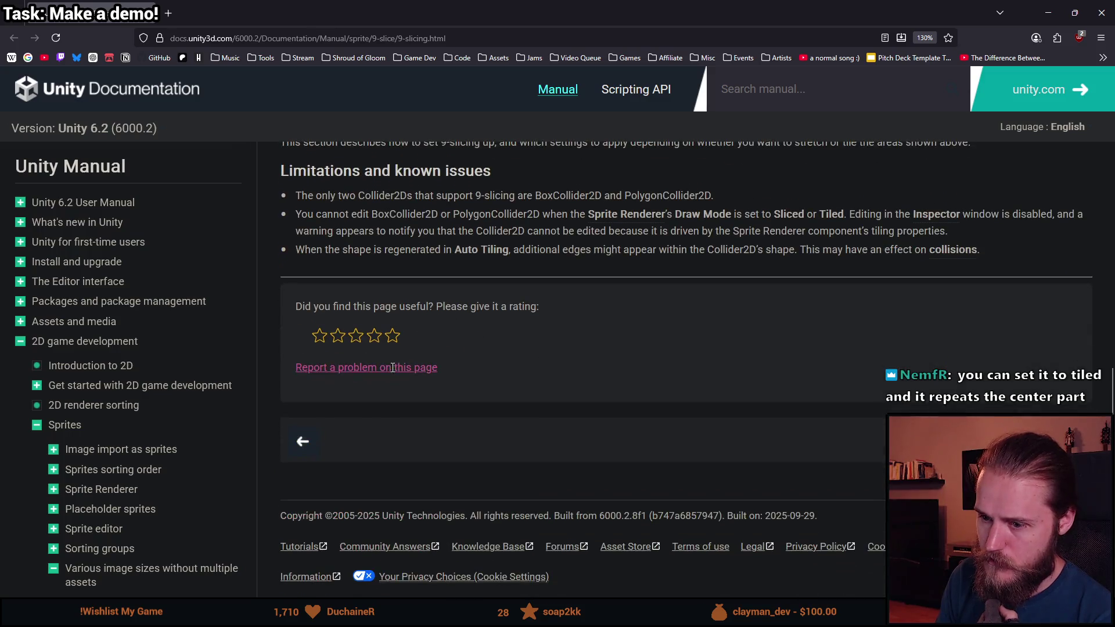
key(alt+Tab)
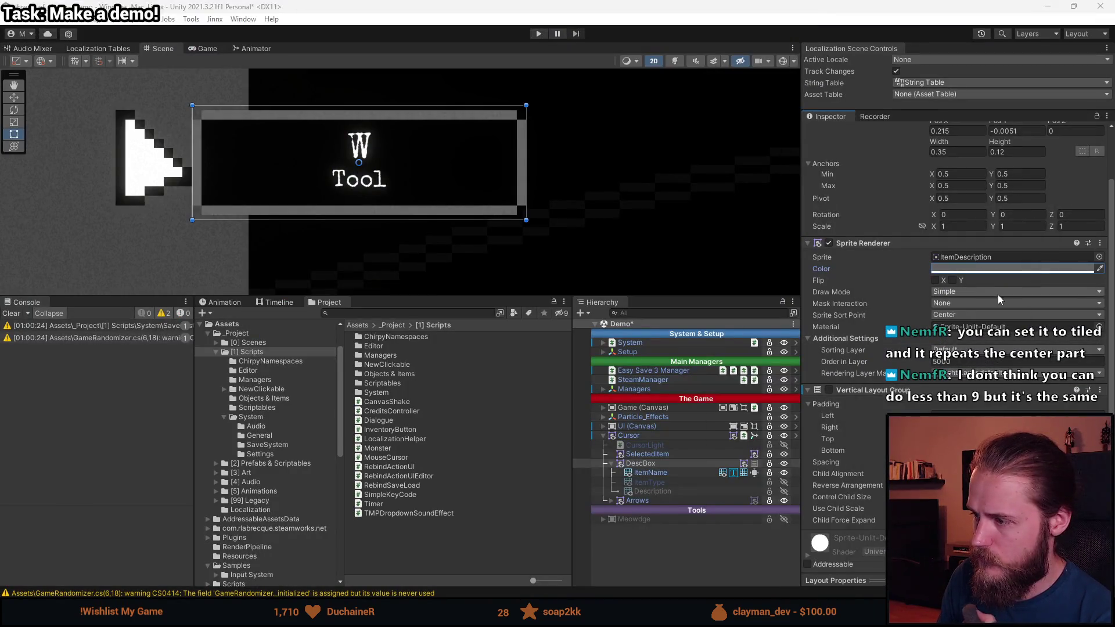
click(960, 296)
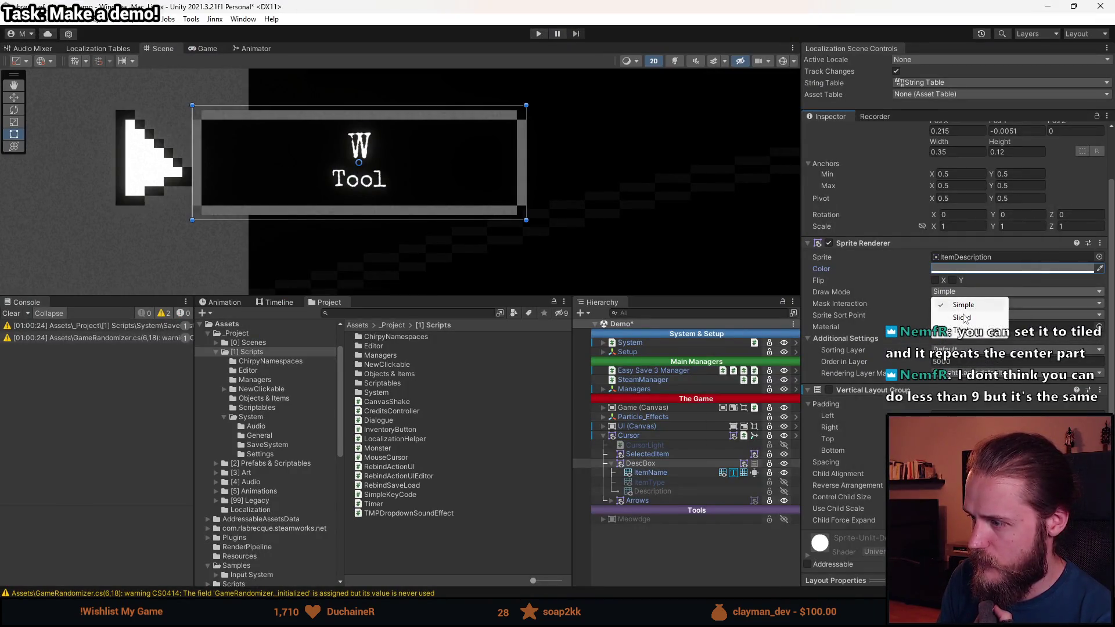
click(962, 317)
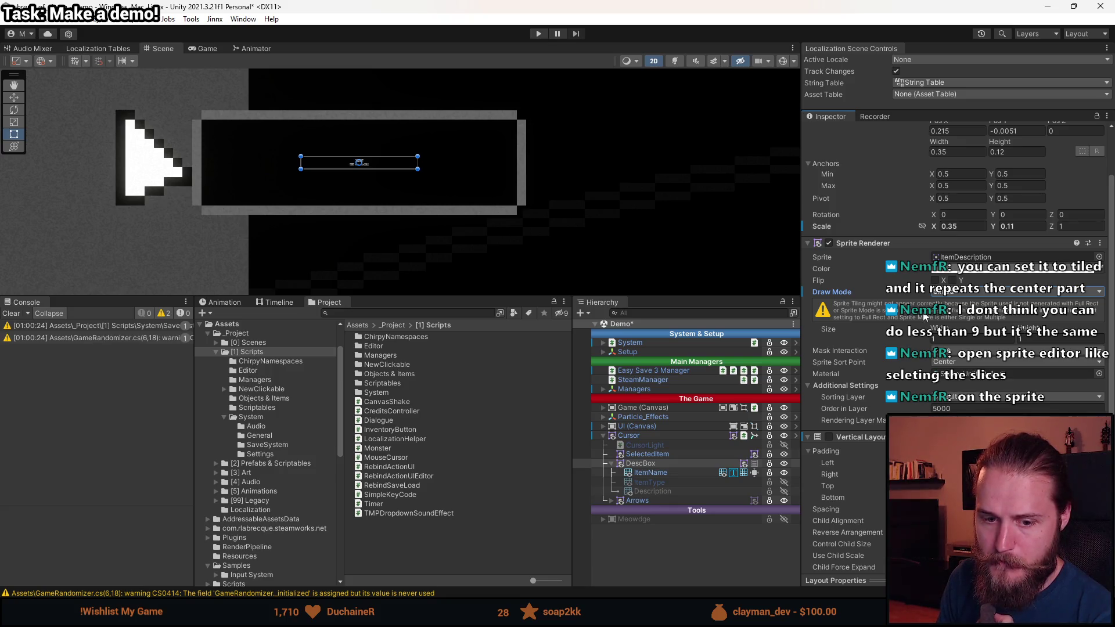
click(964, 291)
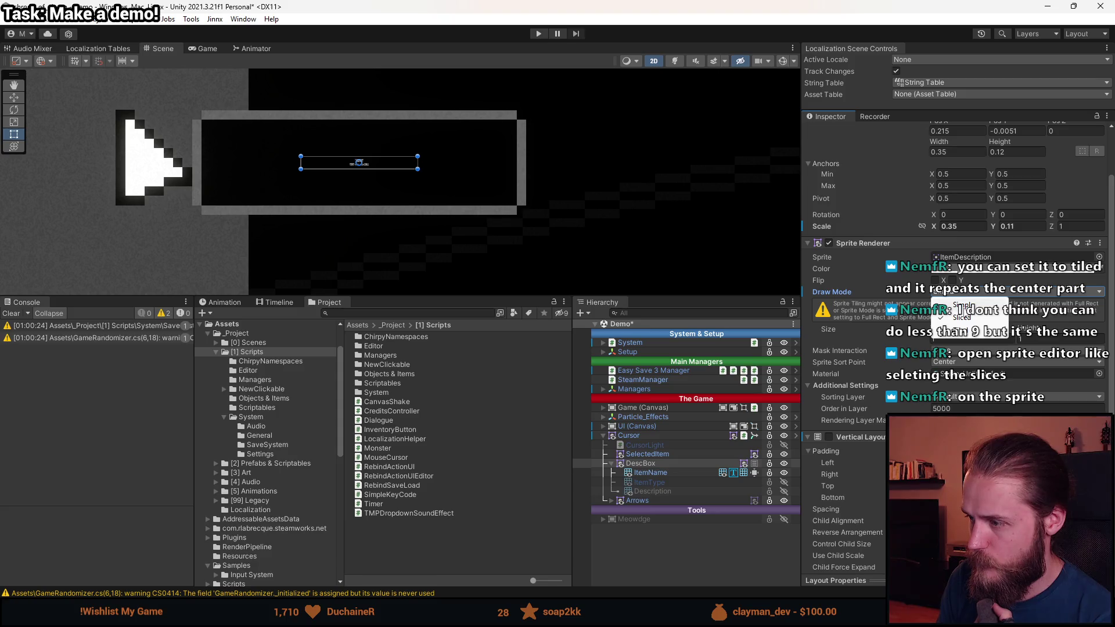
click(960, 323)
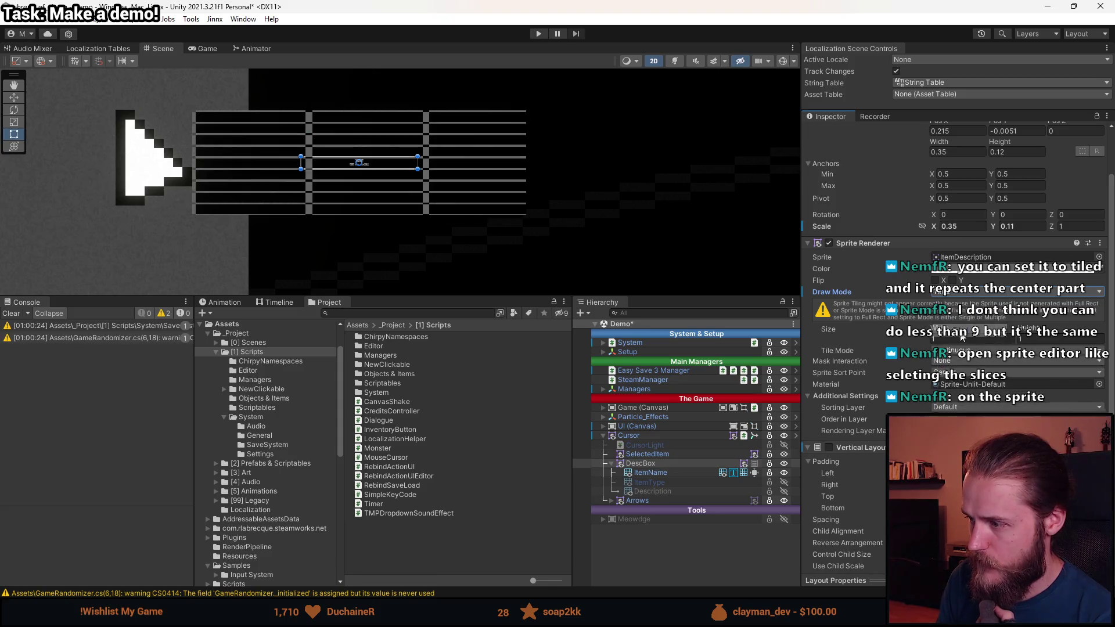
click(964, 292)
click(963, 305)
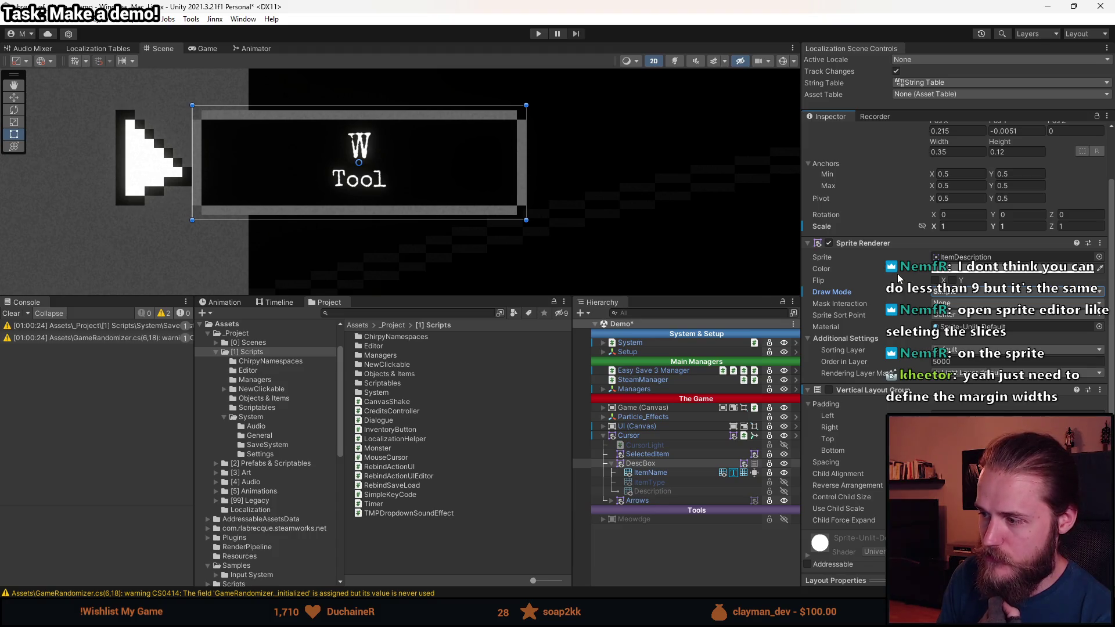
- Select the UI texture in the Project window and open its Sprite Editor
click(964, 256)
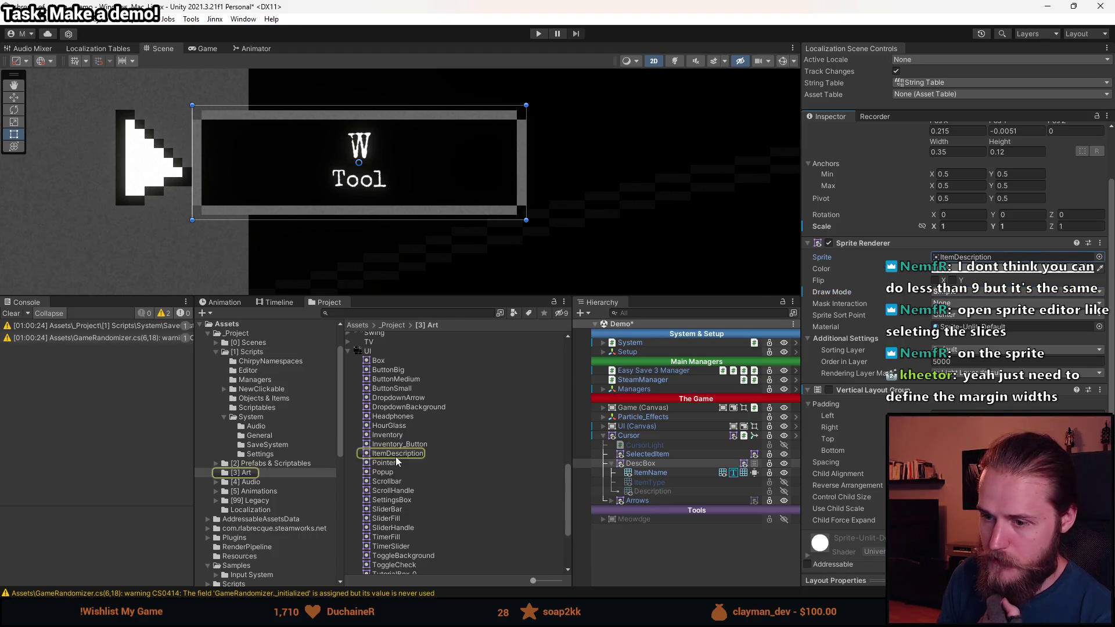
scroll(407, 464, up, 2)
click(373, 421)
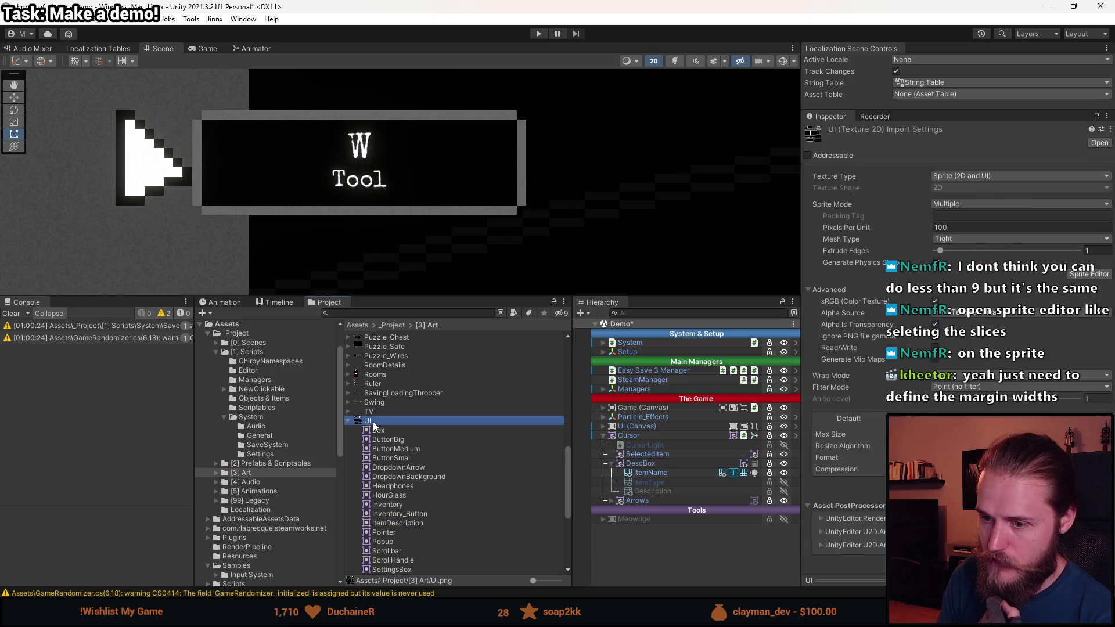
click(1090, 281)
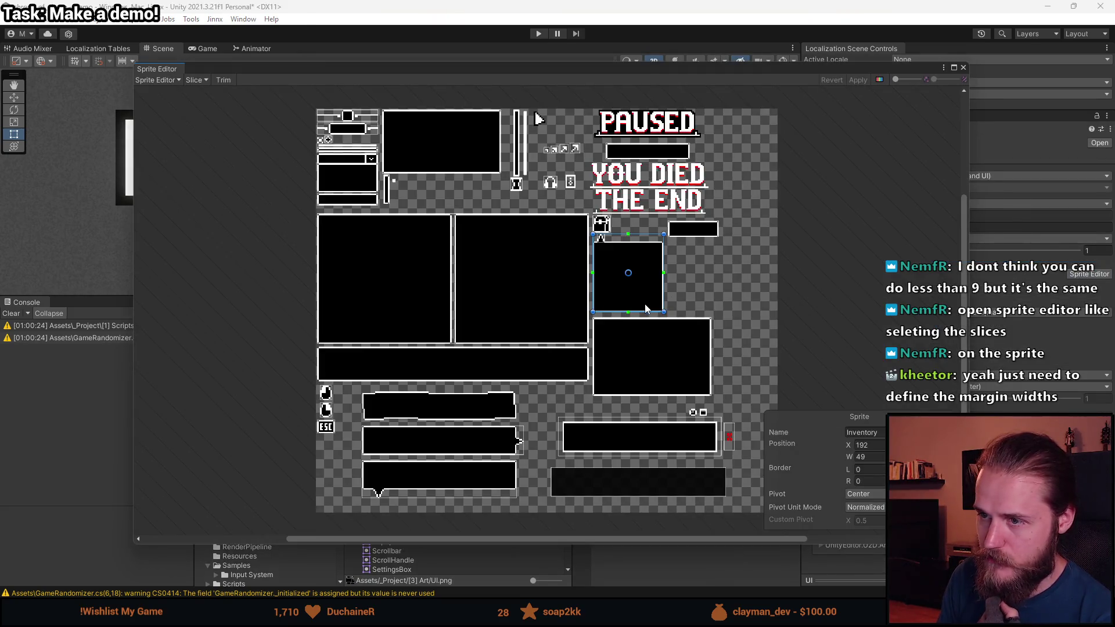
scroll(688, 281, up, 2)
scroll(570, 330, up, 3)
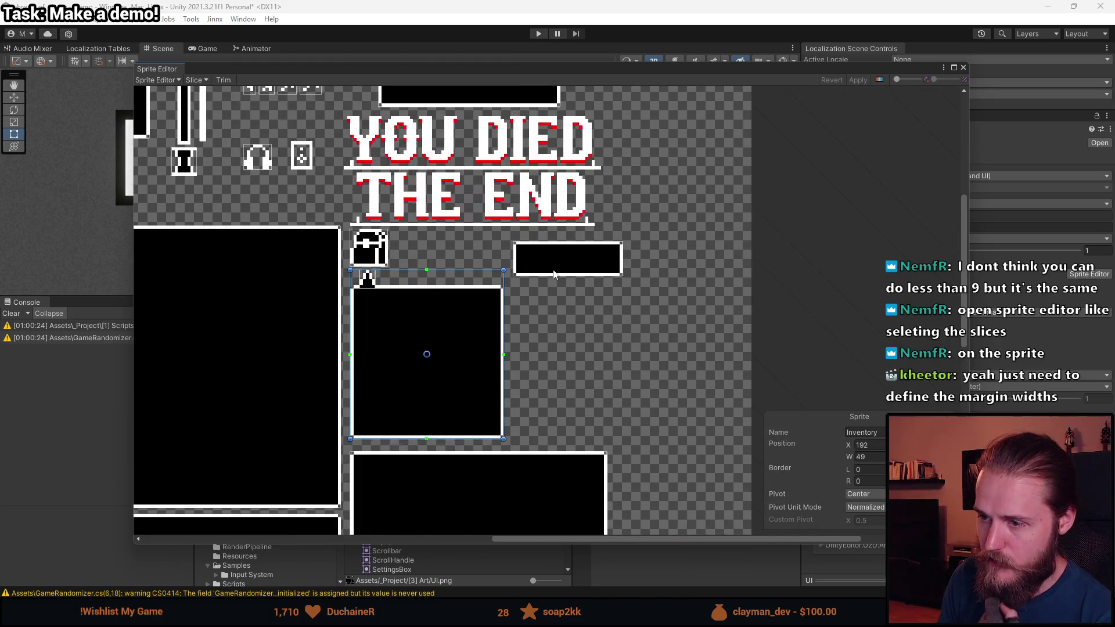
- Select the ItemDescription slice and check its pivot, leaving it at Center
click(556, 270)
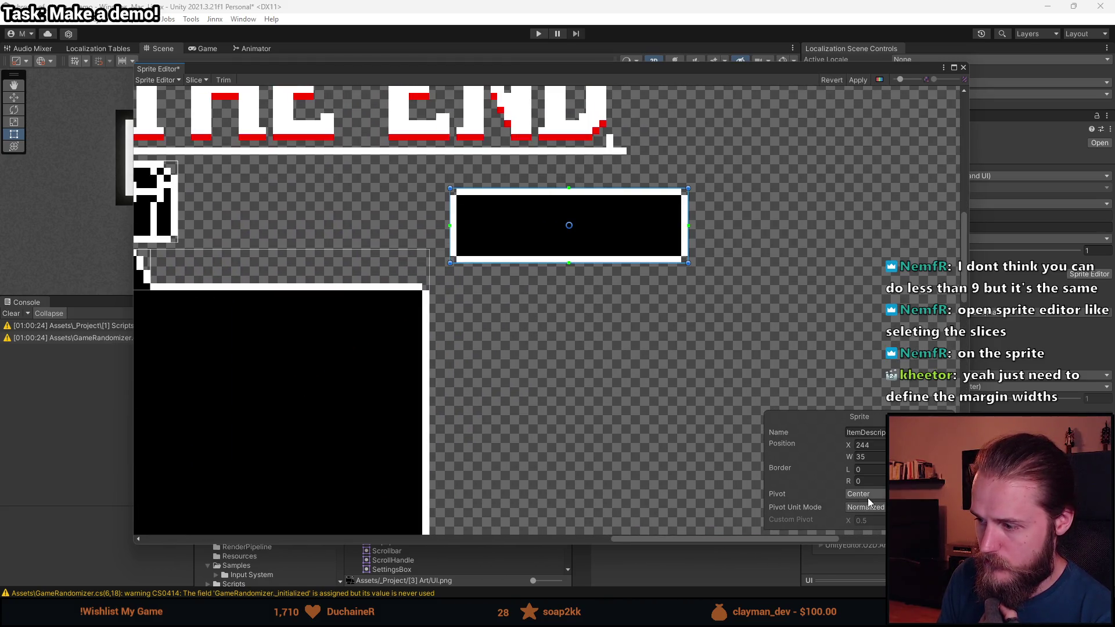
click(877, 495)
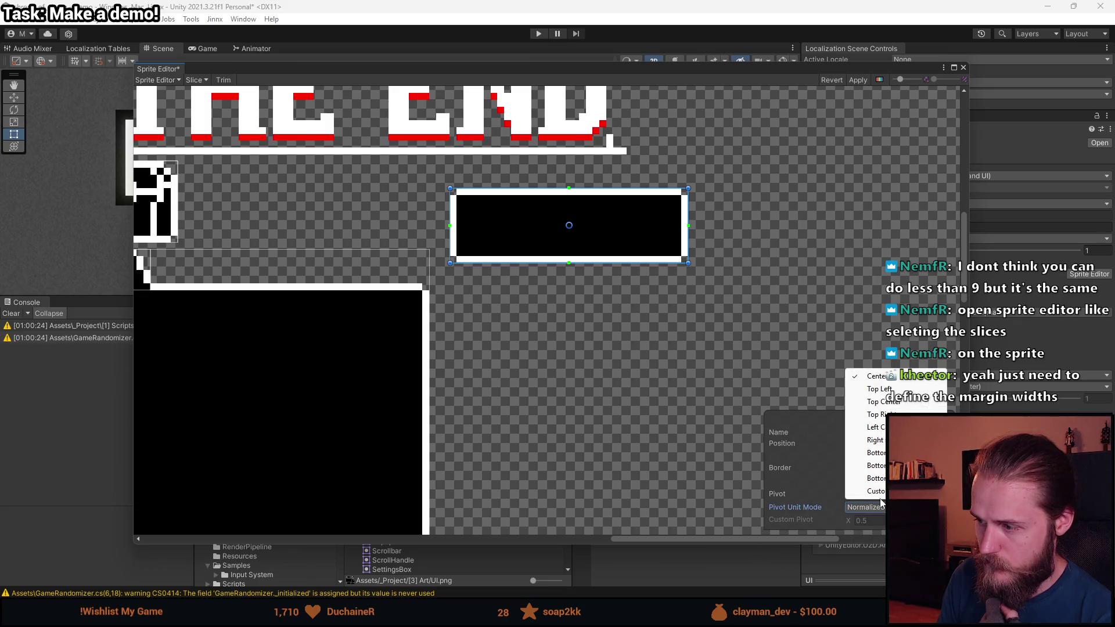
click(879, 507)
click(880, 494)
click(802, 487)
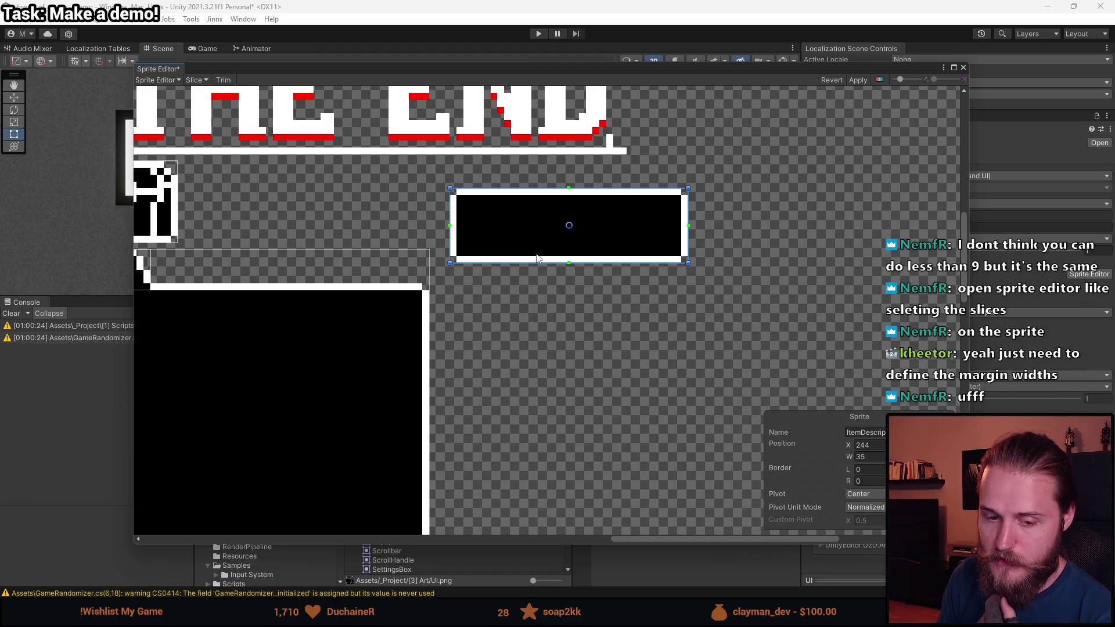
- Zoom out, look over the Slice dropdown, deselect the slice, and switch to Aseprite
scroll(582, 391, down, 3)
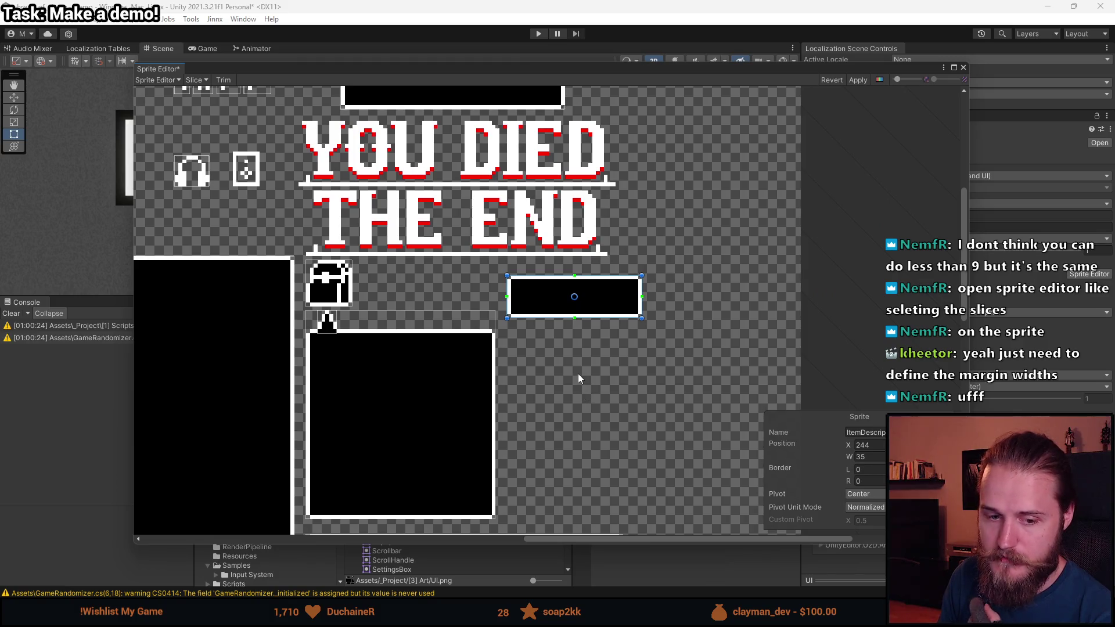
scroll(578, 375, down, 2)
scroll(579, 375, down, 1)
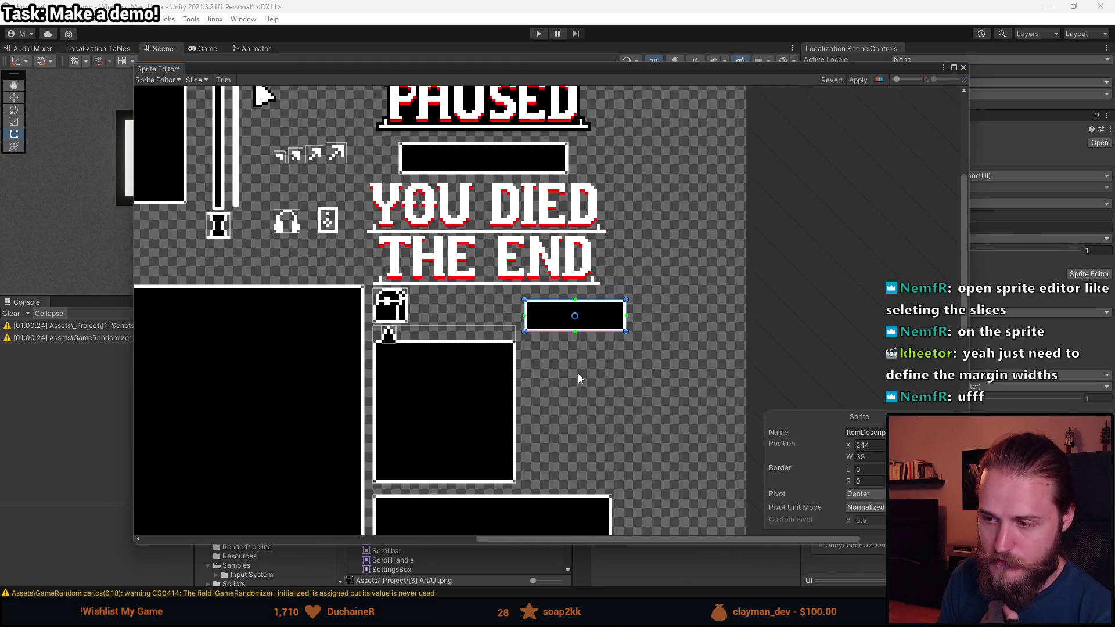
scroll(579, 377, up, 2)
scroll(578, 377, down, 3)
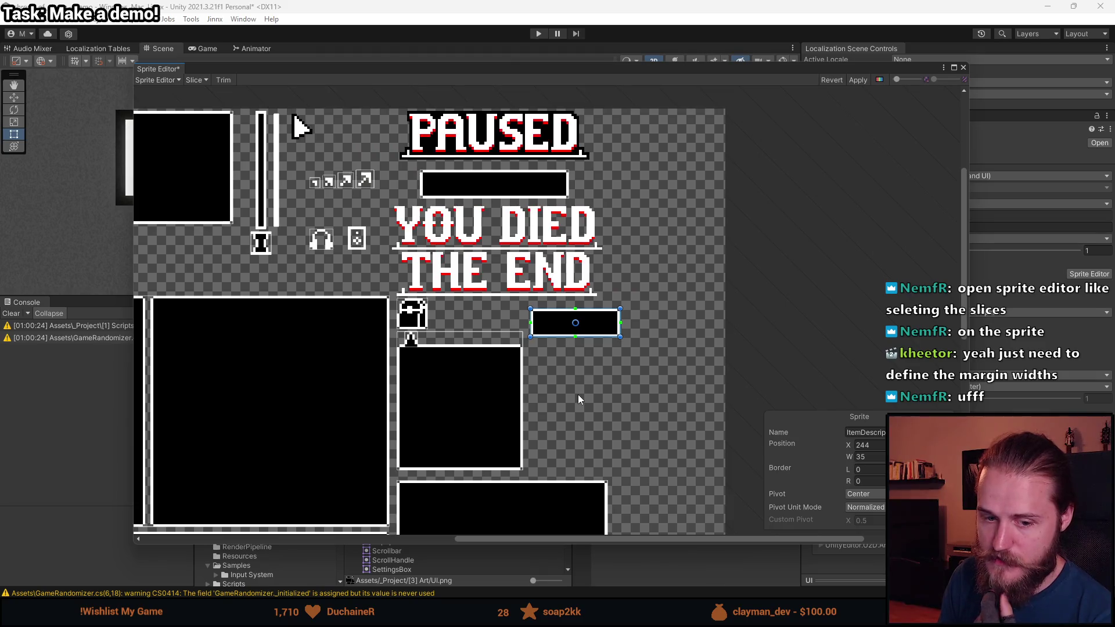
scroll(581, 346, down, 4)
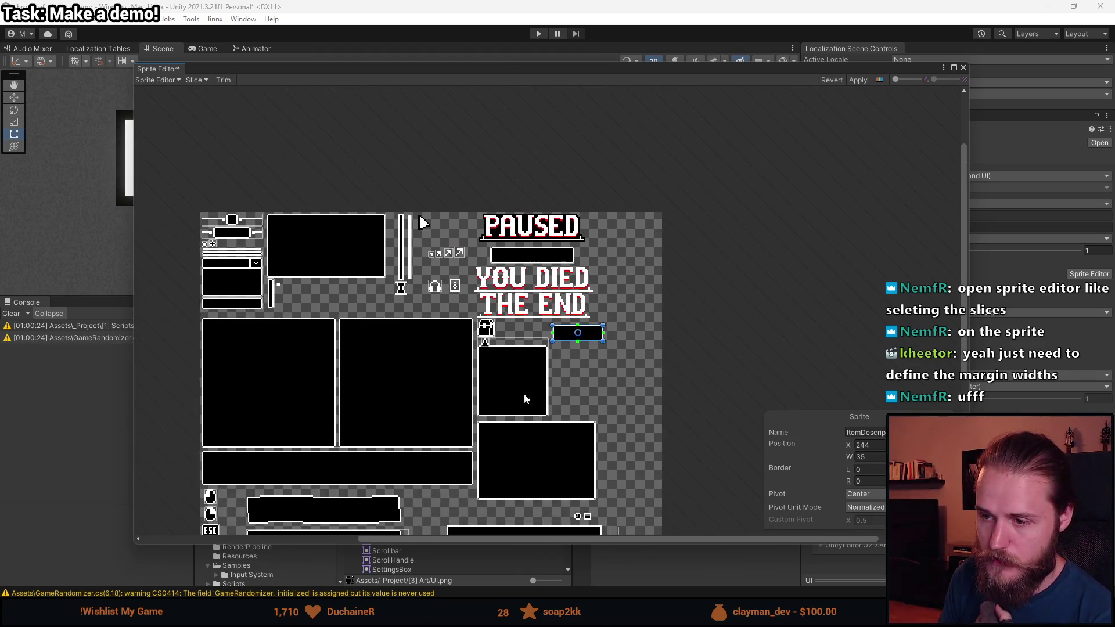
scroll(539, 388, down, 2)
scroll(639, 183, up, 2)
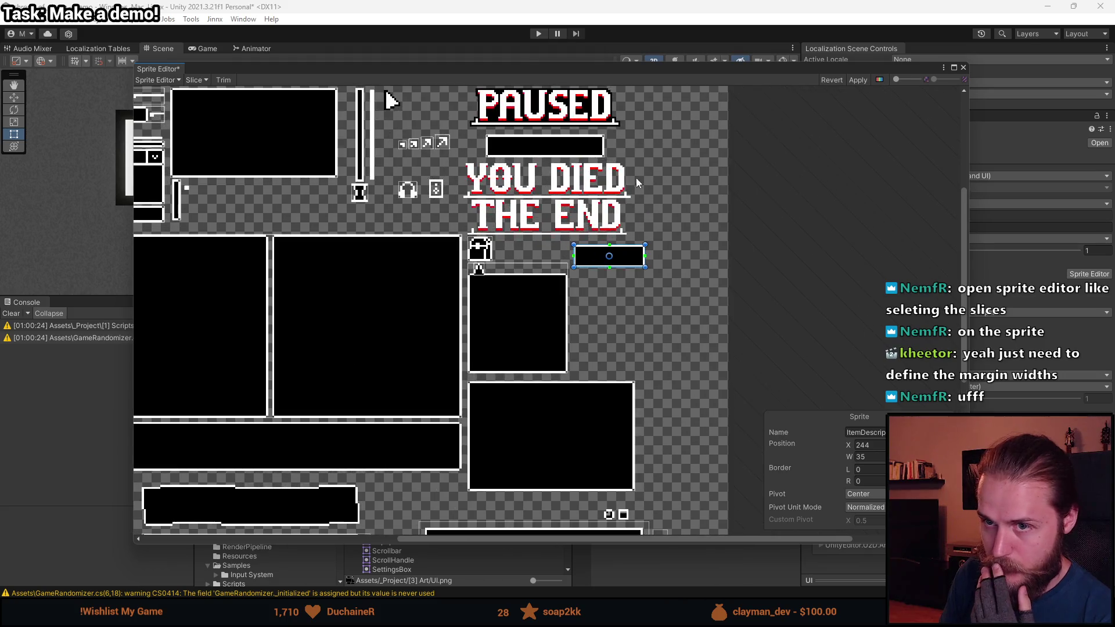
click(206, 81)
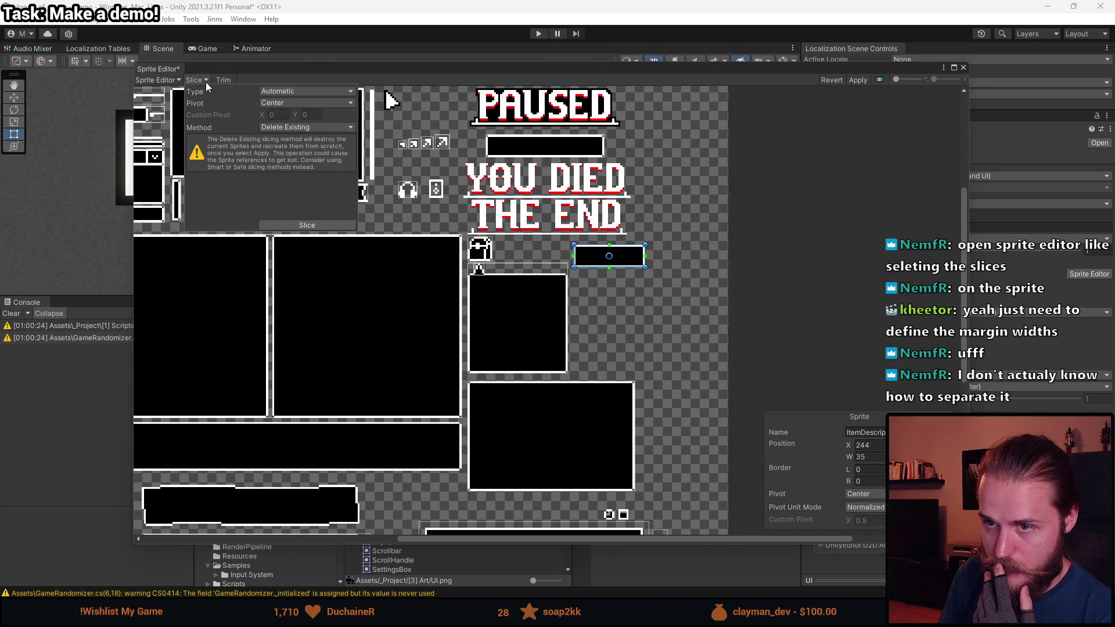
click(836, 237)
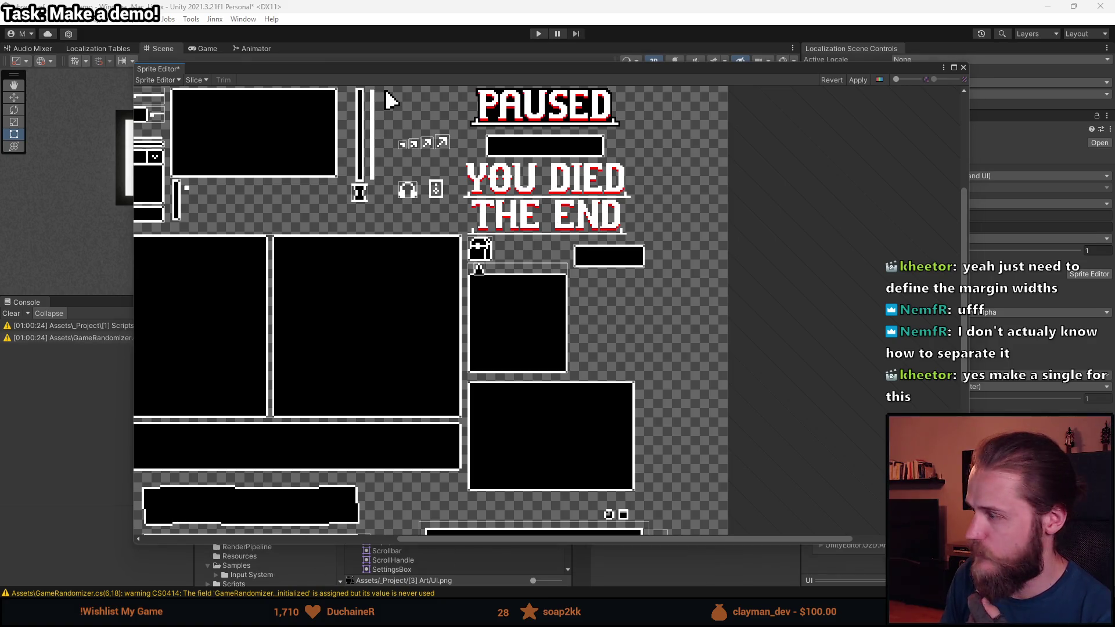
key(alt+Tab)
scroll(368, 393, up, 3)
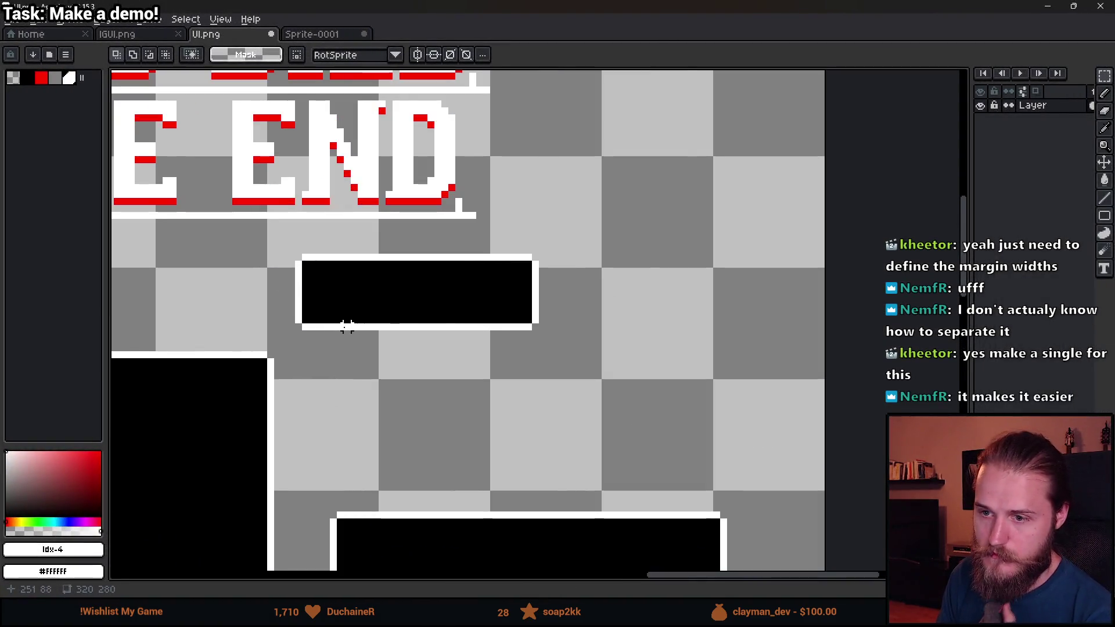
- Copy the white-bordered description box from UI.png into a new sprite, Sprite-0002
scroll(346, 327, up, 1)
mouse_move(281, 231)
mouse_down()
mouse_move(346, 284)
mouse_move(617, 334)
mouse_move(607, 334)
mouse_up()
click(18, 21)
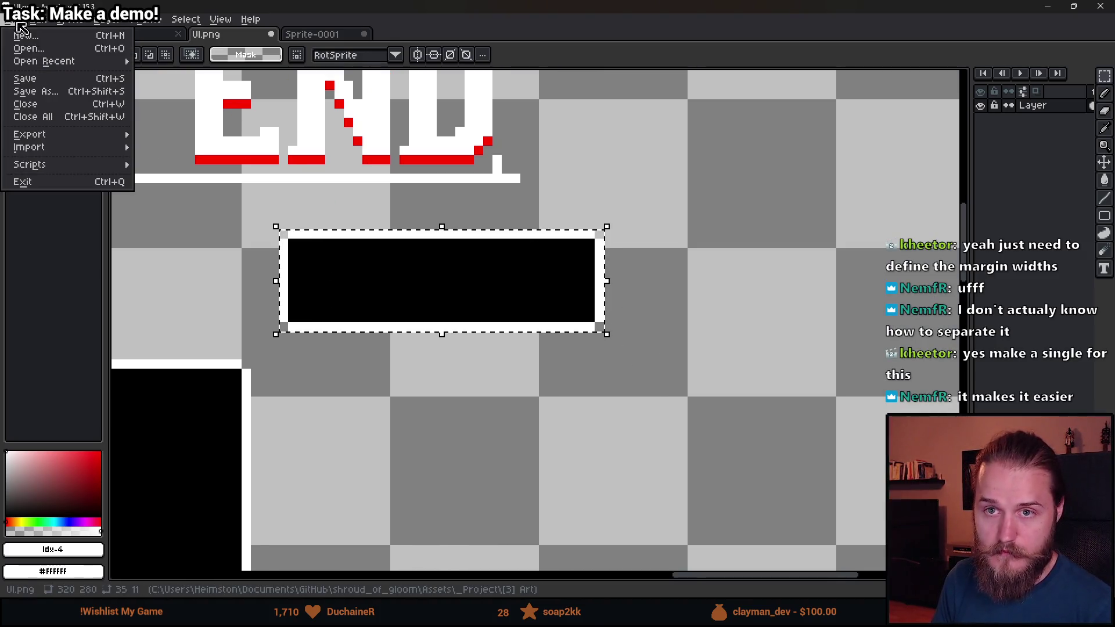
click(26, 36)
click(526, 413)
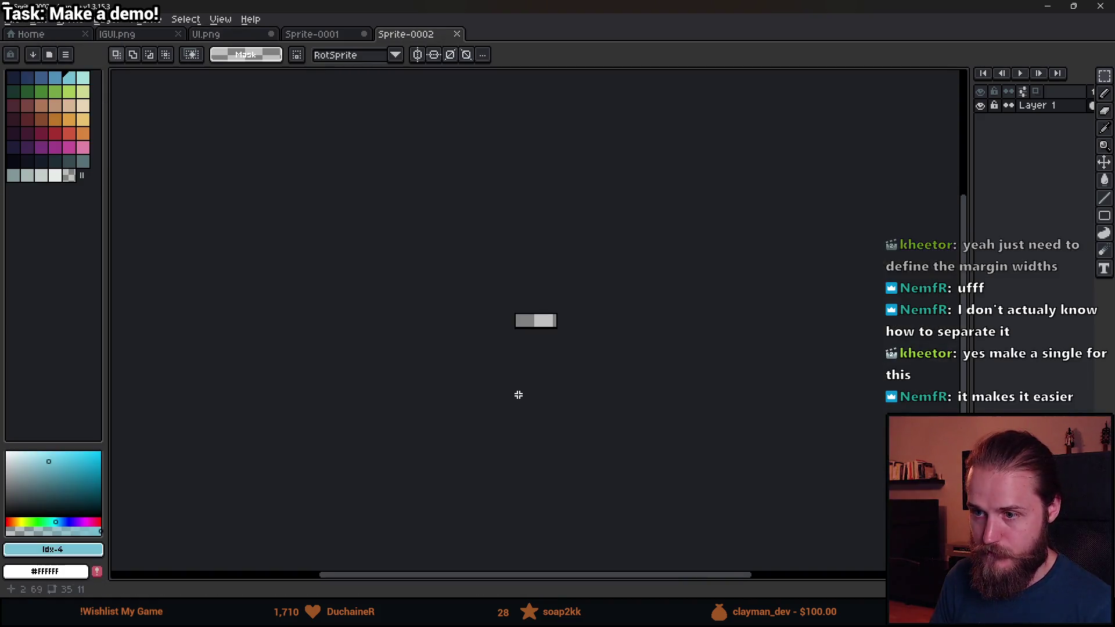
key(ctrl+v)
scroll(544, 314, up, 5)
key(Return)
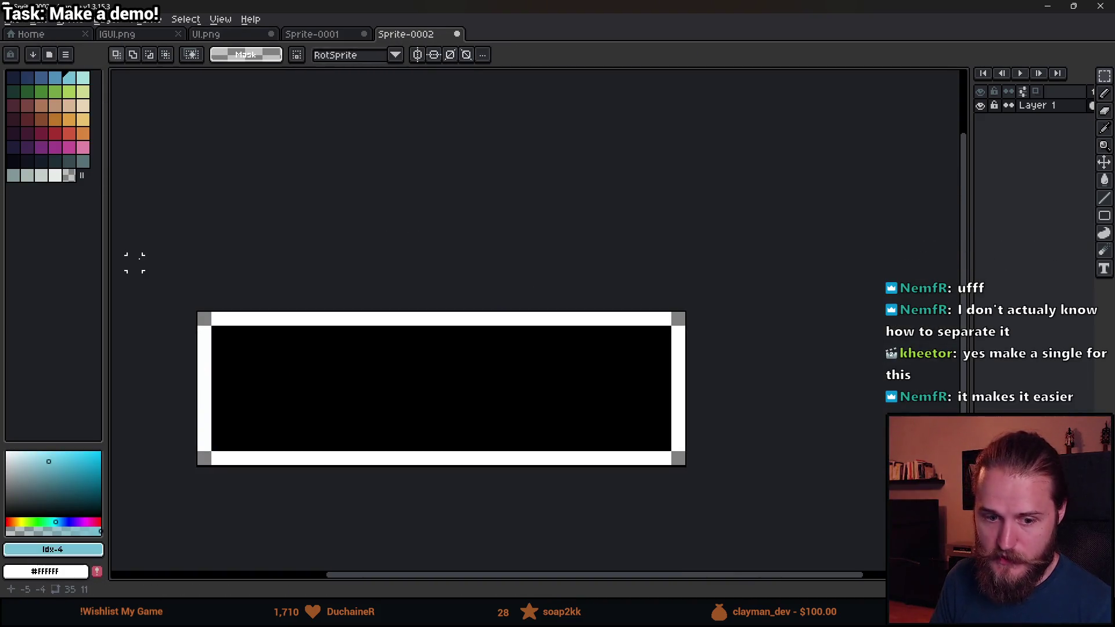
click(22, 21)
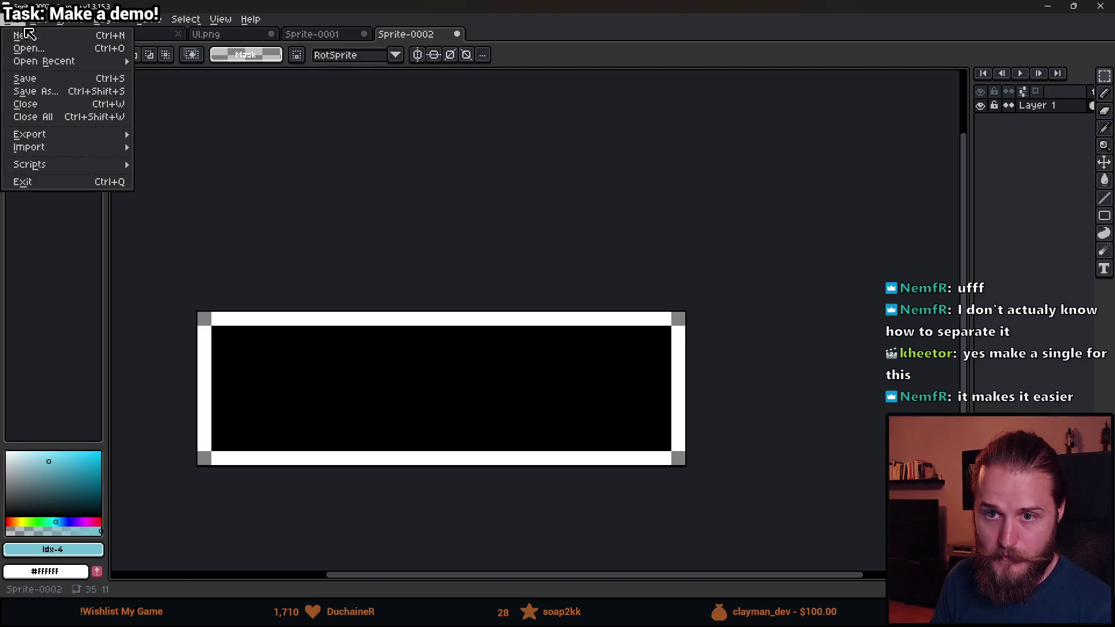
- Set the export location to the project's Assets/_Project/[3] Art folder
mouse_move(61, 136)
click(193, 136)
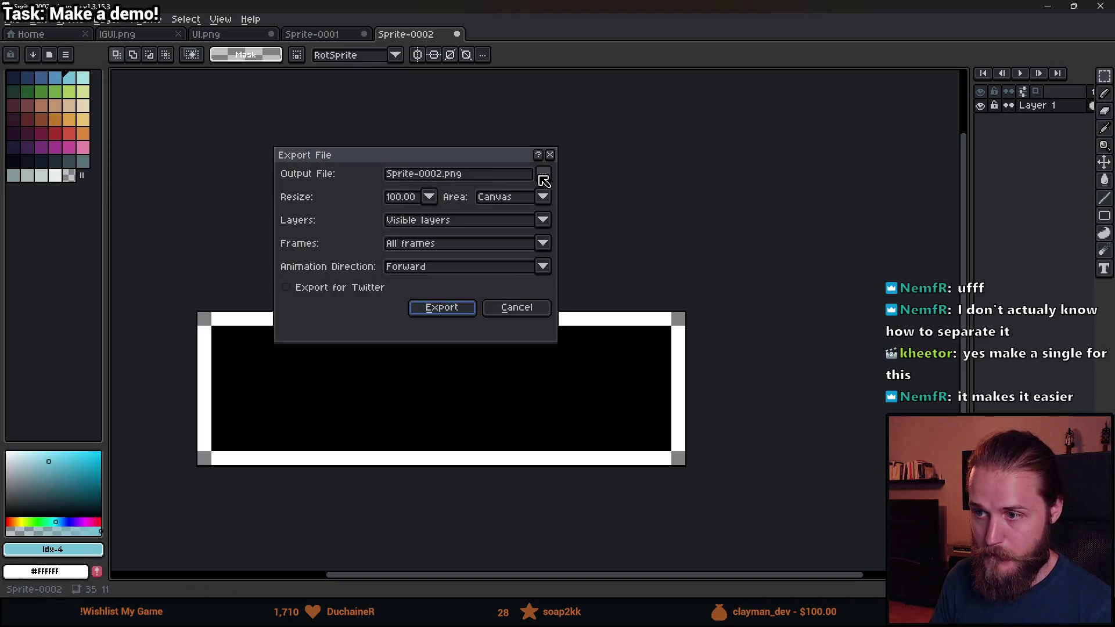
click(543, 177)
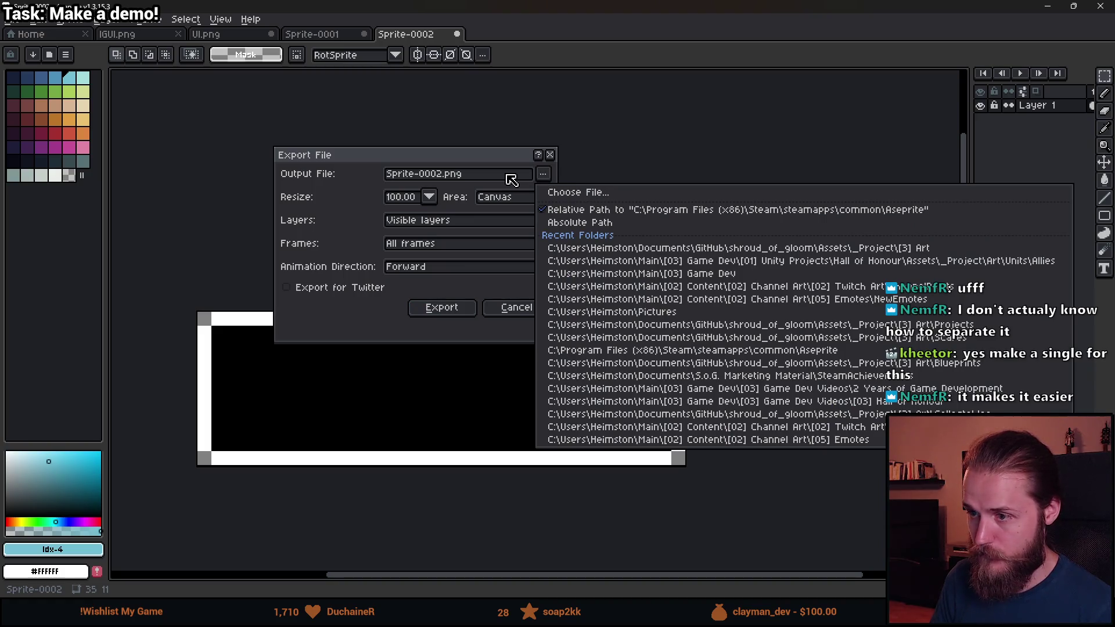
click(575, 197)
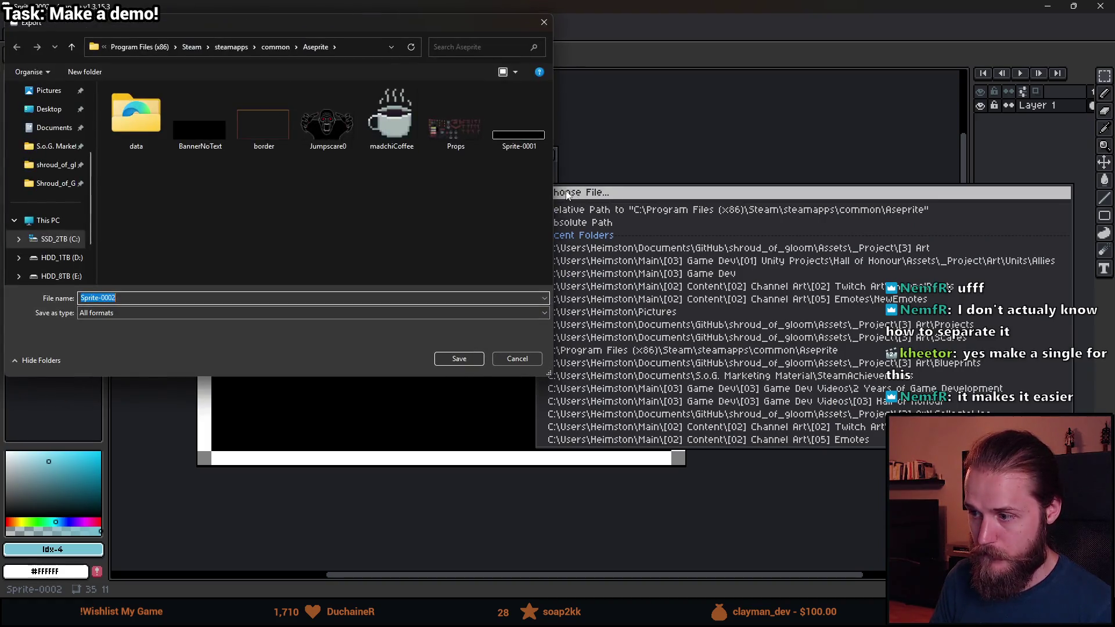
mouse_move(305, 30)
mouse_down()
mouse_move(612, 118)
mouse_move(865, 172)
mouse_up()
scroll(586, 302, up, 2)
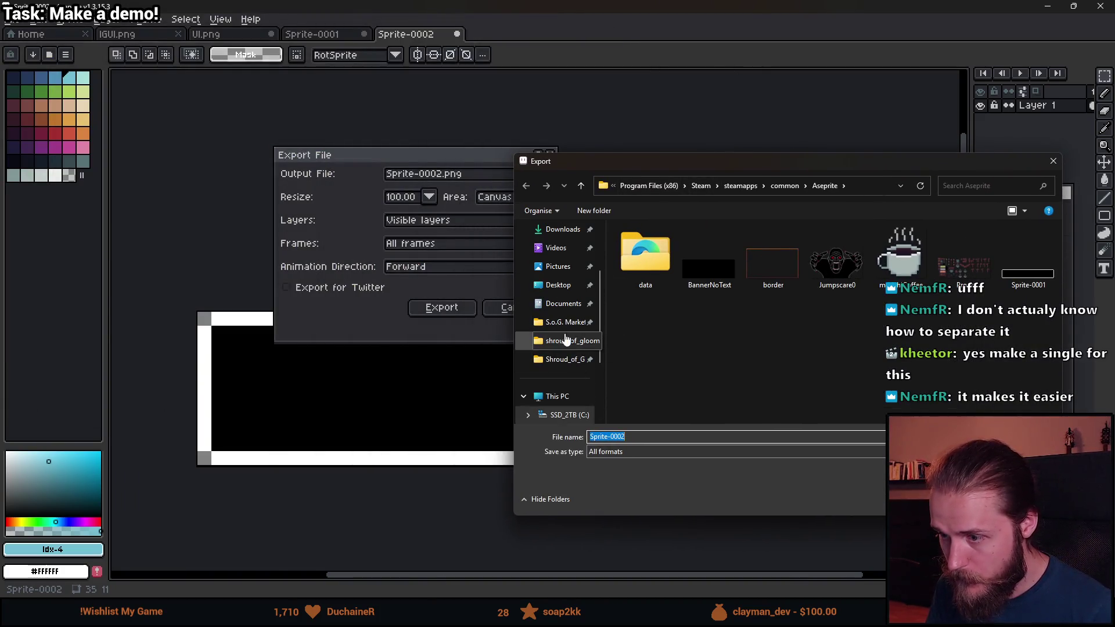
click(566, 341)
double_click(655, 281)
double_click(660, 256)
double_click(658, 295)
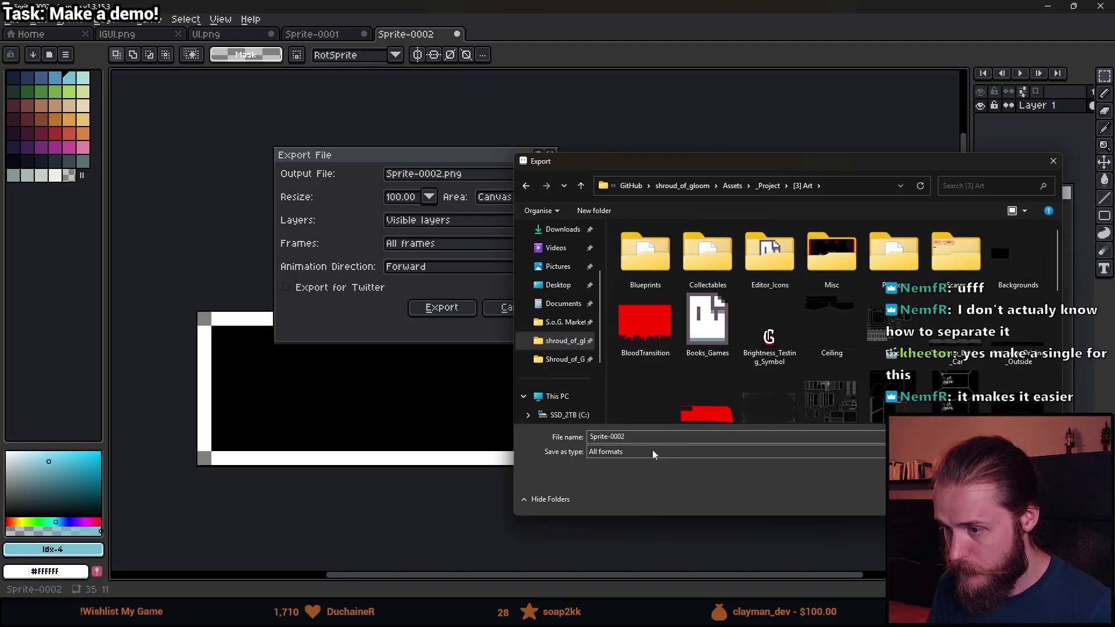
- Export the sprite as DescriptionBox.png, then minimize Aseprite
click(616, 436)
text(Dexz)
key(BackSpace)
key(BackSpace)
text(scrupo)
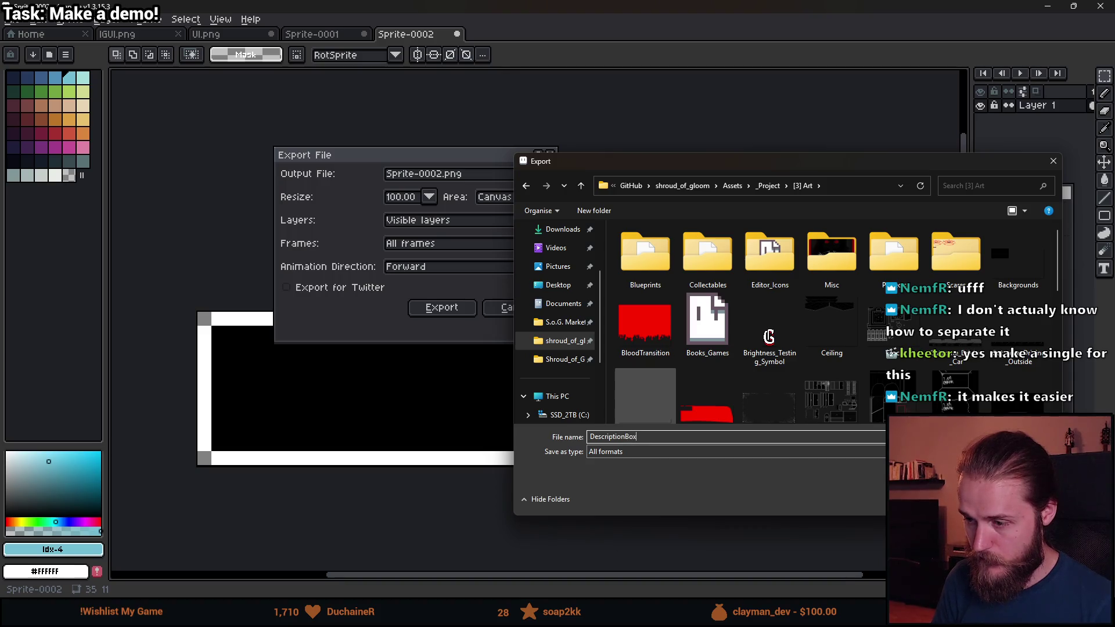
key(Return)
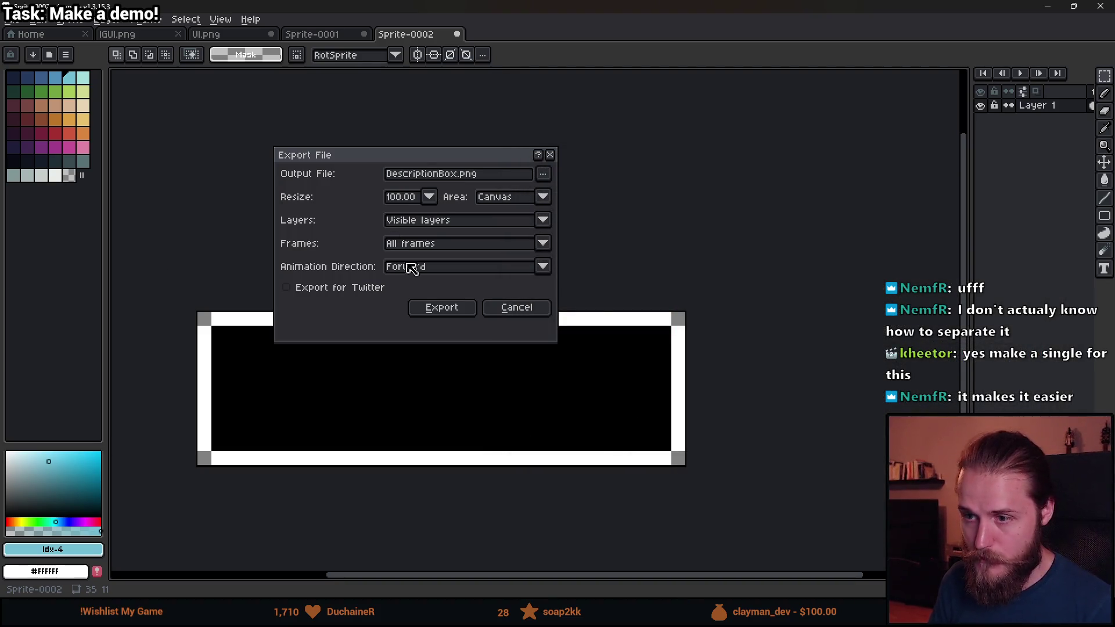
click(430, 309)
click(1048, 7)
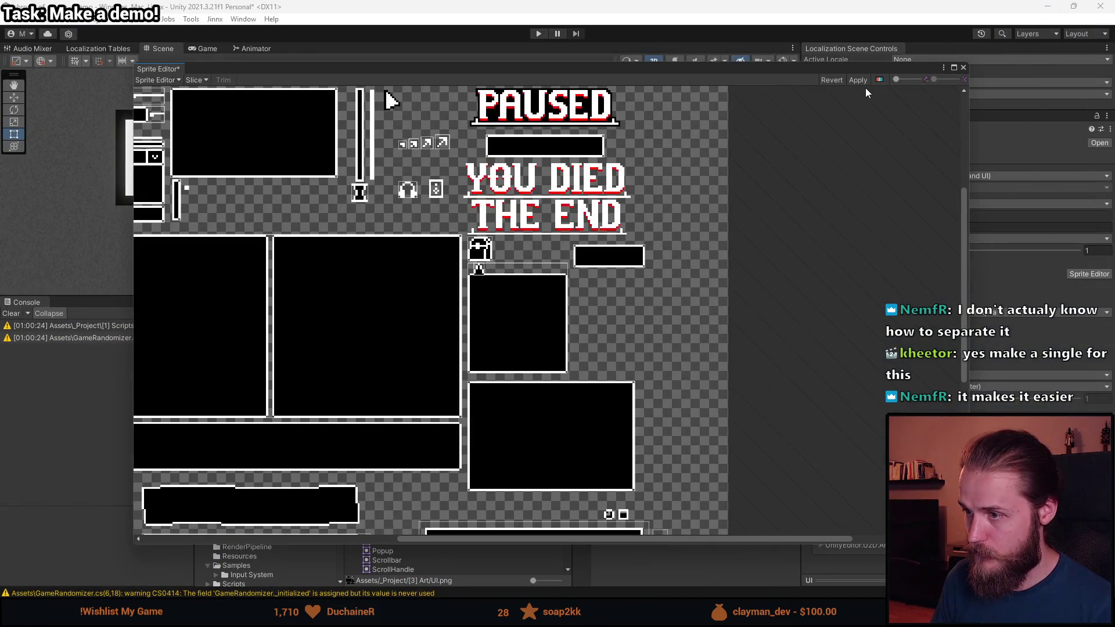
- Close the UI sheet's Sprite Editor without applying and select DescriptionBox.png
click(963, 68)
click(594, 328)
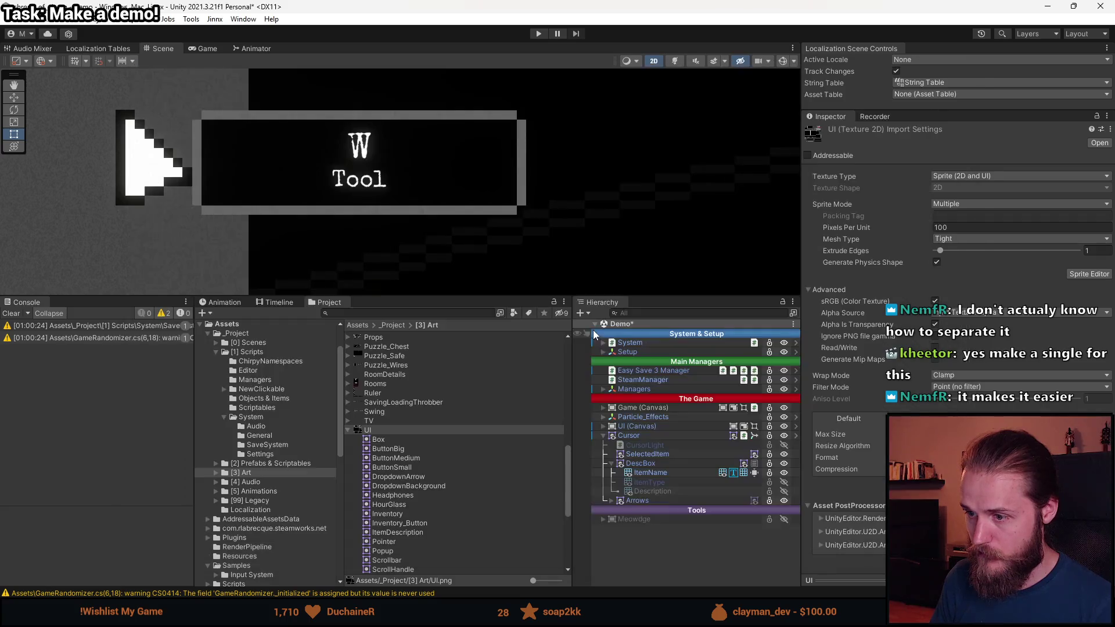
scroll(384, 429, up, 10)
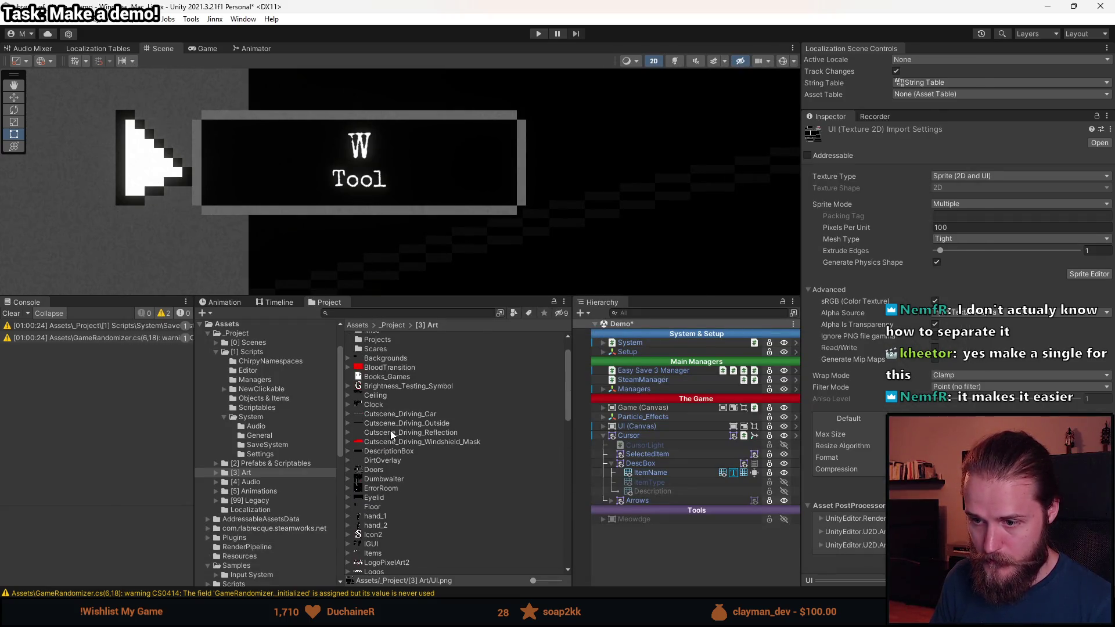
click(396, 451)
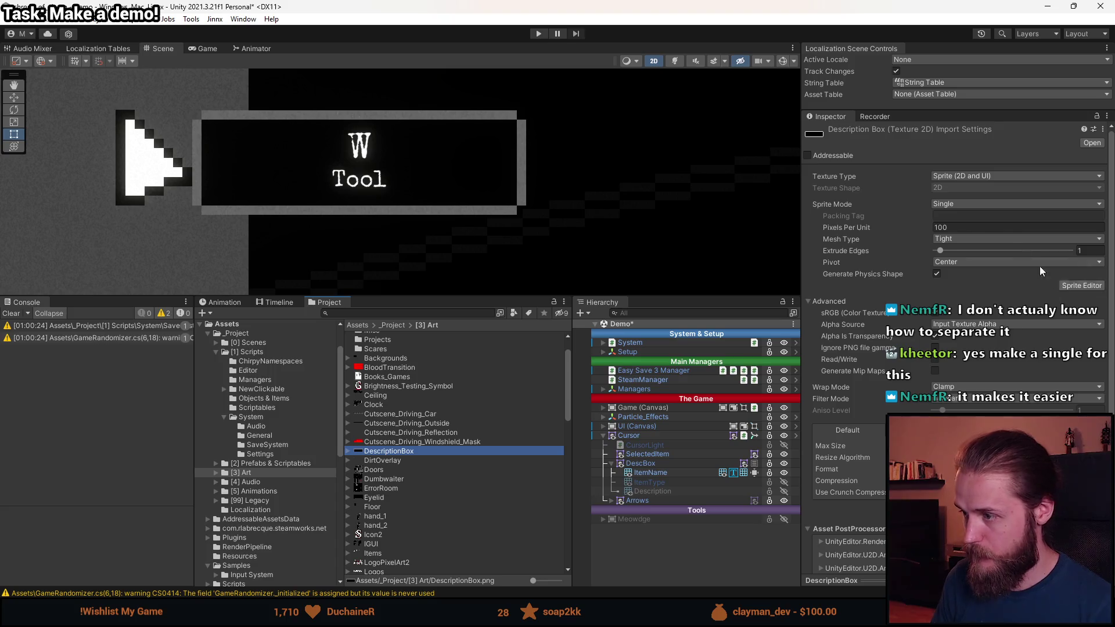
- Give DescriptionBox Point filtering, no compression, and Read/Write enabled
click(970, 399)
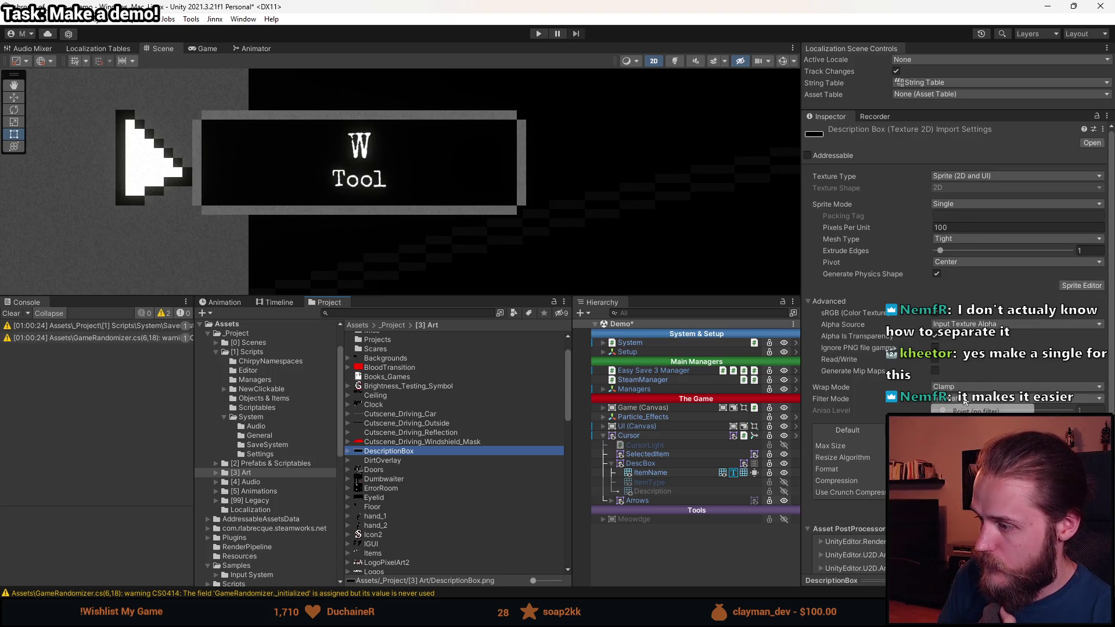
click(982, 412)
click(1016, 480)
click(1016, 460)
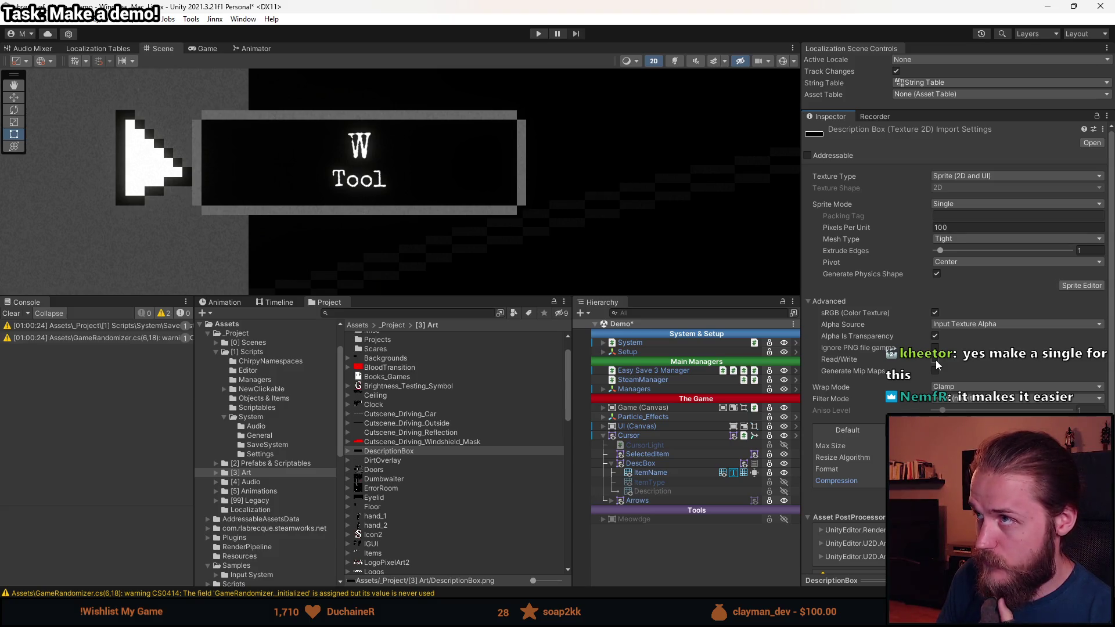
click(936, 360)
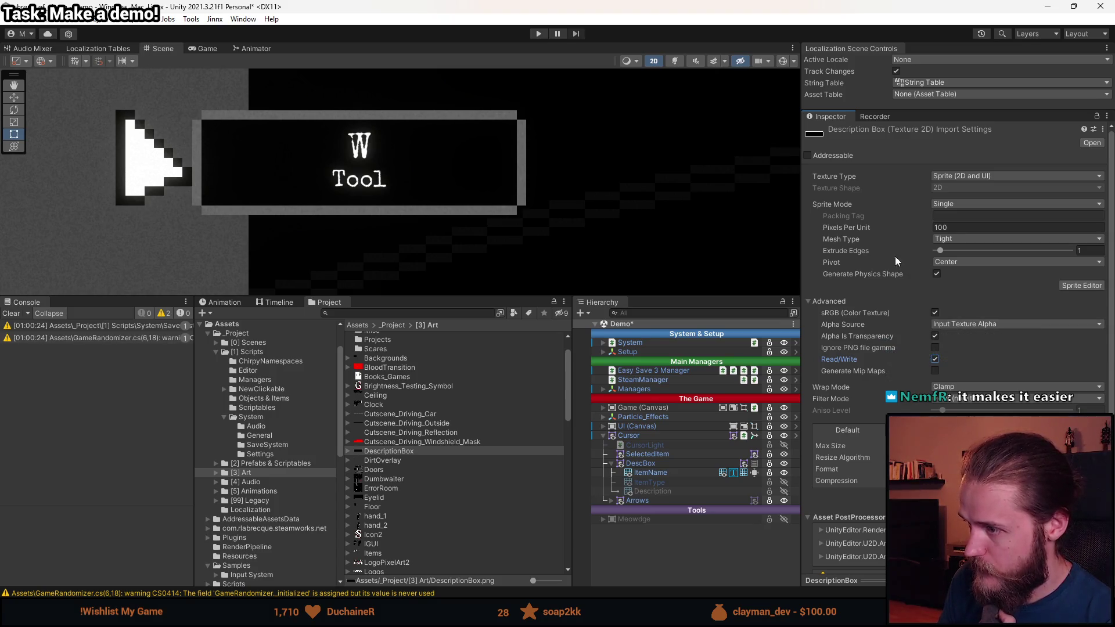
- Keep texture type Sprite (2D and UI) and open DescriptionBox in the Sprite Editor
click(951, 241)
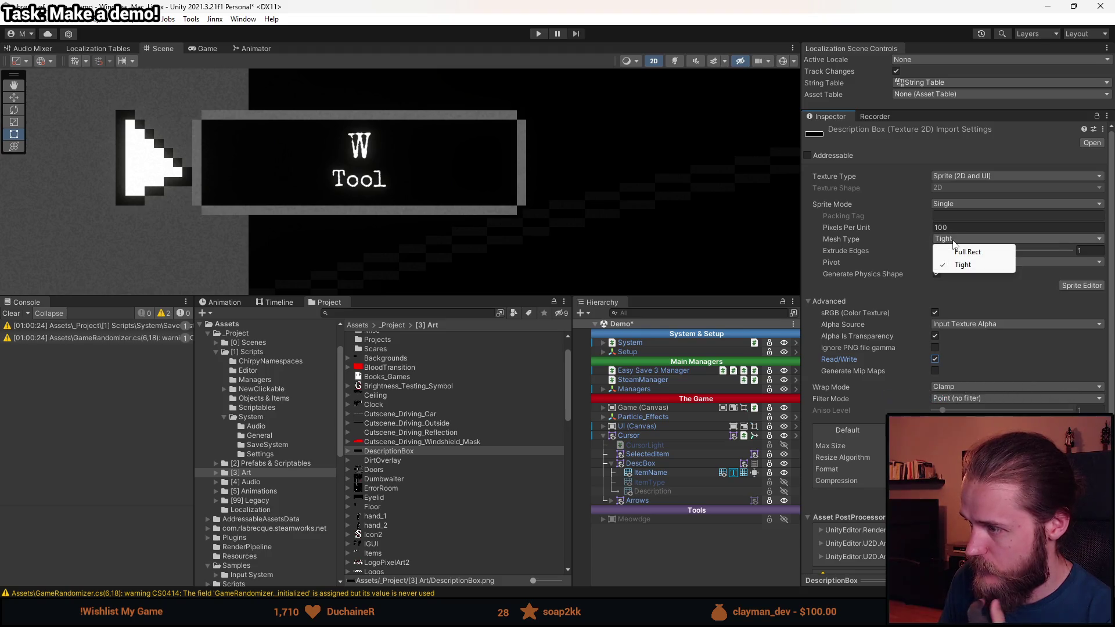
click(947, 199)
click(954, 204)
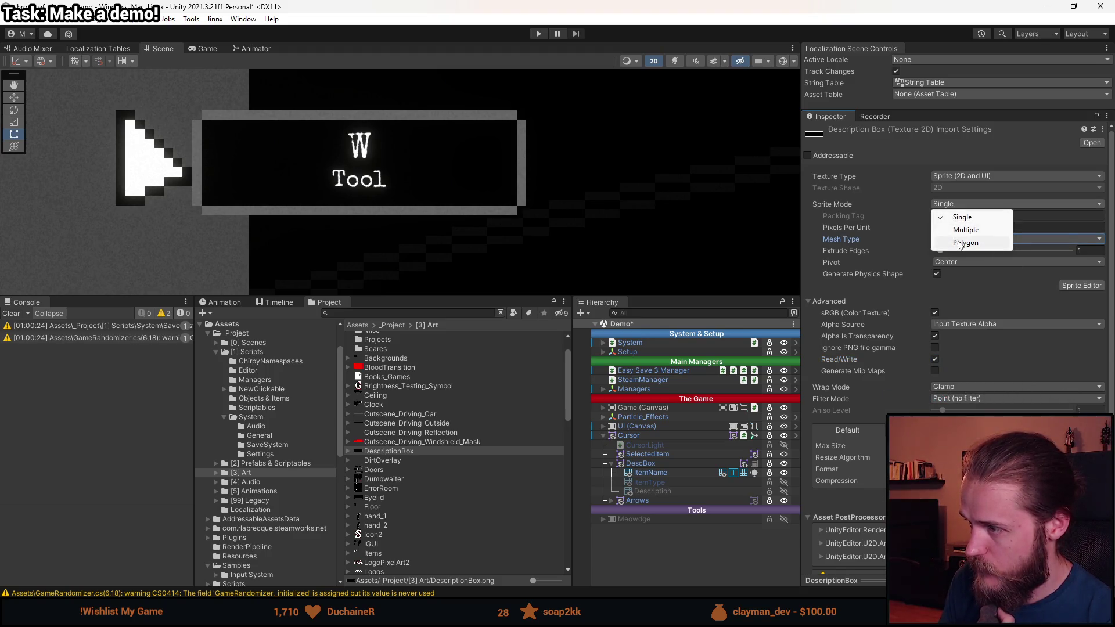
click(994, 178)
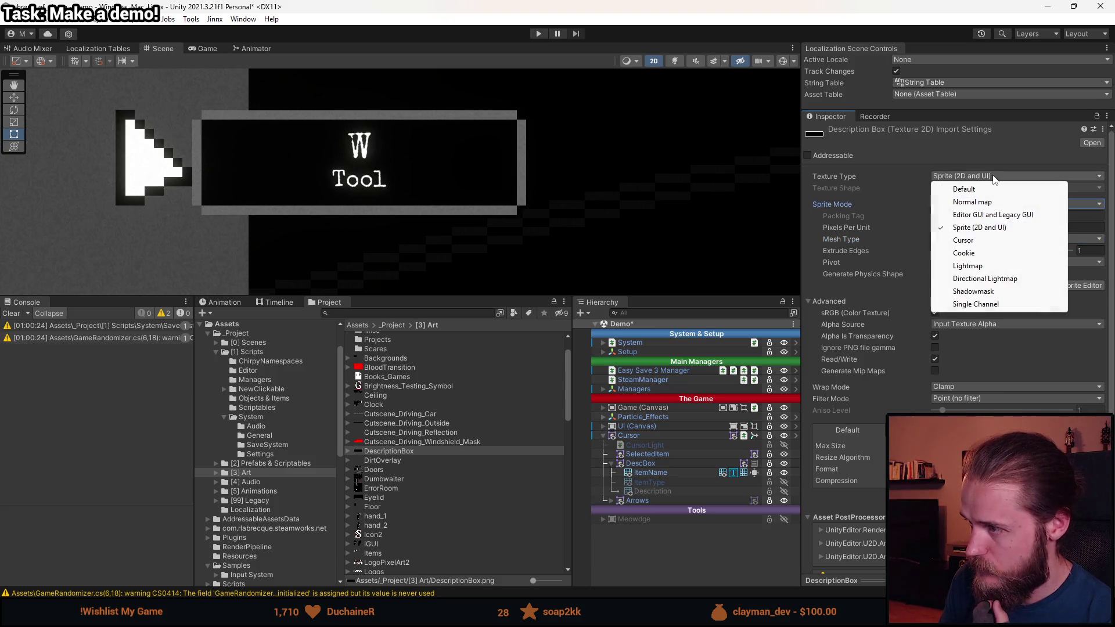
click(1011, 156)
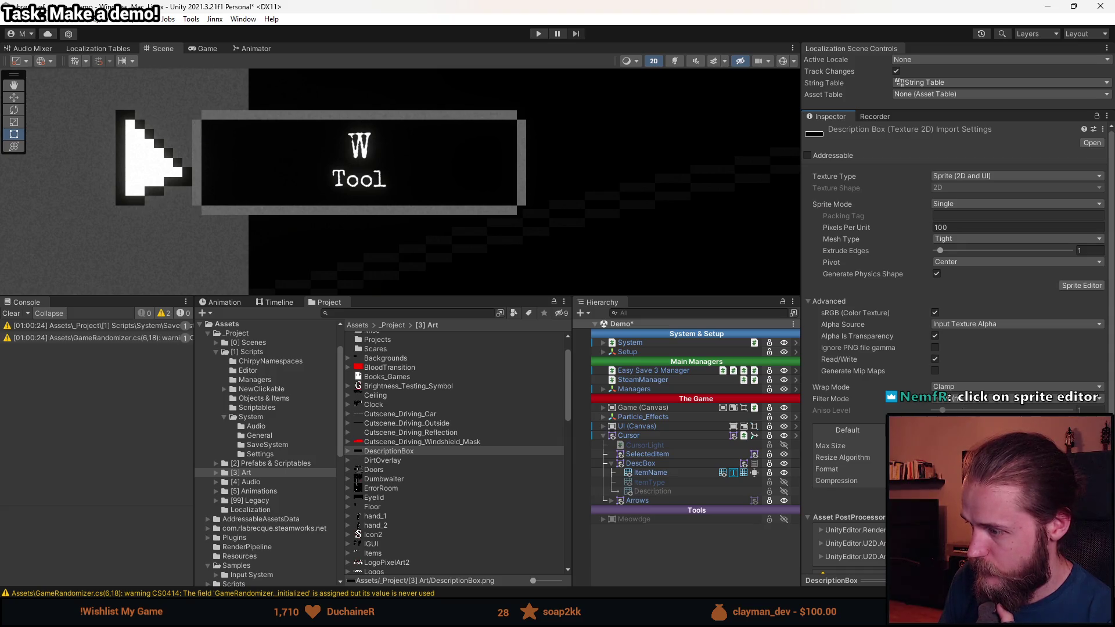
click(1082, 285)
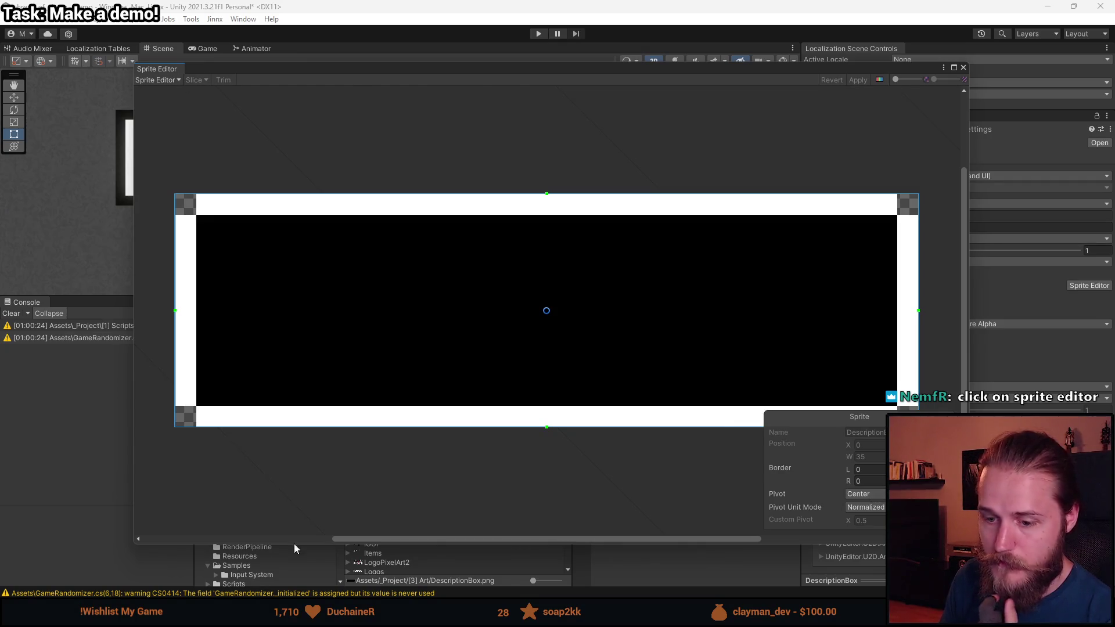
key(alt+Tab)
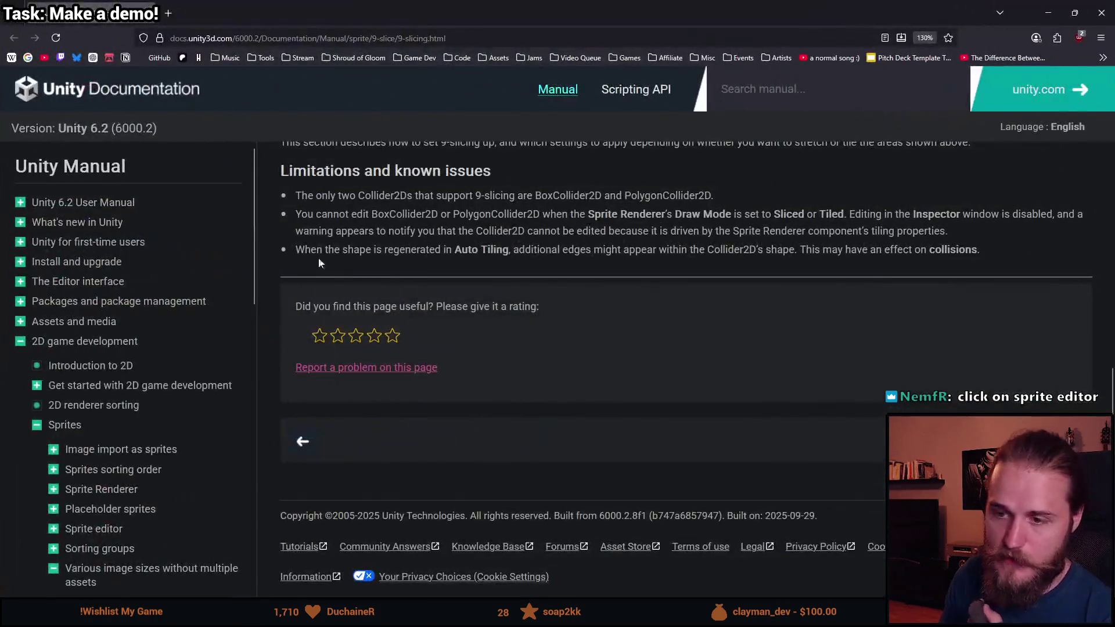
scroll(335, 282, up, 10)
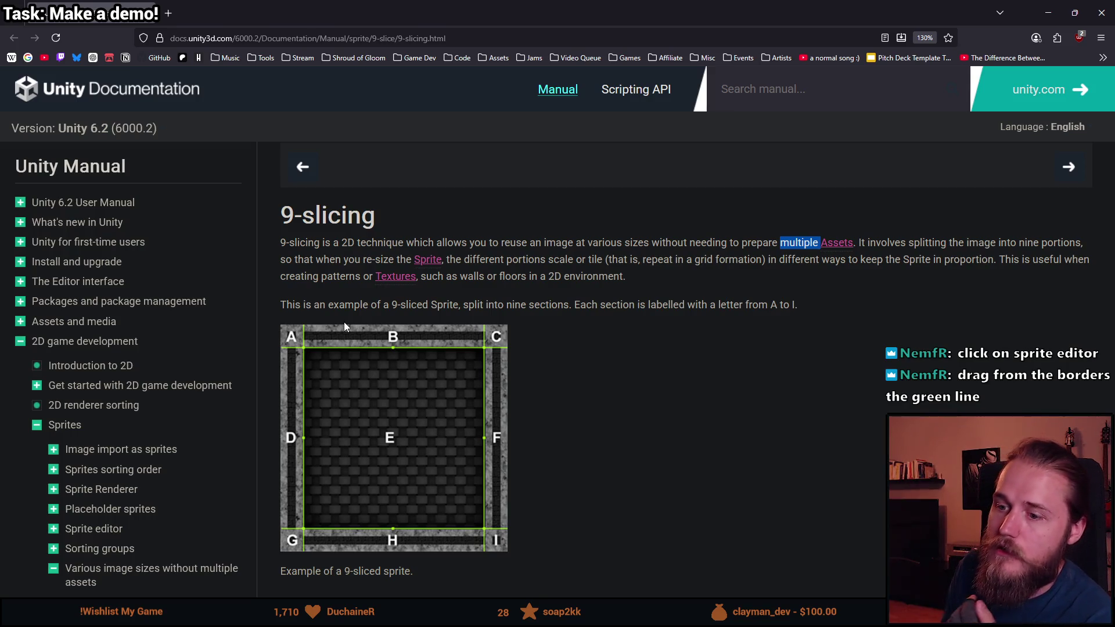
scroll(543, 264, down, 3)
scroll(547, 260, down, 2)
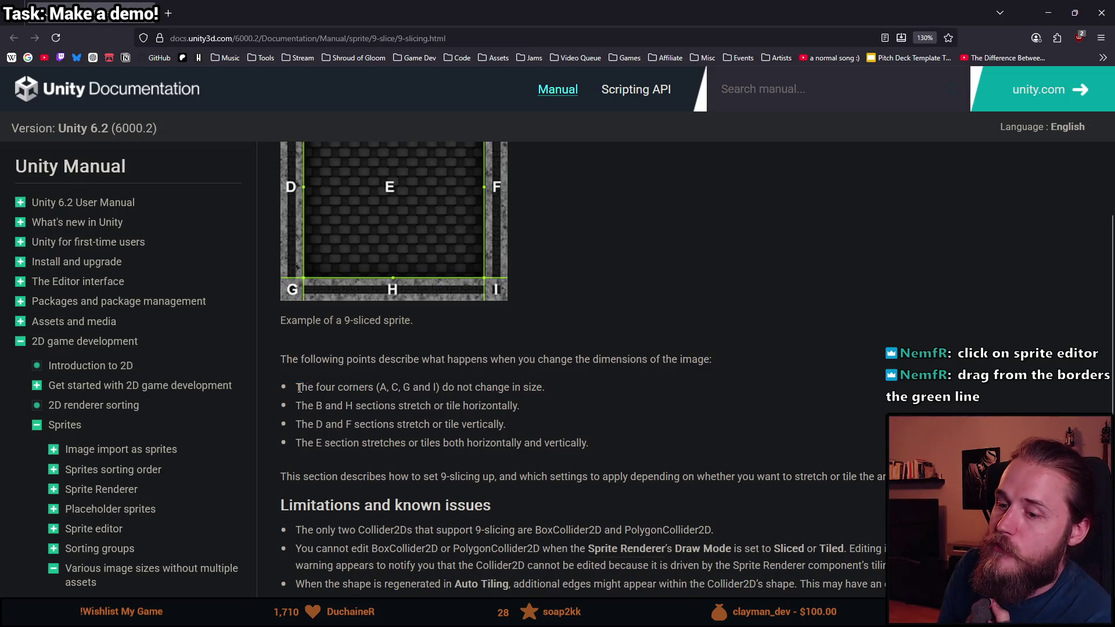
drag(298, 388, 463, 387)
scroll(470, 400, up, 3)
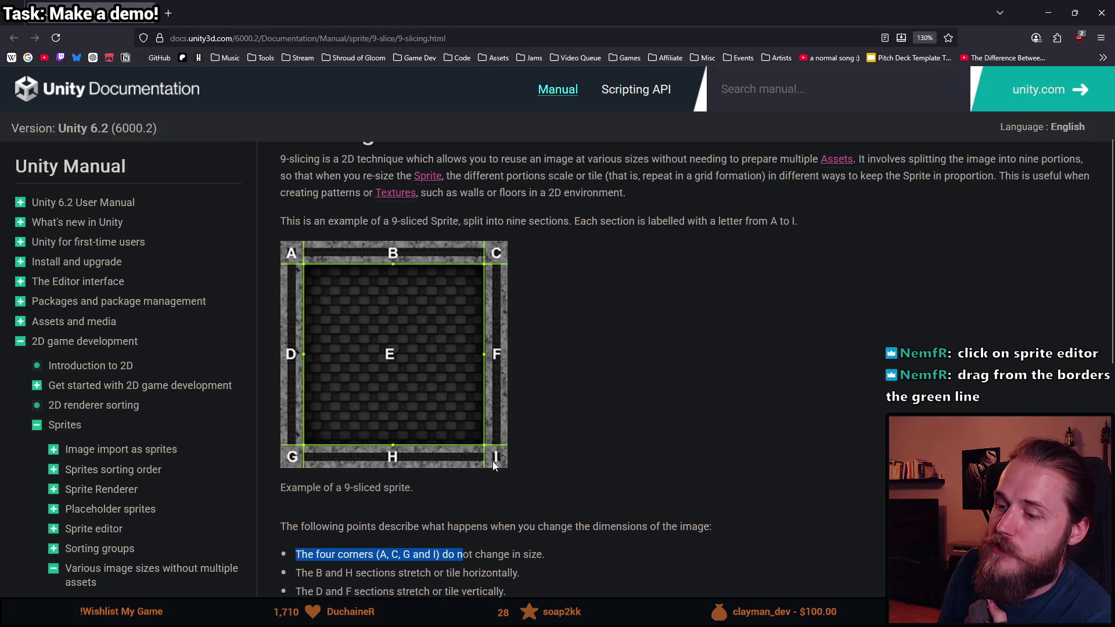
scroll(297, 316, down, 2)
drag(486, 399, 544, 399)
scroll(545, 399, down, 1)
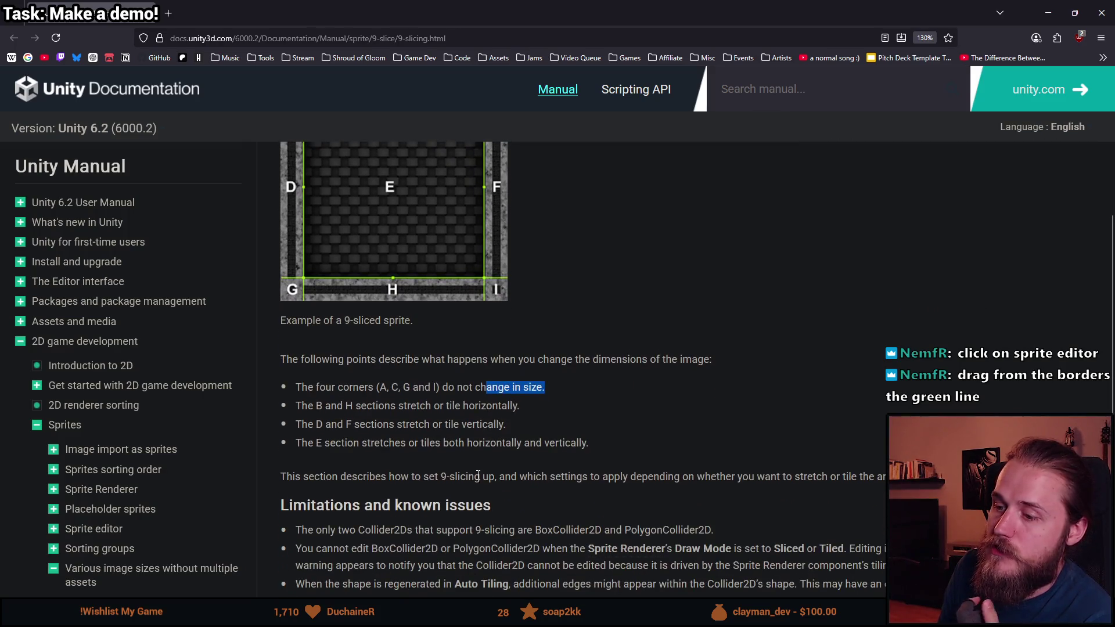
mouse_move(354, 1)
mouse_down()
mouse_move(929, 206)
mouse_move(750, 200)
mouse_up()
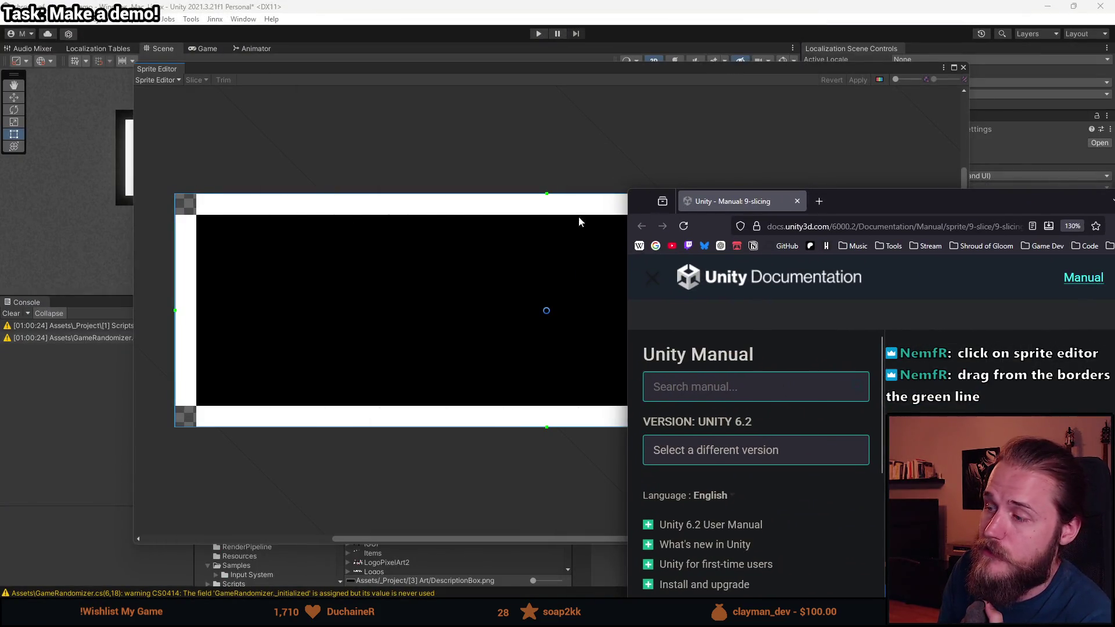
double_click(878, 208)
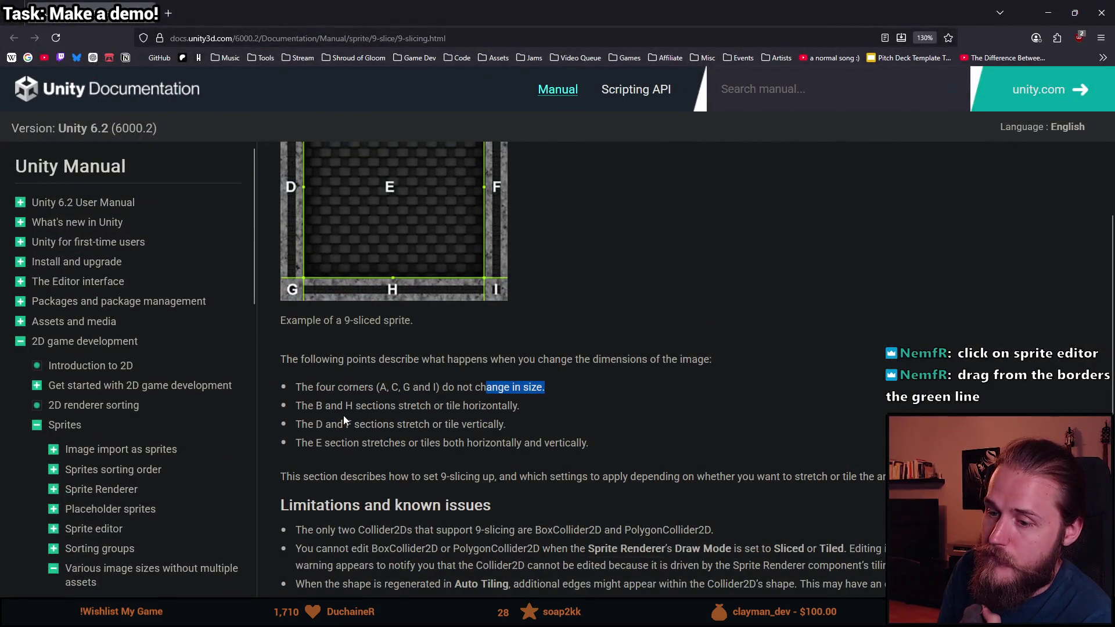
scroll(385, 485, up, 2)
drag(308, 492, 347, 492)
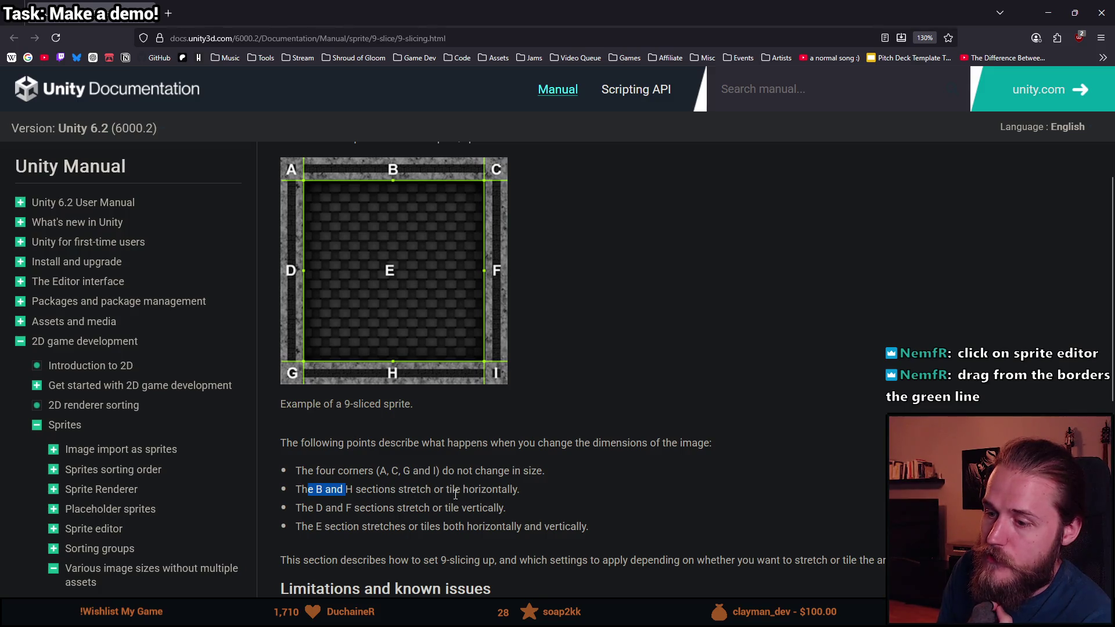
drag(406, 509, 462, 508)
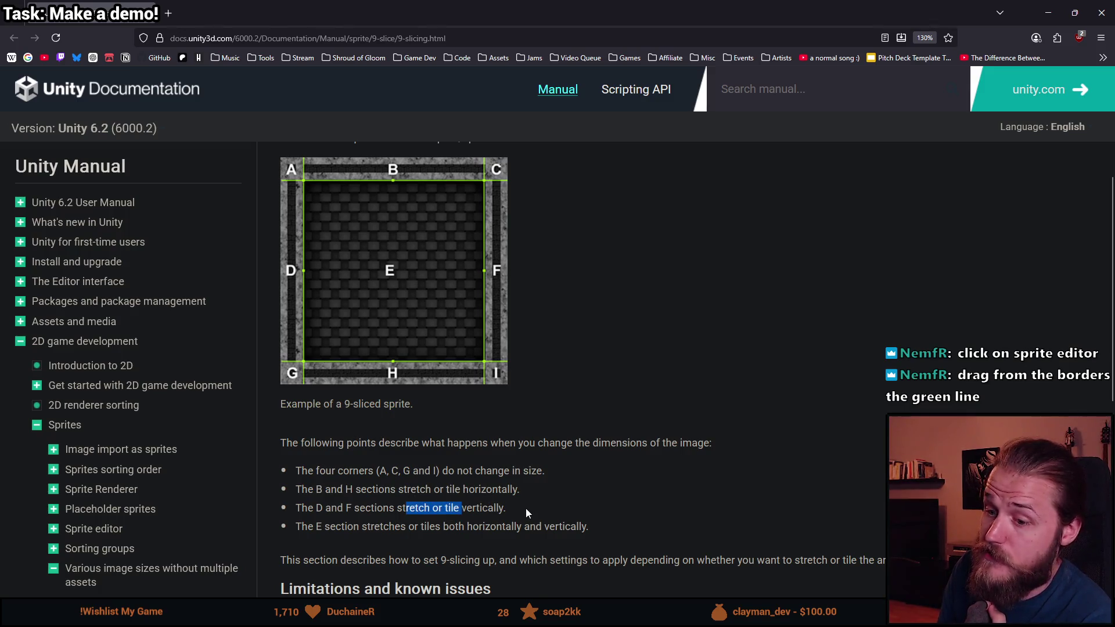
scroll(520, 488, down, 3)
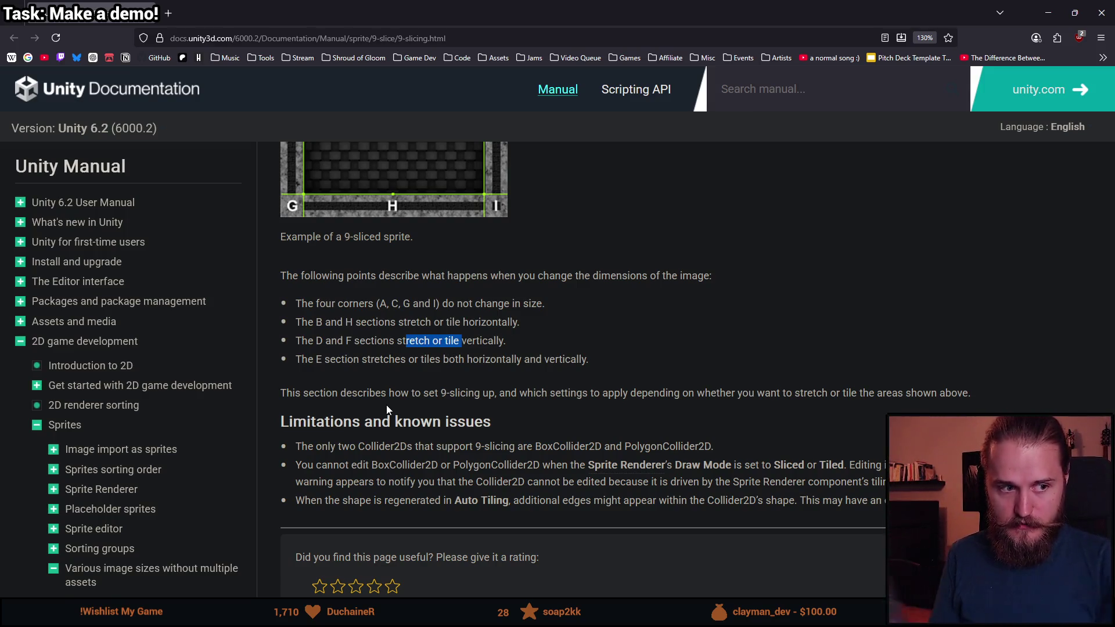
scroll(303, 367, down, 3)
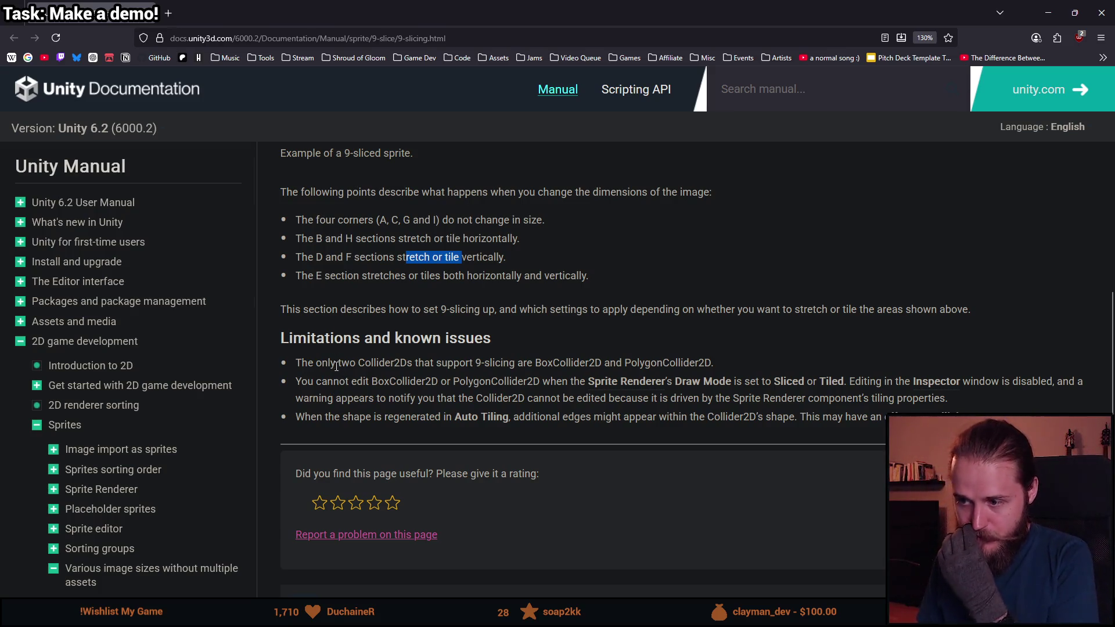
key(alt+Tab)
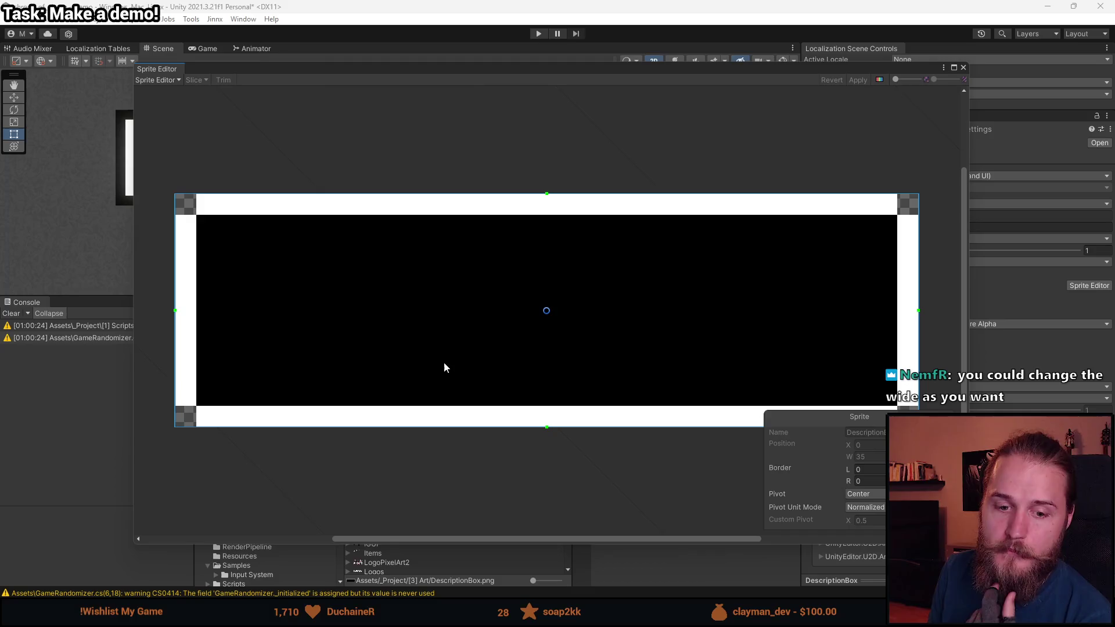
- Drag the left and top slice borders in to the frame edges
drag(174, 311, 217, 313)
mouse_move(219, 313)
mouse_down()
mouse_move(347, 317)
mouse_move(203, 320)
mouse_up()
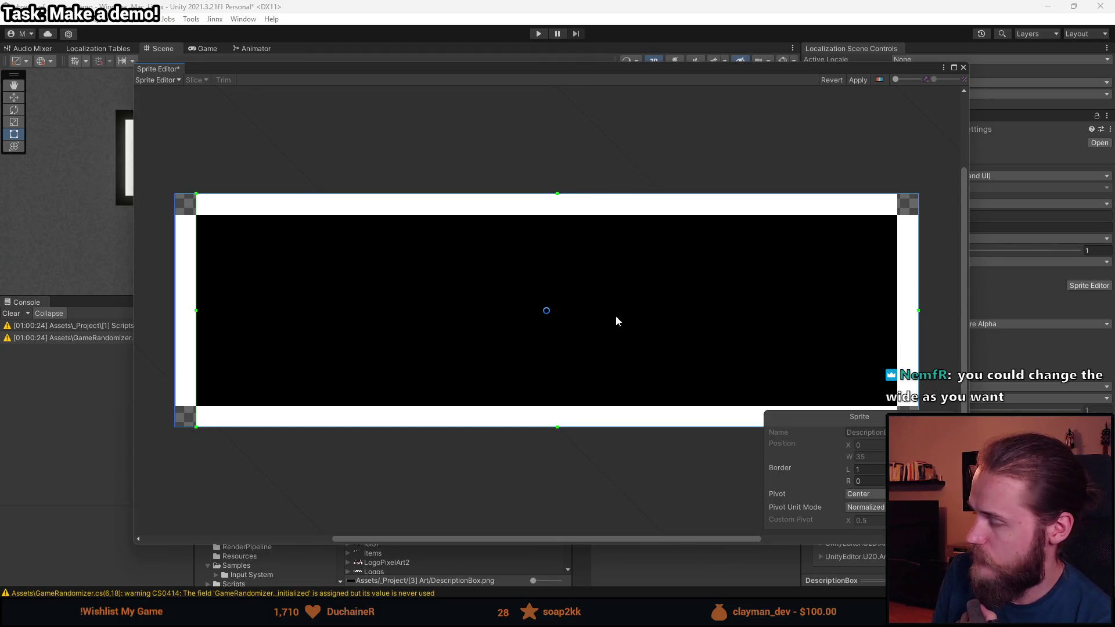
drag(558, 194, 558, 216)
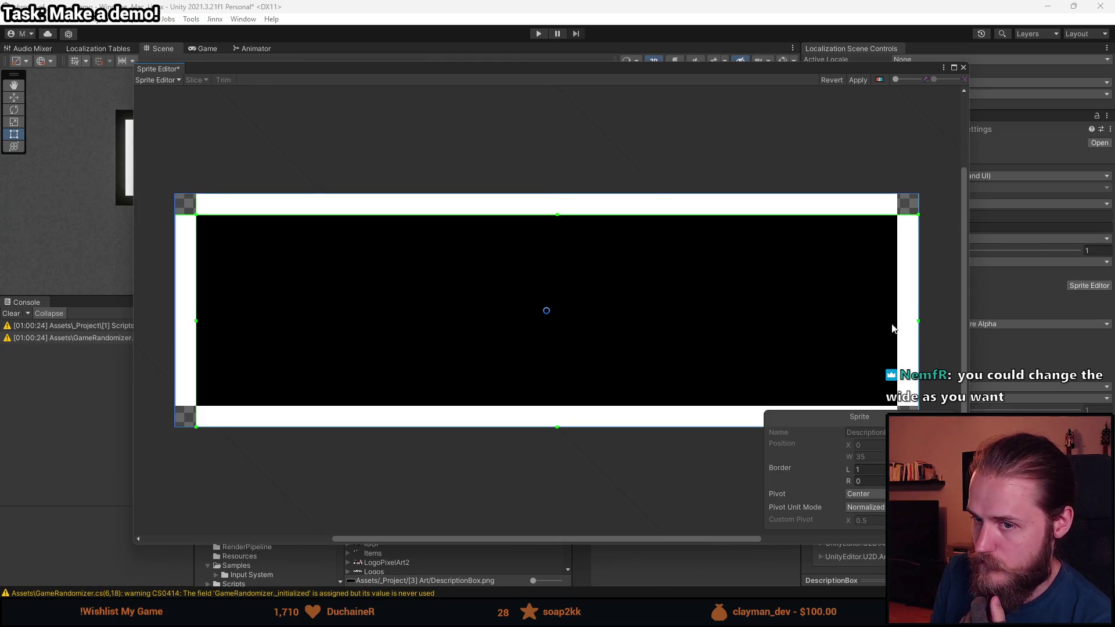
scroll(219, 209, up, 2)
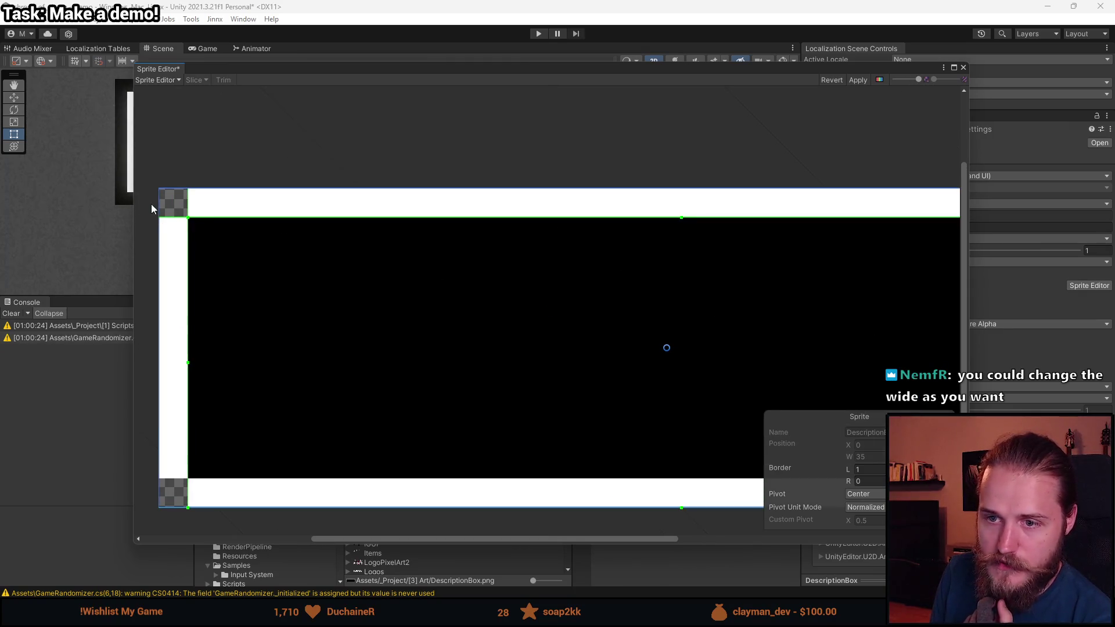
scroll(191, 223, down, 2)
- Set the right and bottom borders, apply the 1-pixel borders, and close the Sprite Editor
drag(911, 321, 890, 323)
drag(539, 431, 543, 416)
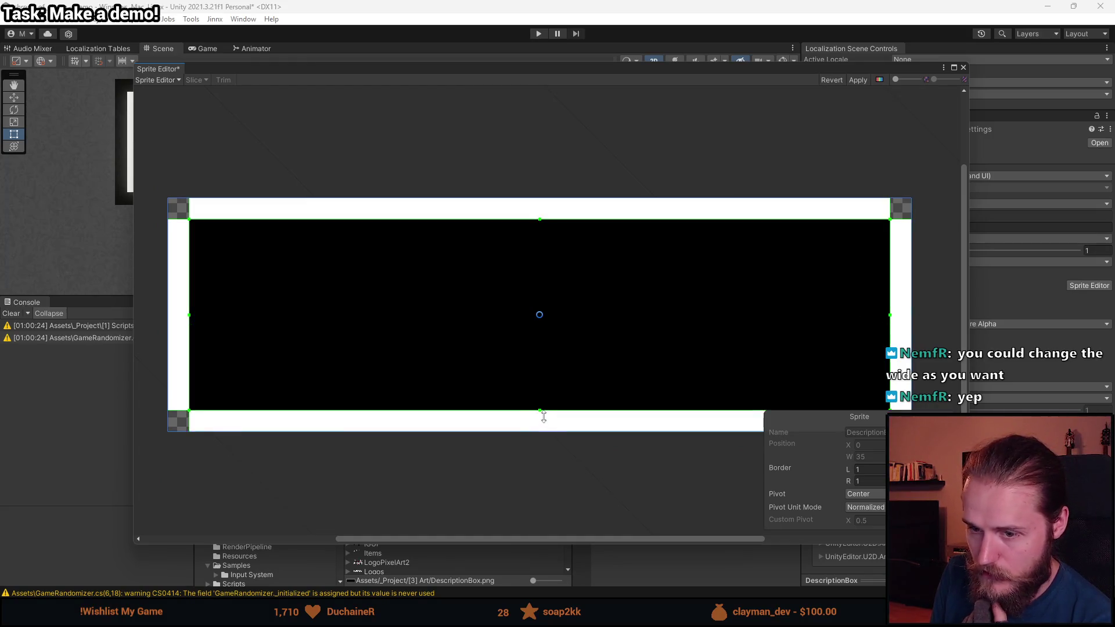
scroll(177, 423, up, 1)
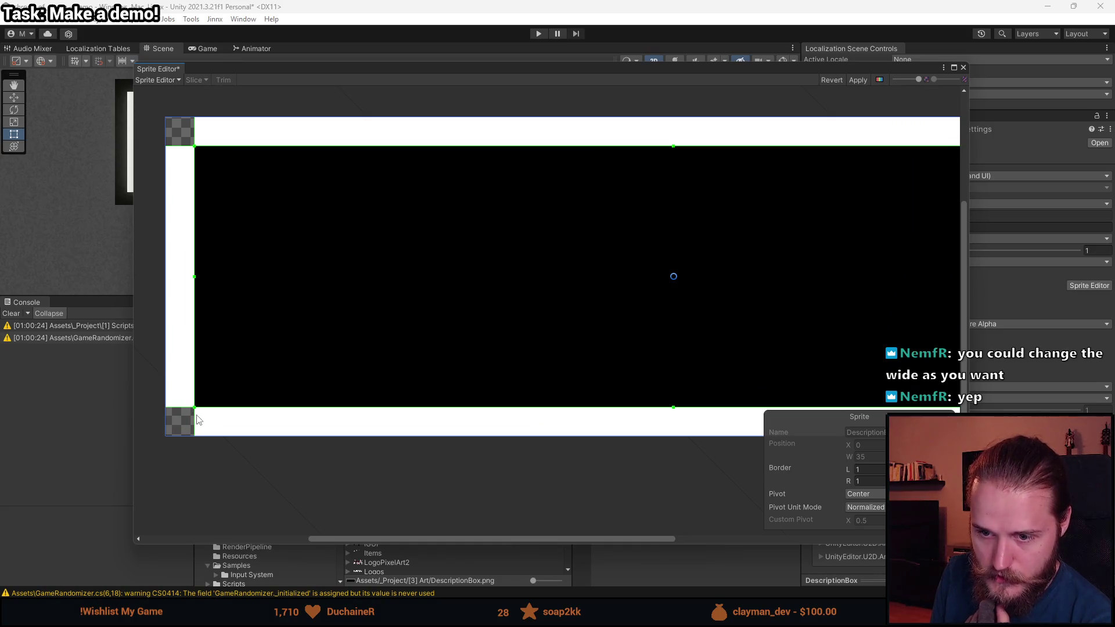
scroll(340, 388, down, 2)
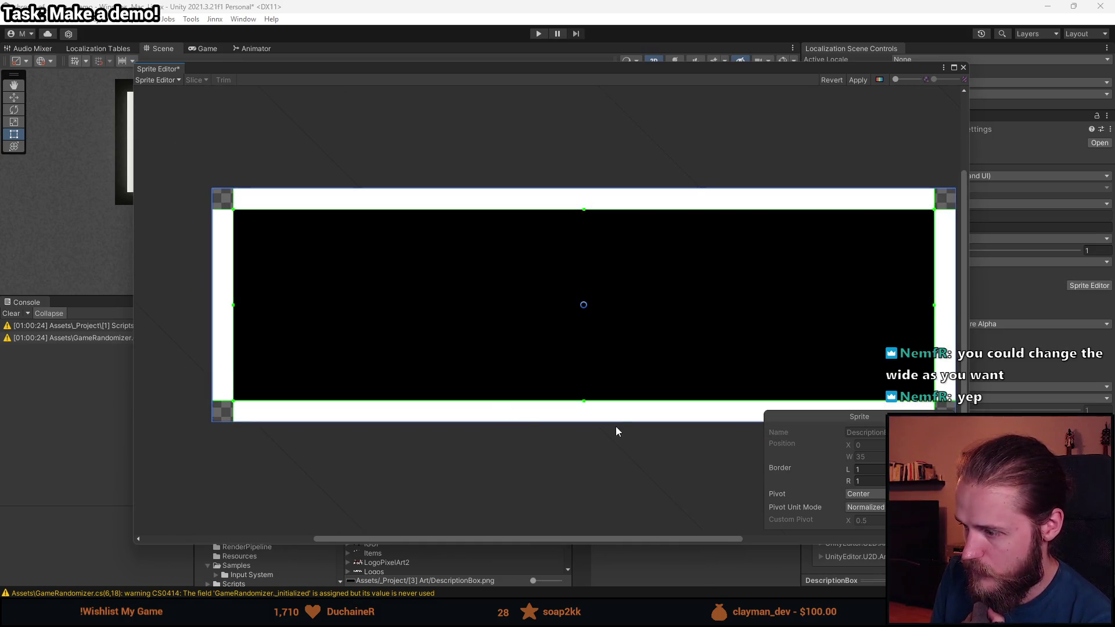
scroll(821, 224, up, 1)
drag(852, 235, 733, 221)
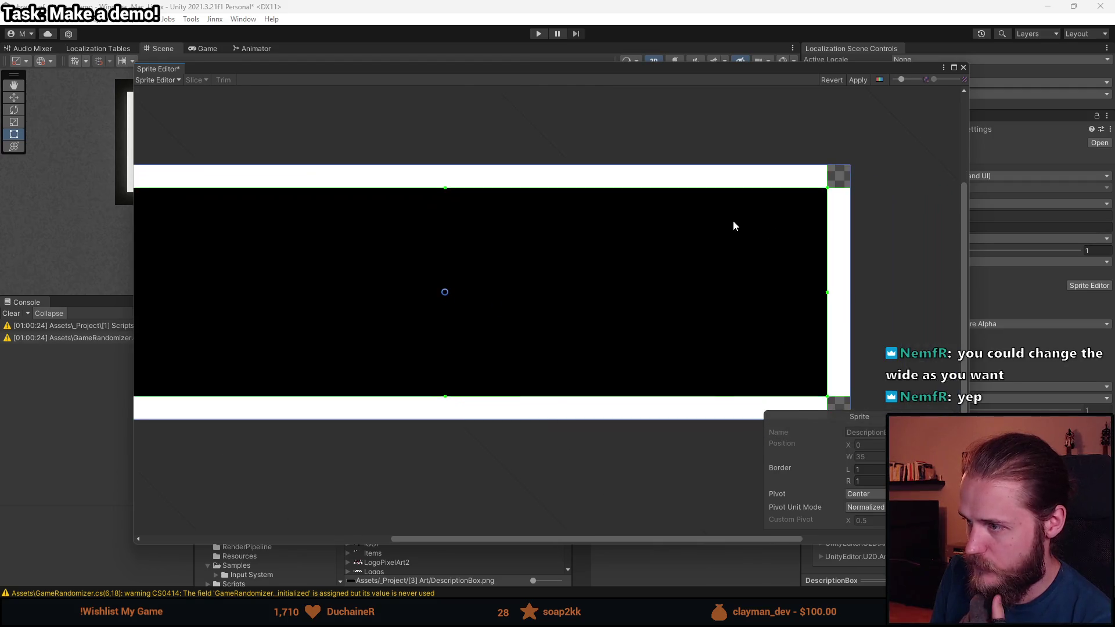
scroll(733, 221, down, 1)
click(864, 82)
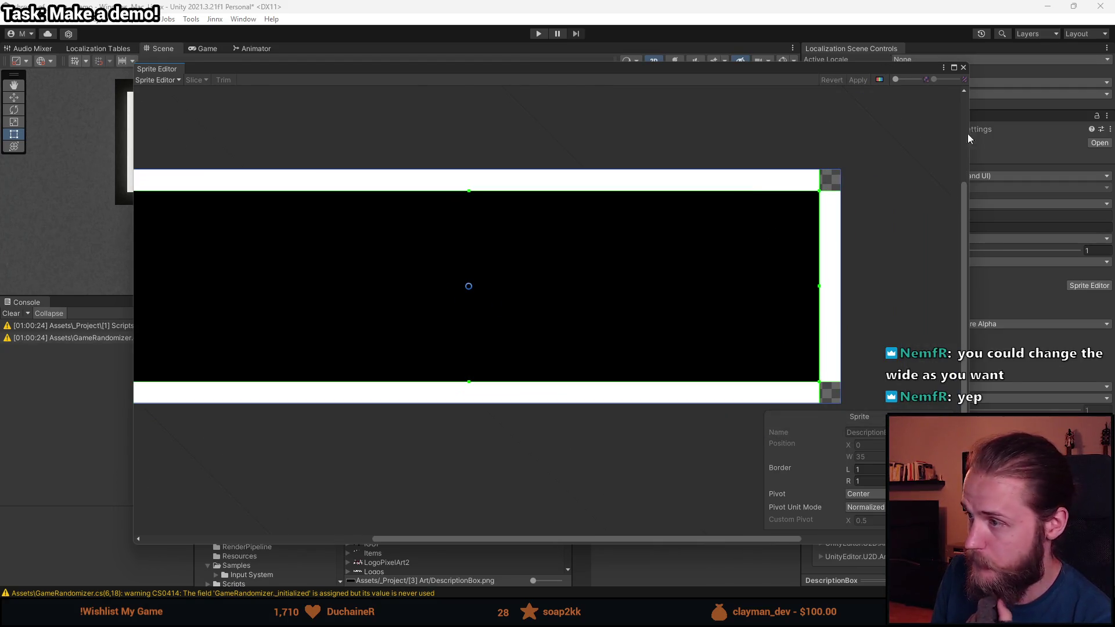
click(962, 68)
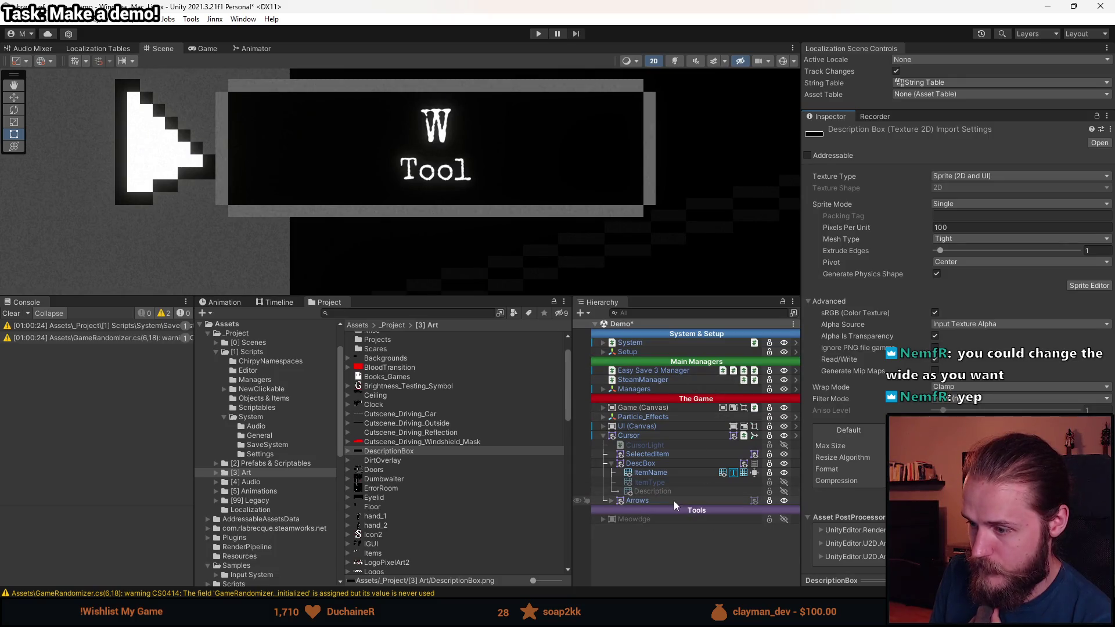
- Select DescBox, centre it in the Scene view, and bring up its context menu
click(659, 464)
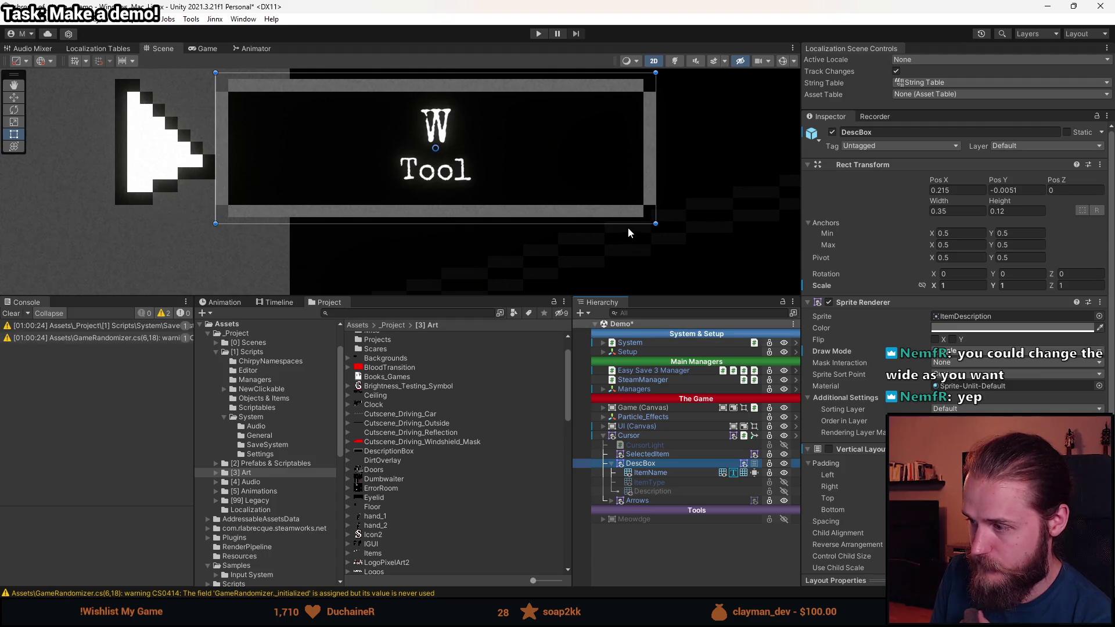
scroll(632, 204, down, 2)
drag(633, 200, 593, 237)
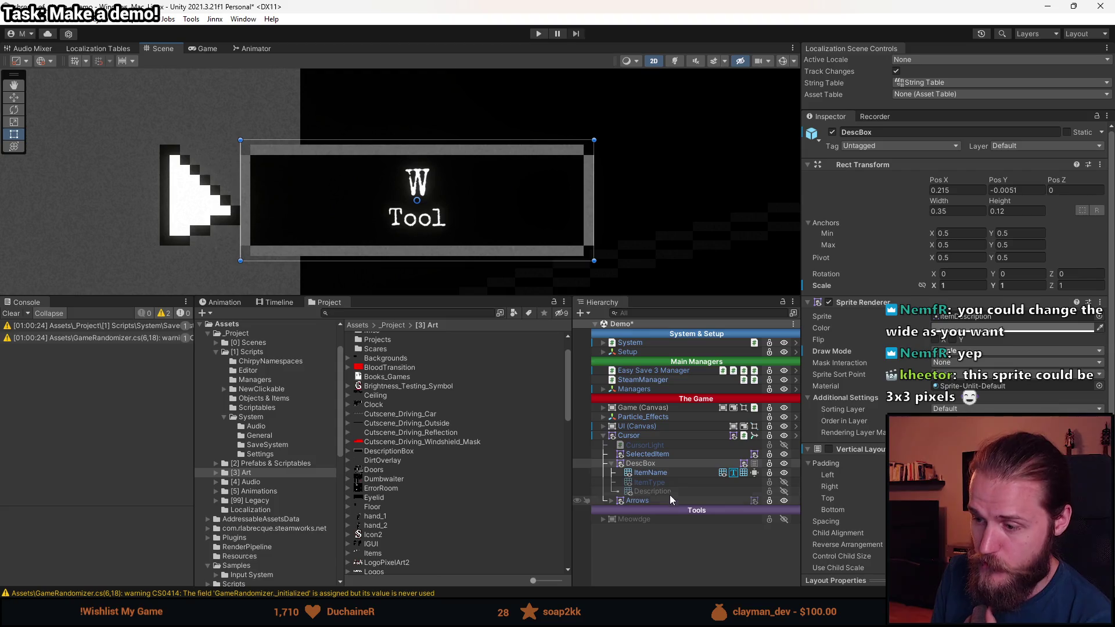
click(652, 463)
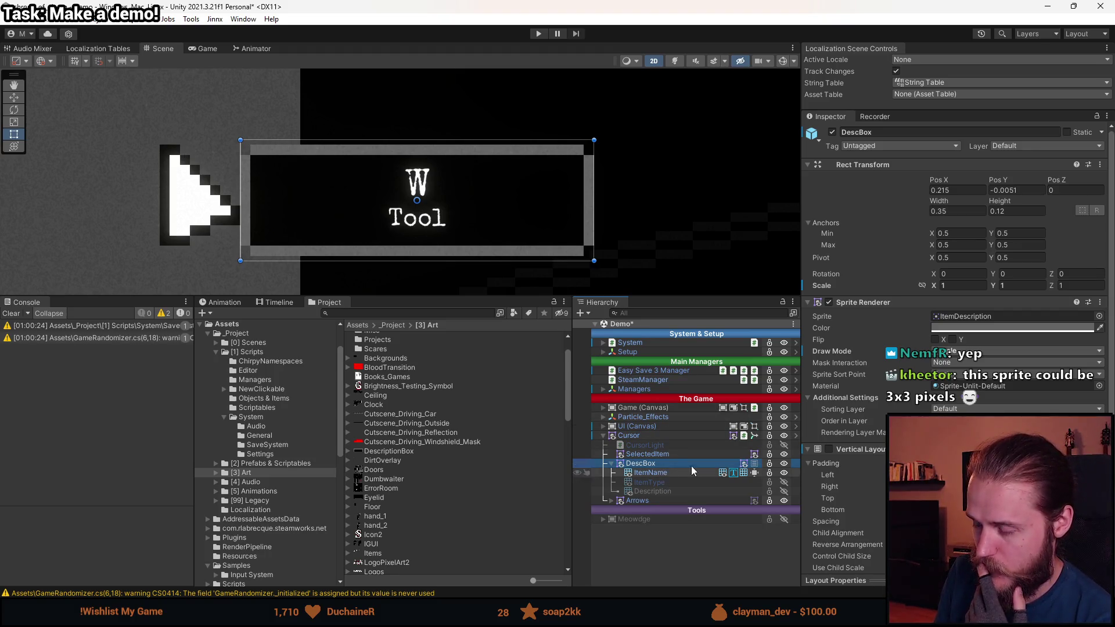
click(656, 465)
scroll(952, 348, down, 3)
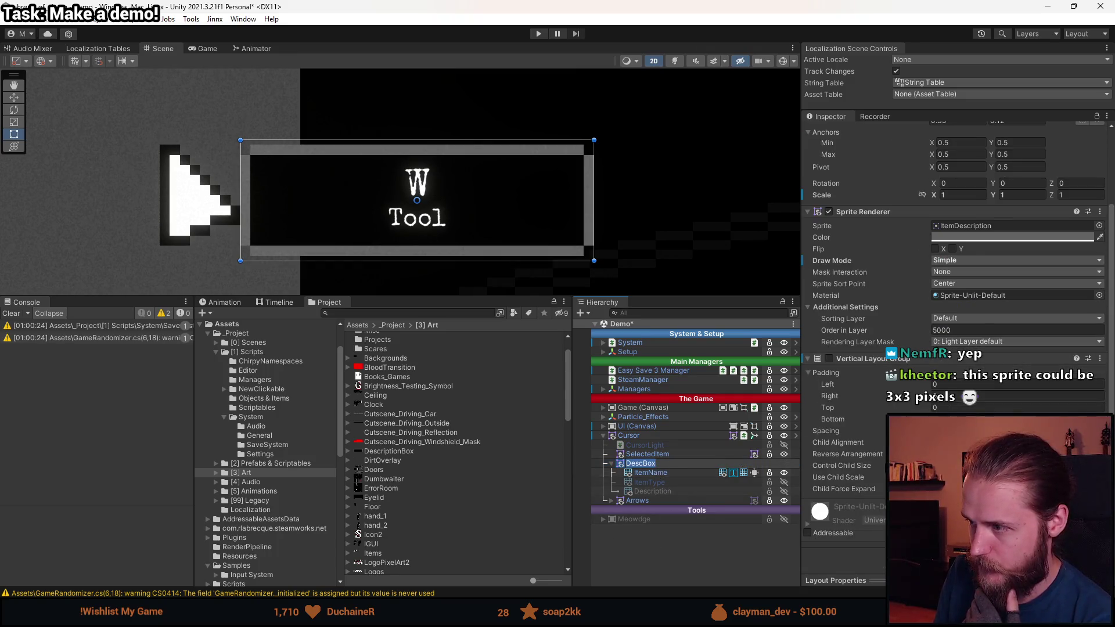
scroll(952, 291, up, 1)
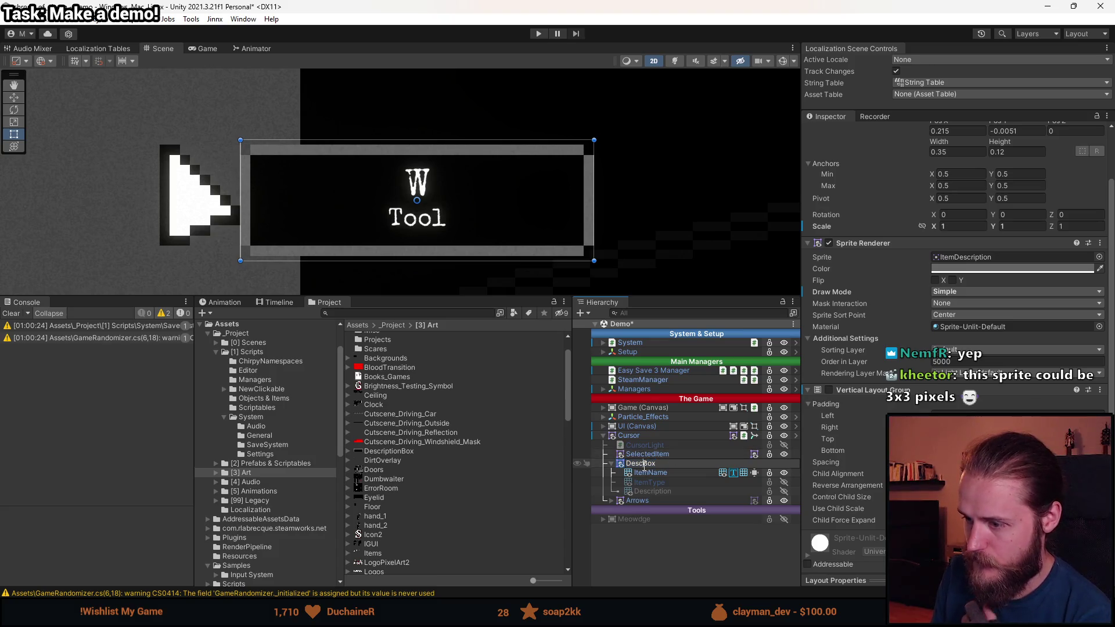
click(644, 464)
right_click(647, 469)
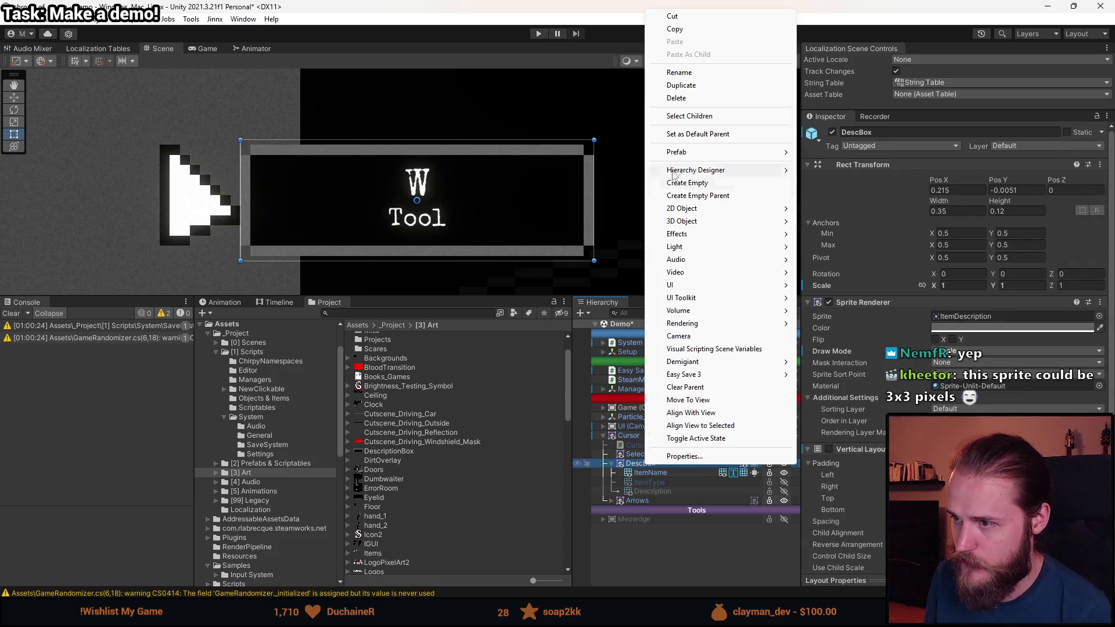
- Paste a copy of DescBox inside DescBox and place it below the item texts
click(668, 29)
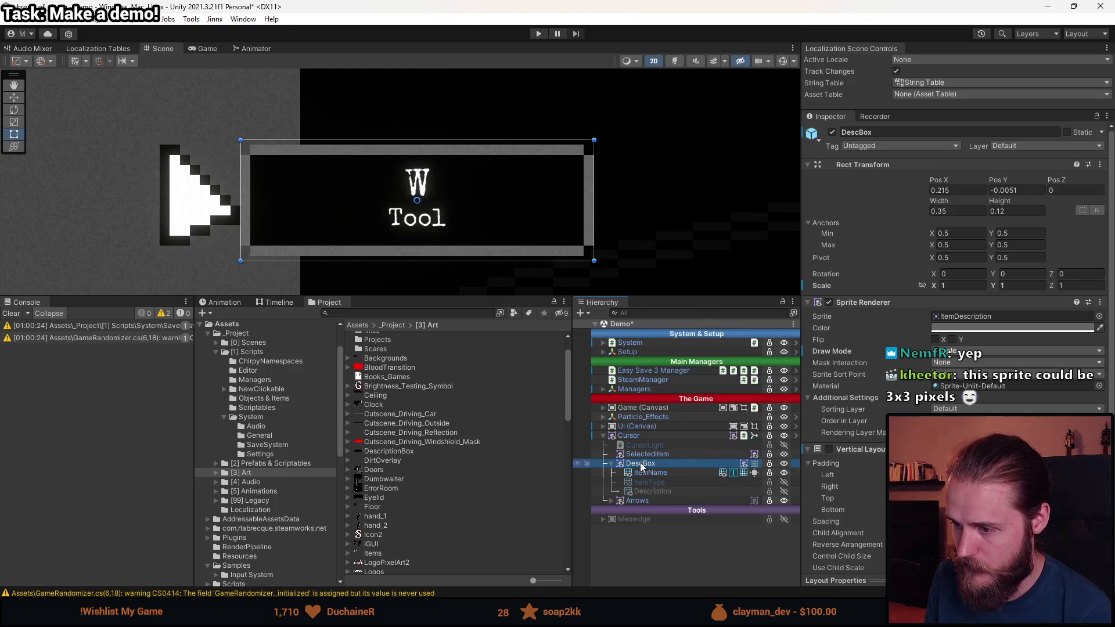
right_click(643, 464)
click(709, 53)
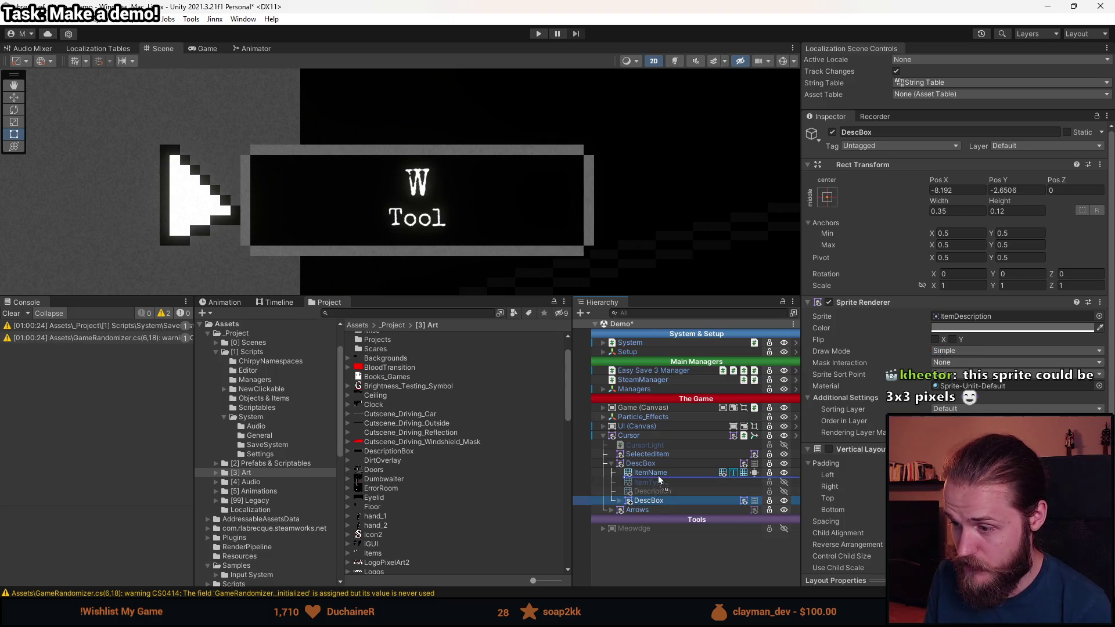
drag(659, 474, 658, 473)
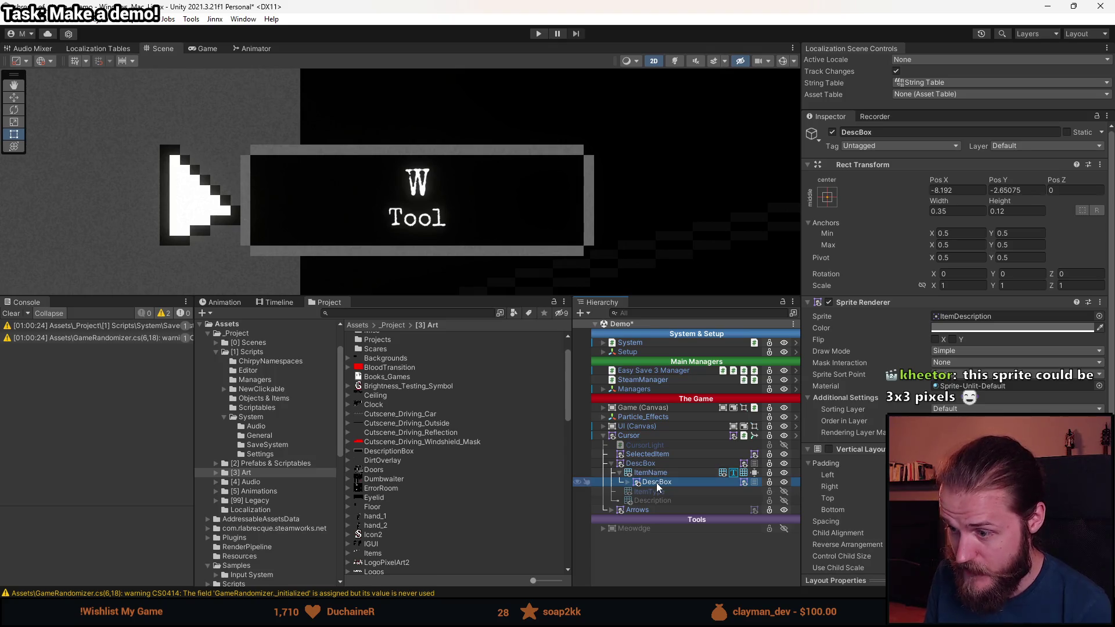
- Hide the parent DescBox sprite and remove the child DescBox's Vertical Layout Group
click(654, 465)
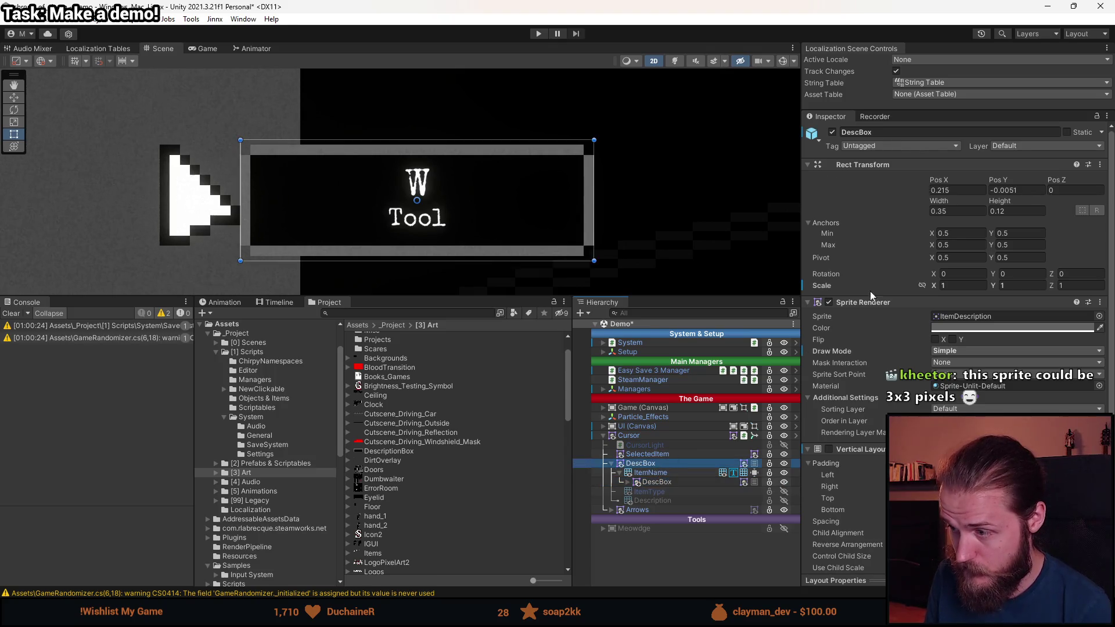
click(829, 302)
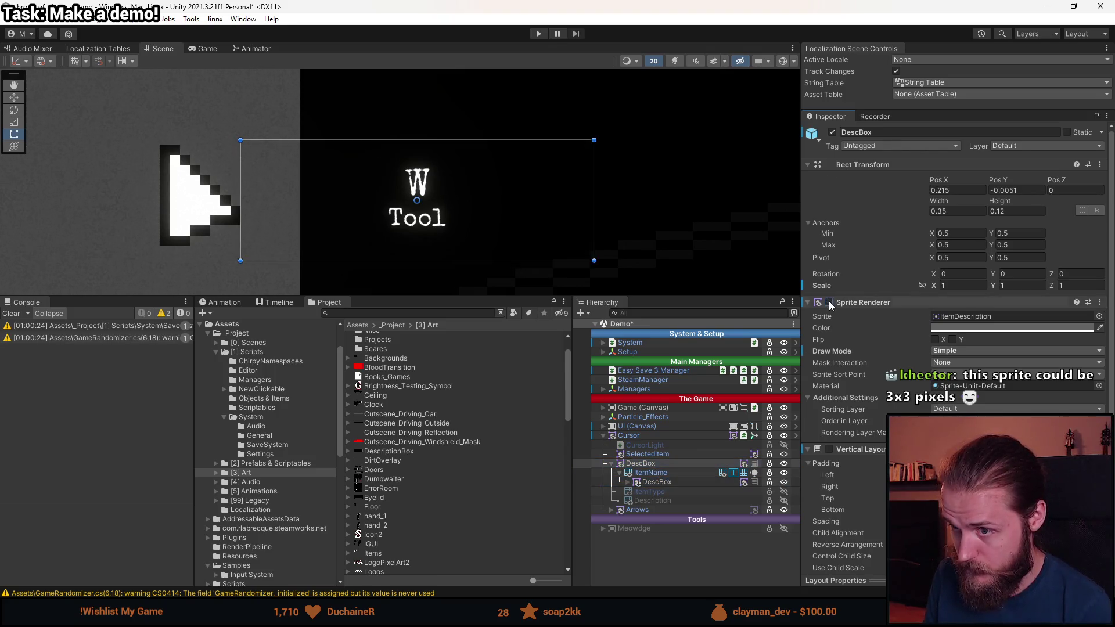
click(646, 482)
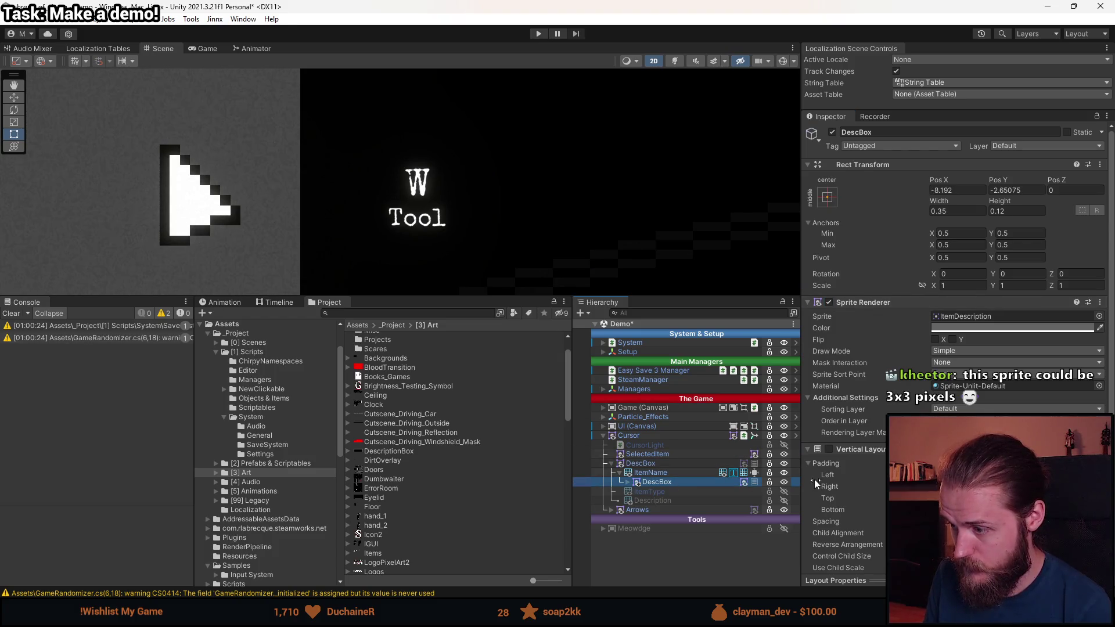
right_click(870, 452)
click(912, 328)
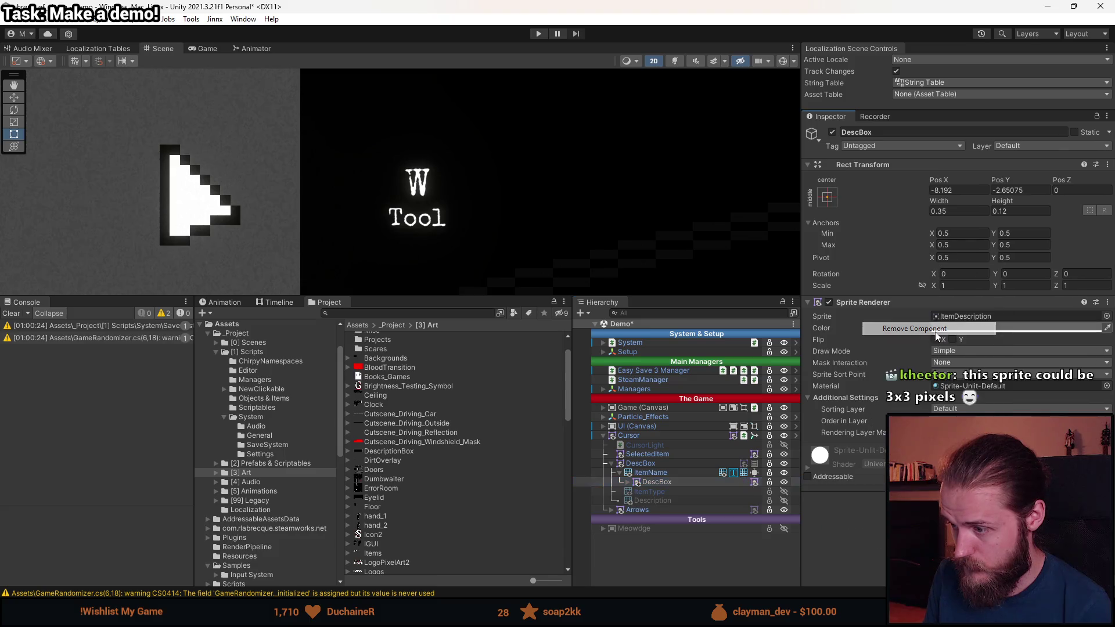
- Set the child DescBox's Pos X and Pos Y to 0
click(964, 191)
text(0)
click(1020, 191)
text(015)
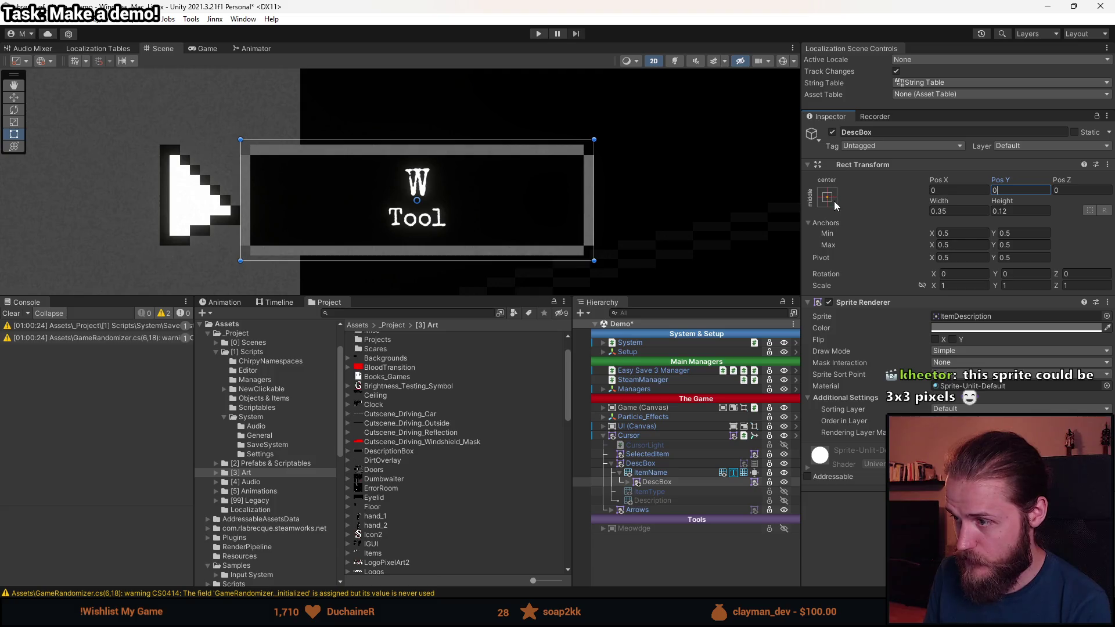
- Apply the stretch-stretch anchor preset with Left, Right, Bottom and Top offsets of 0
click(827, 197)
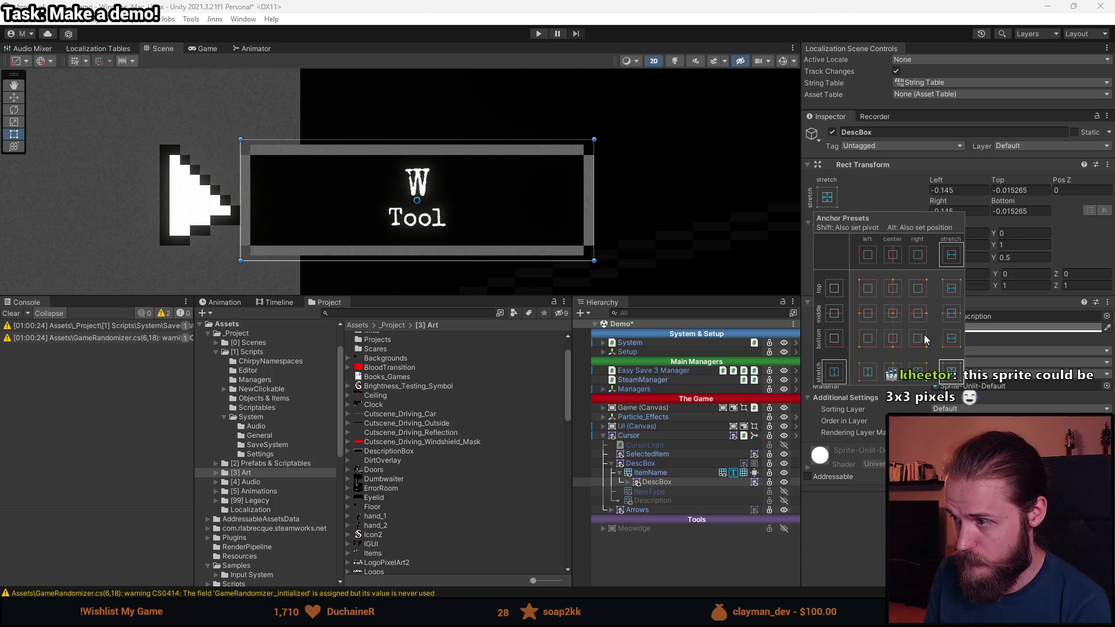
click(952, 372)
click(959, 190)
text(0)
click(972, 210)
text(0)
click(1020, 211)
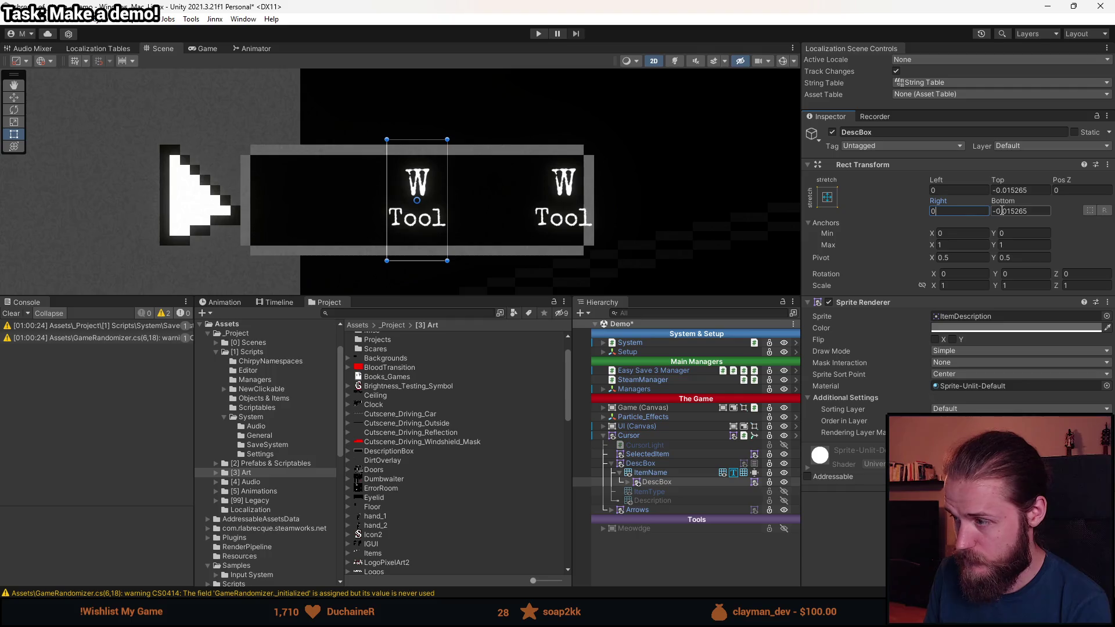
text(0)
click(1017, 190)
text(0)
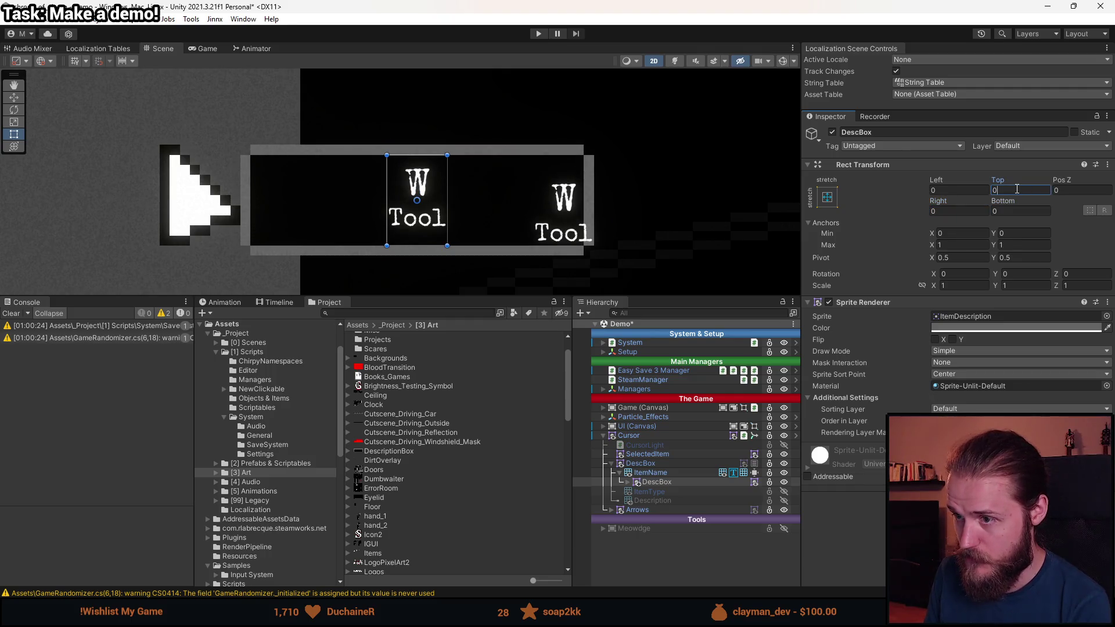
click(690, 485)
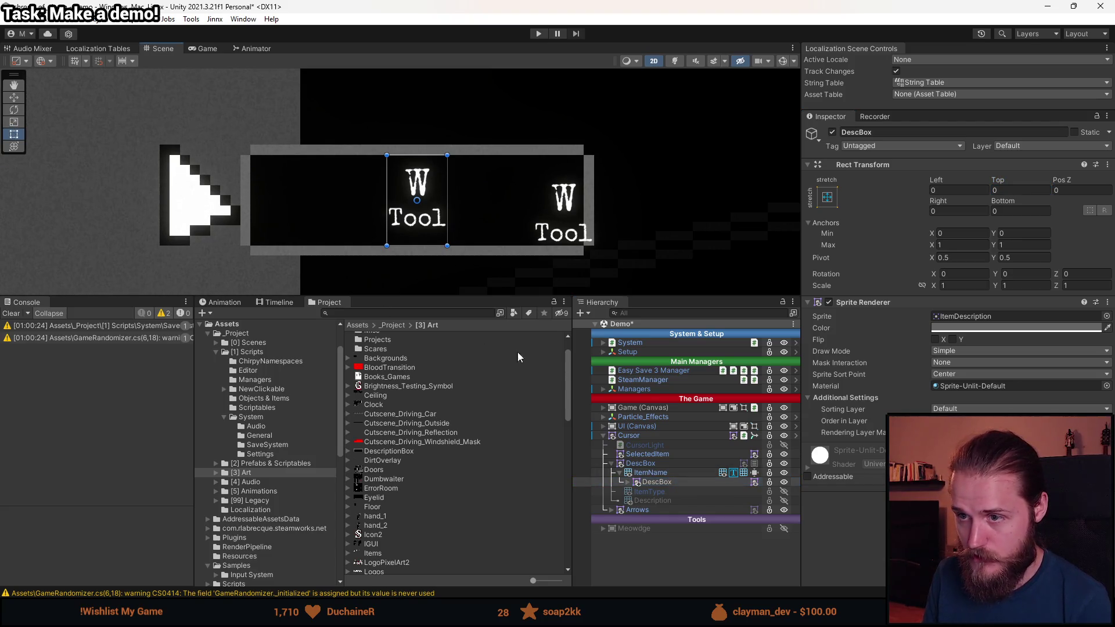
- Reselect the child DescBox and open its sprite Draw Mode list
click(667, 474)
click(670, 482)
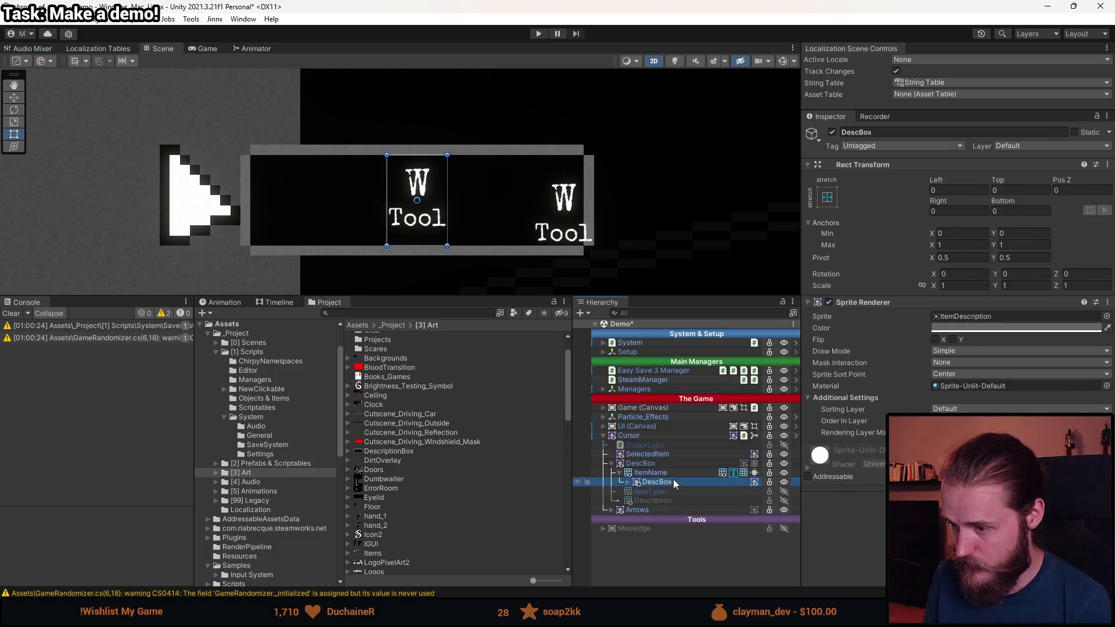
click(968, 352)
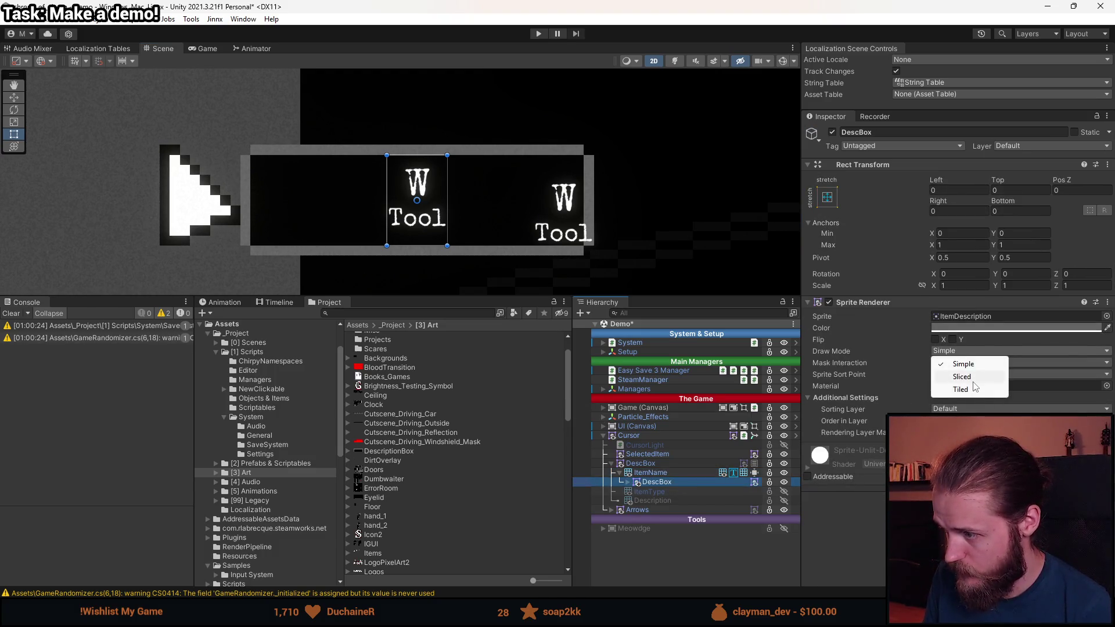
- Set the child DescBox sprite's Draw Mode to Sliced and undo an accidental hierarchy change
click(973, 377)
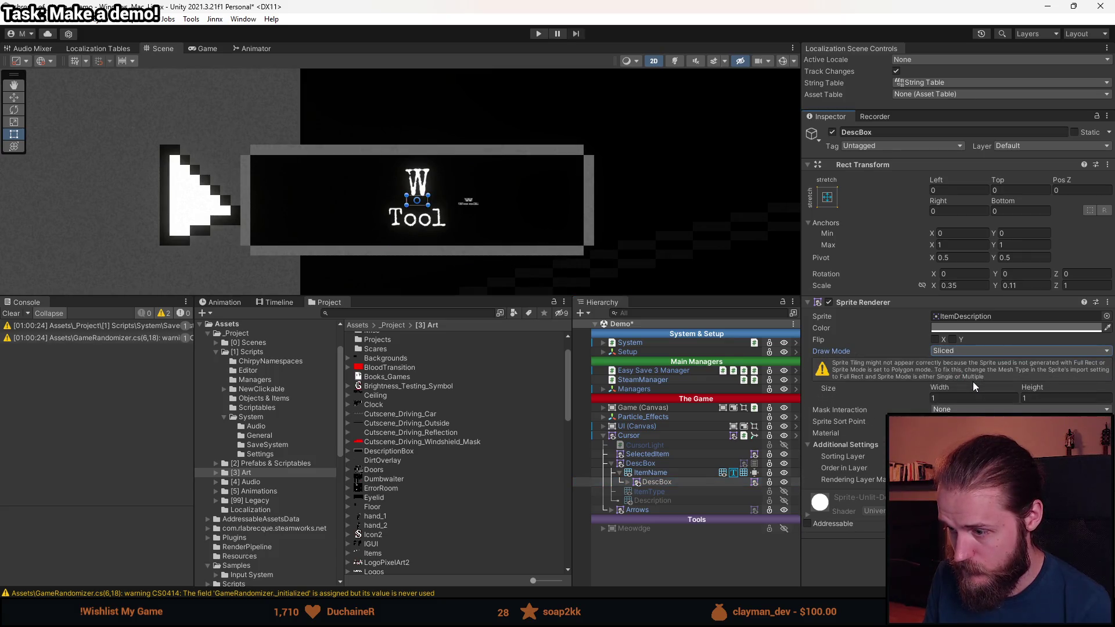
click(629, 482)
click(659, 493)
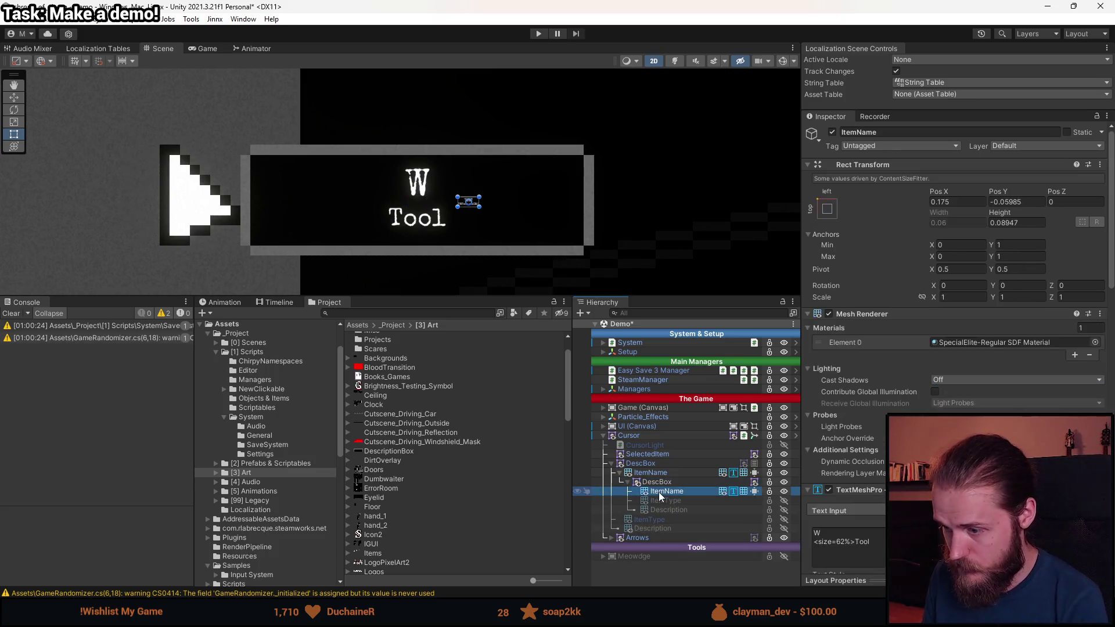
key(ctrl+z)
key(ctrl+z)
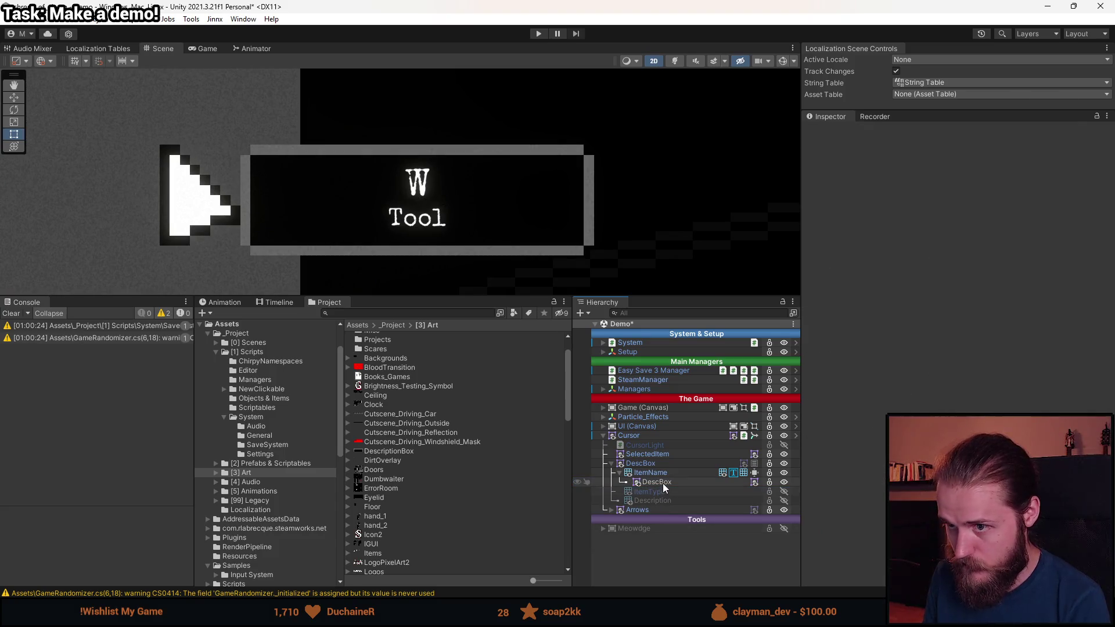
- Toggle the child DescBox's Sprite Renderer off and back on, then recentre the view
click(663, 484)
click(641, 463)
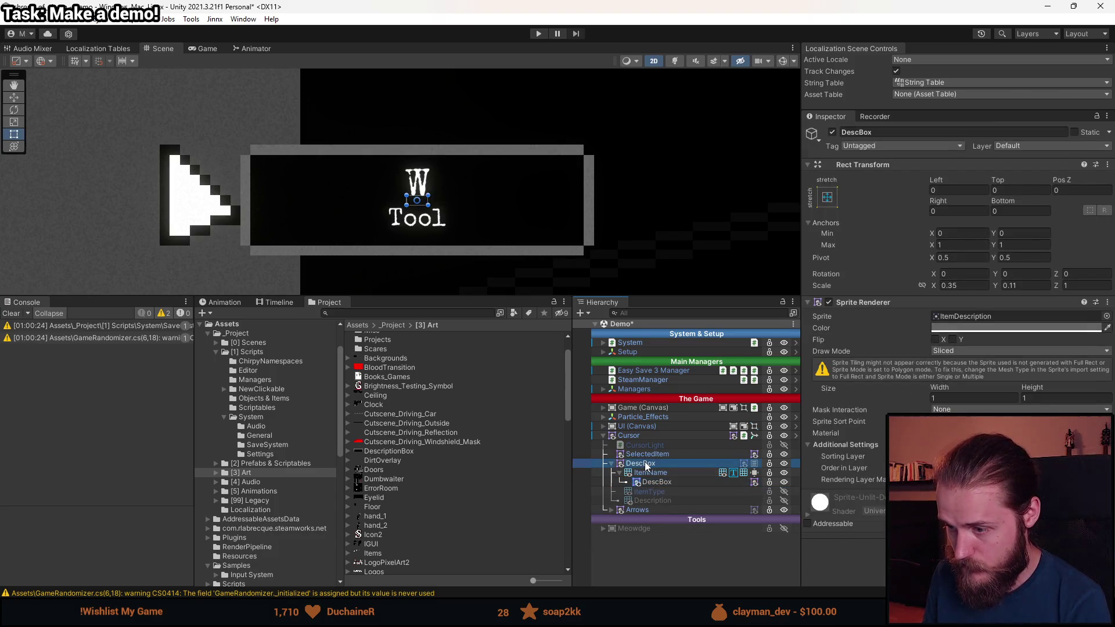
click(828, 302)
click(657, 482)
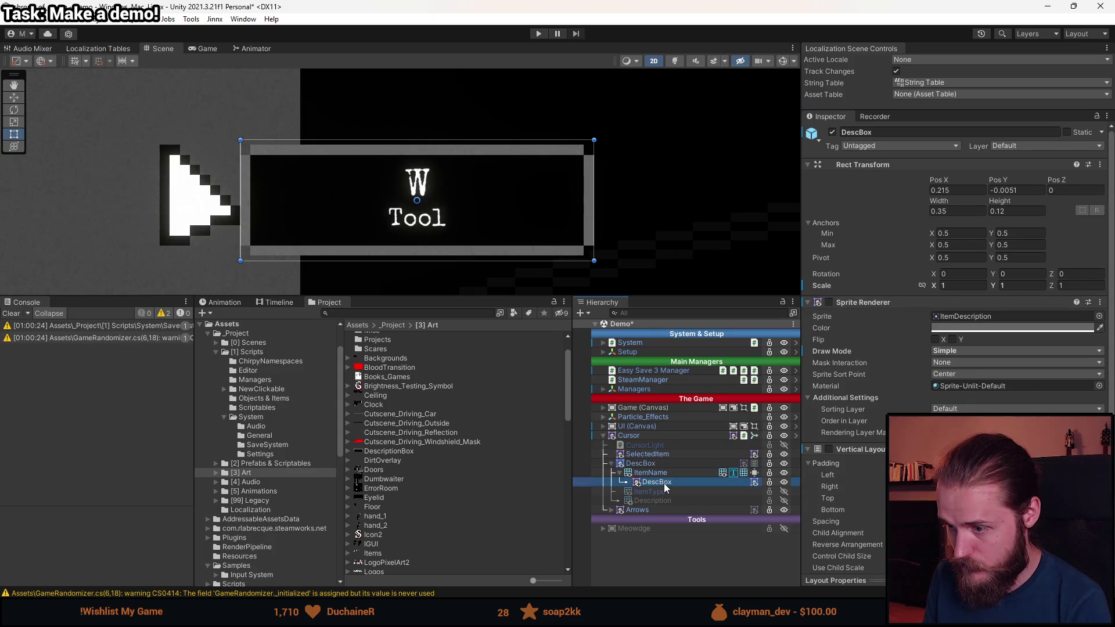
click(831, 300)
click(829, 302)
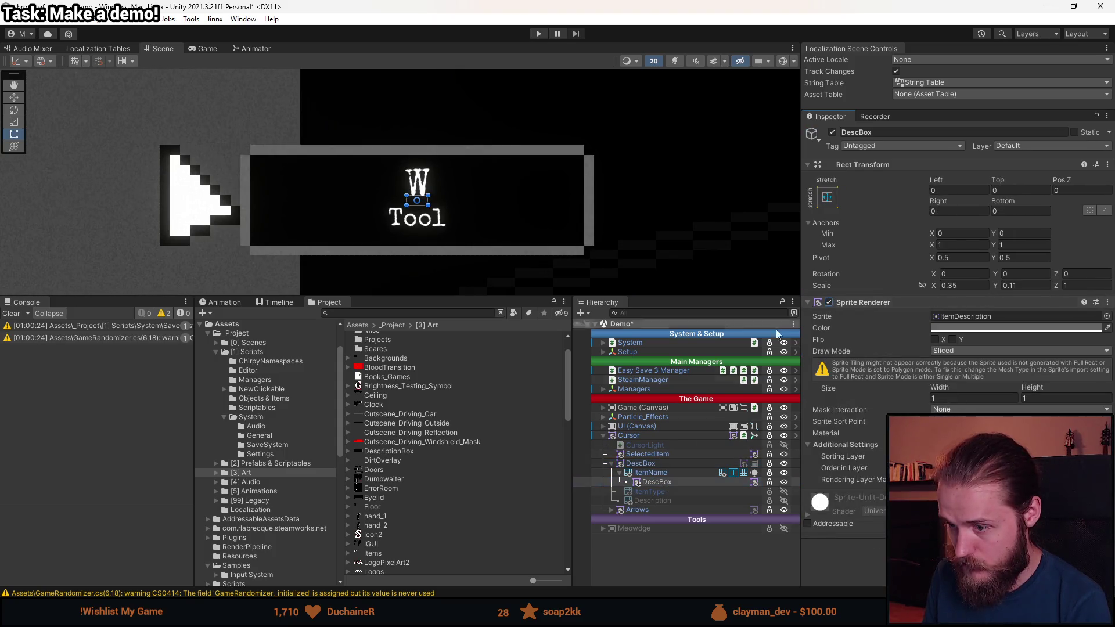
click(657, 481)
scroll(525, 257, down, 3)
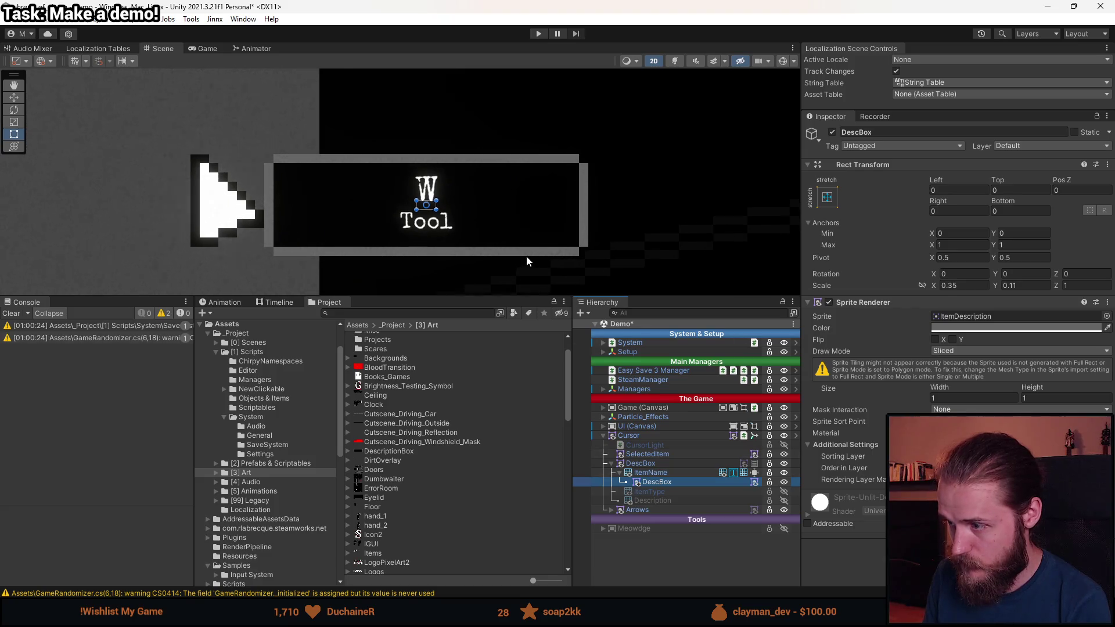
drag(610, 293, 517, 261)
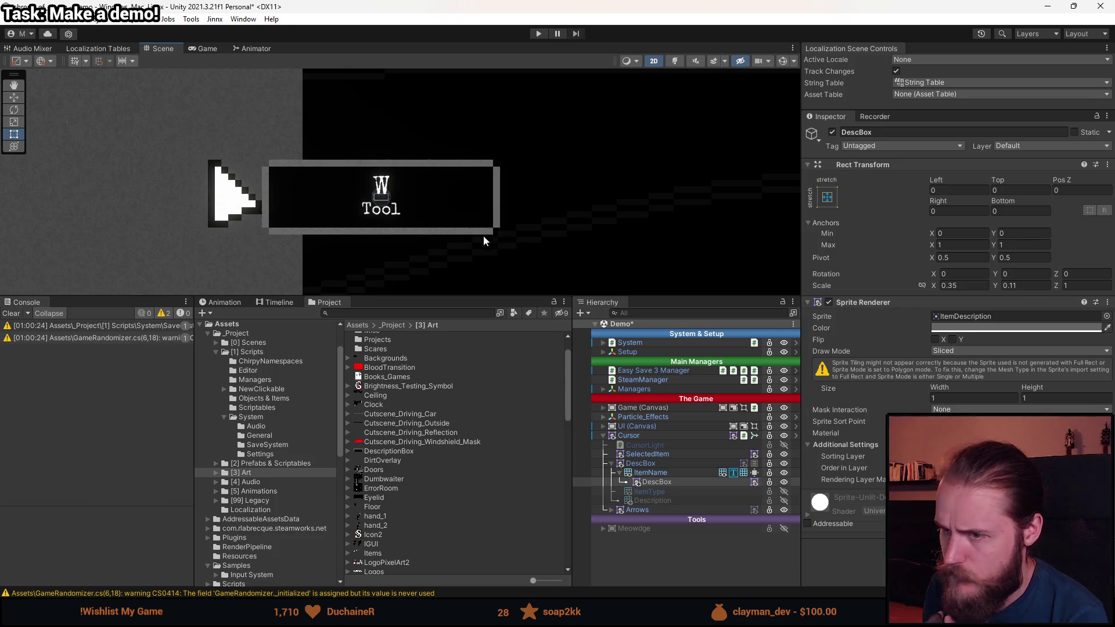
- Try stretching the DescBox rect, then try sprite Size widths of 5 and 12
scroll(411, 223, up, 4)
mouse_move(378, 182)
mouse_down()
mouse_move(599, 177)
mouse_move(829, 198)
mouse_move(309, 217)
mouse_move(727, 212)
mouse_up()
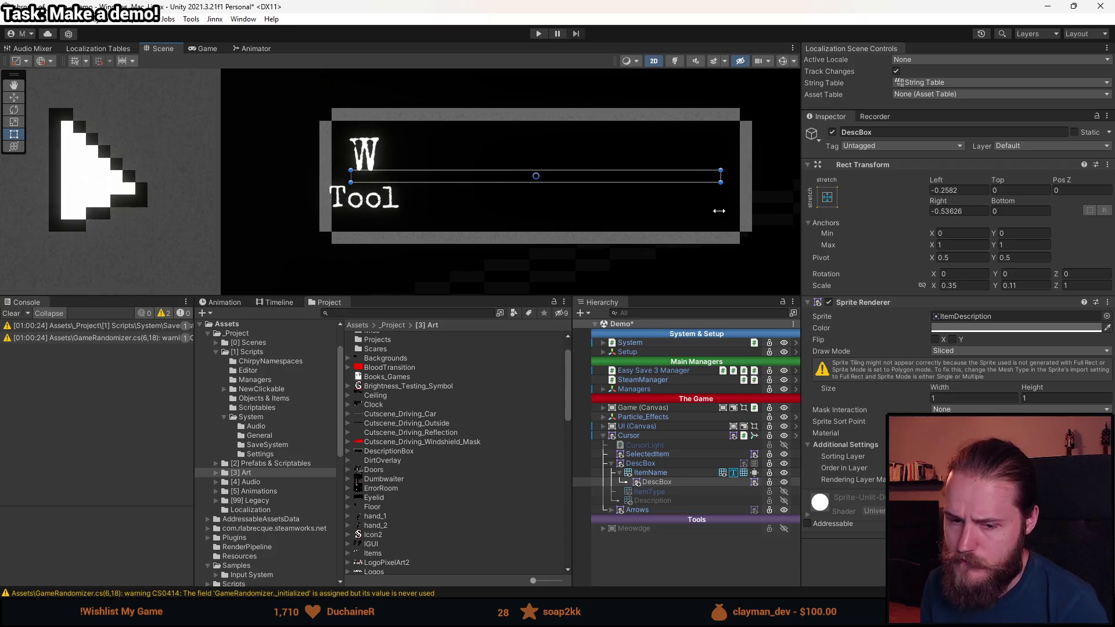
key(ctrl+z)
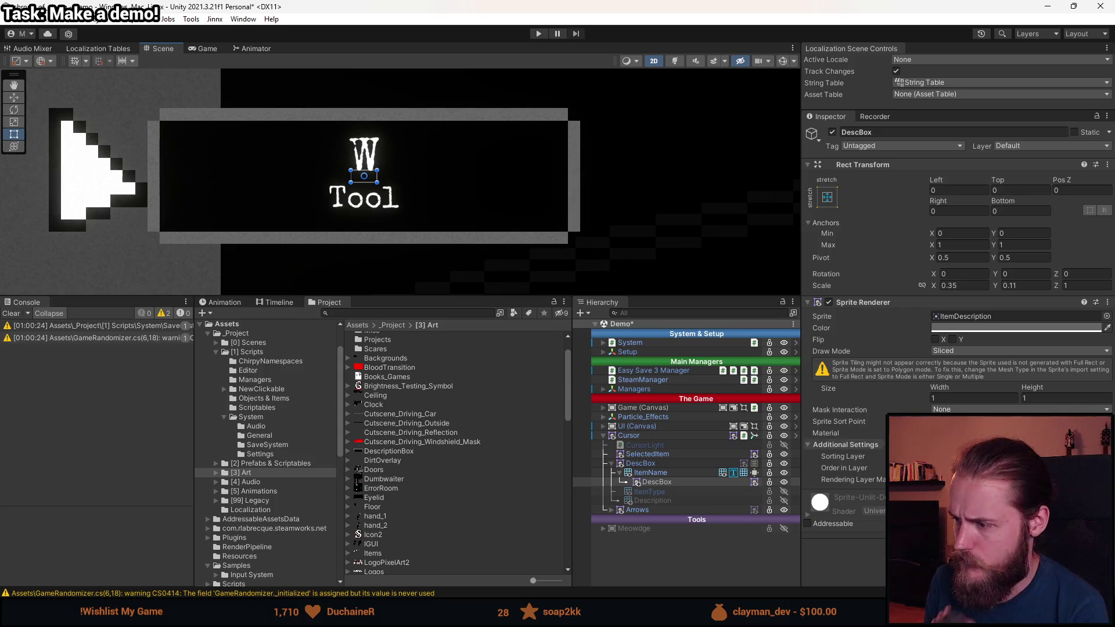
click(941, 399)
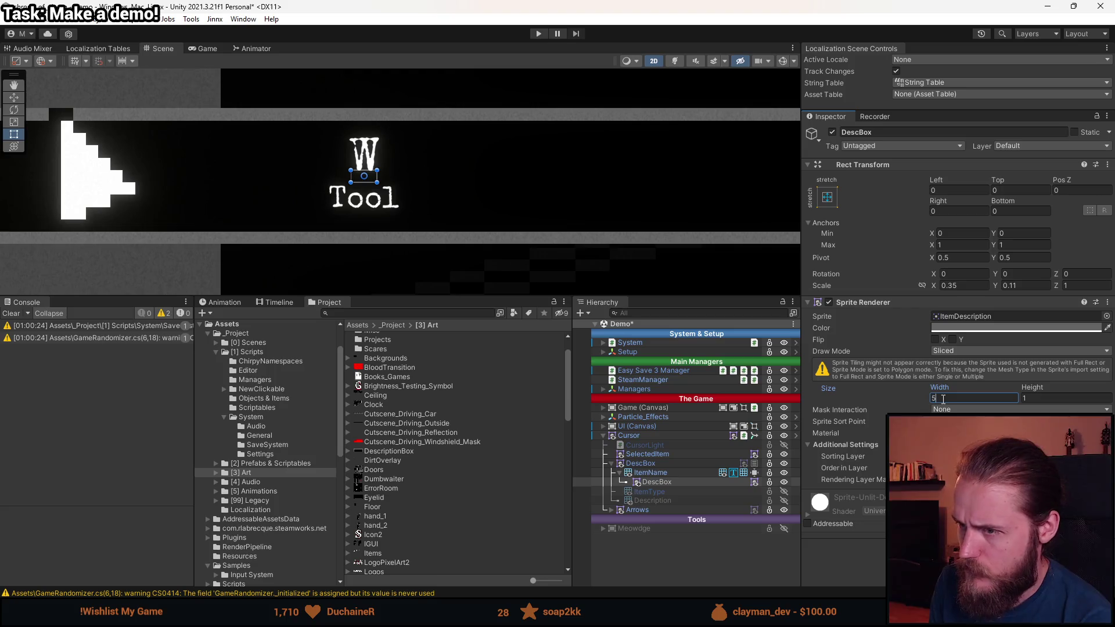
text(5)
scroll(584, 219, down, 5)
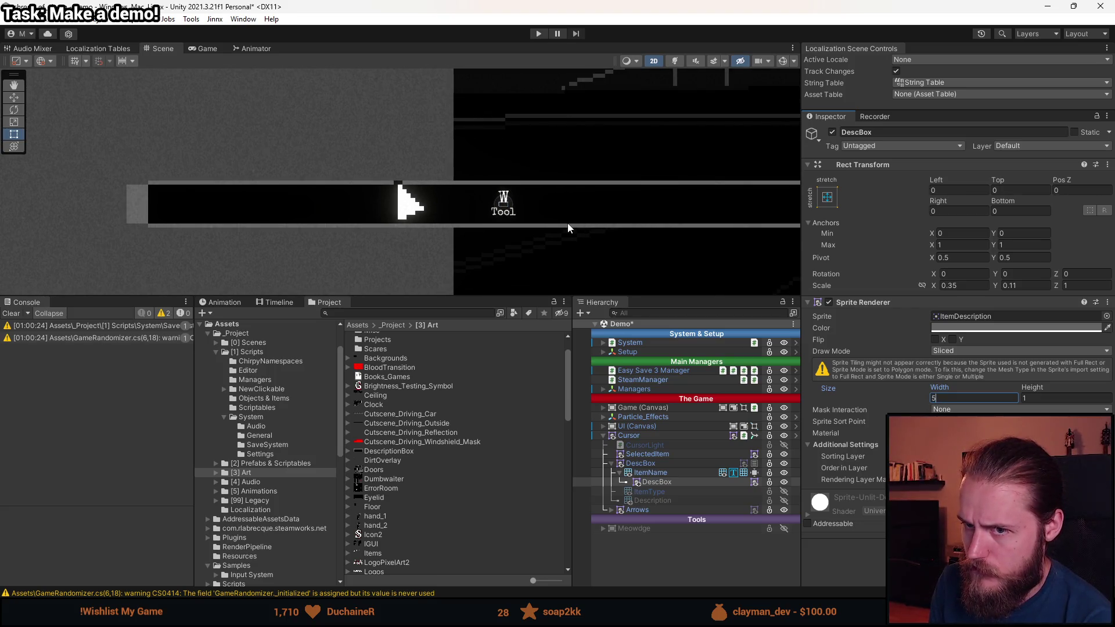
scroll(598, 231, down, 3)
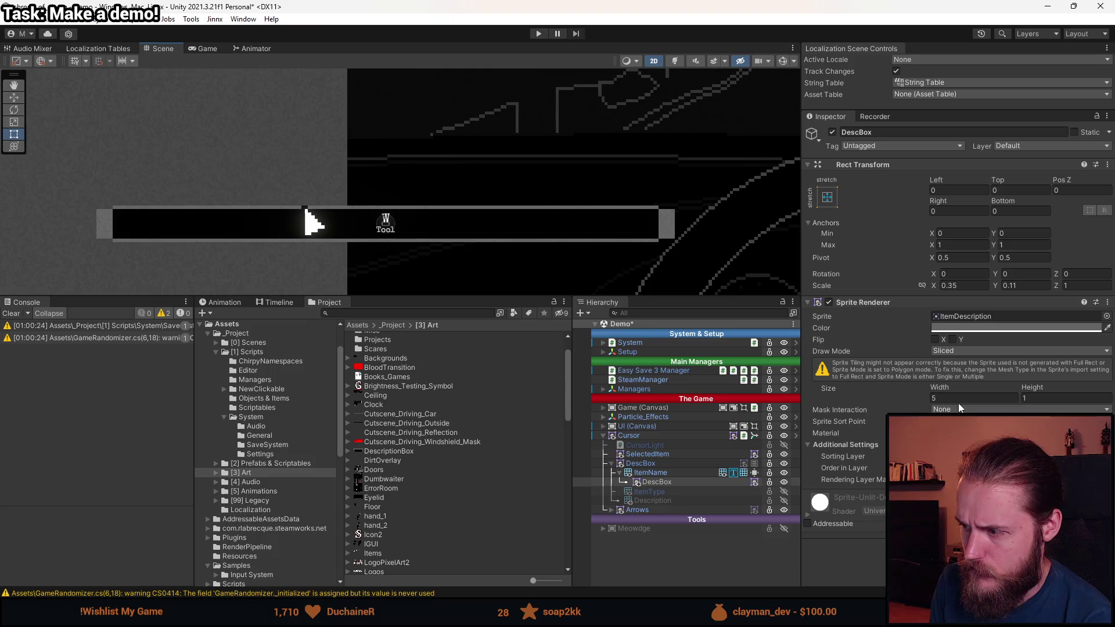
click(960, 400)
text(1)
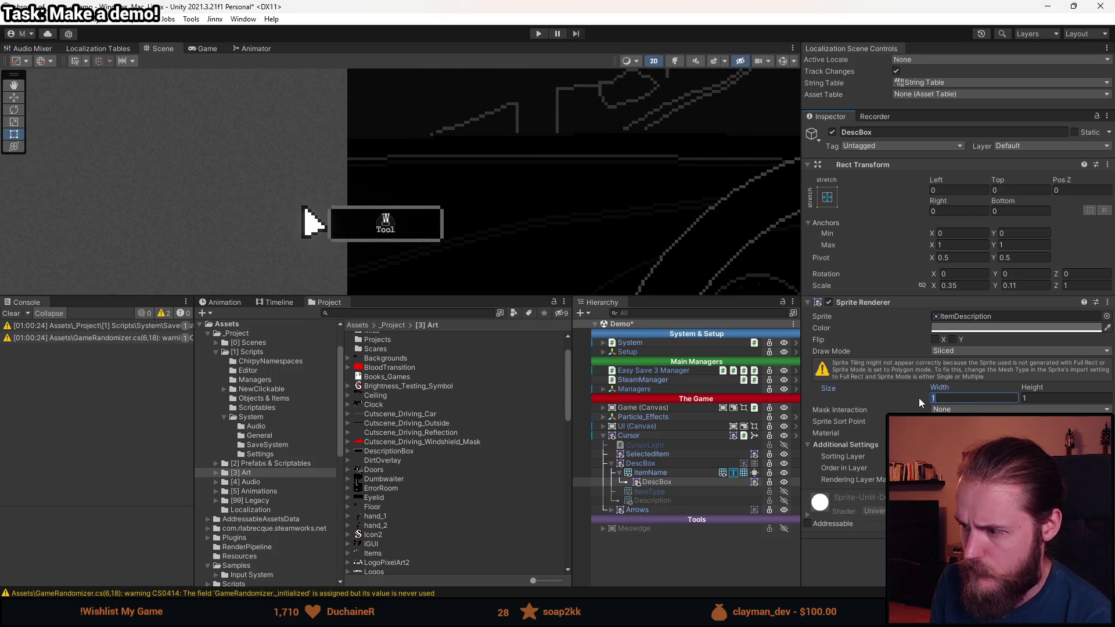
text(2)
scroll(520, 239, up, 3)
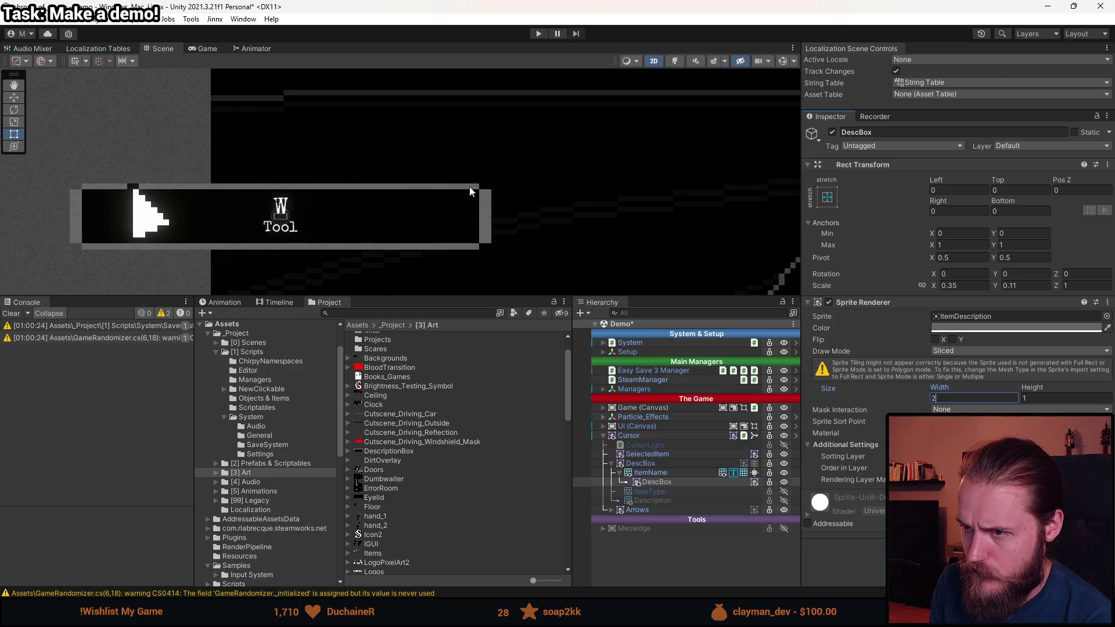
- Set Draw Mode to Tiled, try Adaptive tile mode, and revert to Continuous
click(968, 351)
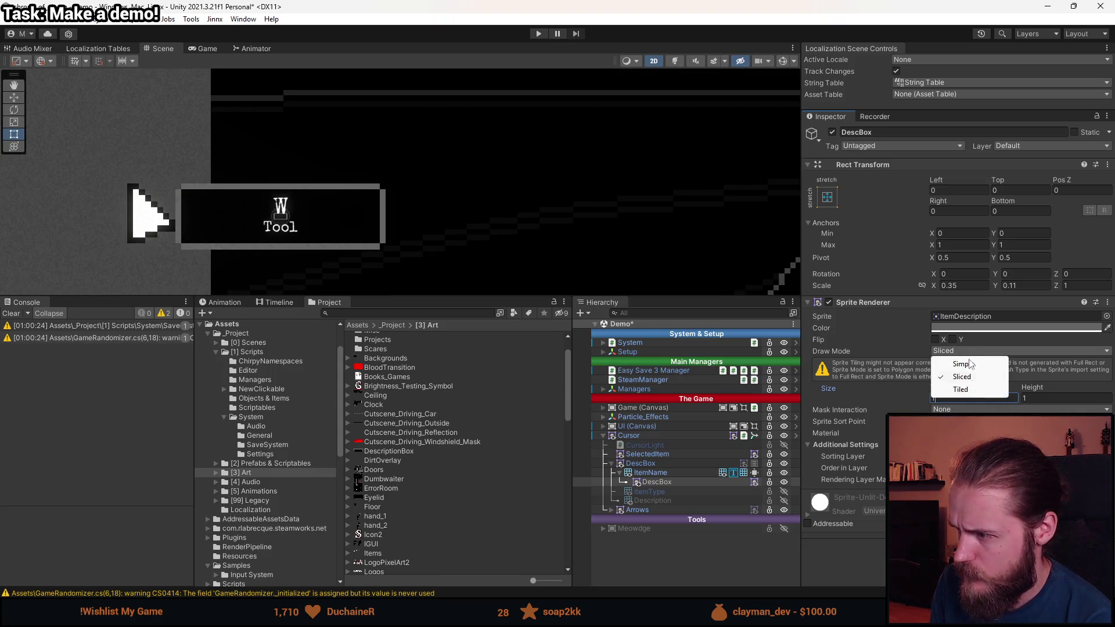
click(964, 389)
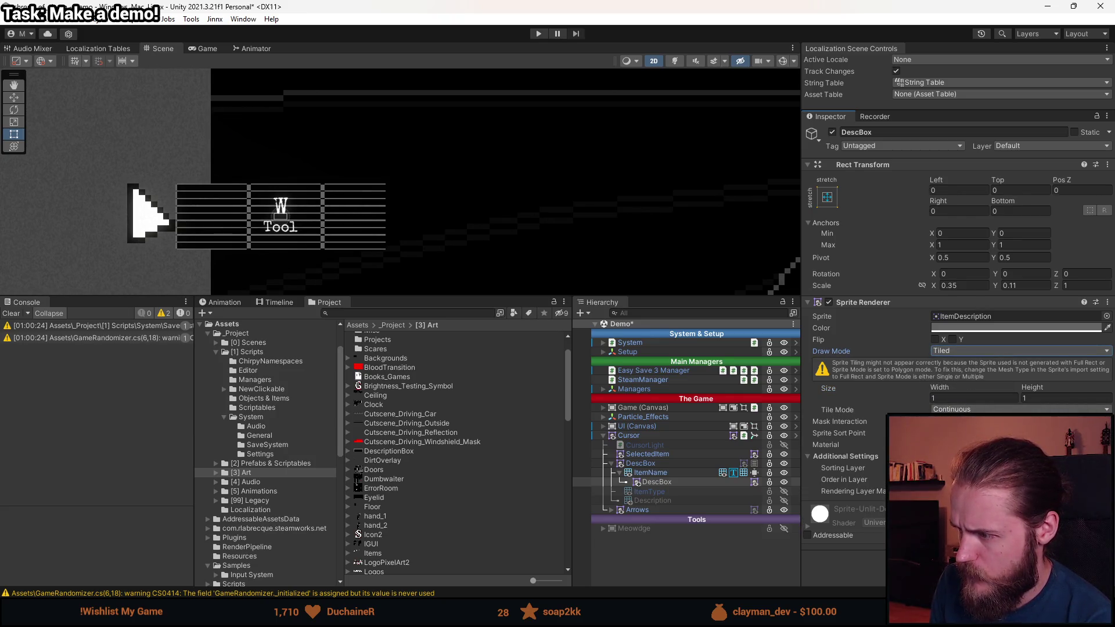
click(1017, 409)
click(987, 431)
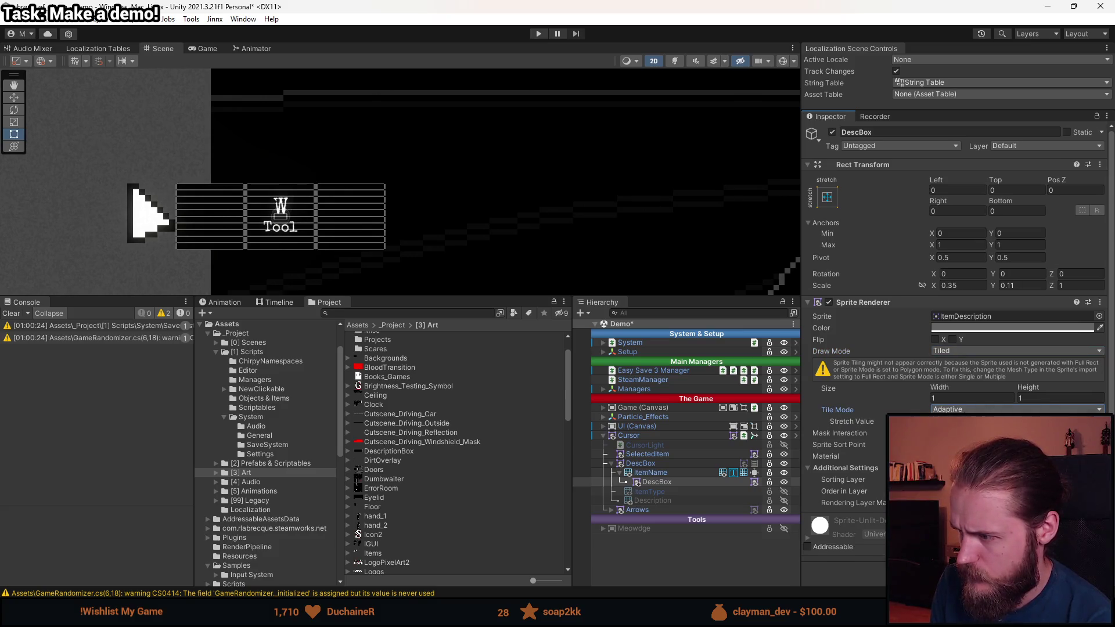
key(ctrl+z)
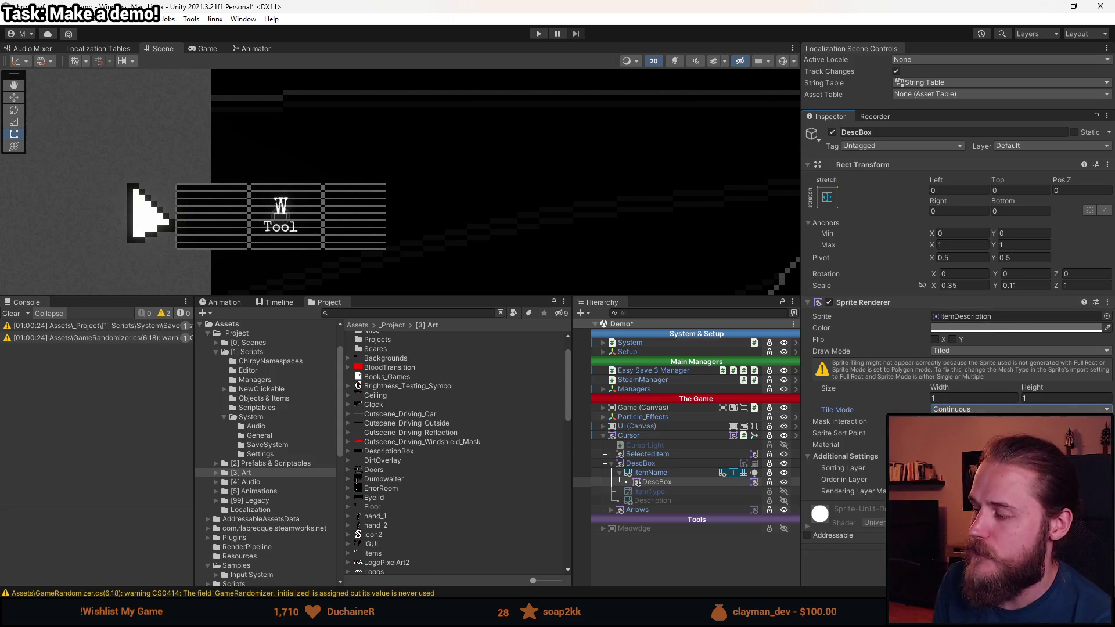
- Switch Draw Mode to Simple and assign the DescriptionBox sprite to DescBox
click(955, 351)
click(953, 364)
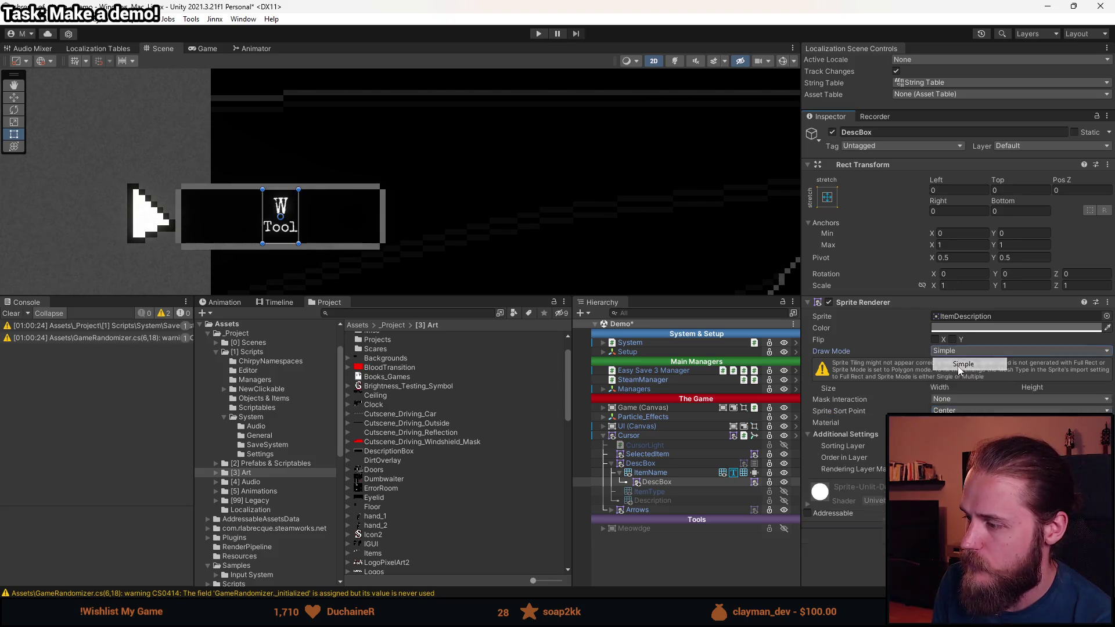
click(1106, 316)
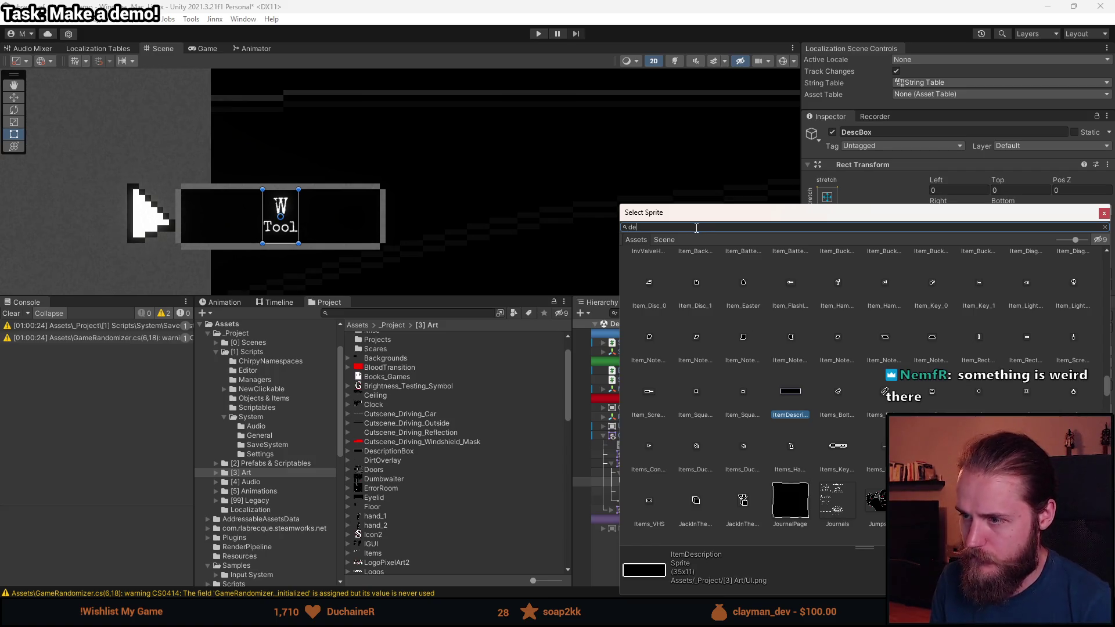
text(desc)
double_click(691, 278)
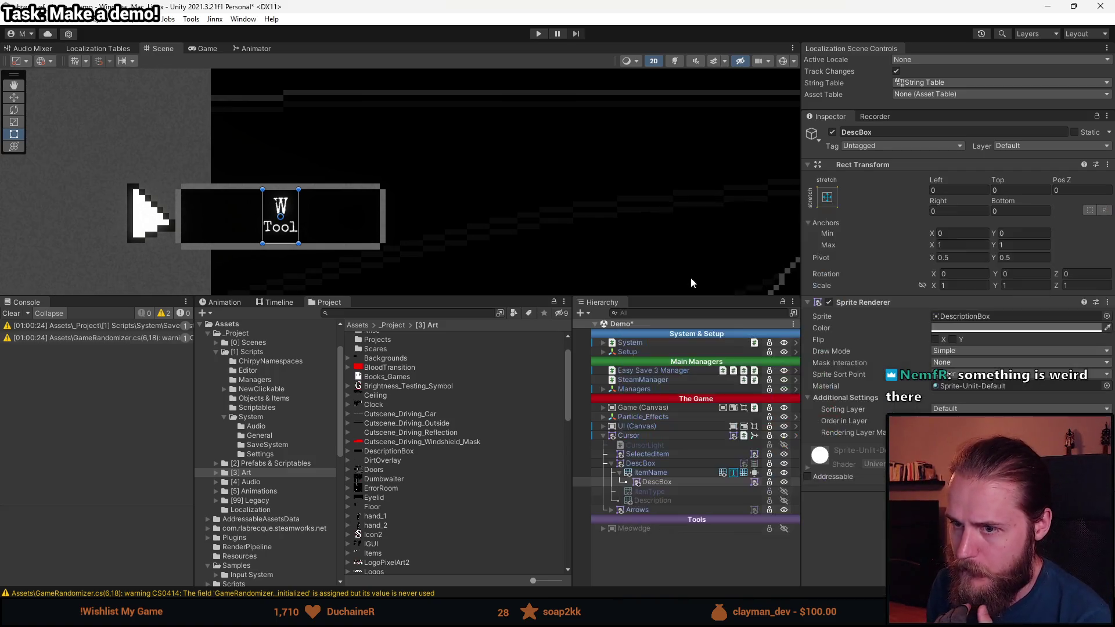
- Set Draw Mode back to Sliced and undo an accidental stretch of the box
click(961, 352)
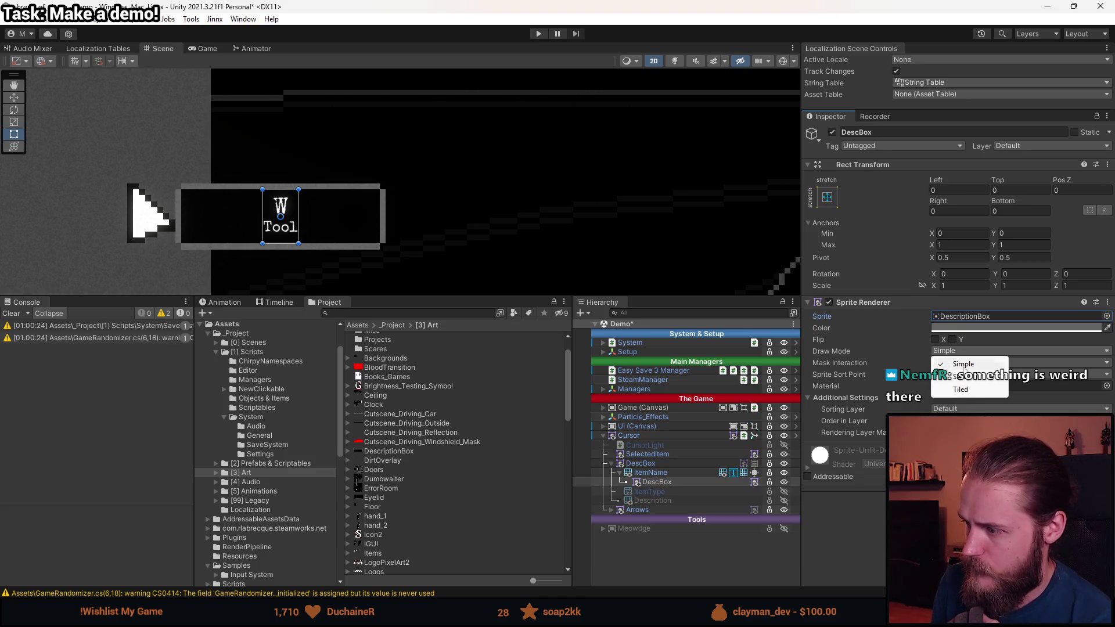
click(964, 377)
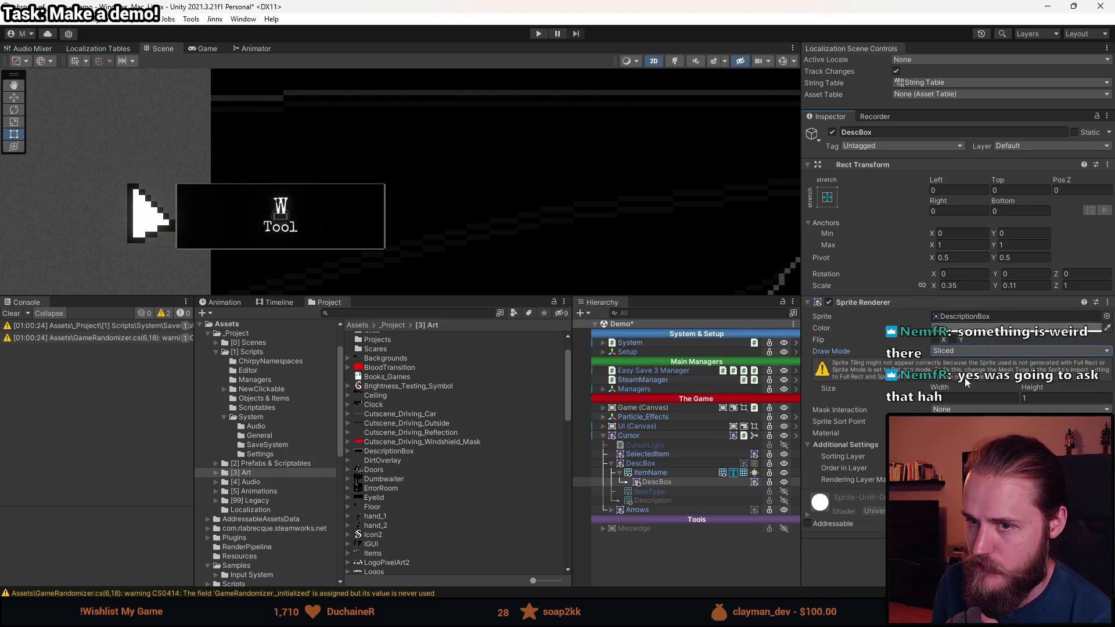
scroll(249, 228, up, 3)
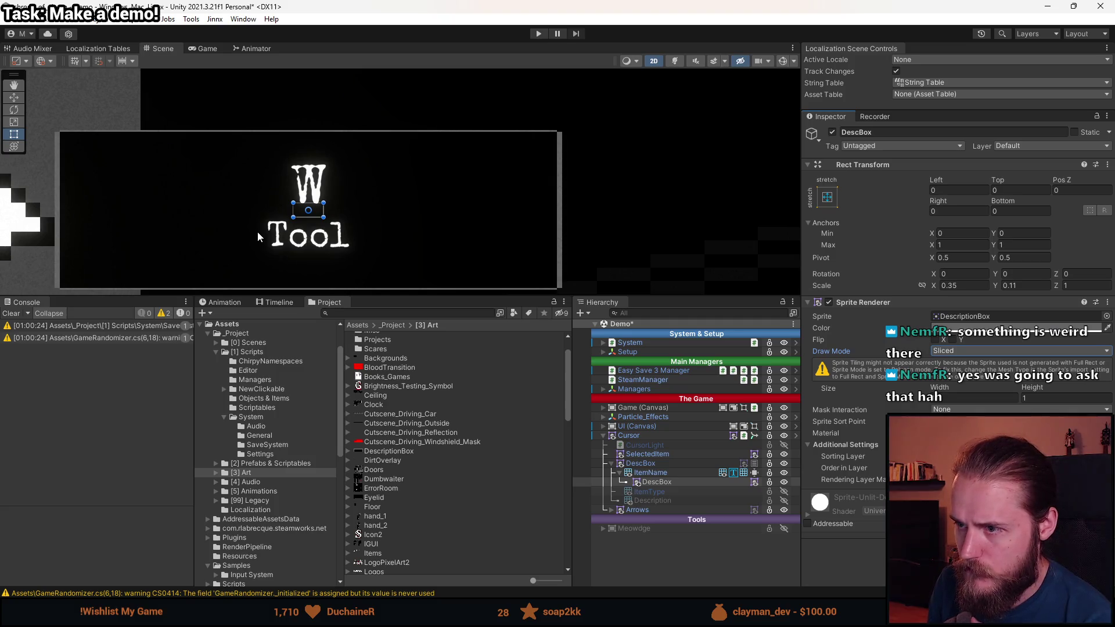
scroll(257, 231, up, 1)
drag(280, 246, 346, 236)
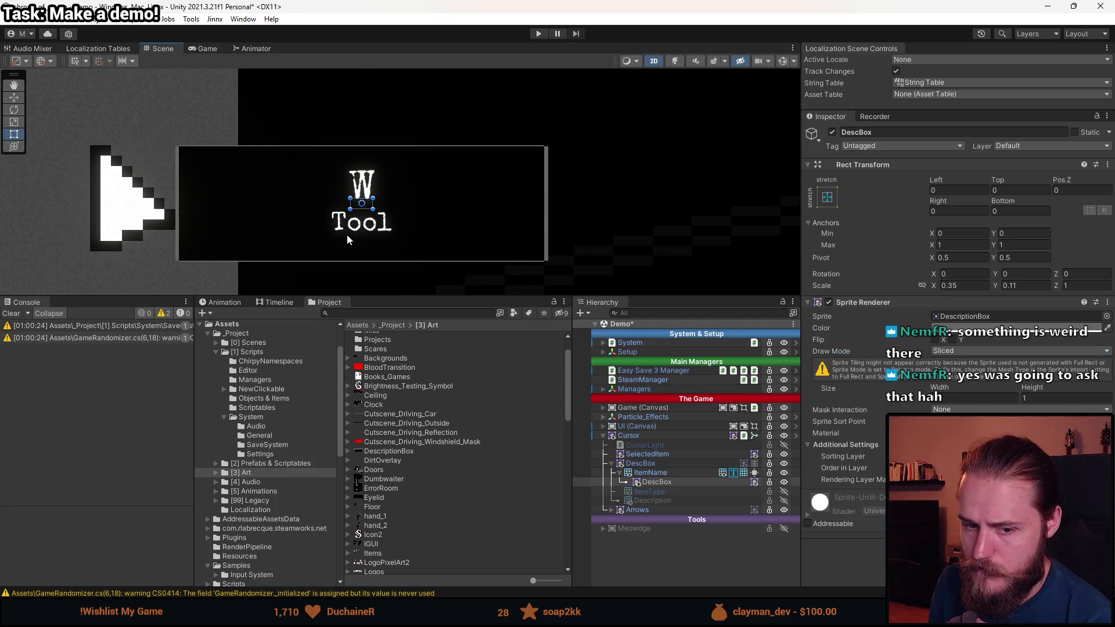
scroll(347, 235, down, 1)
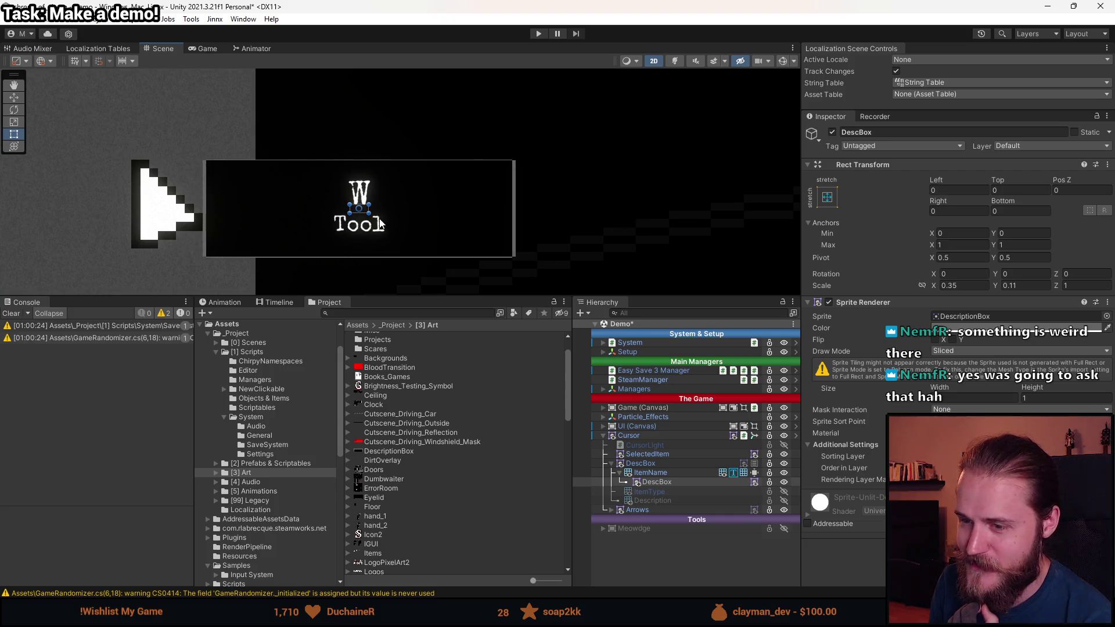
mouse_move(370, 207)
mouse_down()
mouse_move(775, 207)
mouse_move(615, 213)
mouse_up()
key(ctrl+z)
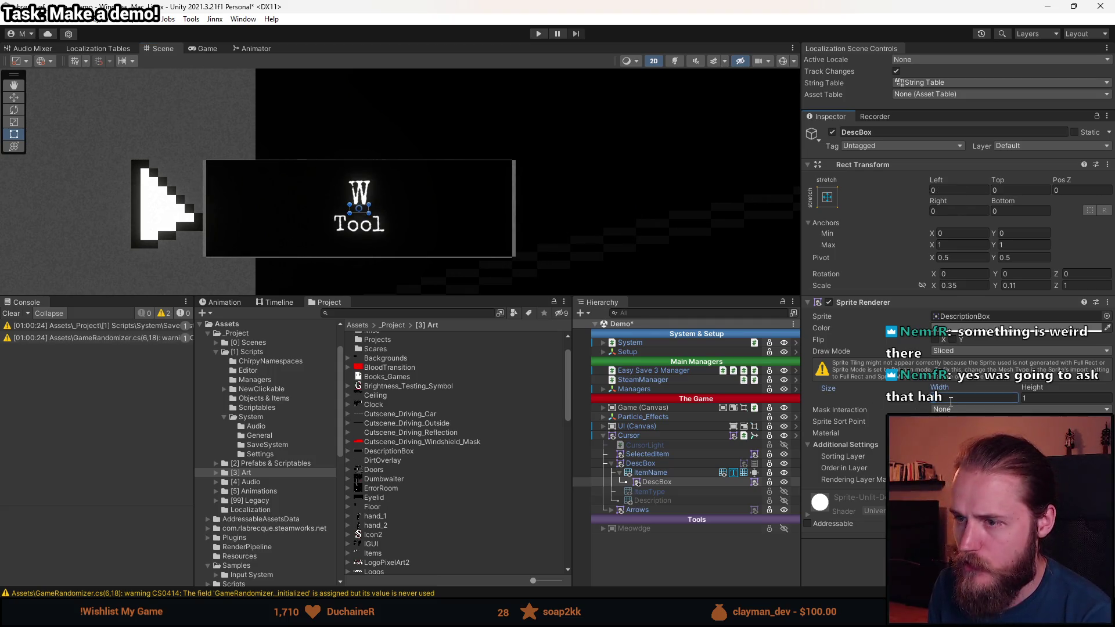
click(976, 317)
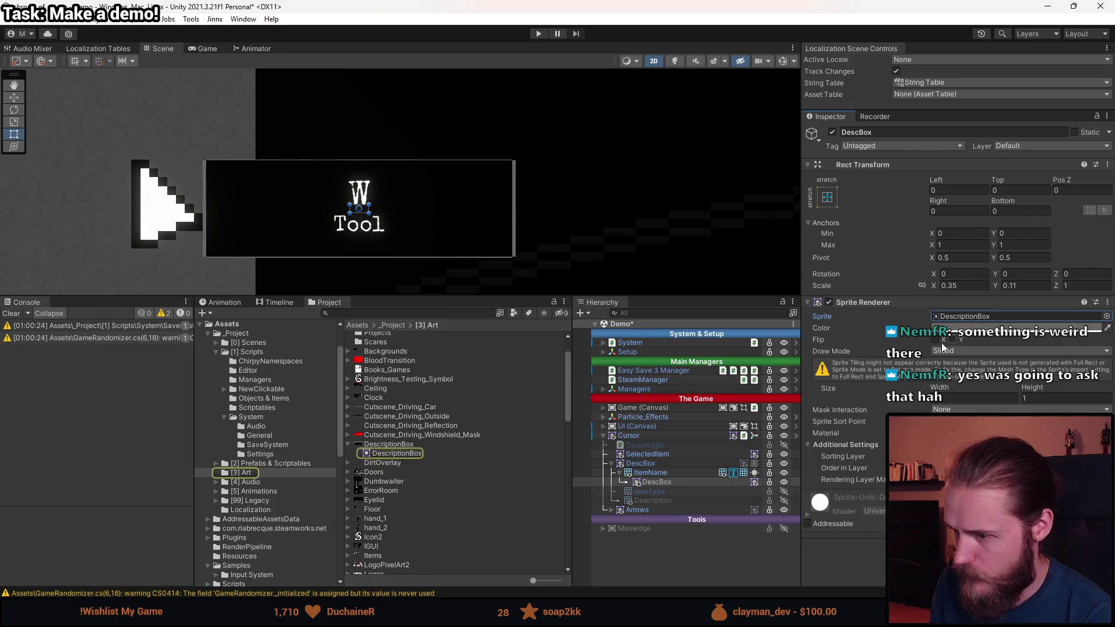
- Inspect the DescriptionBox sprite's borders and import settings, then reassign it to DescBox
click(412, 454)
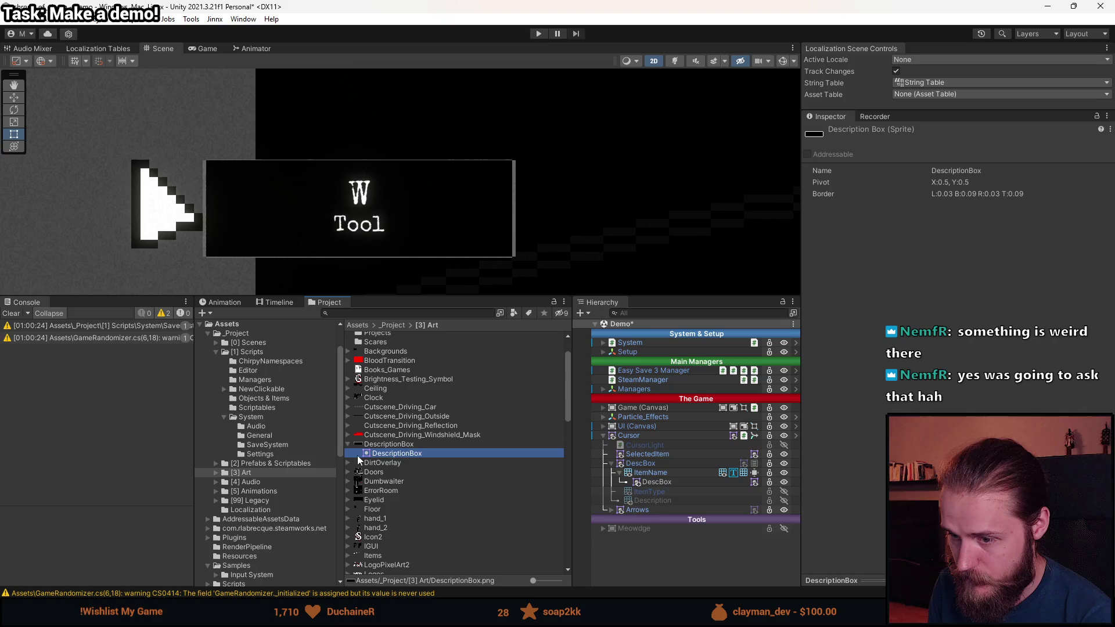
click(429, 445)
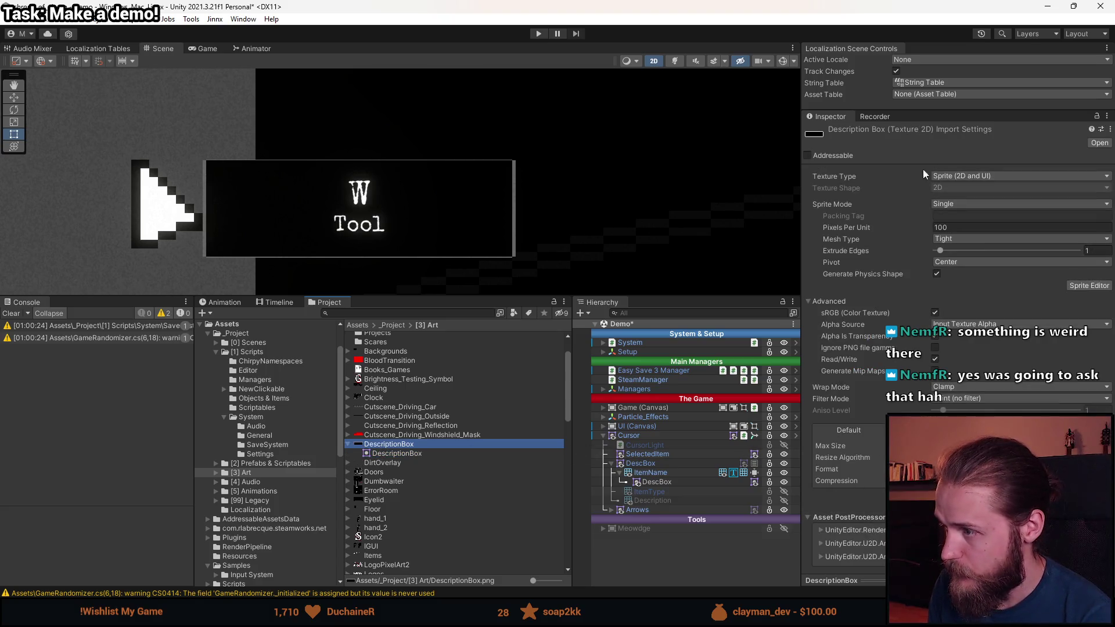
click(405, 453)
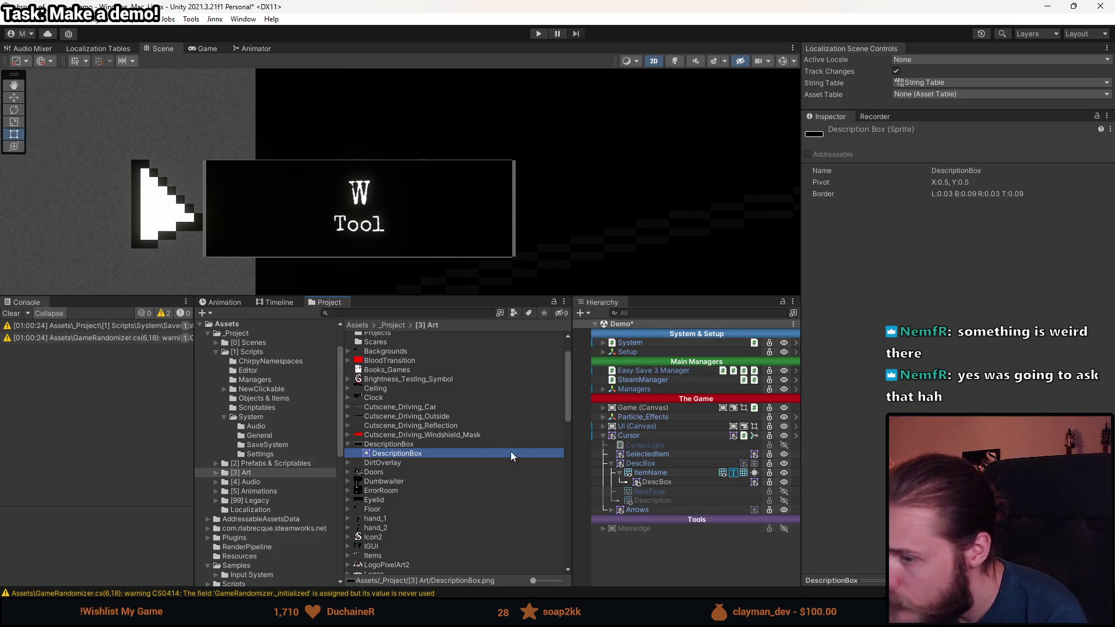
click(417, 444)
click(662, 481)
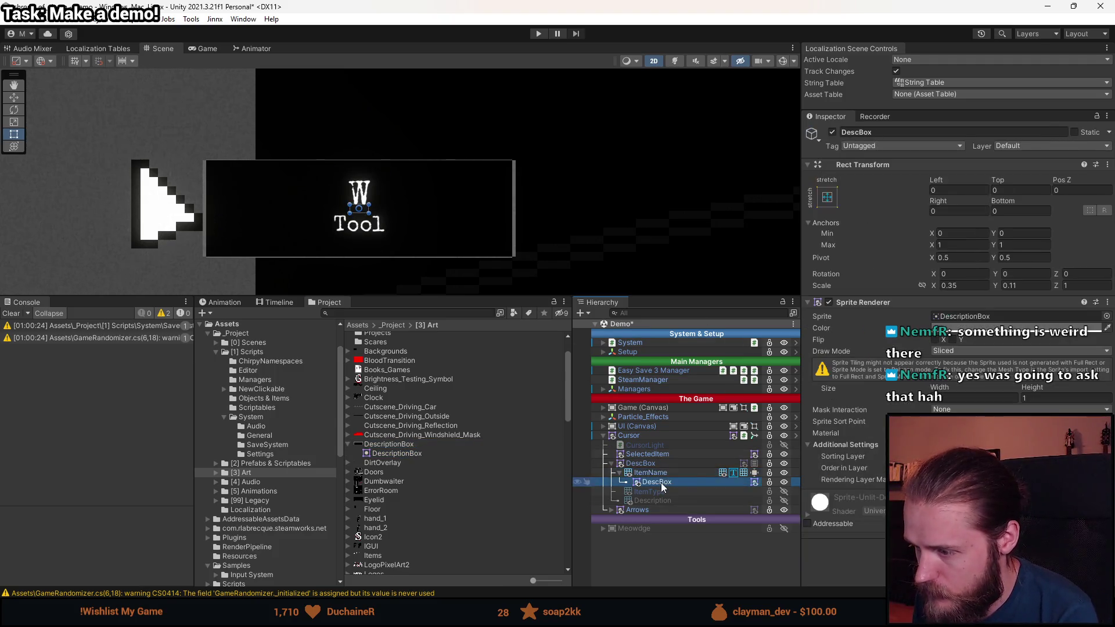
click(821, 505)
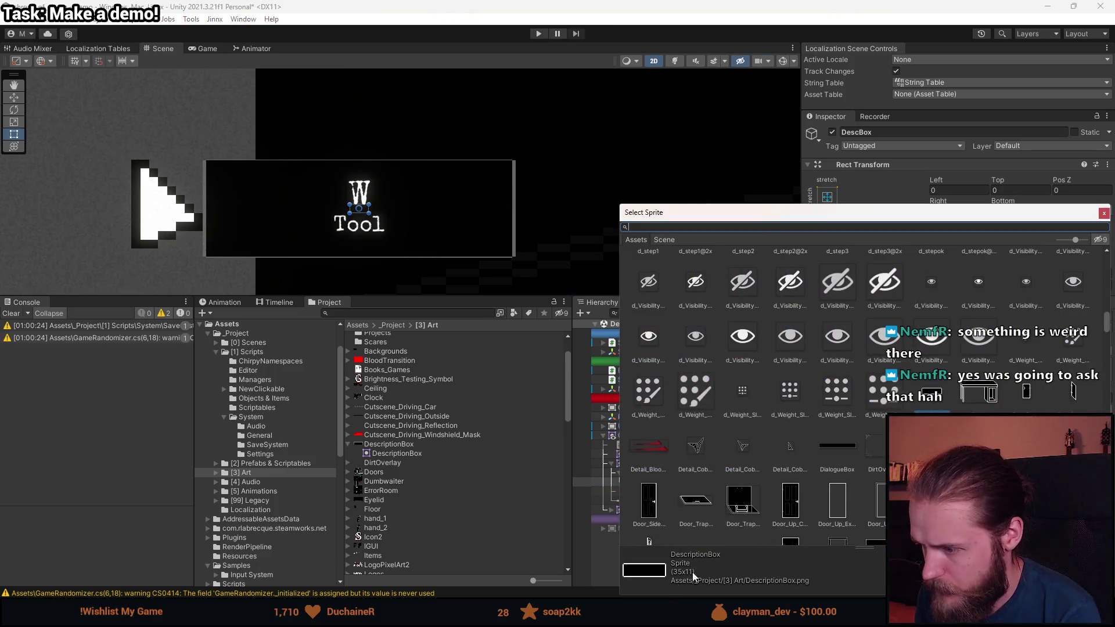
click(1104, 213)
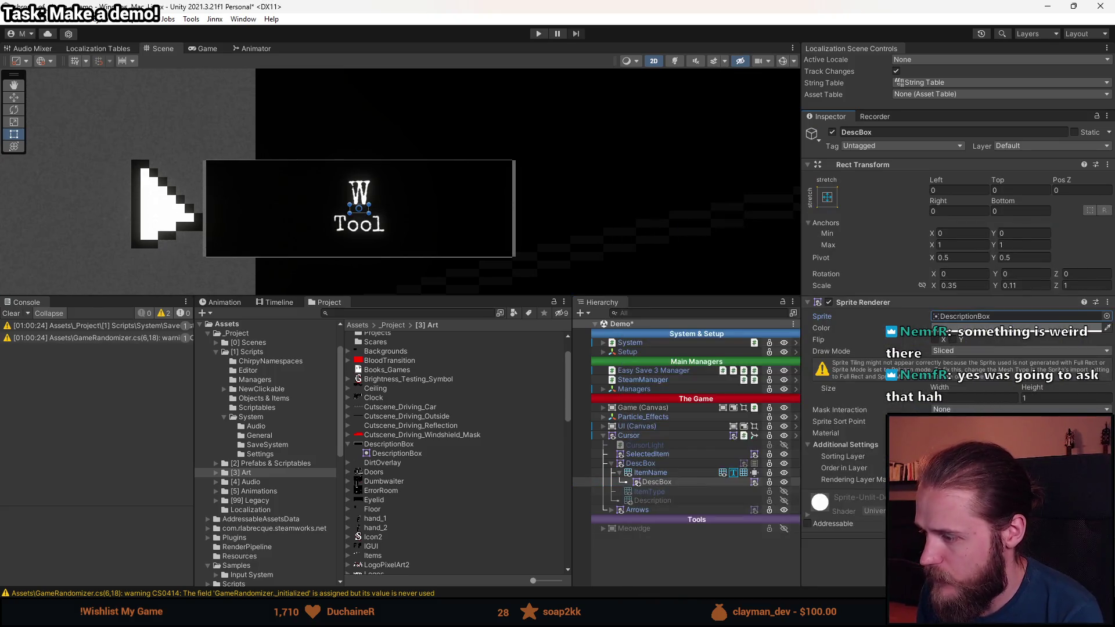
- Set the sliced sprite's Size to width 3 and height 1, then show the anchor presets
click(976, 398)
text(3)
click(1040, 396)
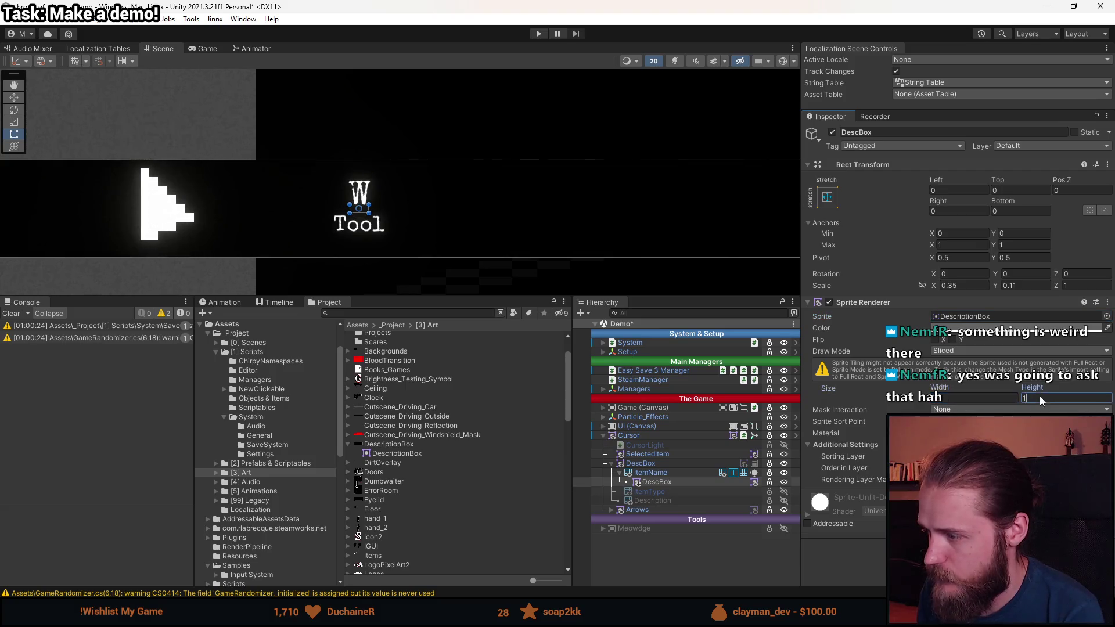
text(1)
scroll(459, 204, down, 5)
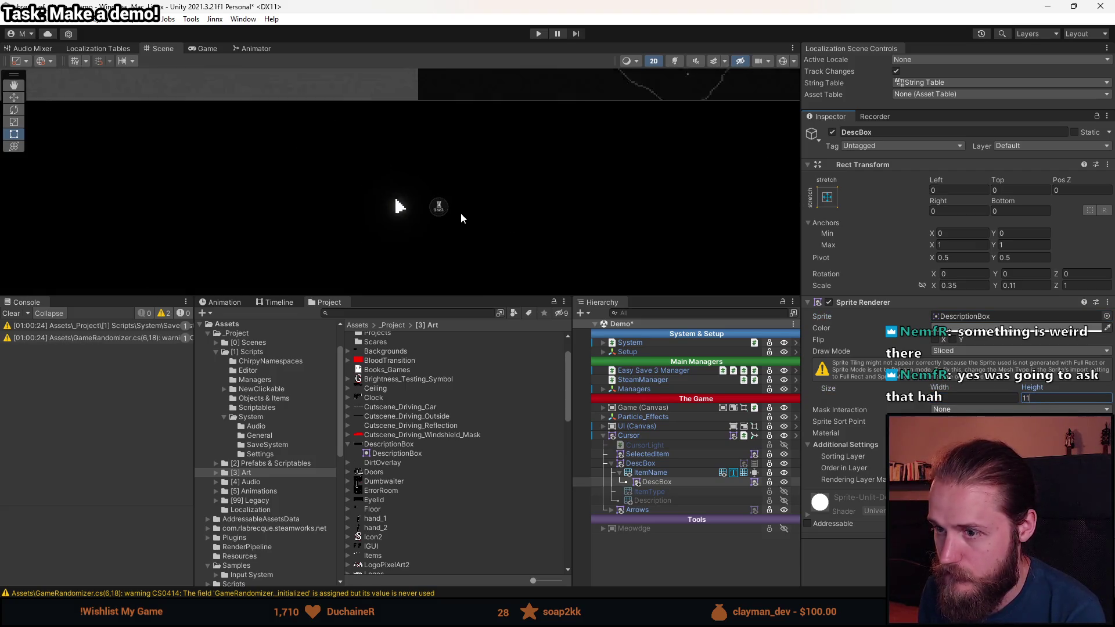
scroll(456, 217, down, 3)
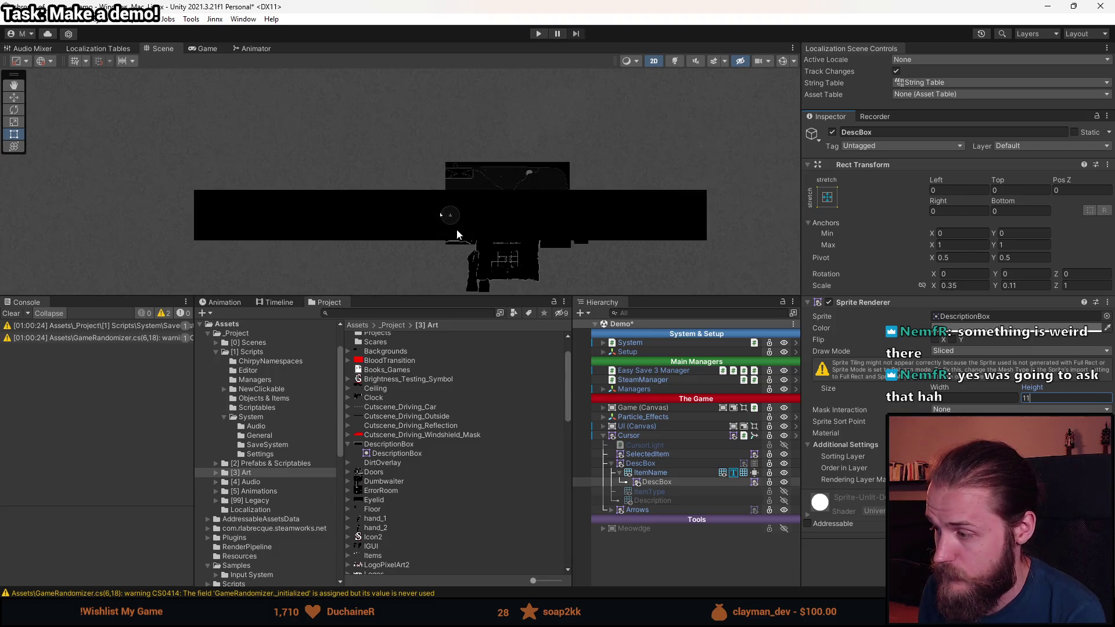
scroll(497, 239, up, 3)
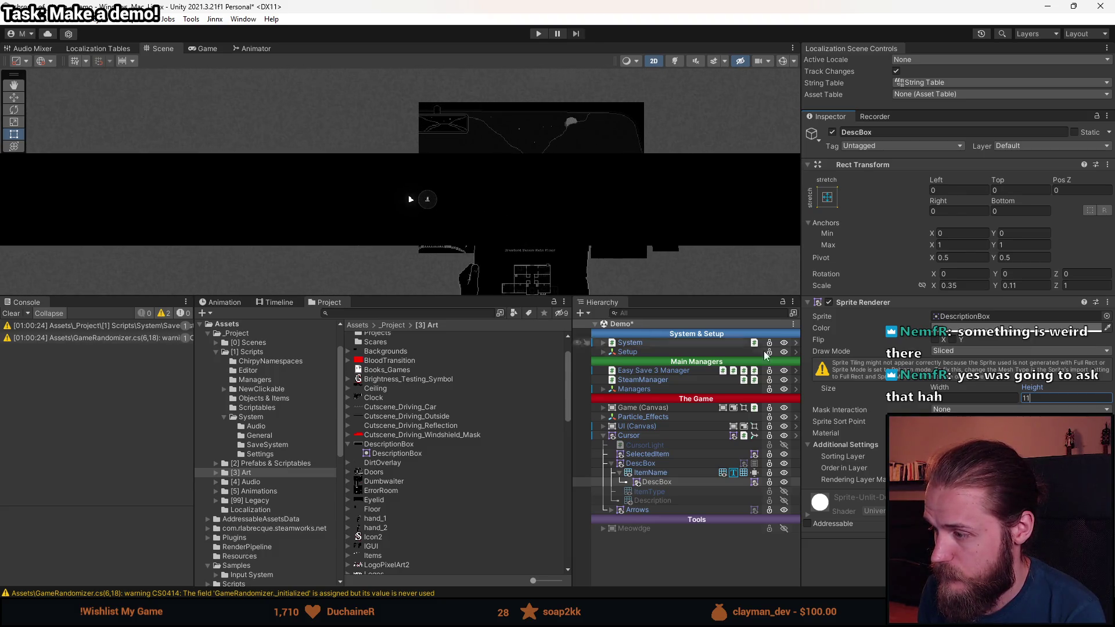
key(BackSpace)
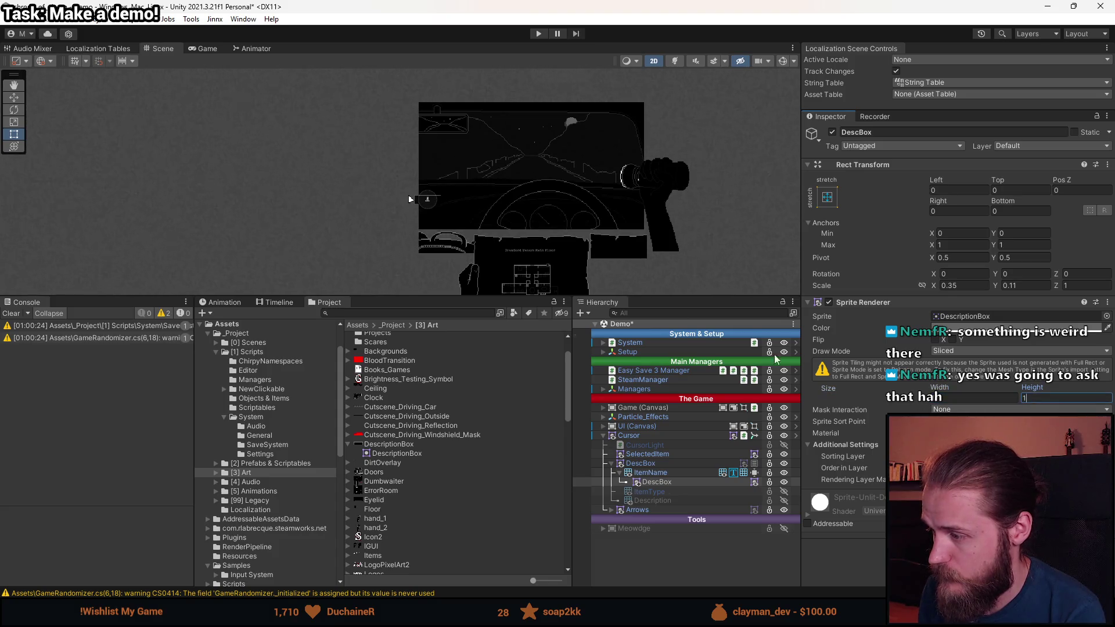
scroll(446, 250, up, 2)
scroll(401, 192, up, 10)
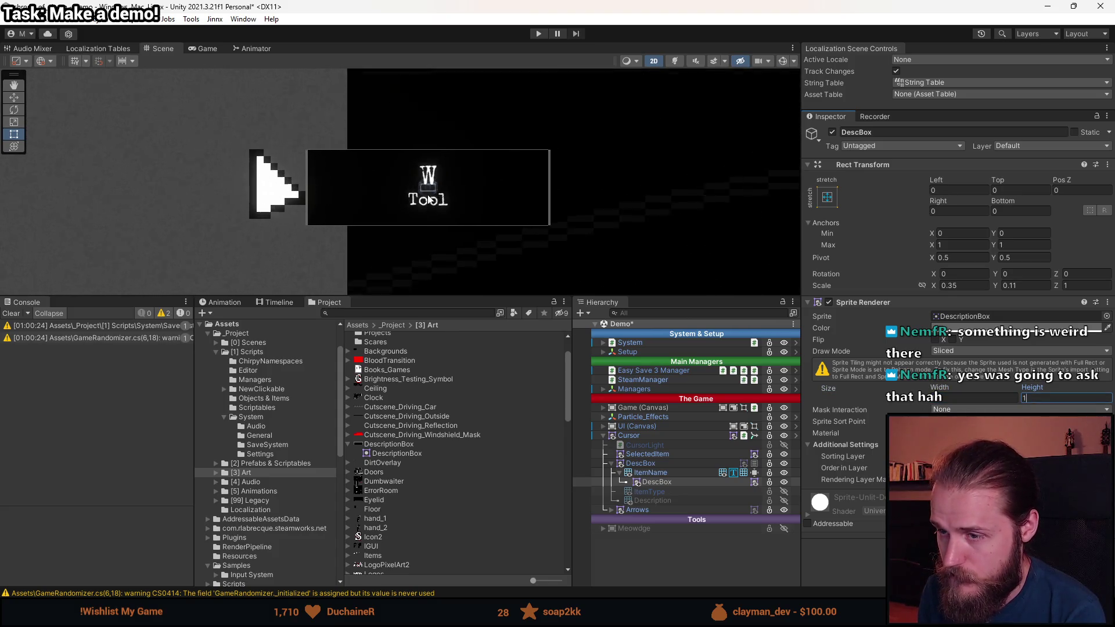
click(828, 197)
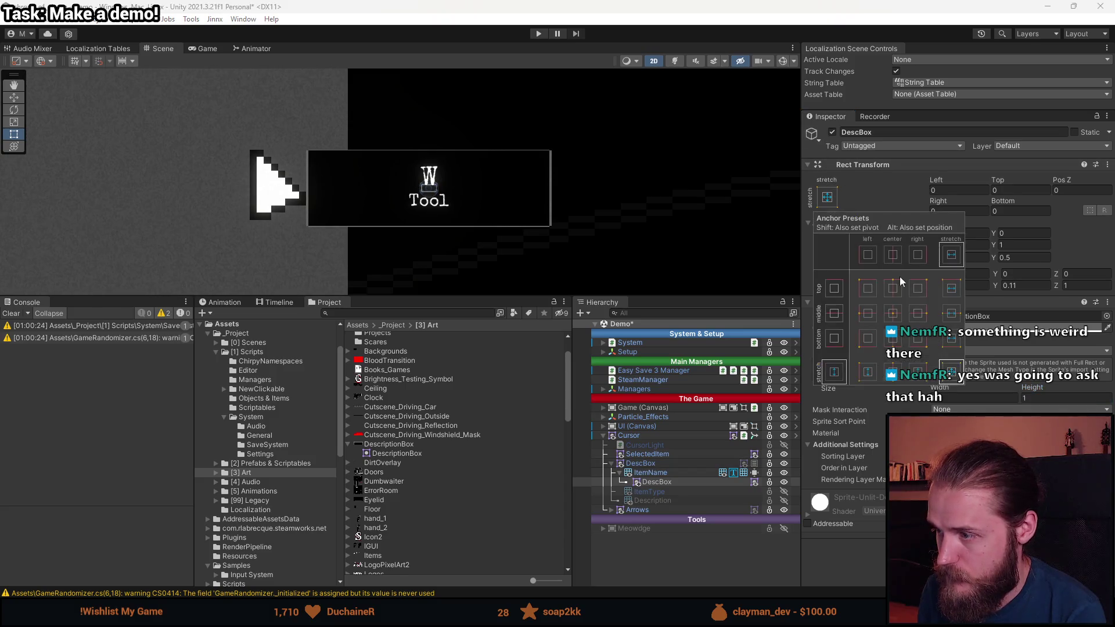
- Anchor DescBox to middle centre, widen it across the item text, and try Simple draw mode
click(895, 316)
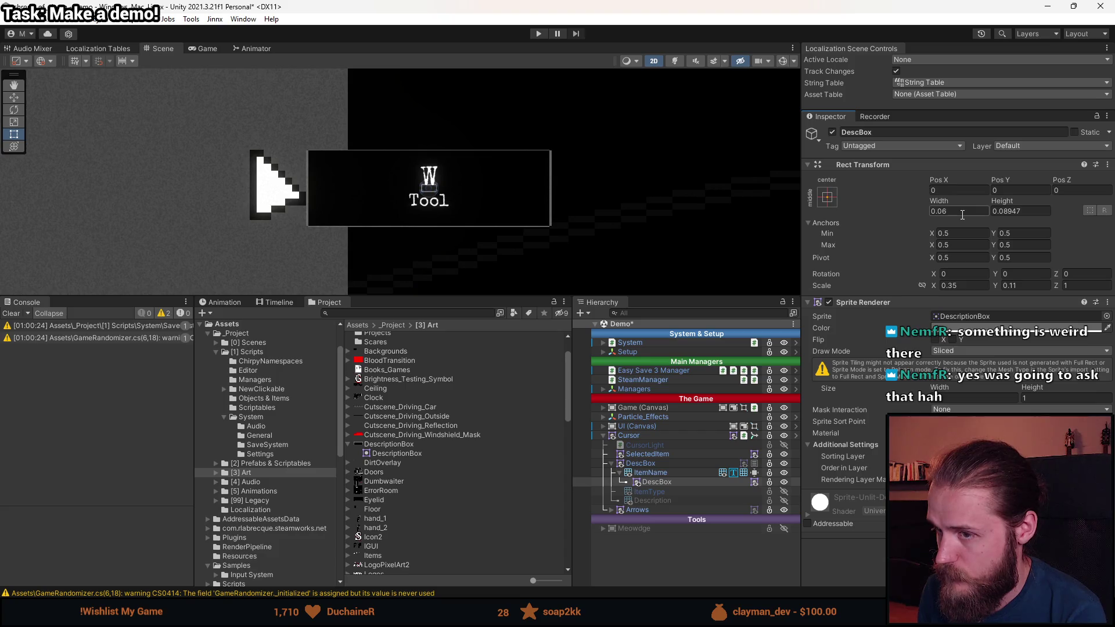
key(w)
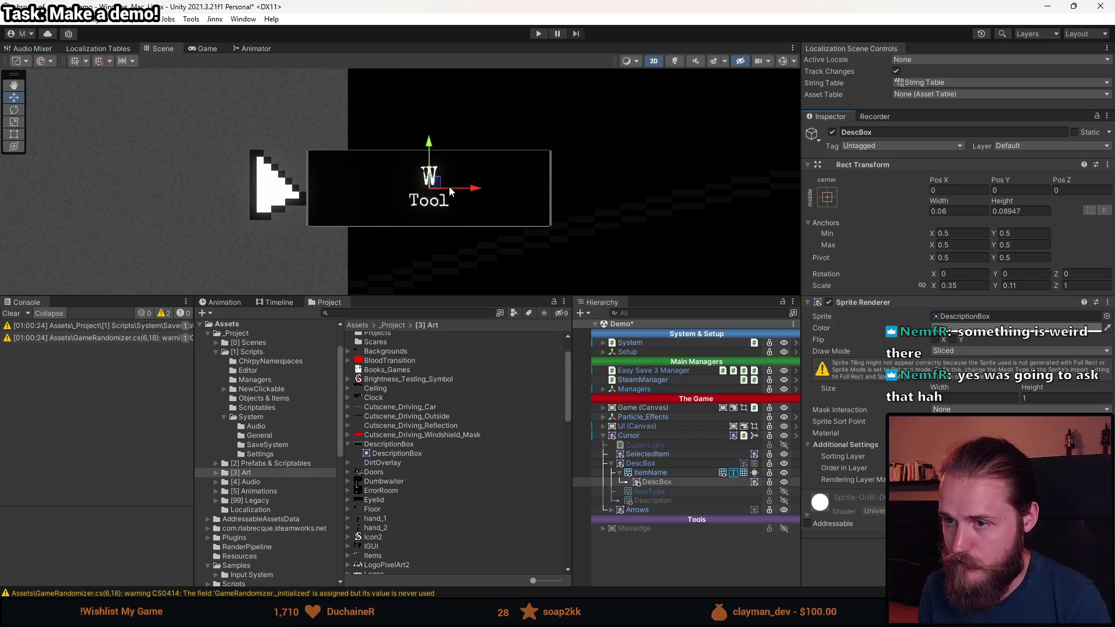
key(t)
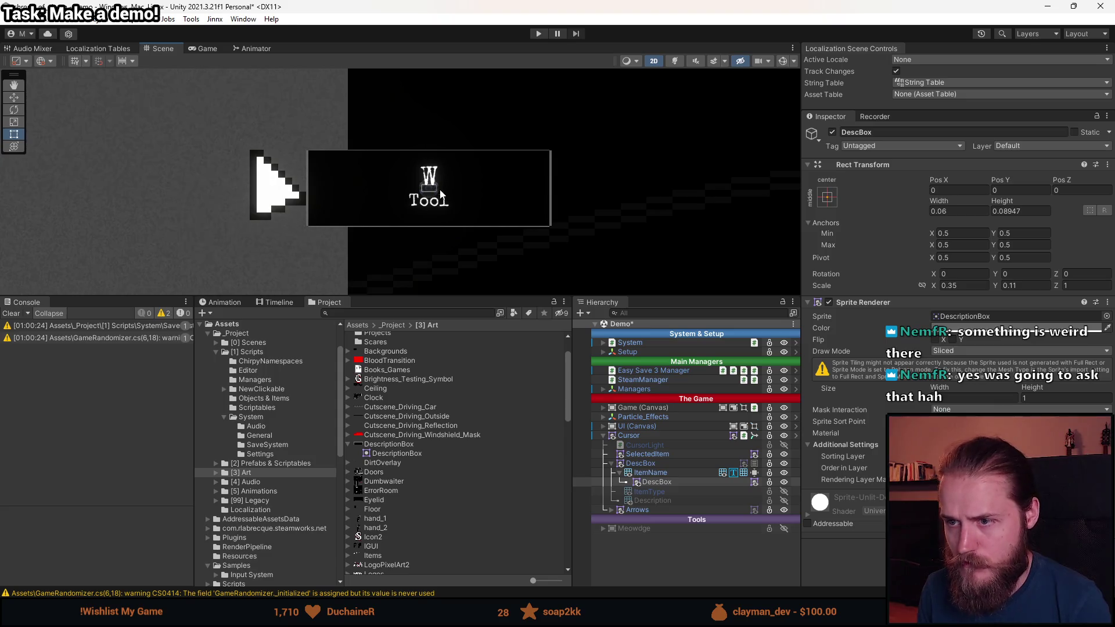
mouse_move(437, 188)
mouse_down()
mouse_move(672, 183)
mouse_move(660, 189)
mouse_move(673, 221)
mouse_up()
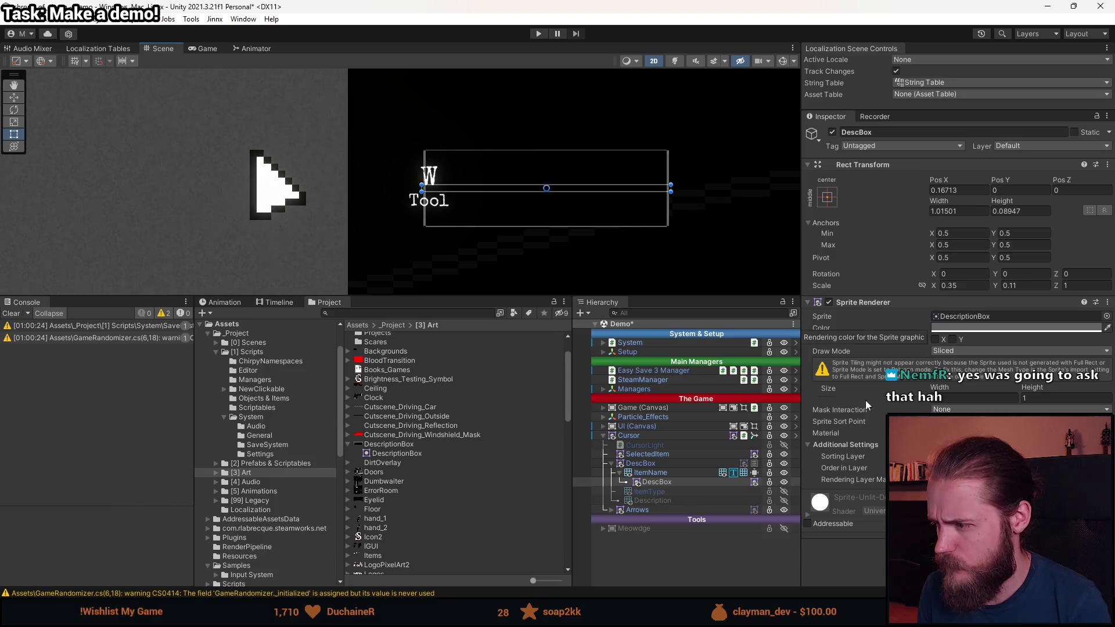
click(964, 351)
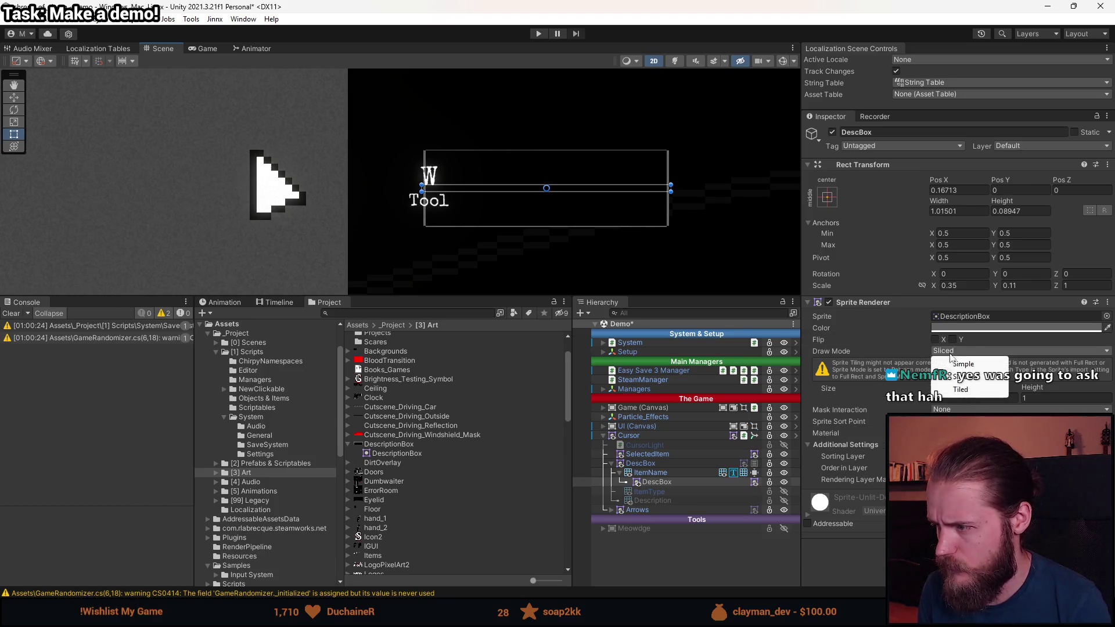
click(958, 364)
scroll(652, 201, down, 3)
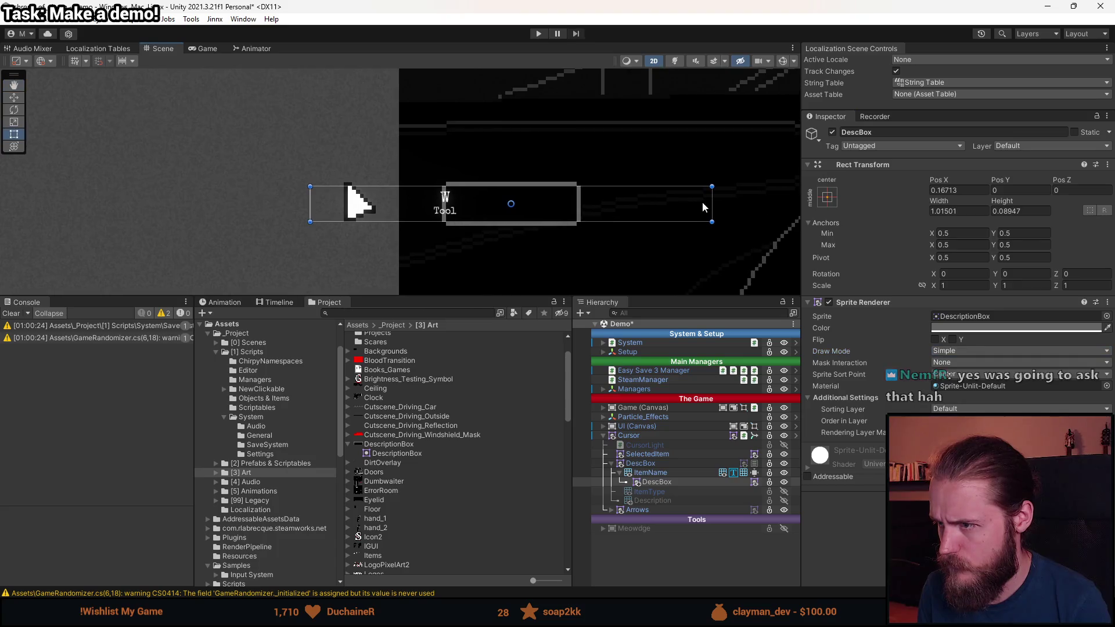
mouse_move(580, 205)
mouse_down()
mouse_move(174, 209)
mouse_move(511, 216)
mouse_move(506, 229)
mouse_move(567, 239)
mouse_up()
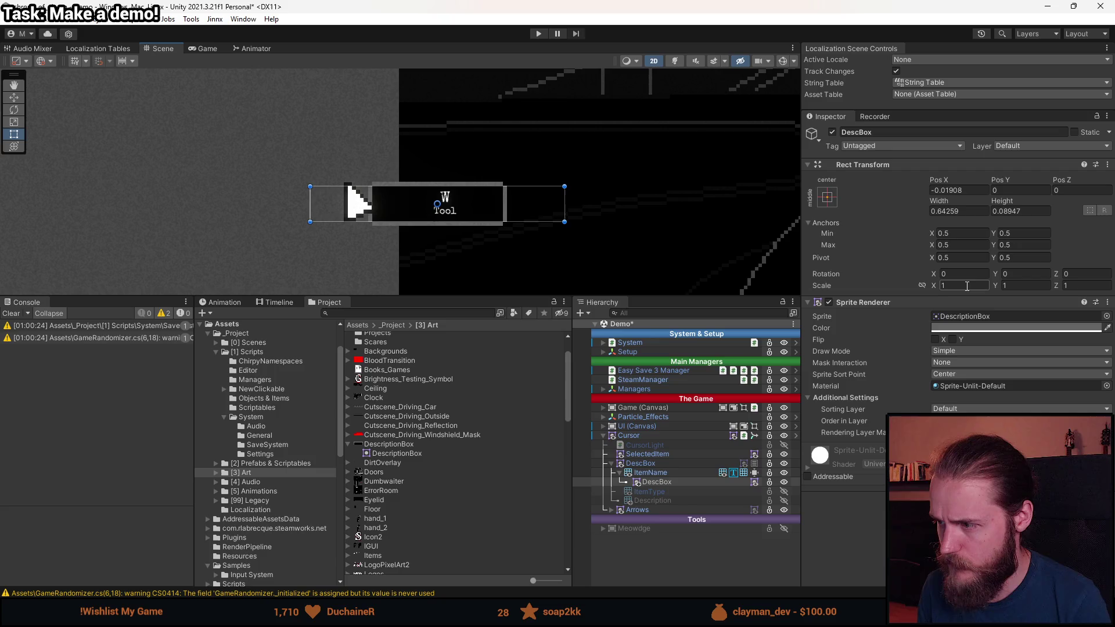
- Undo back to the Sliced setup and reset Scale X and Y to 1
mouse_move(935, 288)
mouse_down()
mouse_move(914, 288)
mouse_move(943, 294)
mouse_move(919, 296)
mouse_up()
text(0.25)
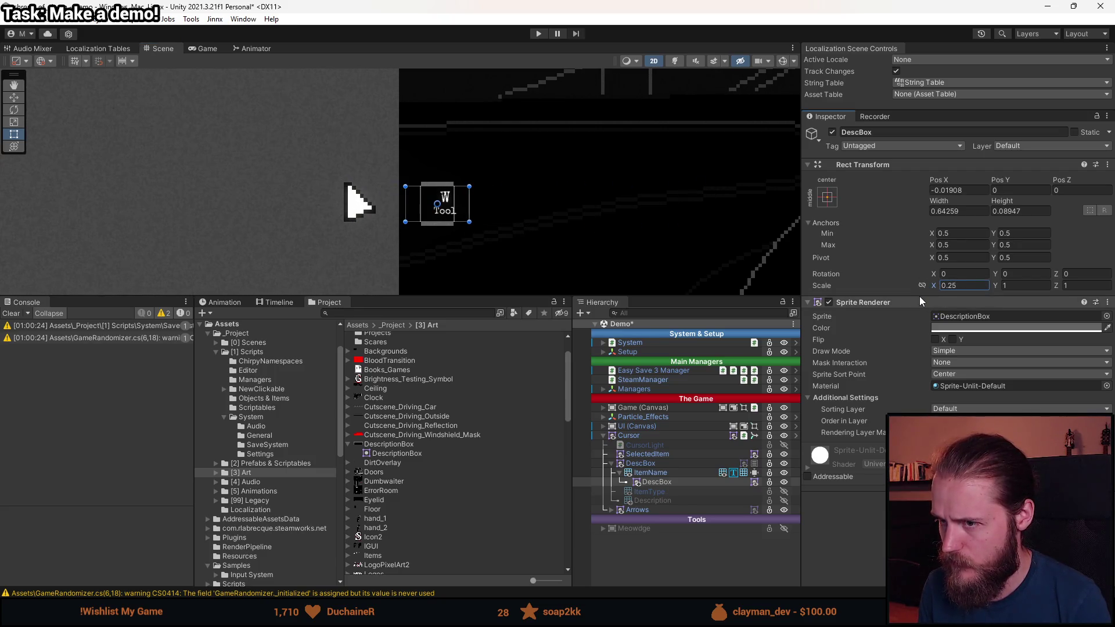
text(1)
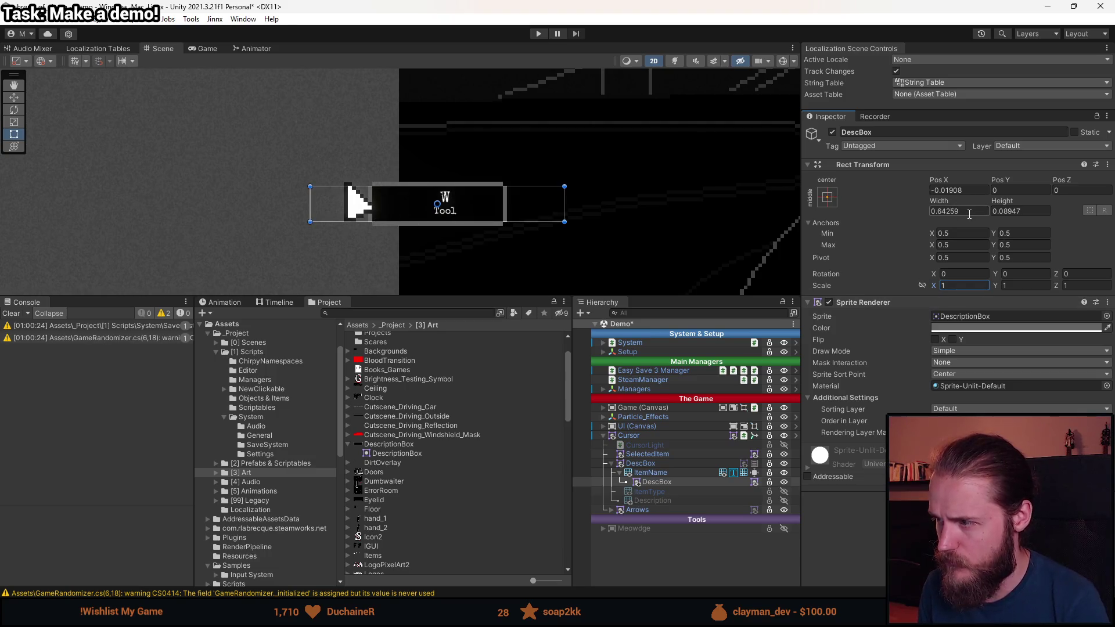
click(970, 213)
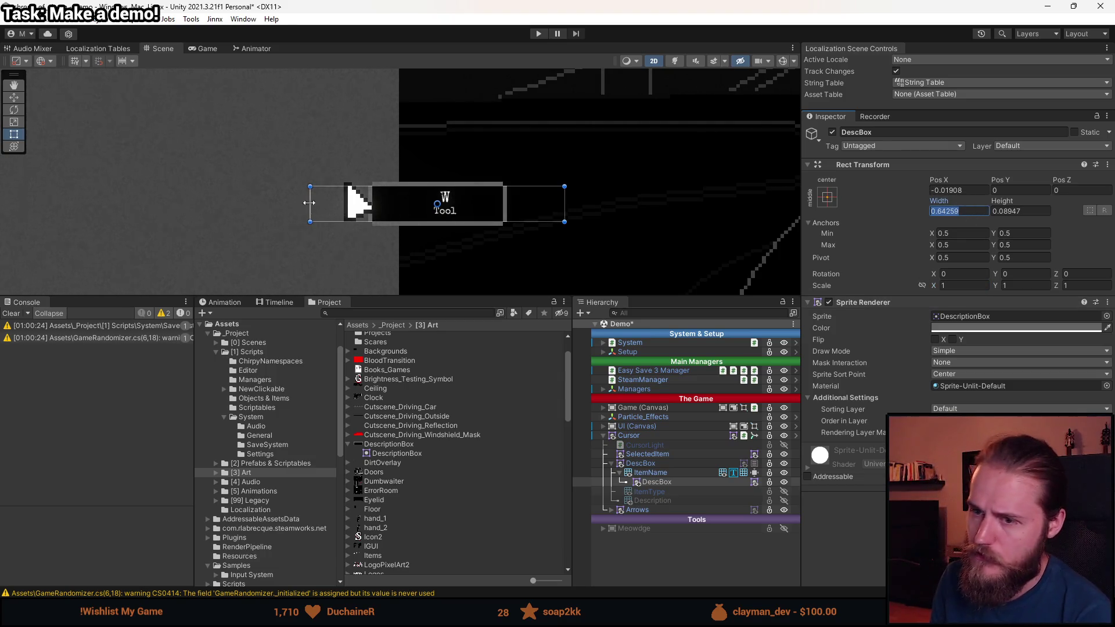
scroll(385, 203, up, 3)
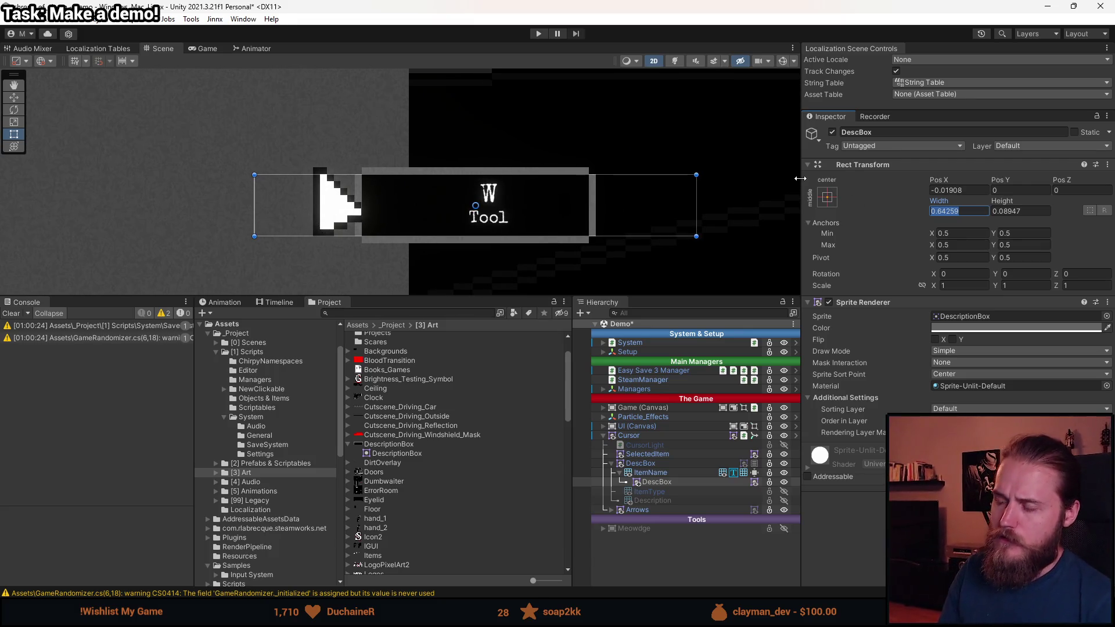
key(ctrl+z)
key(ctrl+z)
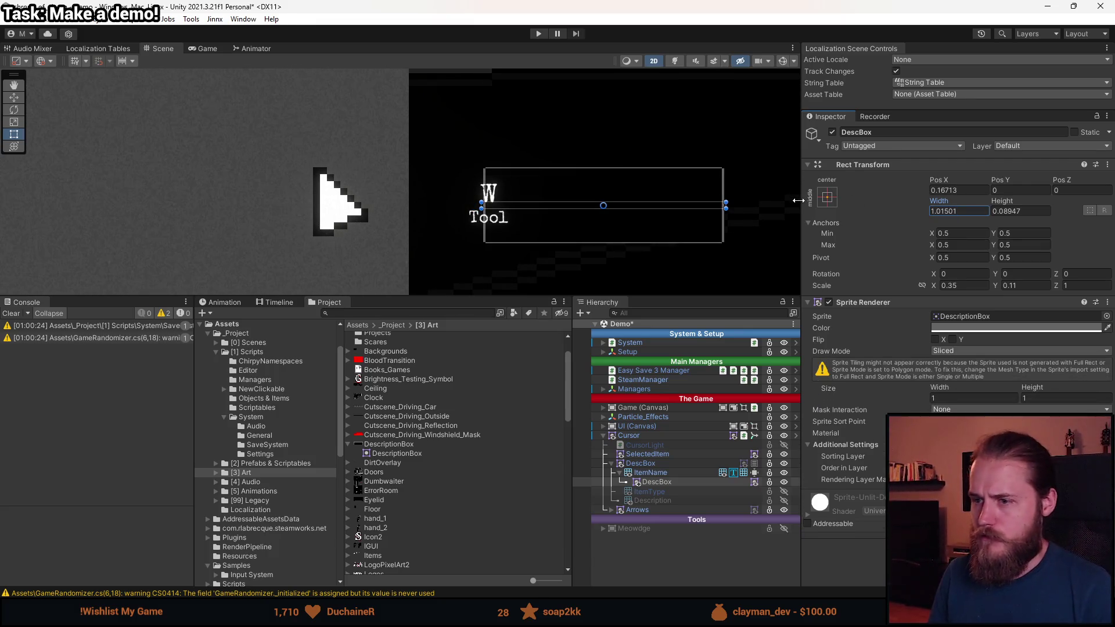
click(980, 210)
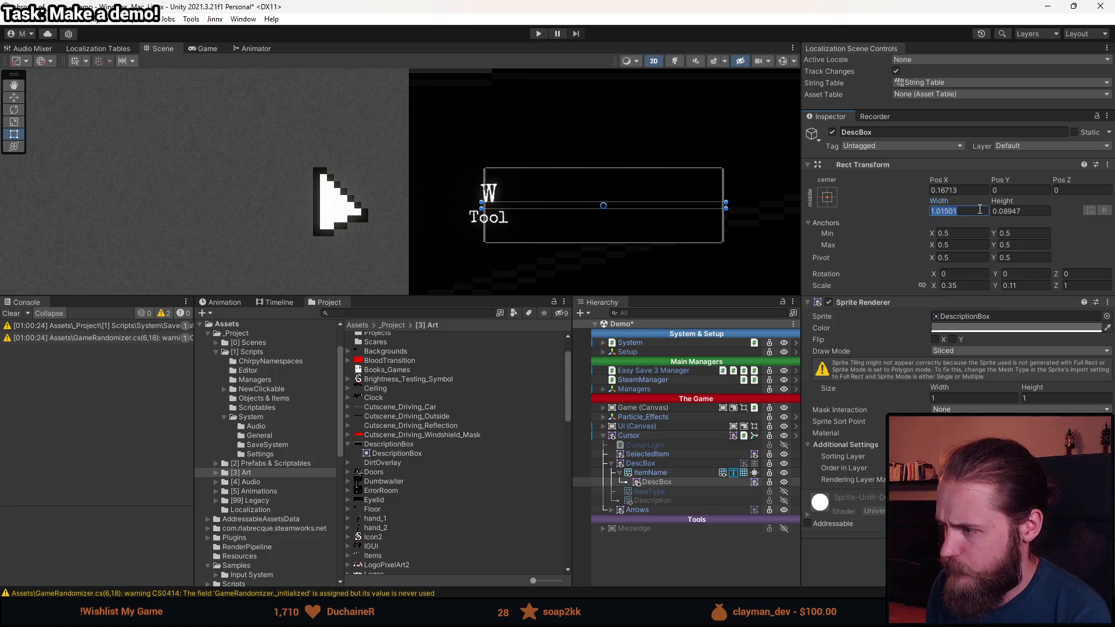
click(961, 285)
text(1)
click(1028, 285)
text(1)
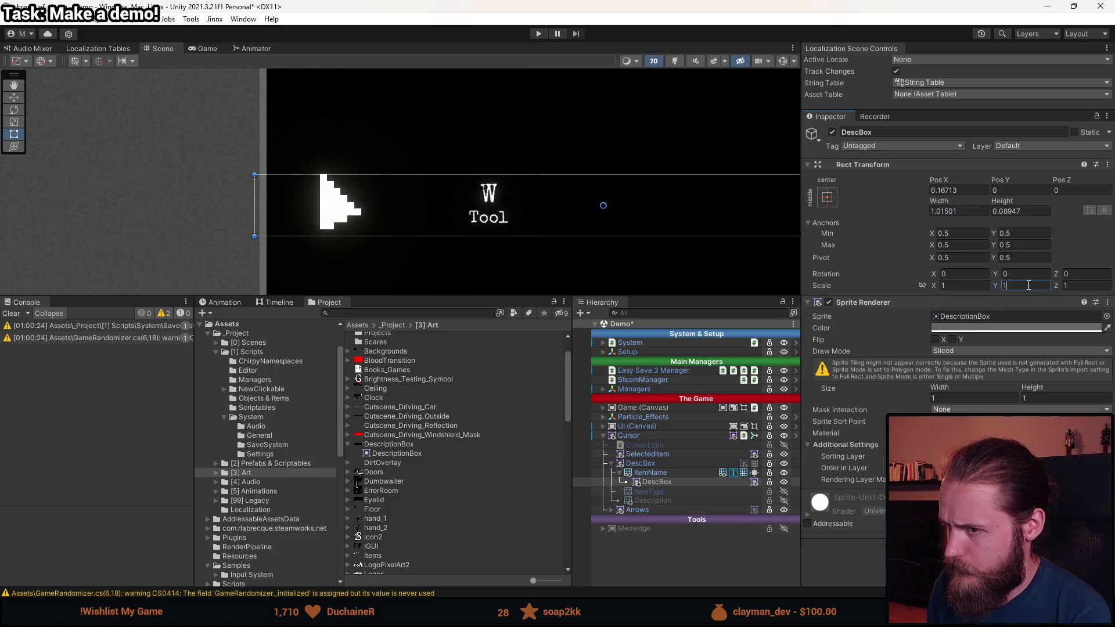
scroll(583, 184, down, 8)
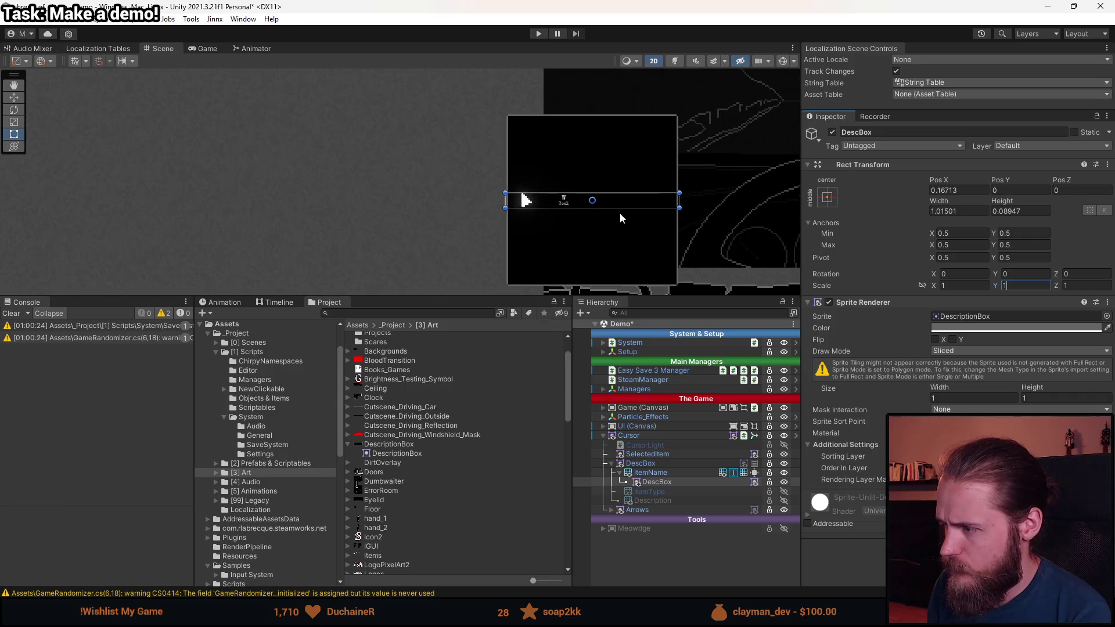
scroll(621, 218, up, 2)
- Switch the sprite to Simple draw mode with Scale X and Y both 1
click(957, 351)
click(967, 361)
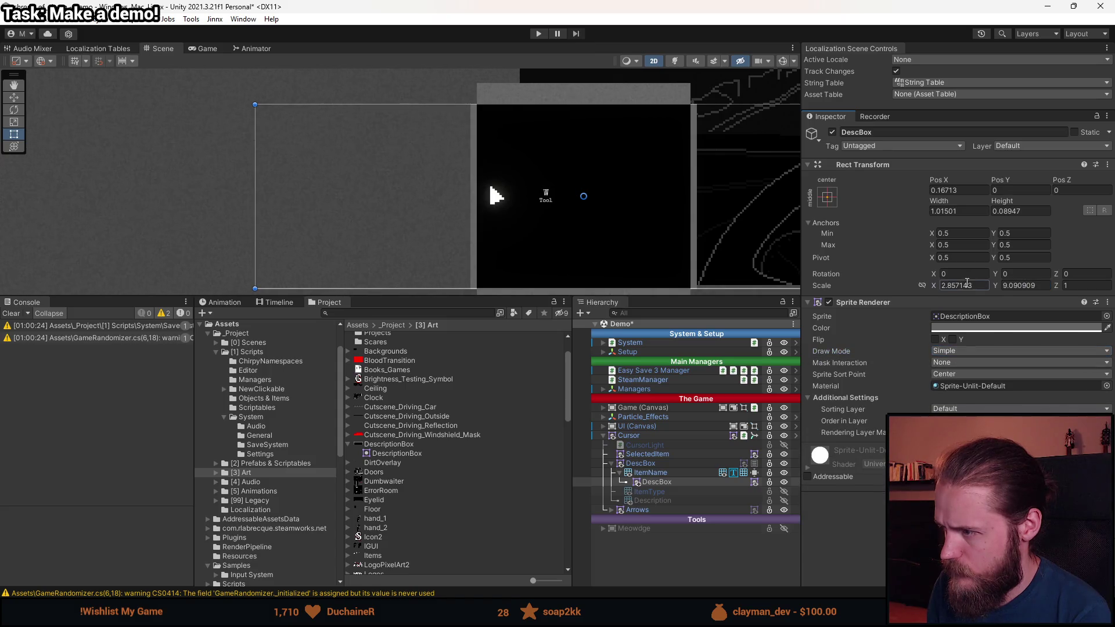
click(967, 285)
text(1)
key(Tab)
text(1)
scroll(610, 193, up, 5)
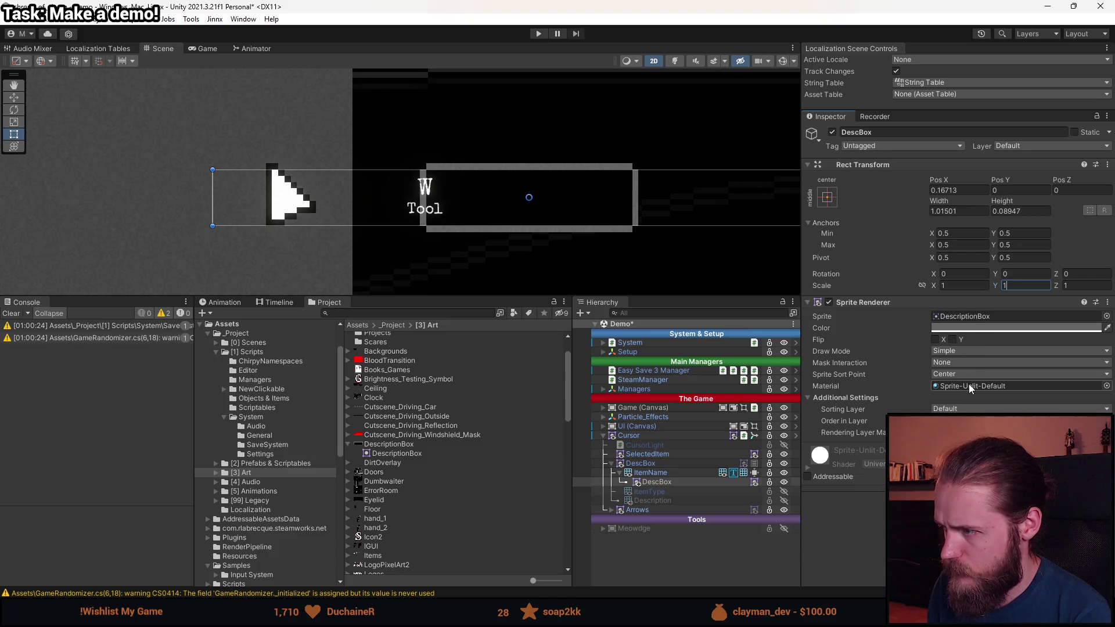
- Locate the DescriptionBox sprite asset and view its texture import settings
click(974, 318)
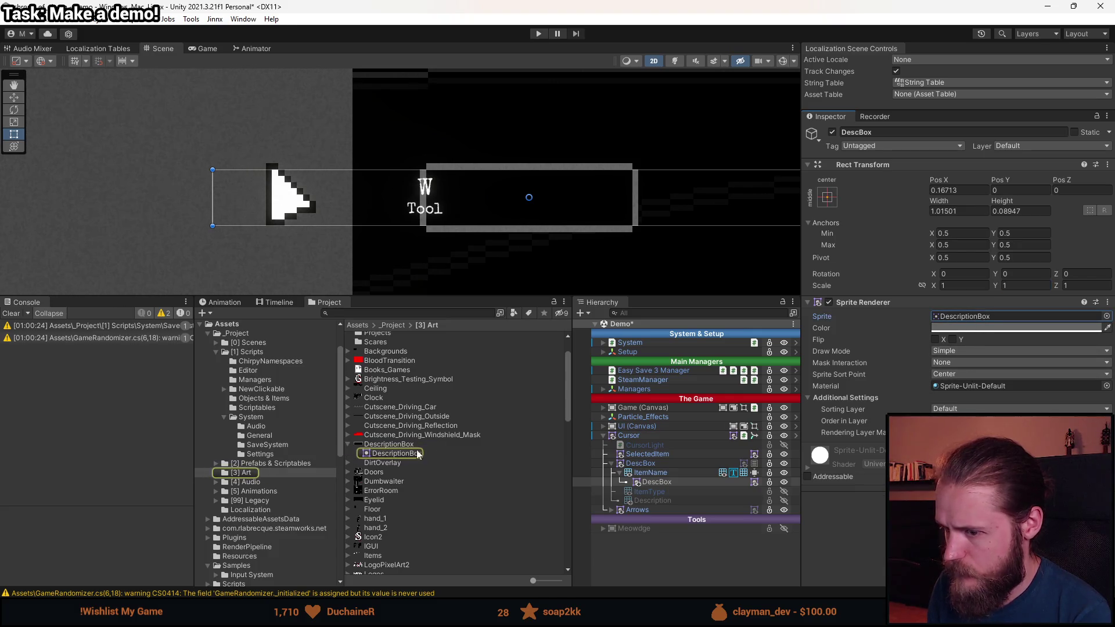
click(395, 454)
click(400, 445)
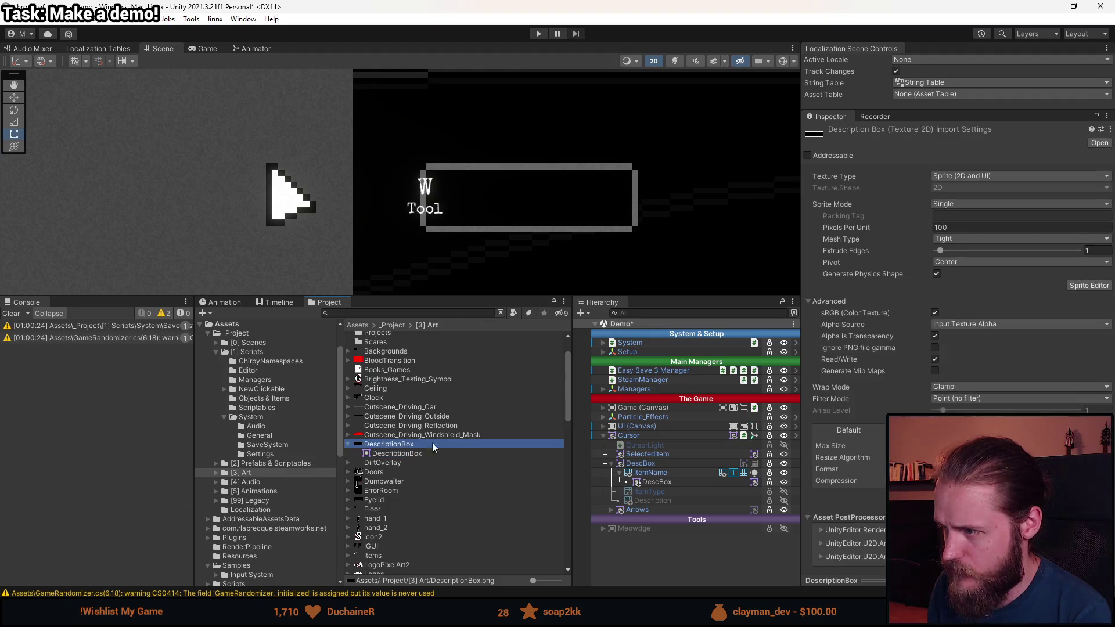
- Reselect DescBox and browse the sprite picker, closing it without changing the sprite
click(655, 482)
click(984, 319)
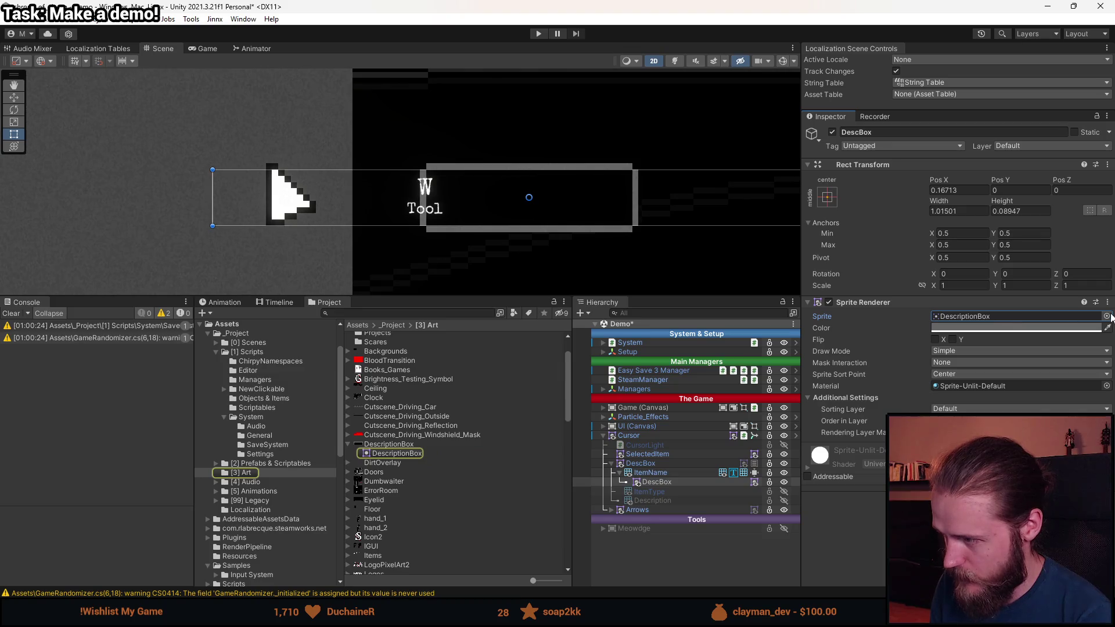
click(1107, 316)
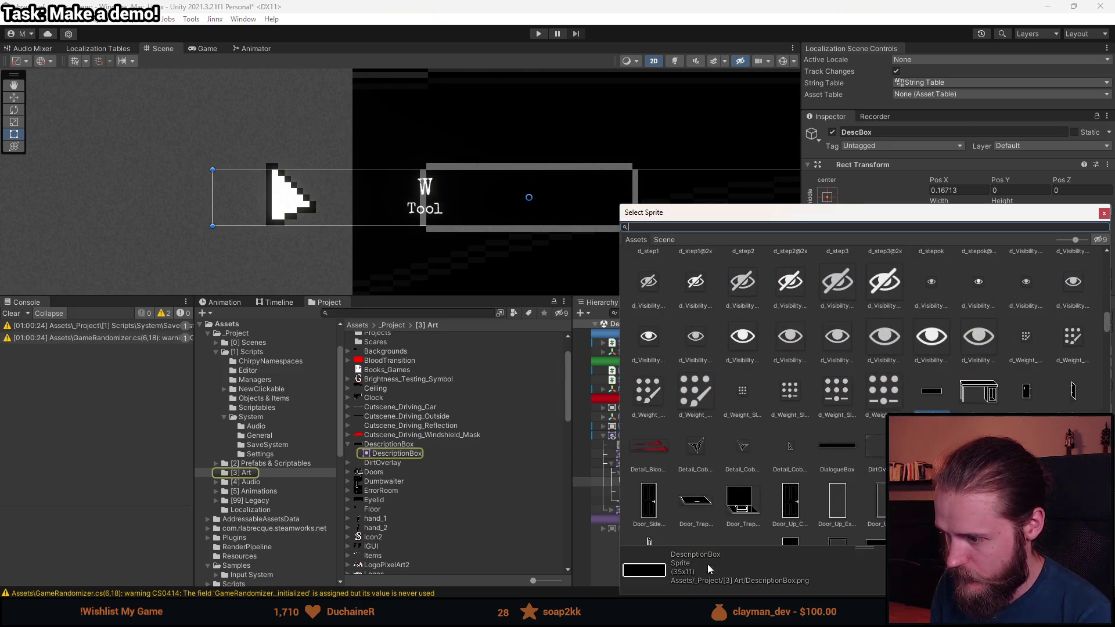
click(1104, 212)
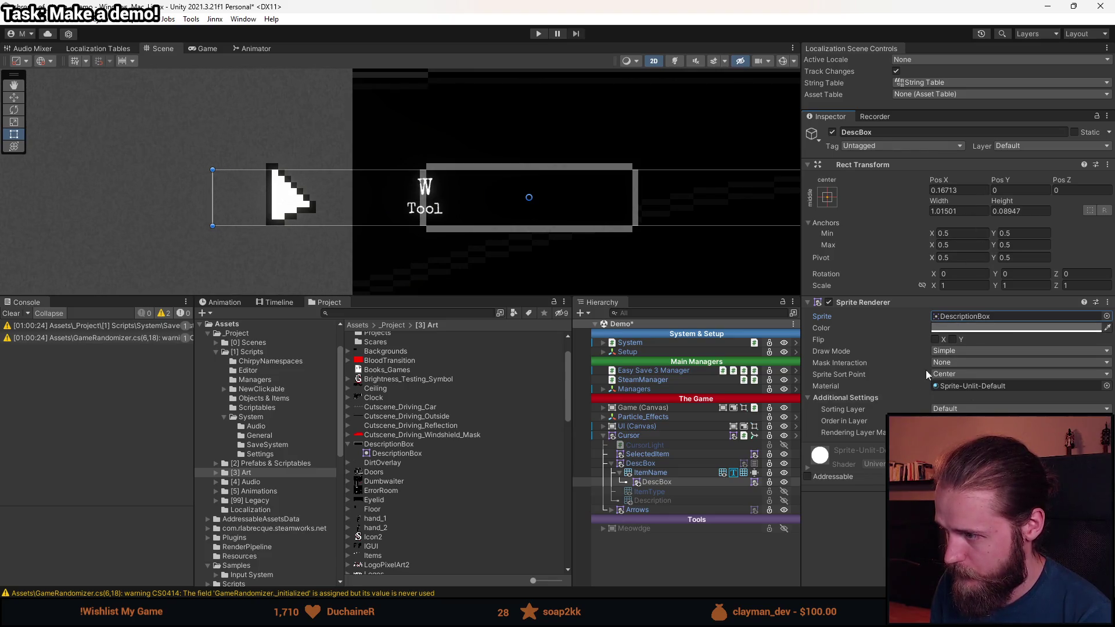
- Drag DescBox's edges to width 0.92009, extending it left to enclose the W and Tool text
mouse_move(215, 223)
mouse_down()
mouse_move(577, 217)
mouse_move(333, 234)
mouse_move(403, 239)
mouse_move(464, 234)
mouse_move(273, 235)
mouse_up()
mouse_move(503, 169)
mouse_down()
mouse_move(503, 132)
mouse_move(497, 161)
mouse_up()
scroll(467, 148, up, 3)
click(1015, 190)
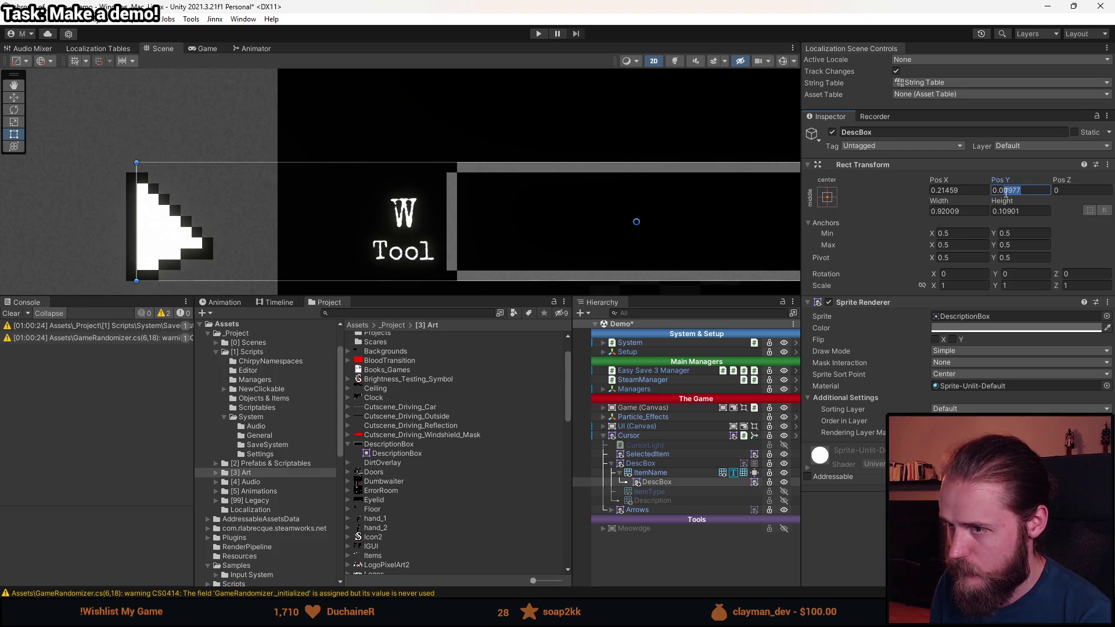
- Set DescBox's Pos X and Pos Y to 0 in the Rect Transform
text(1)
scroll(511, 156, up, 3)
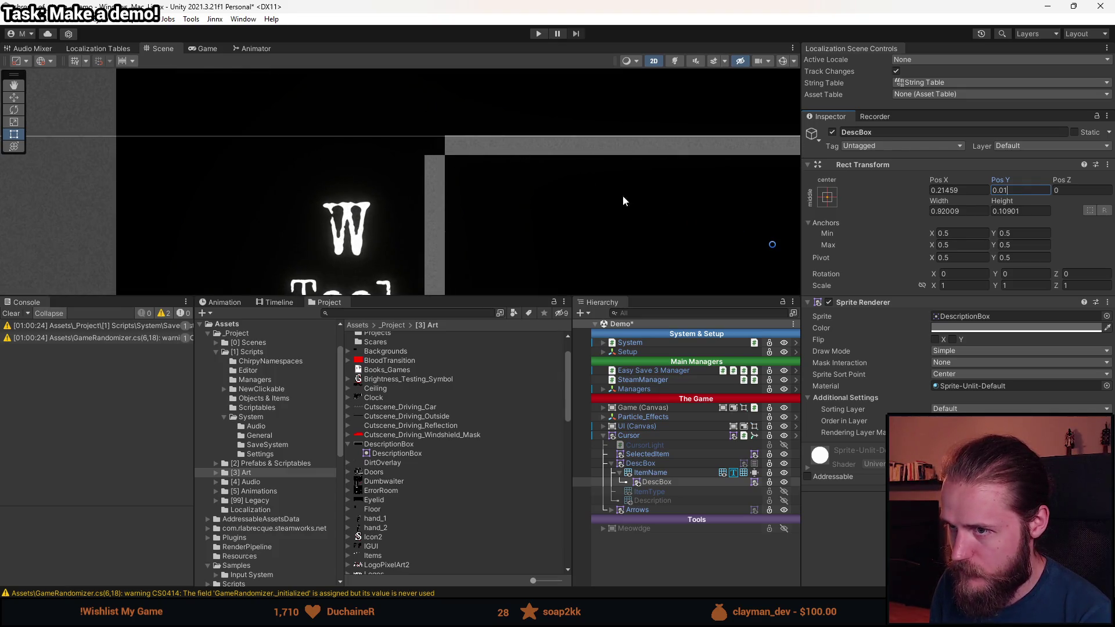
click(971, 191)
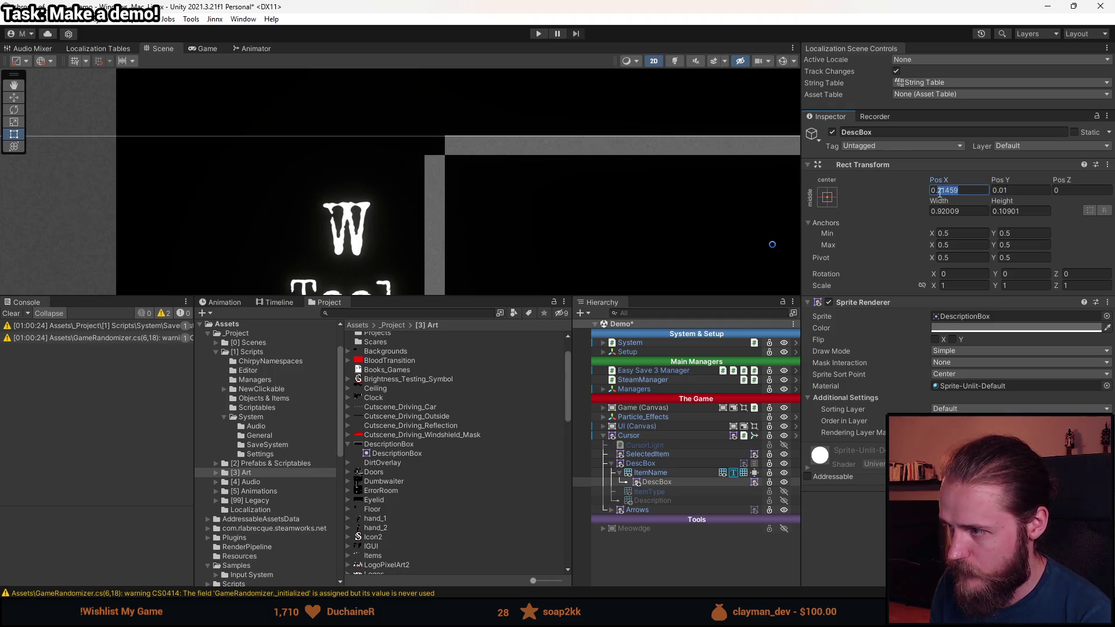
text(0.1)
scroll(457, 221, down, 3)
scroll(459, 218, down, 3)
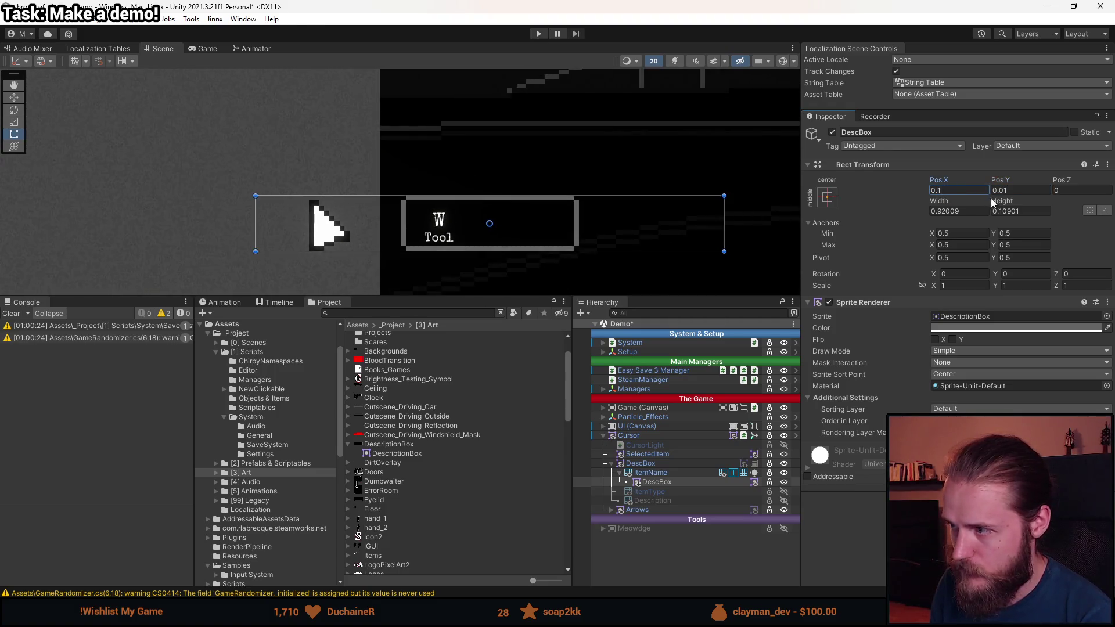
key(BackSpace)
text(05)
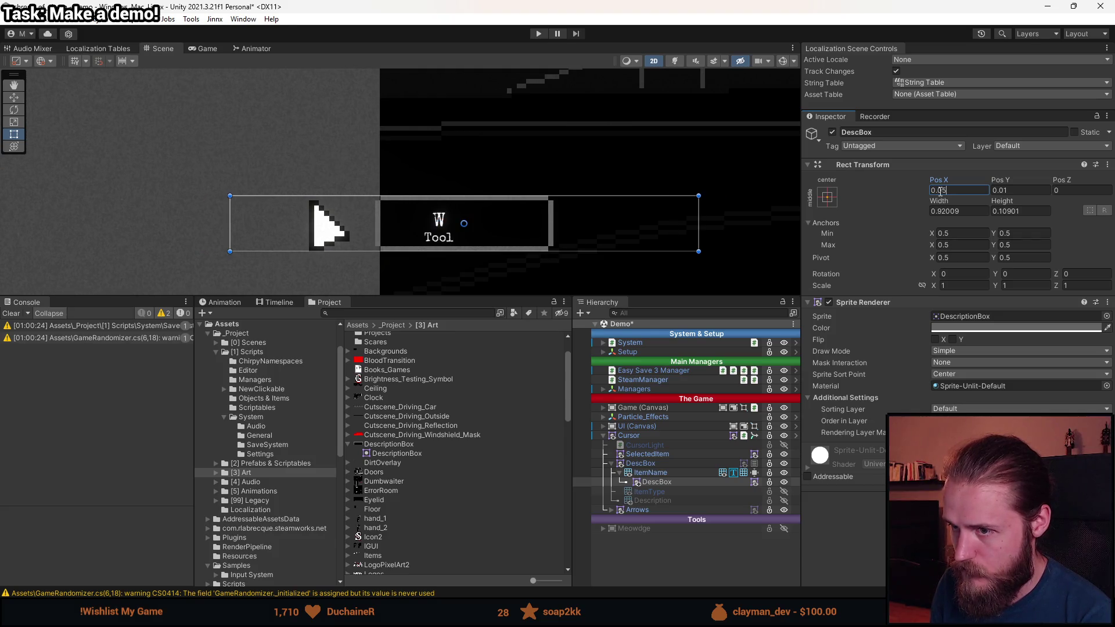
key(BackSpace)
key(BackSpace)
key(BackSpace)
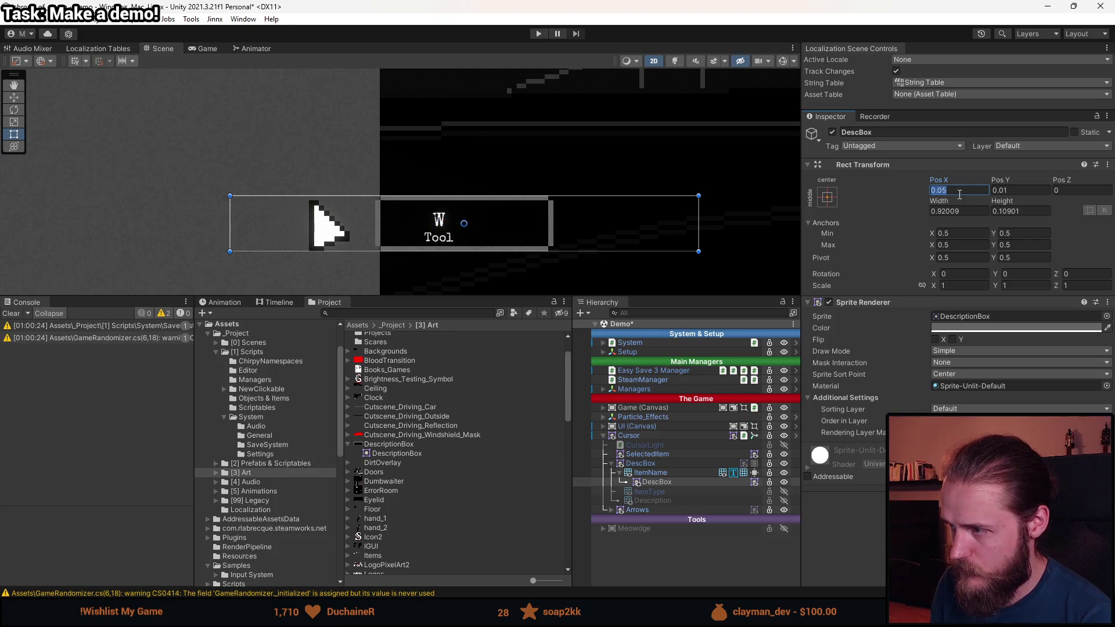
key(Tab)
text(0)
- Size DescBox to height 0.11 and width 0.35 so its border frames the W/Tool text
click(1010, 211)
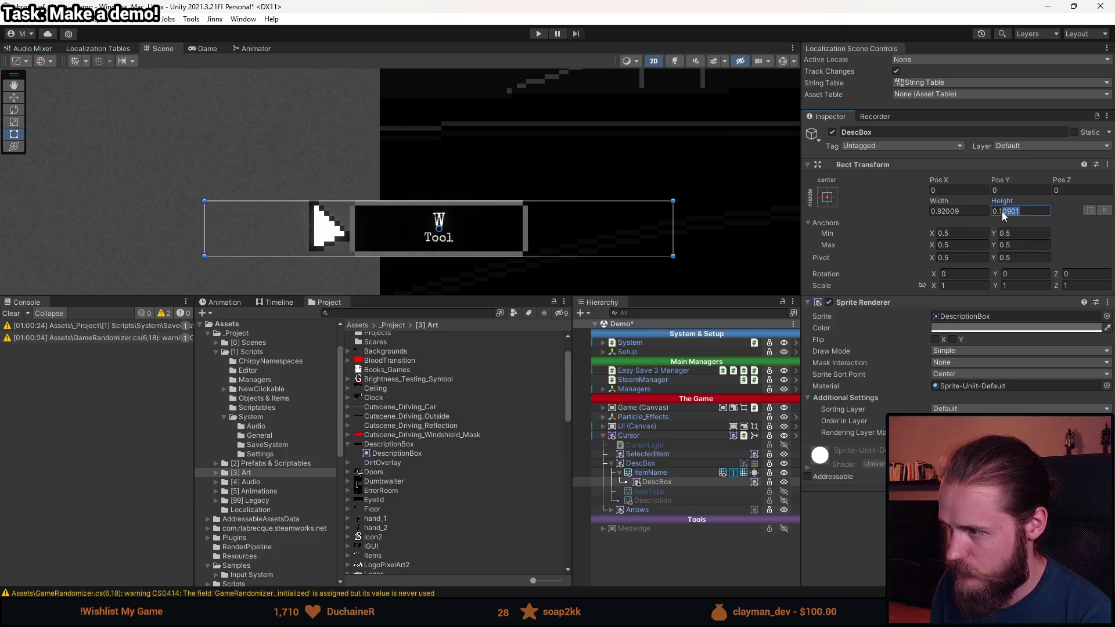
text(1)
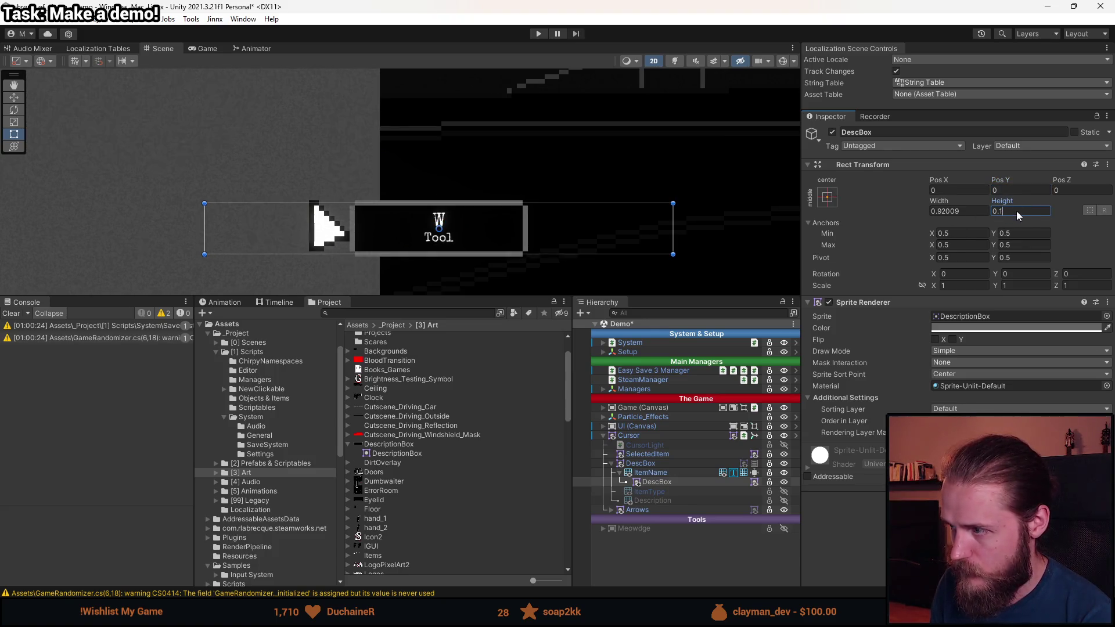
text(5)
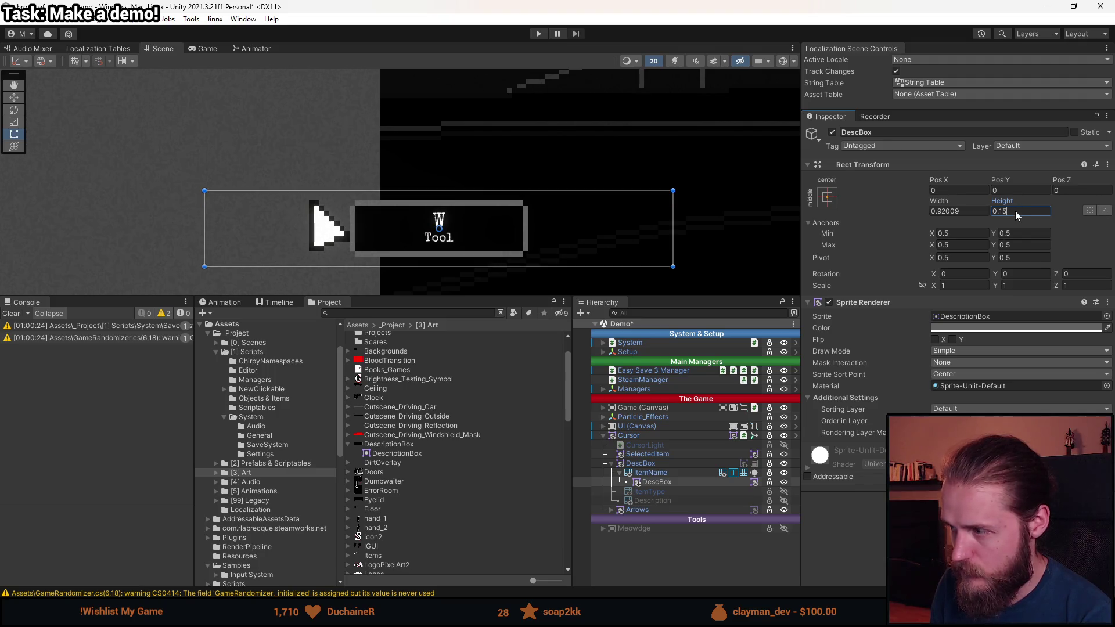
text(1)
drag(959, 212, 942, 215)
text(5)
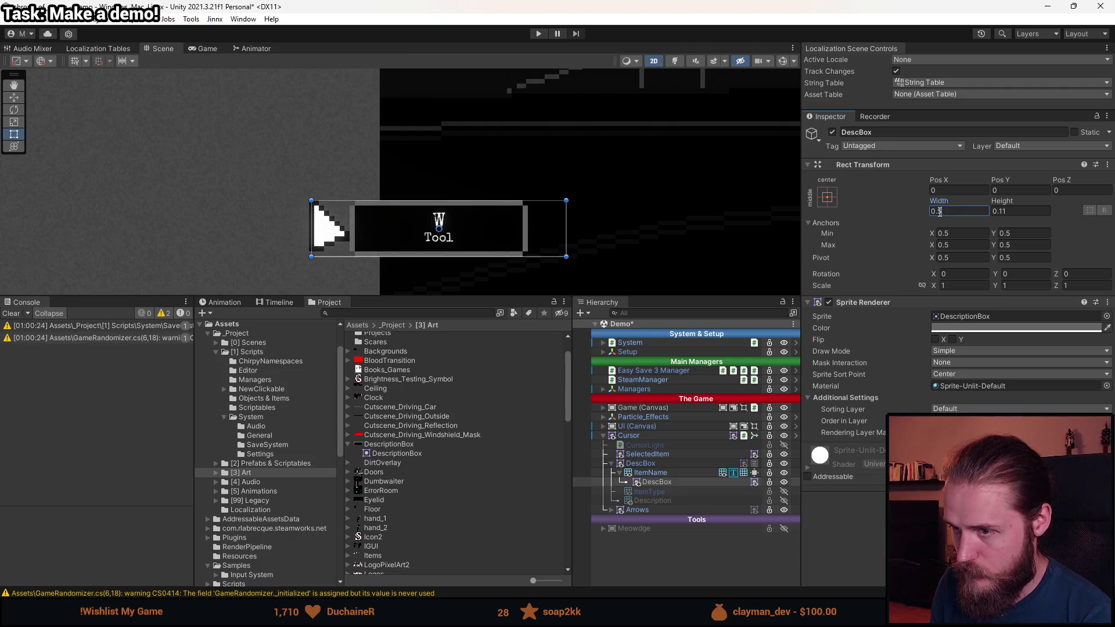
key(BackSpace)
text(3)
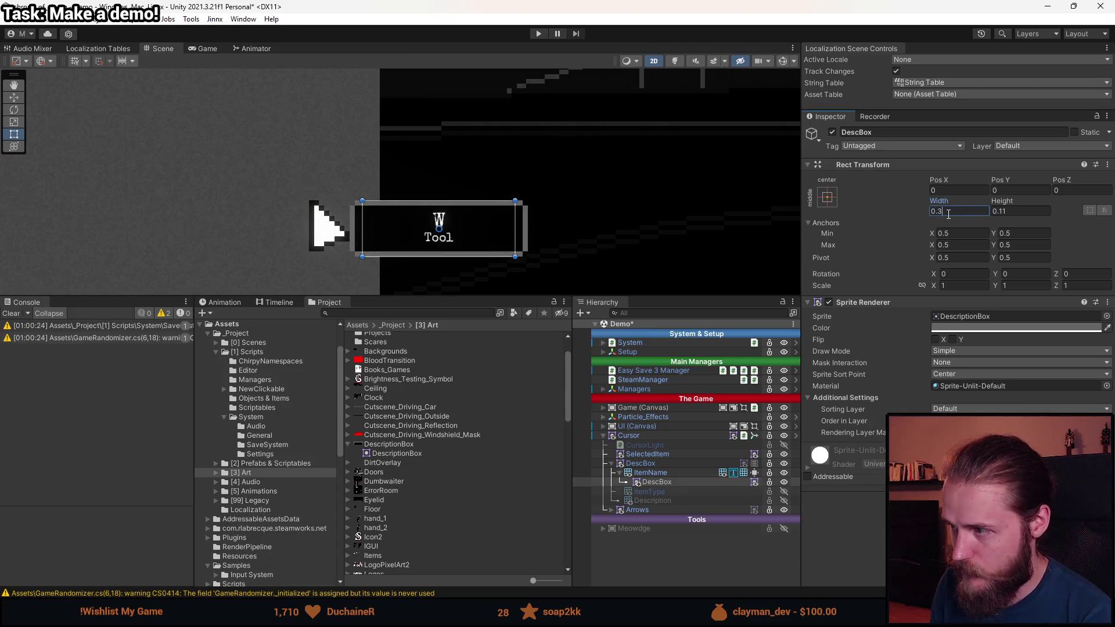
key(BackSpace)
text(4)
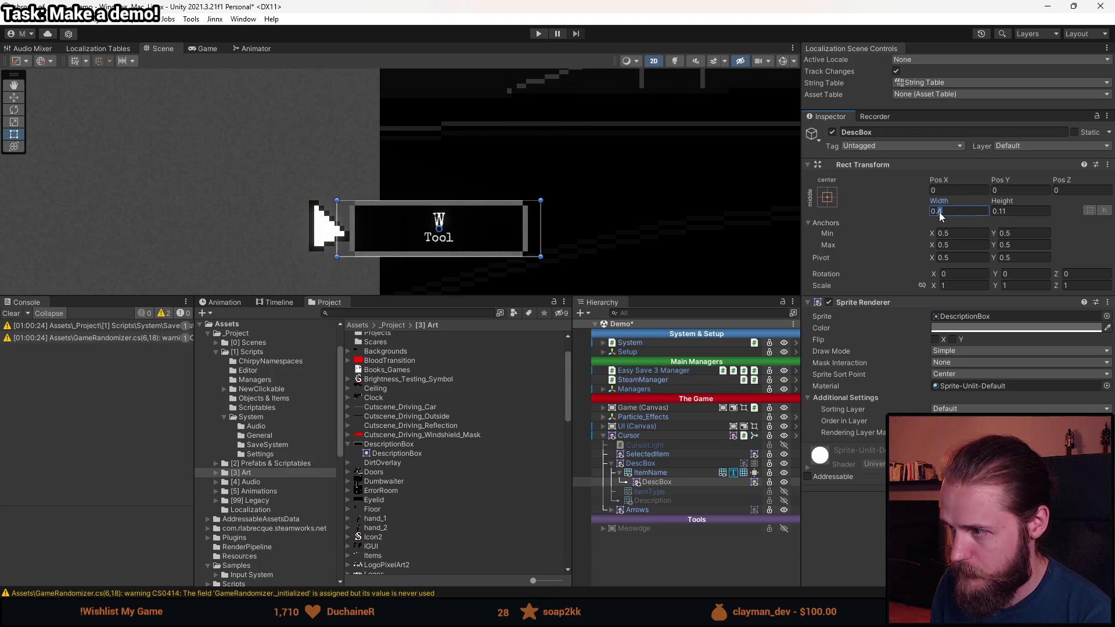
key(BackSpace)
text(35)
scroll(397, 228, up, 4)
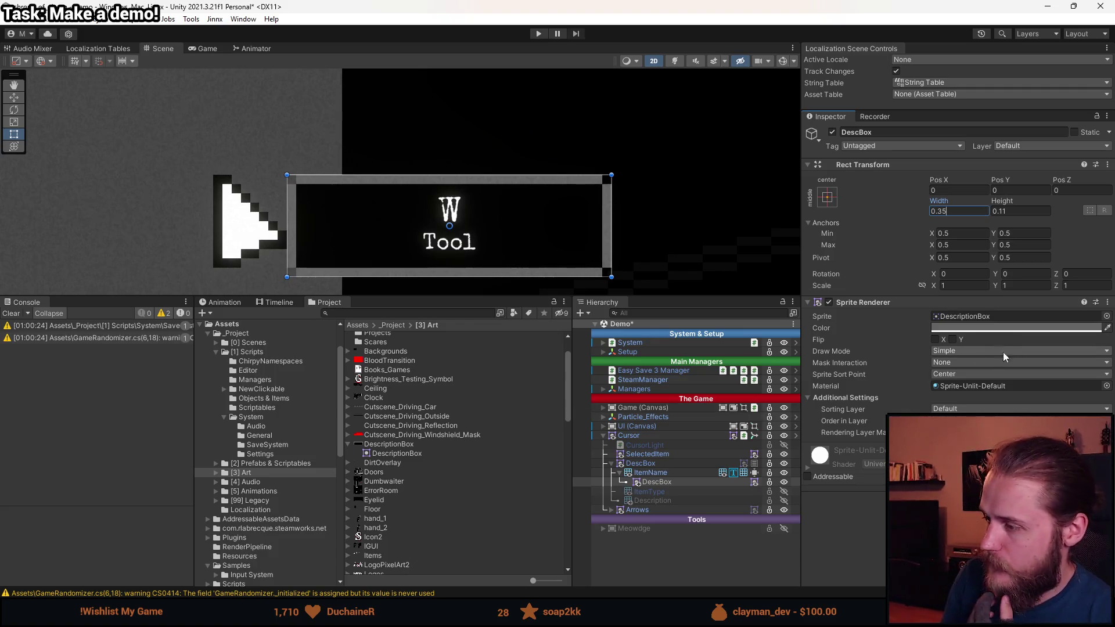
key(alt+Tab)
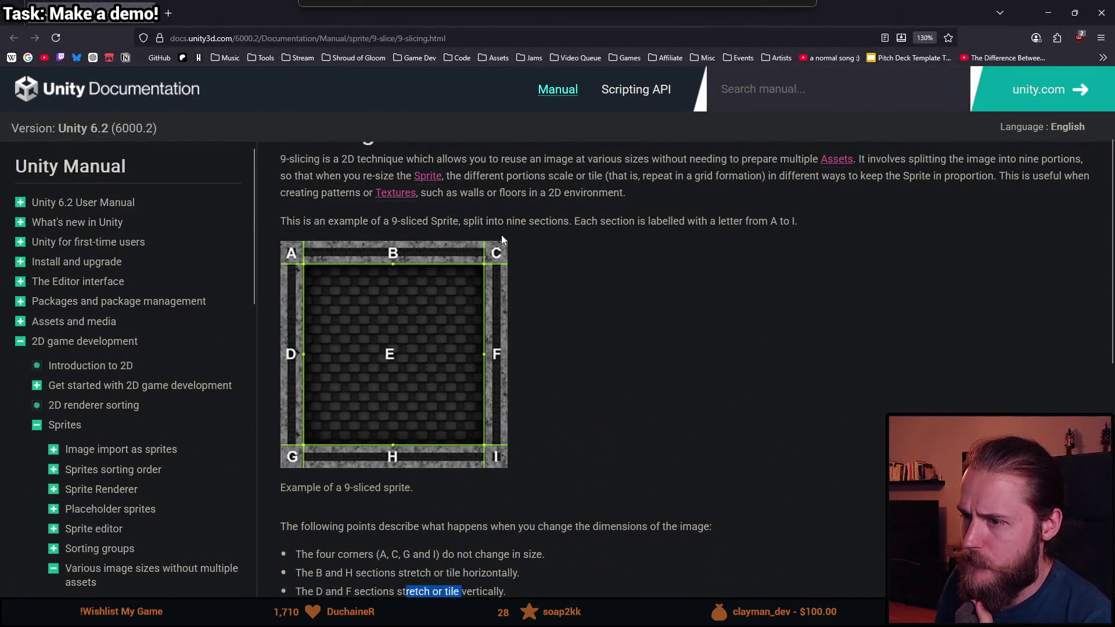
- Read the 9-slicing manual page and go to 'Set up your sprite for 9-slicing'
scroll(503, 239, down, 5)
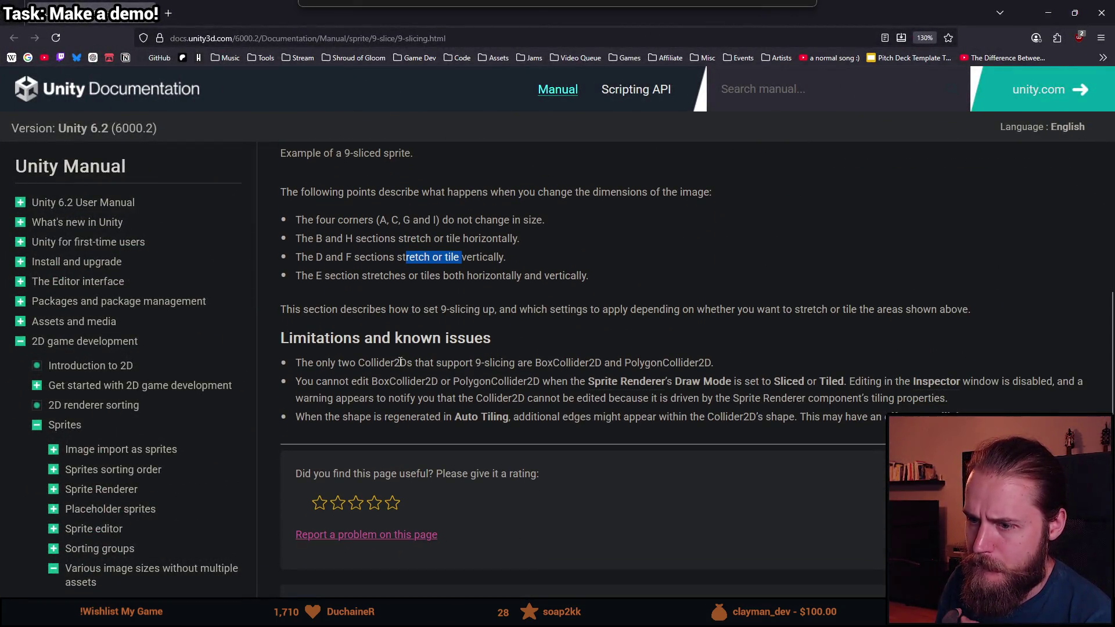
scroll(367, 393, down, 1)
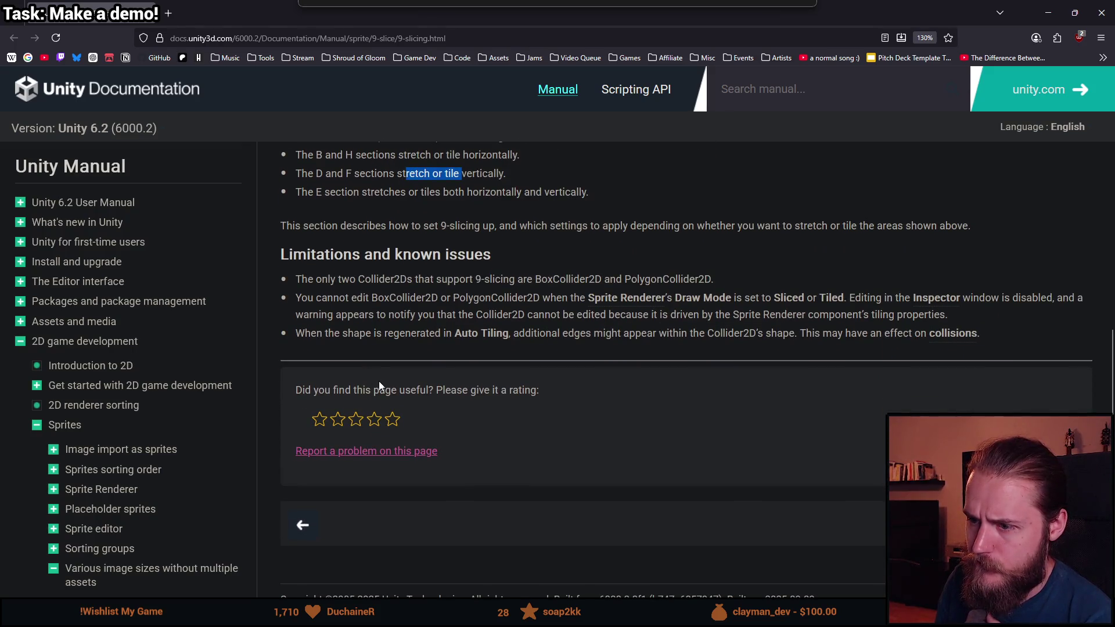
scroll(409, 359, down, 1)
scroll(472, 343, up, 8)
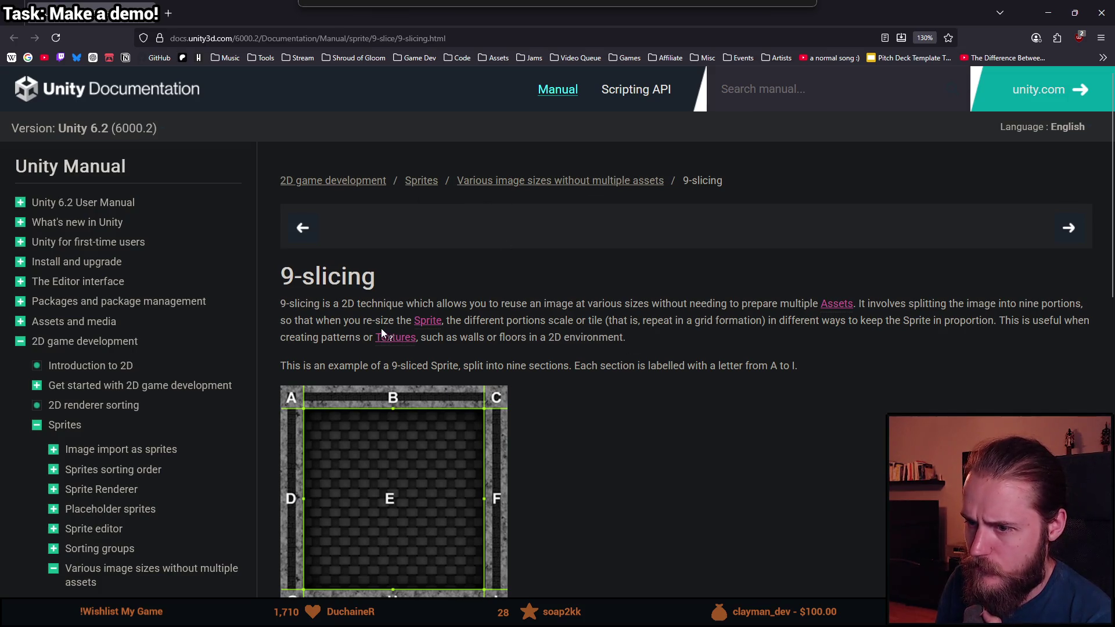
scroll(416, 365, down, 2)
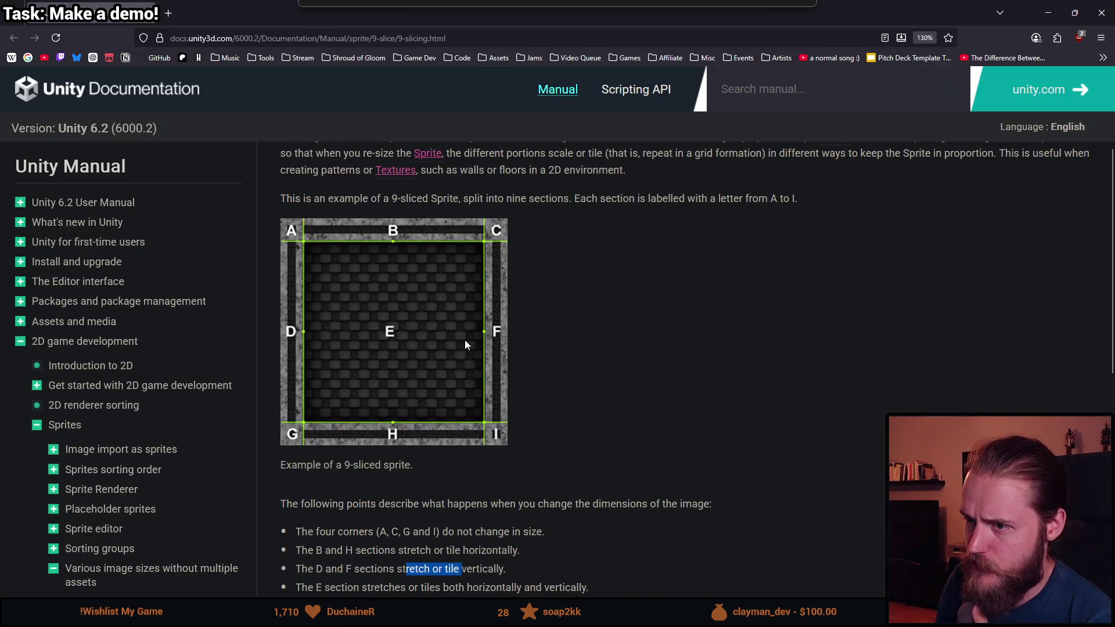
scroll(473, 339, down, 2)
scroll(544, 361, down, 3)
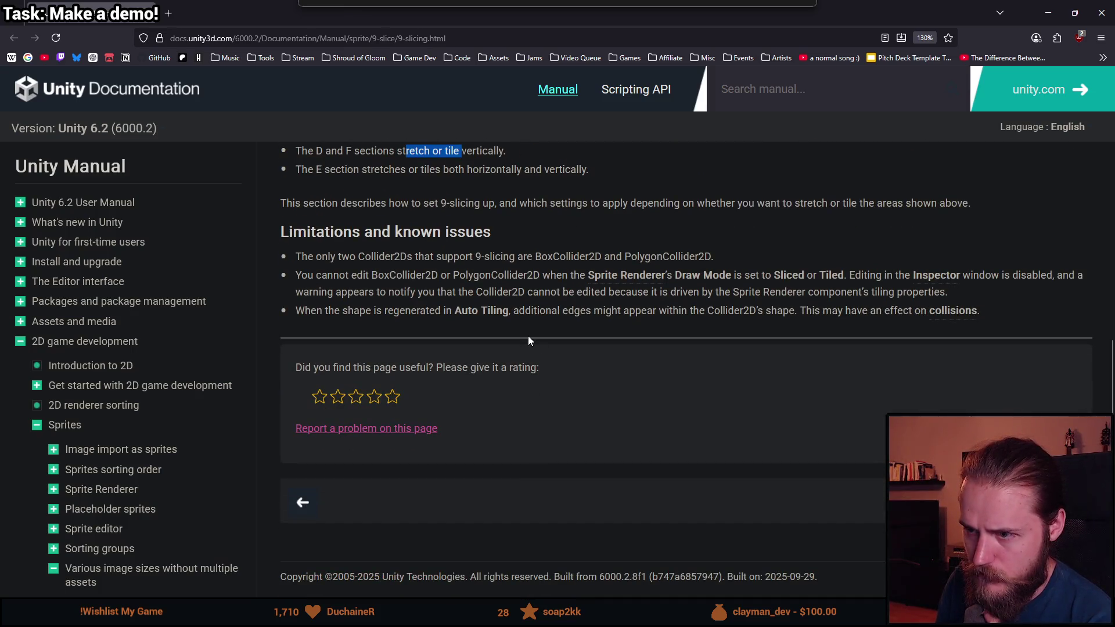
scroll(494, 281, up, 6)
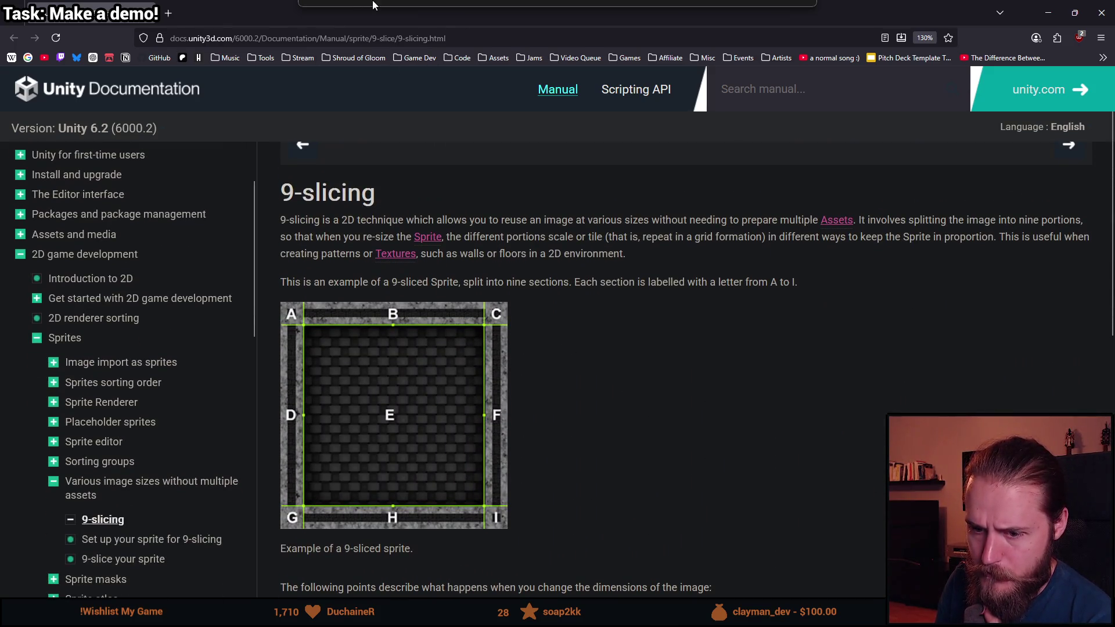
click(208, 541)
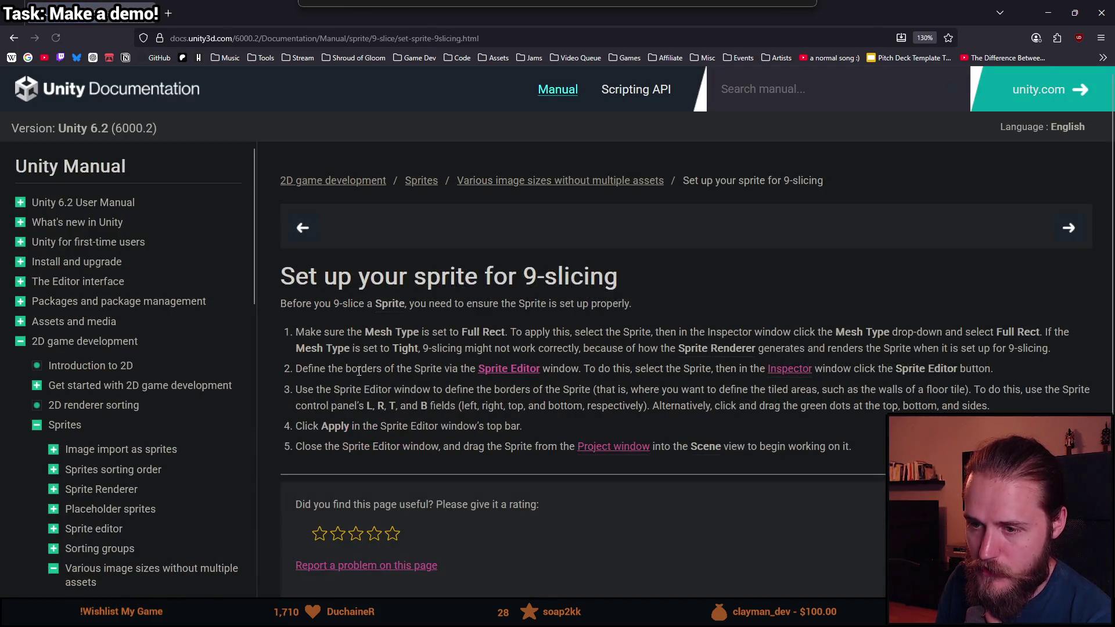
- Skim the setup page and move on to the '9-slice your sprite' manual page
scroll(356, 402, down, 2)
scroll(356, 402, up, 2)
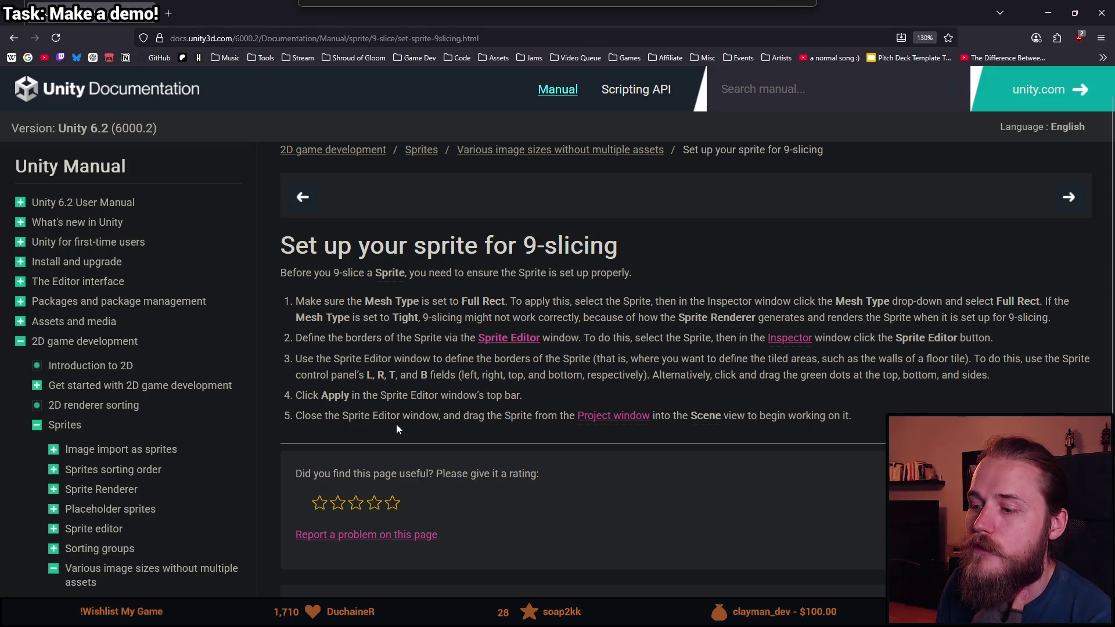
scroll(165, 529, down, 4)
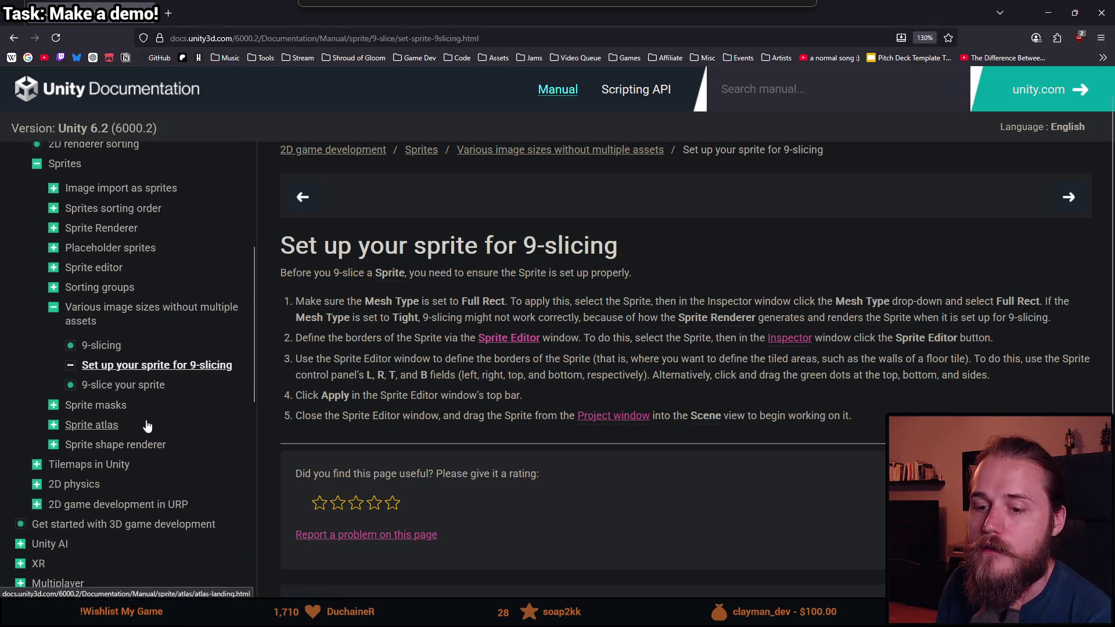
click(142, 386)
- Highlight the passages on the default draw mode and choosing Sliced or Tiled
scroll(302, 468, down, 3)
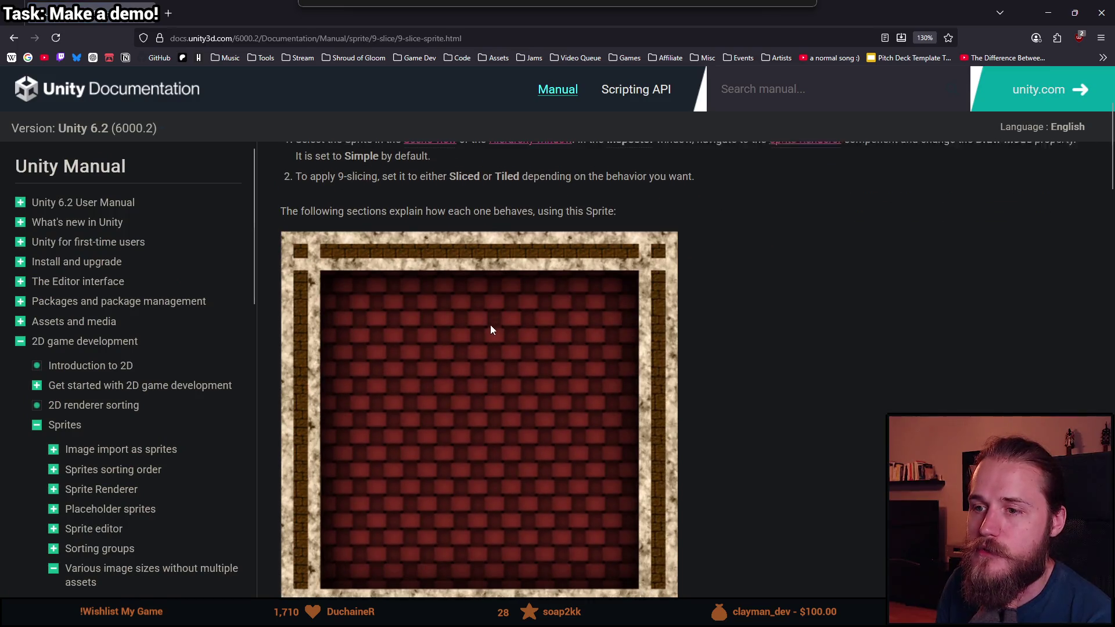
scroll(510, 331, up, 2)
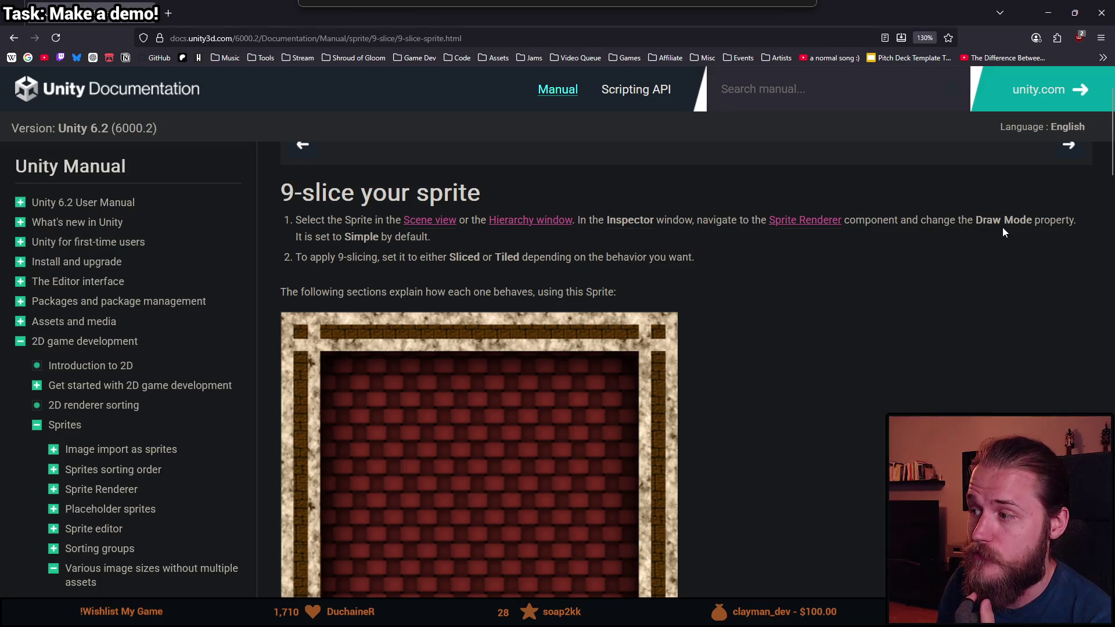
drag(388, 238, 514, 266)
click(323, 262)
double_click(511, 259)
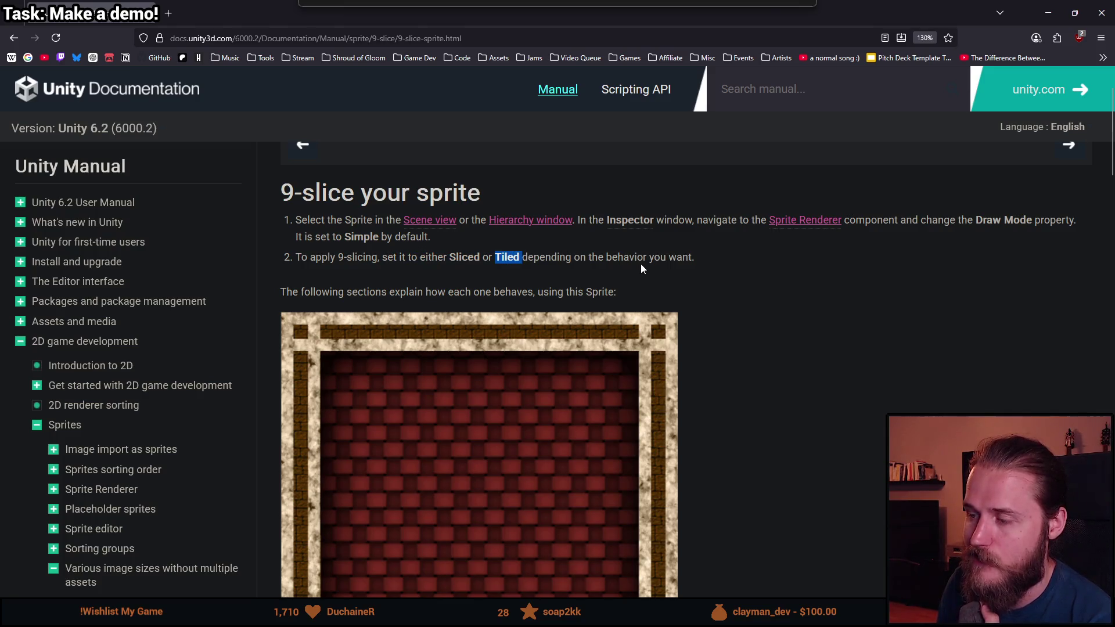
- Compare the Simple, Sliced and Tiled examples, then return to the Unity editor
scroll(410, 301, down, 2)
scroll(412, 314, up, 1)
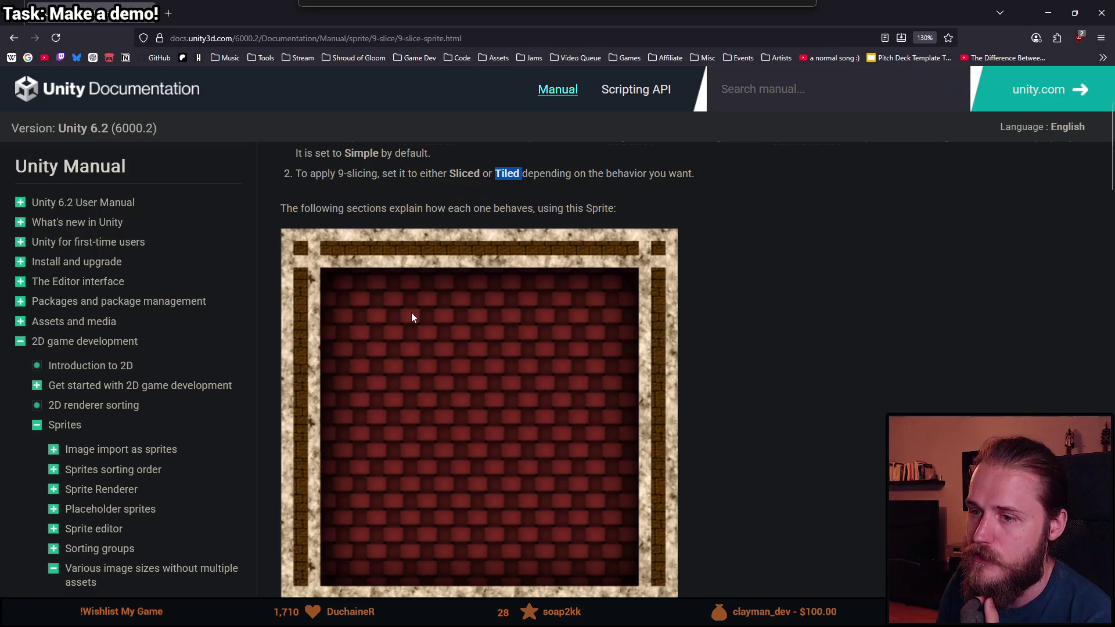
scroll(444, 270, down, 6)
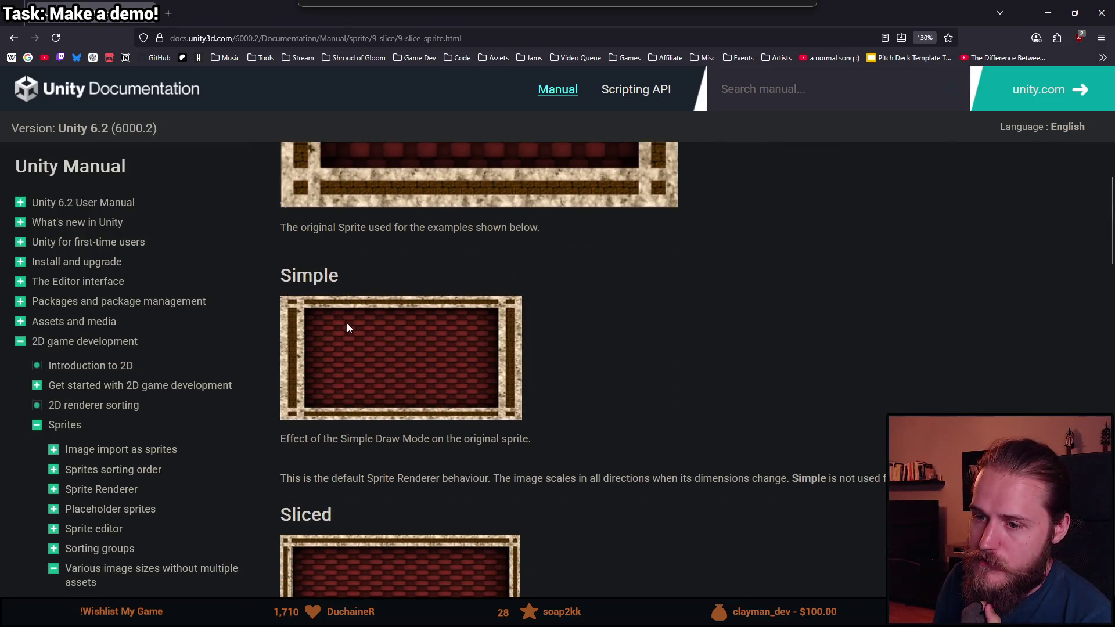
scroll(347, 329, down, 3)
scroll(368, 309, up, 1)
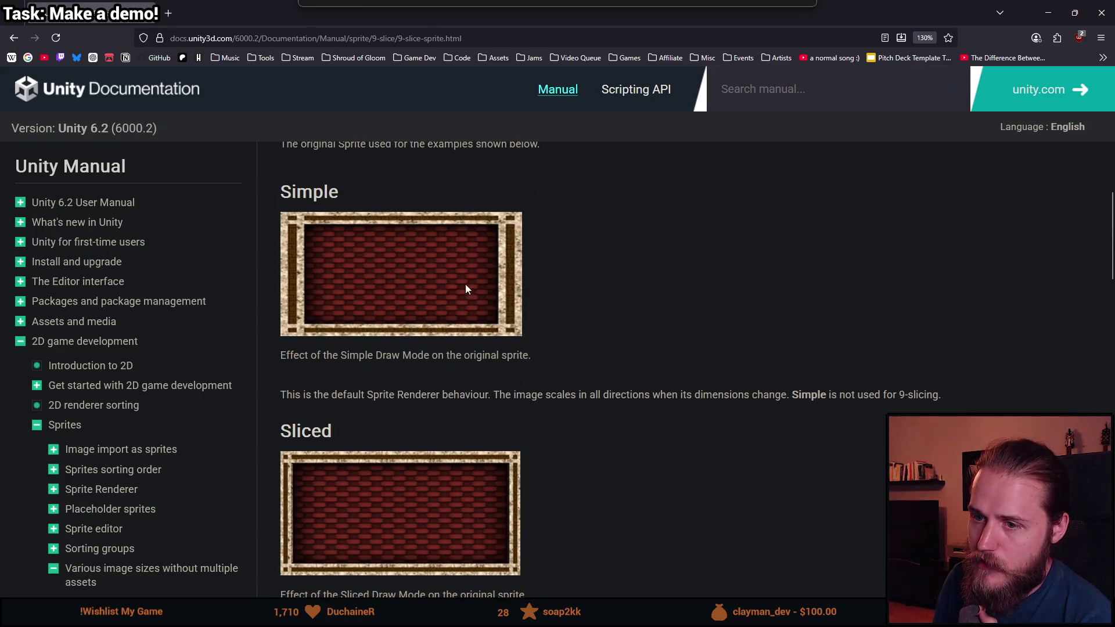
scroll(453, 283, up, 5)
scroll(444, 281, down, 5)
scroll(429, 300, down, 3)
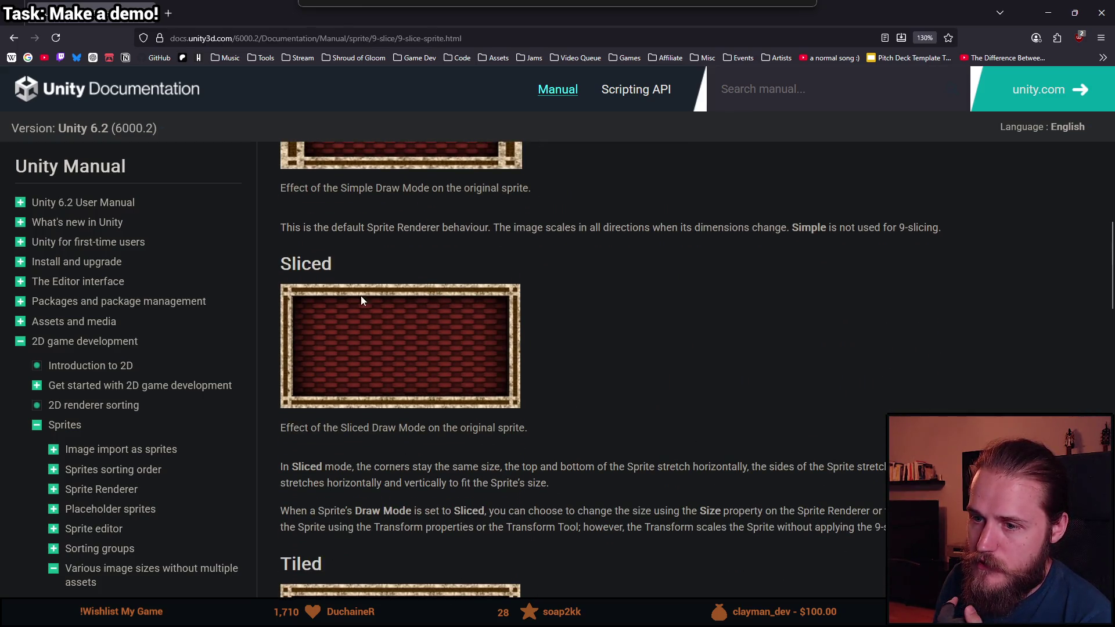
scroll(338, 306, up, 6)
scroll(343, 310, down, 6)
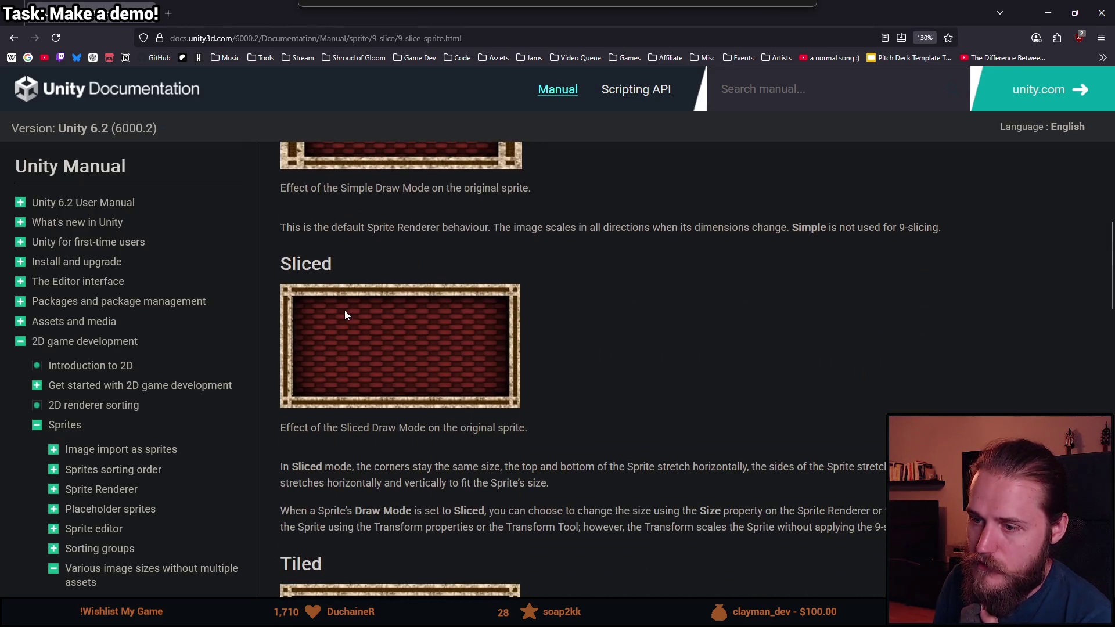
scroll(345, 314, up, 6)
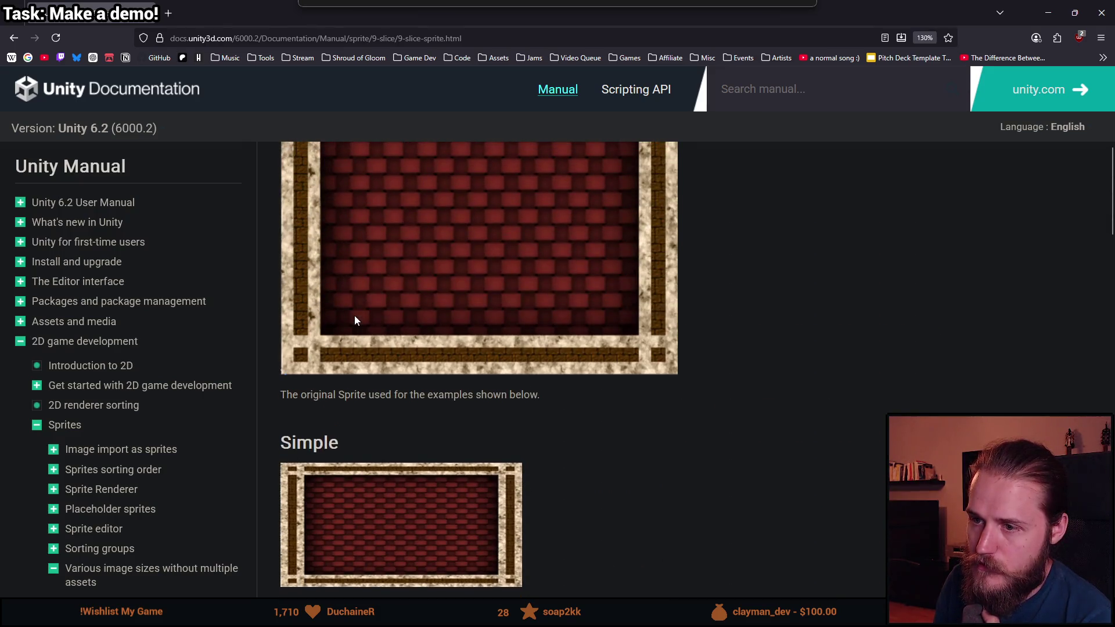
scroll(354, 316, down, 5)
scroll(356, 316, up, 7)
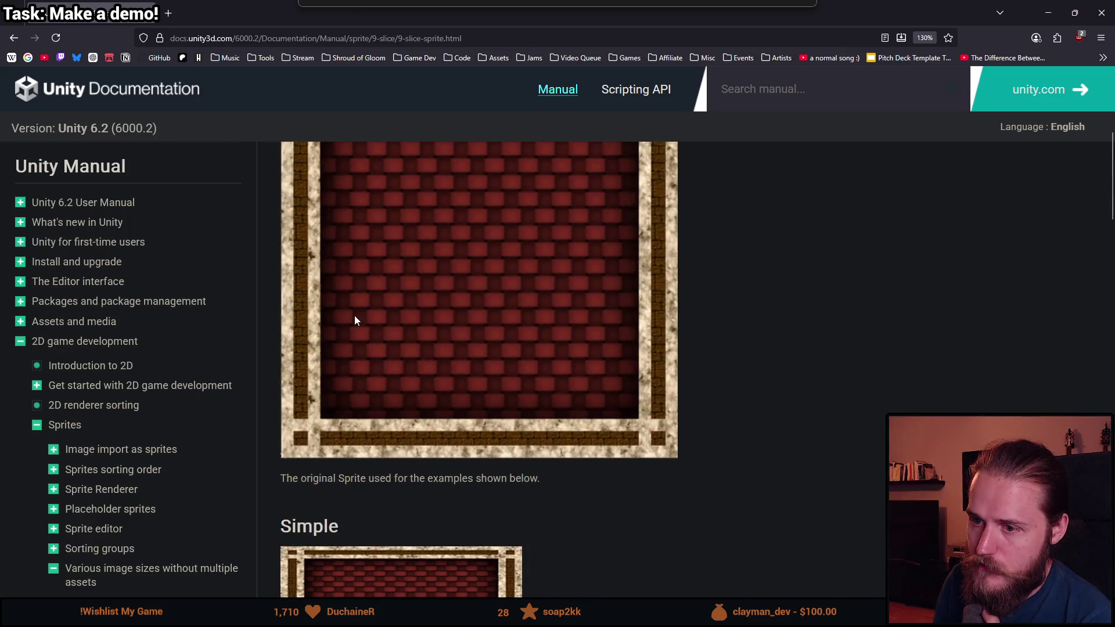
scroll(356, 318, down, 10)
scroll(370, 335, up, 8)
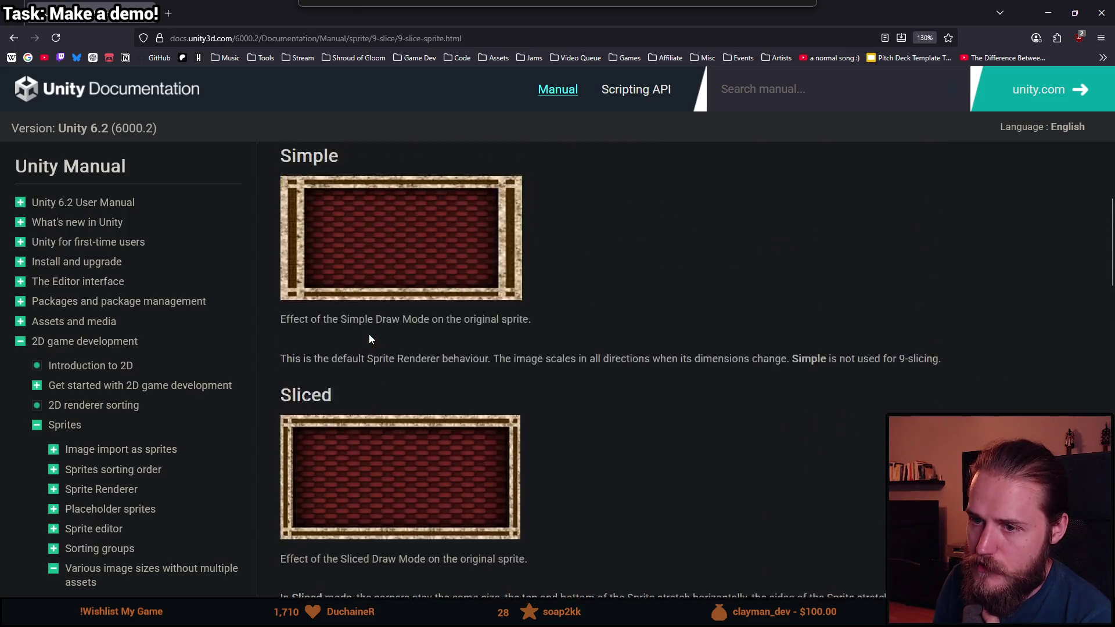
scroll(369, 336, down, 8)
scroll(366, 349, down, 2)
scroll(348, 372, up, 5)
scroll(347, 380, down, 5)
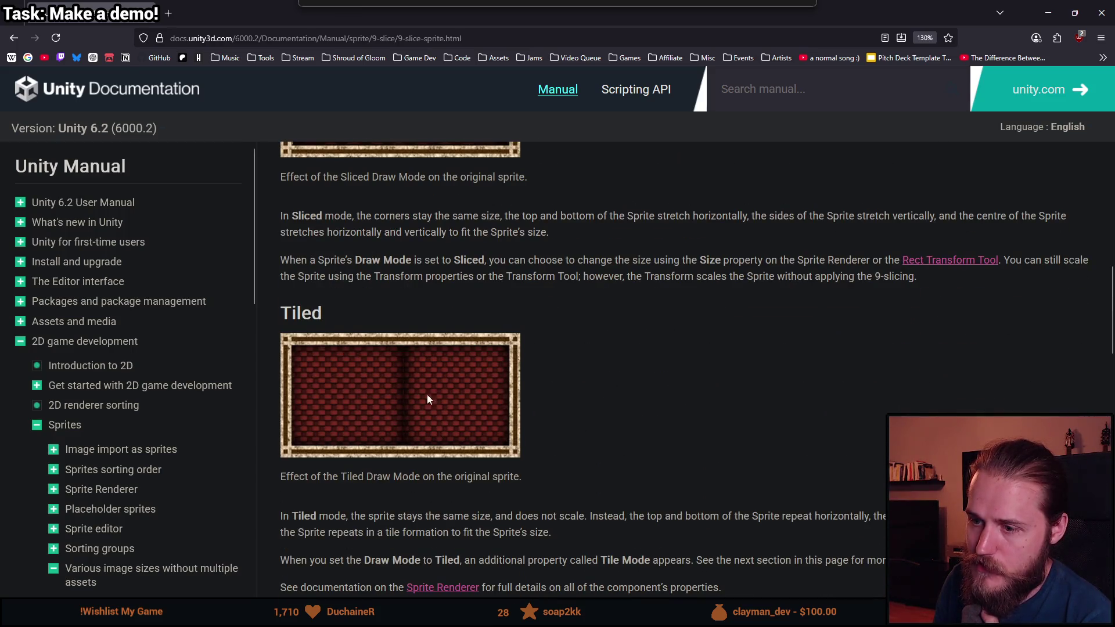
scroll(427, 399, up, 3)
key(alt+Tab)
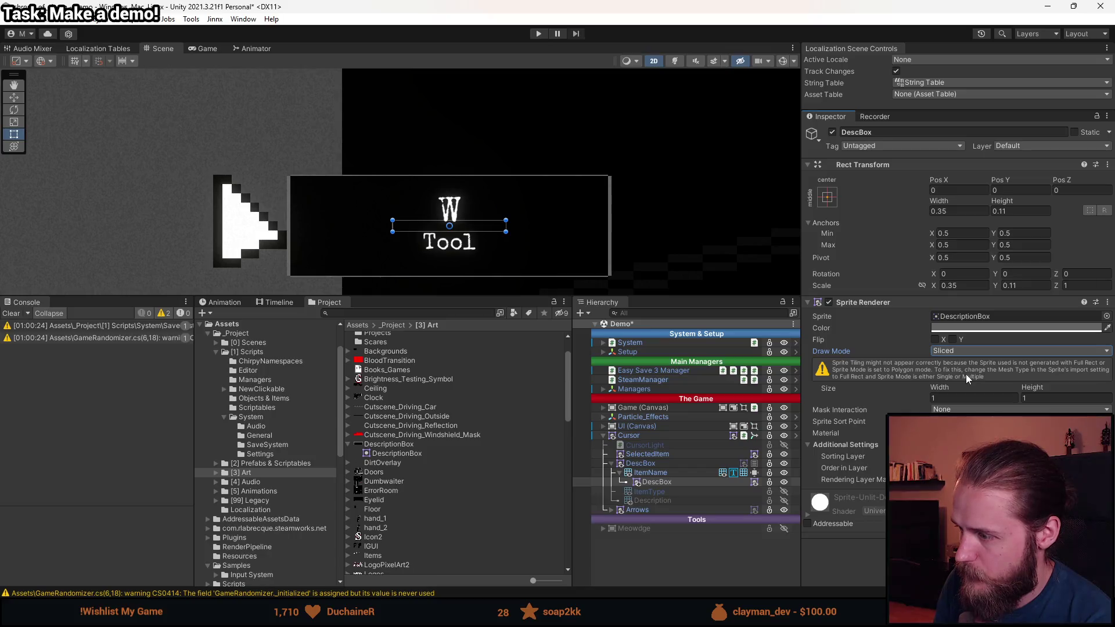
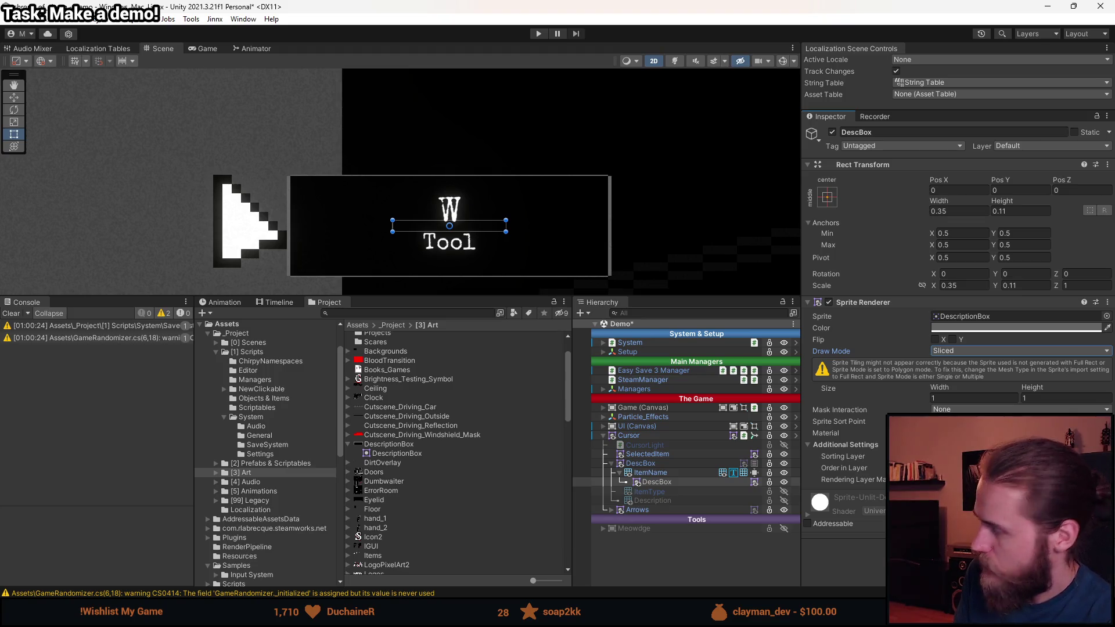
- Recentre the description box in the Scene view and return to the Rect tool
scroll(568, 129, up, 1)
scroll(568, 129, up, 5)
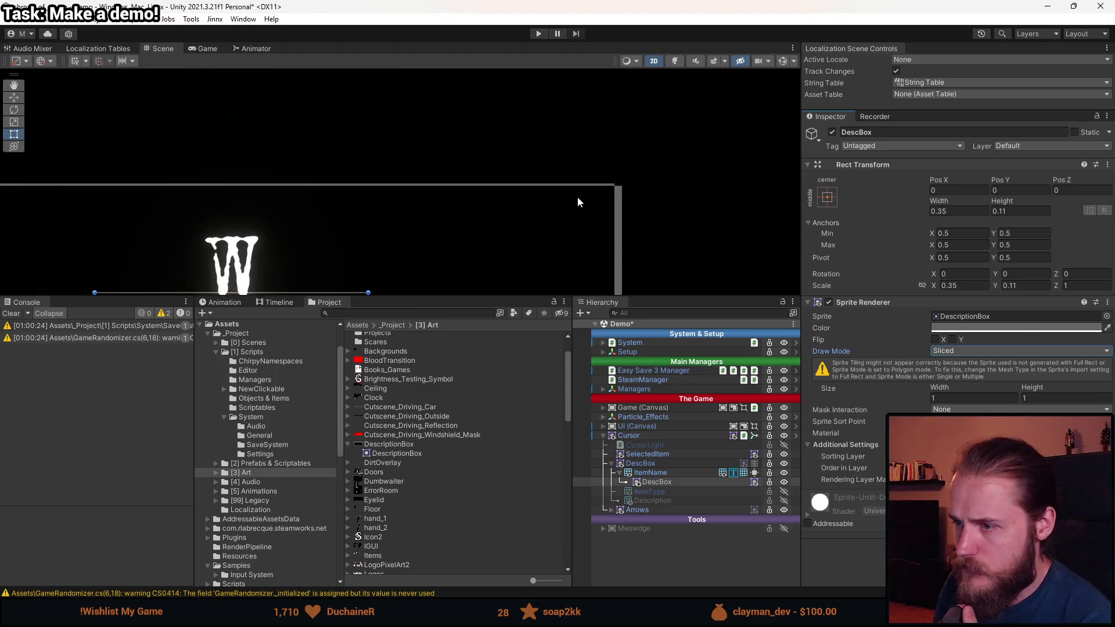
scroll(615, 180, down, 5)
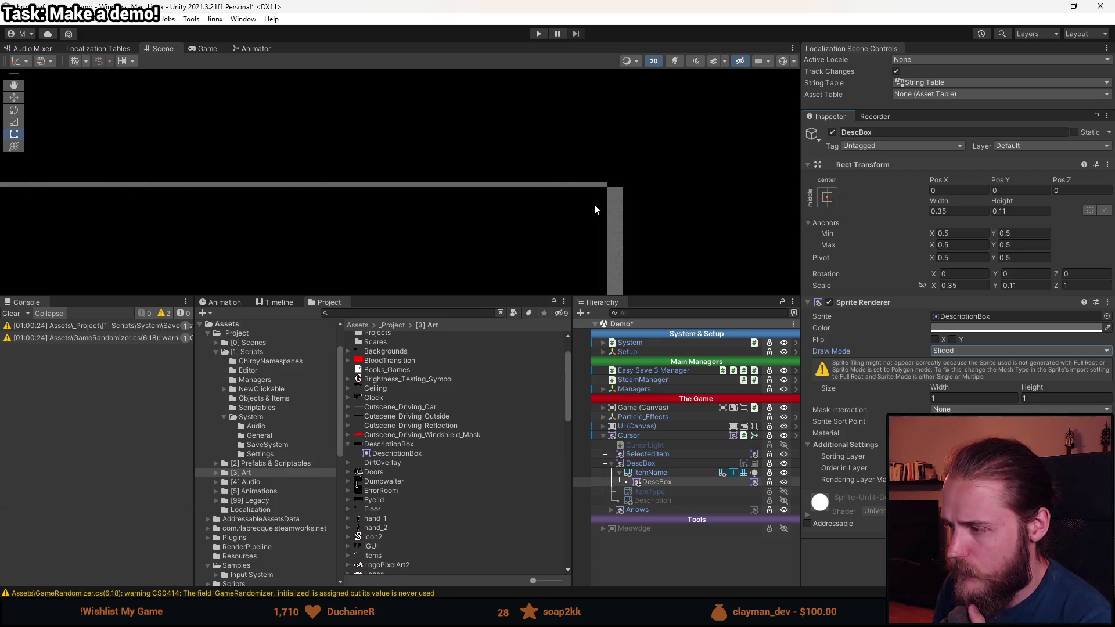
drag(578, 202, 590, 178)
key(t)
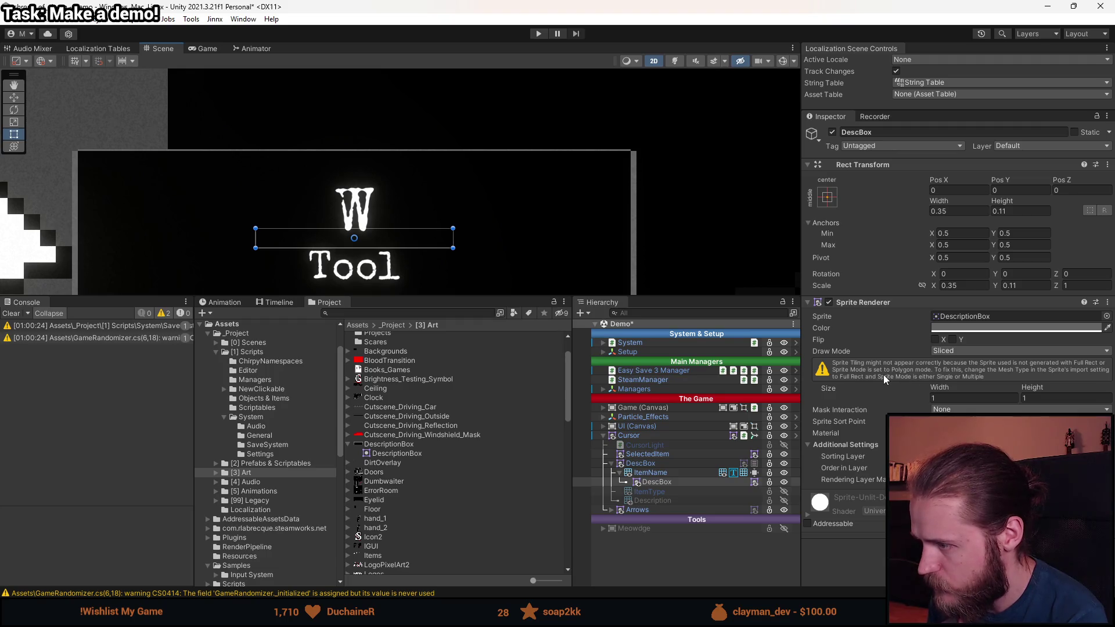
- Set the DescriptionBox texture's Mesh Type to Full Rect, then reselect DescBox
click(398, 445)
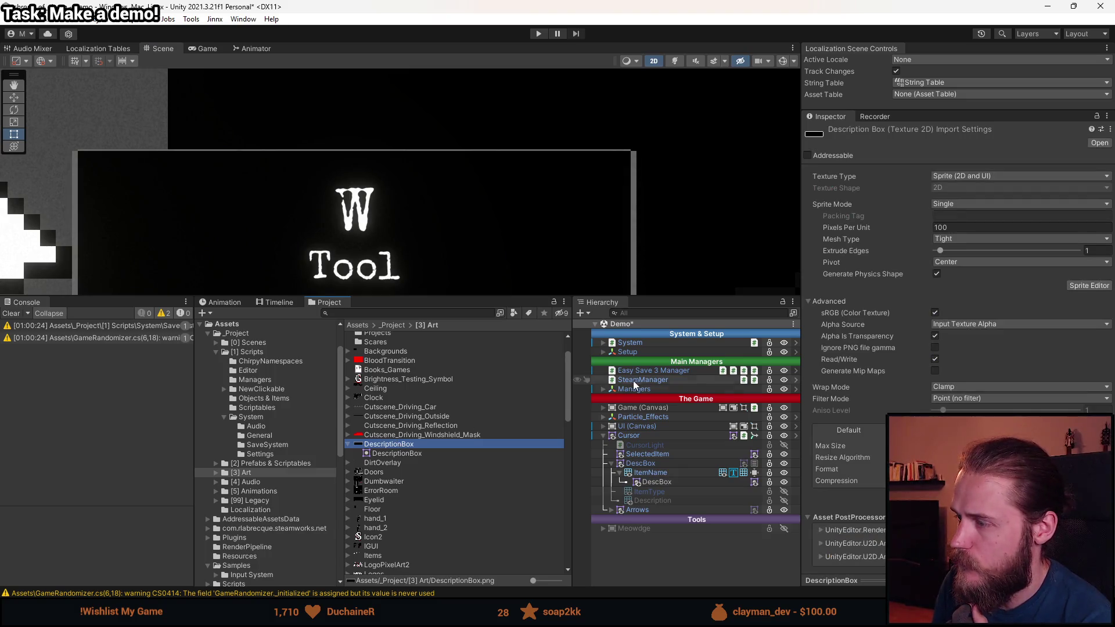
click(956, 204)
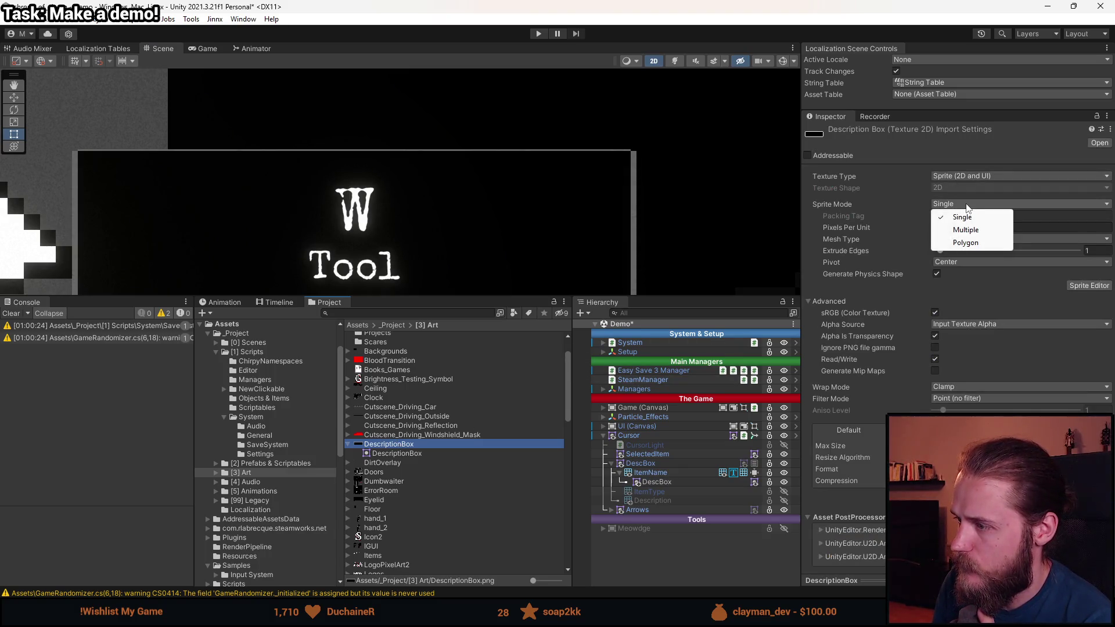
click(970, 176)
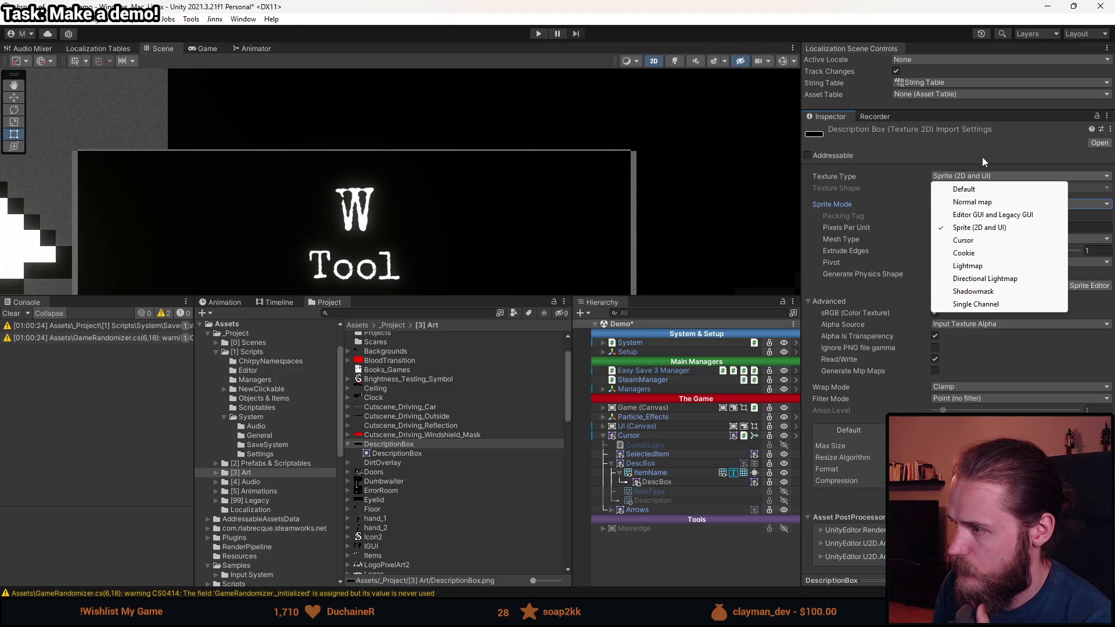
click(984, 159)
click(957, 241)
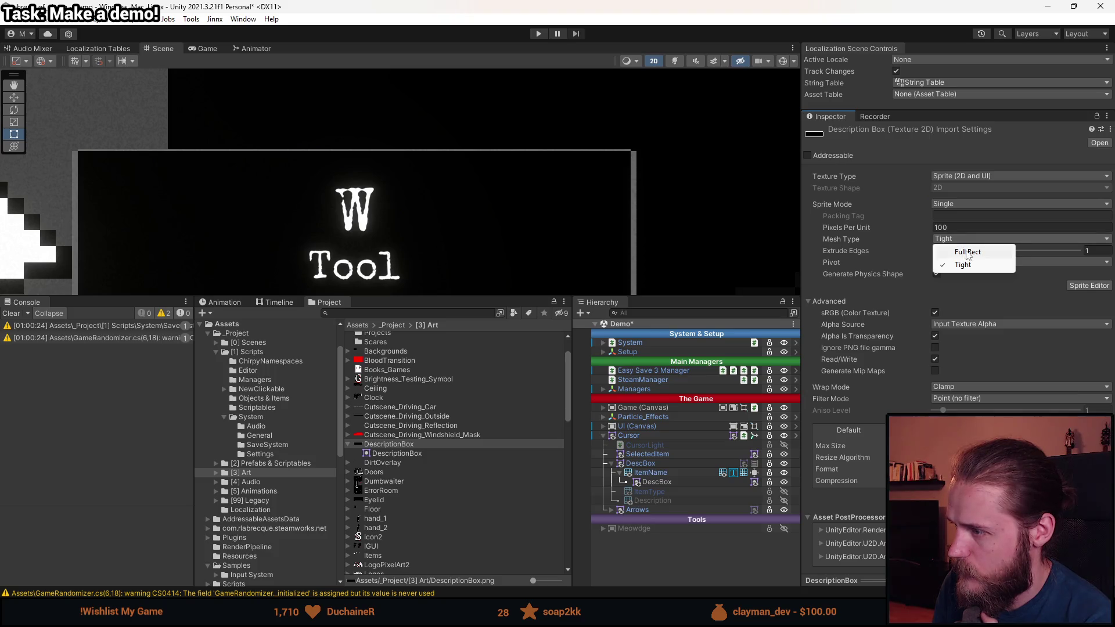
click(965, 253)
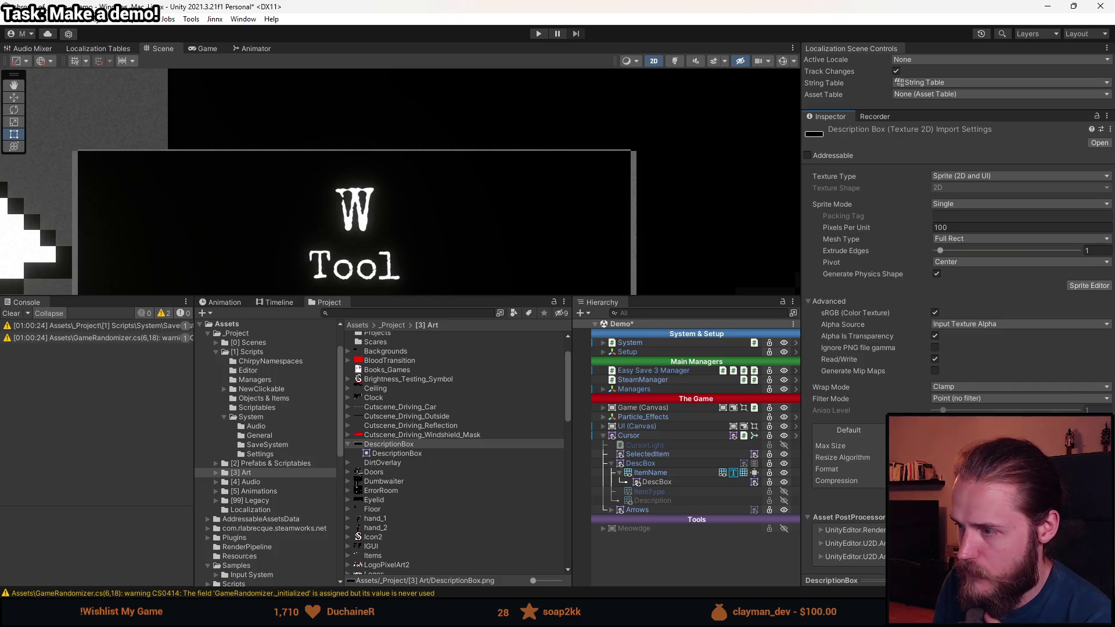
click(657, 482)
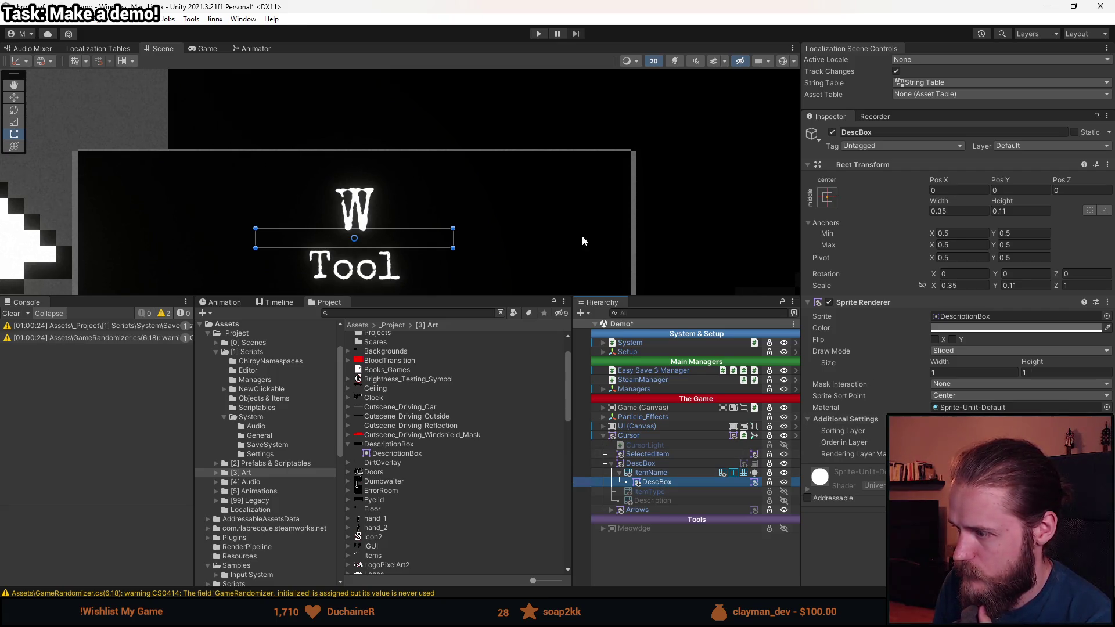
- Try DescBox's Draw Mode as Simple, then switch it back to Sliced
scroll(557, 244, down, 3)
scroll(528, 255, up, 2)
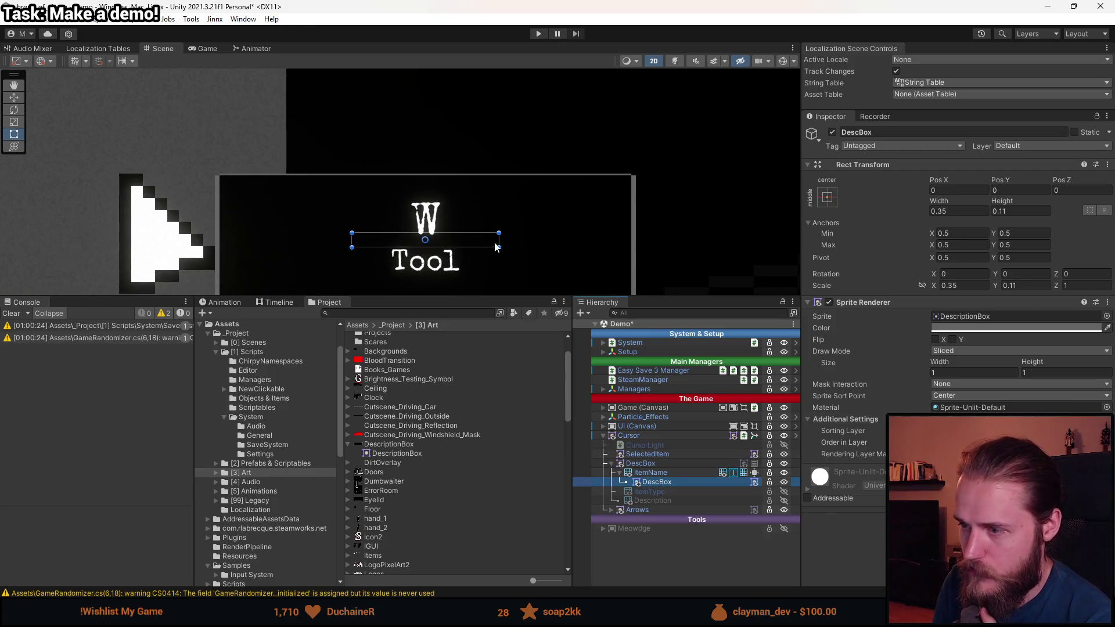
click(967, 352)
click(964, 363)
click(967, 351)
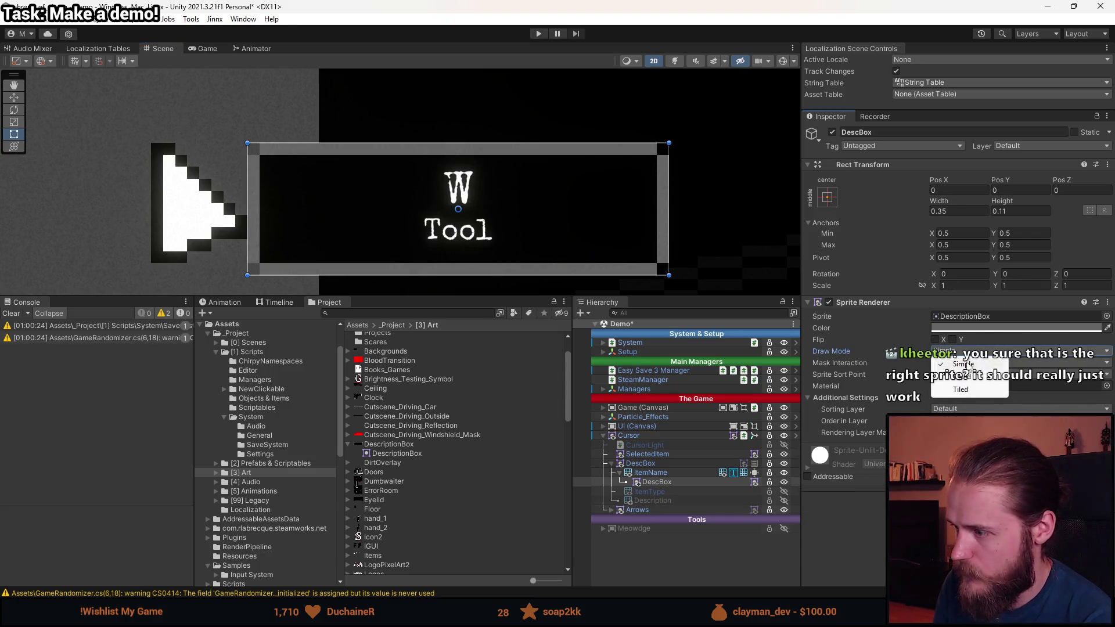
click(966, 377)
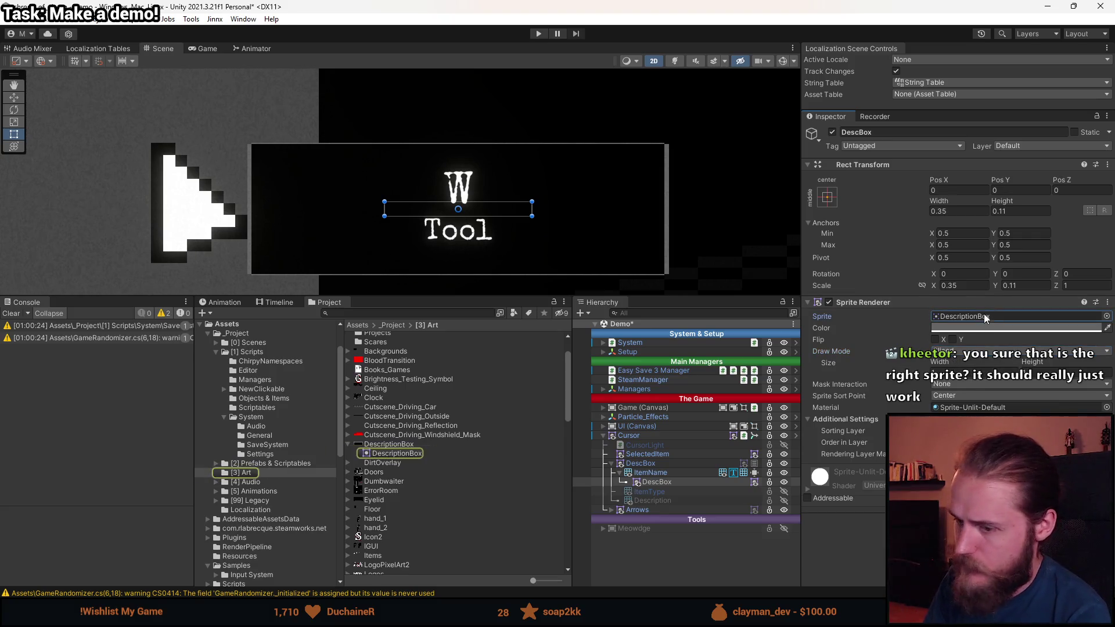
- Locate the DescriptionBox texture from the Sprite field and open its Sprite Editor
click(399, 455)
click(388, 445)
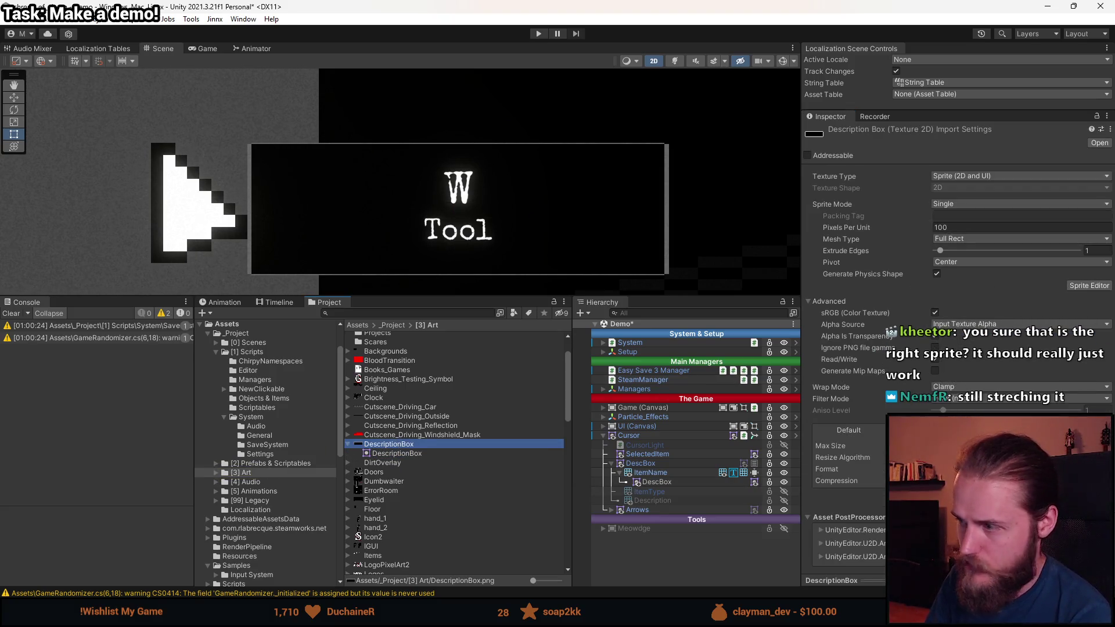
click(1089, 285)
- Move the sprite's left and right slice borders inward to 2
scroll(314, 250, up, 1)
scroll(248, 256, up, 2)
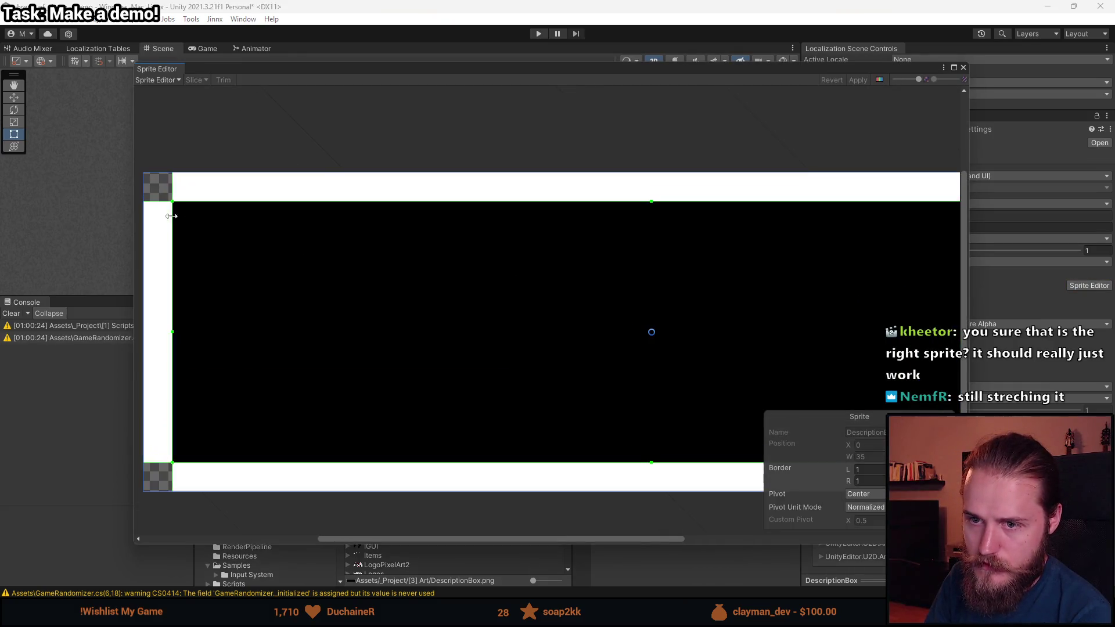
mouse_move(172, 214)
mouse_down()
mouse_move(200, 221)
mouse_move(183, 204)
mouse_up()
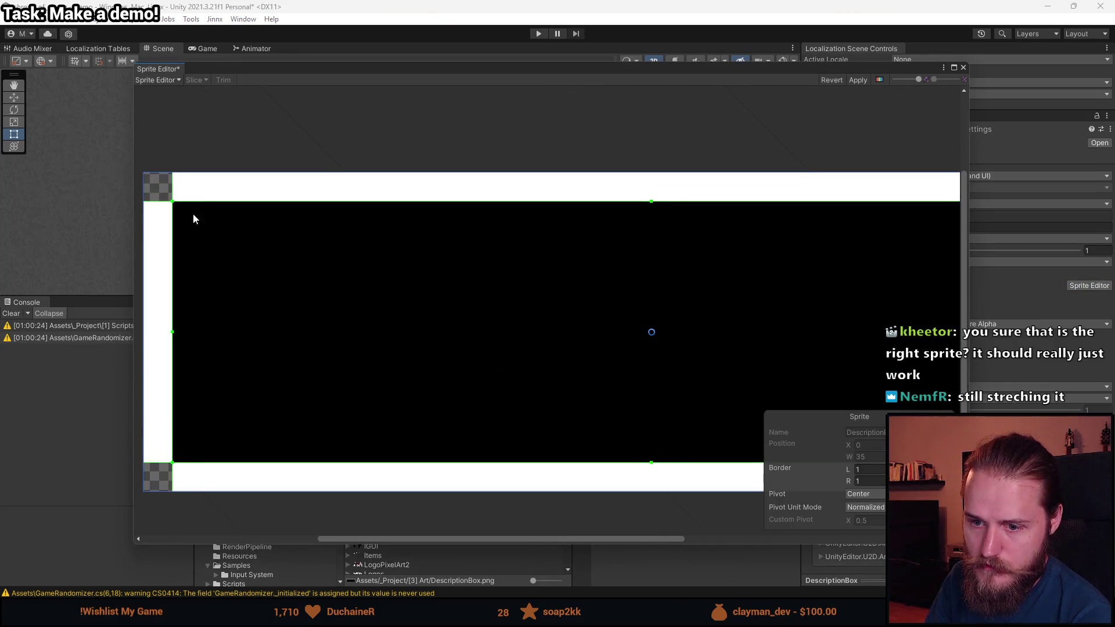
scroll(303, 375, down, 2)
scroll(768, 311, up, 2)
mouse_move(769, 310)
mouse_down()
mouse_move(719, 311)
mouse_move(778, 322)
mouse_up()
- Check the sprite's edges, apply the new slice borders, and close the Sprite Editor
scroll(680, 402, down, 1)
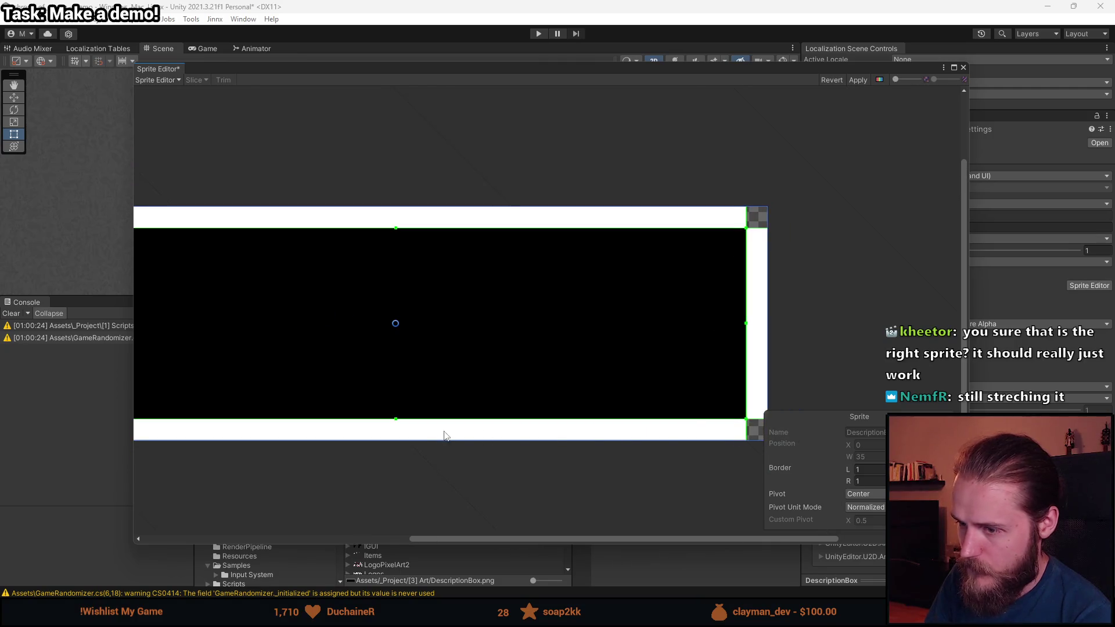
drag(444, 433, 545, 403)
scroll(381, 364, up, 1)
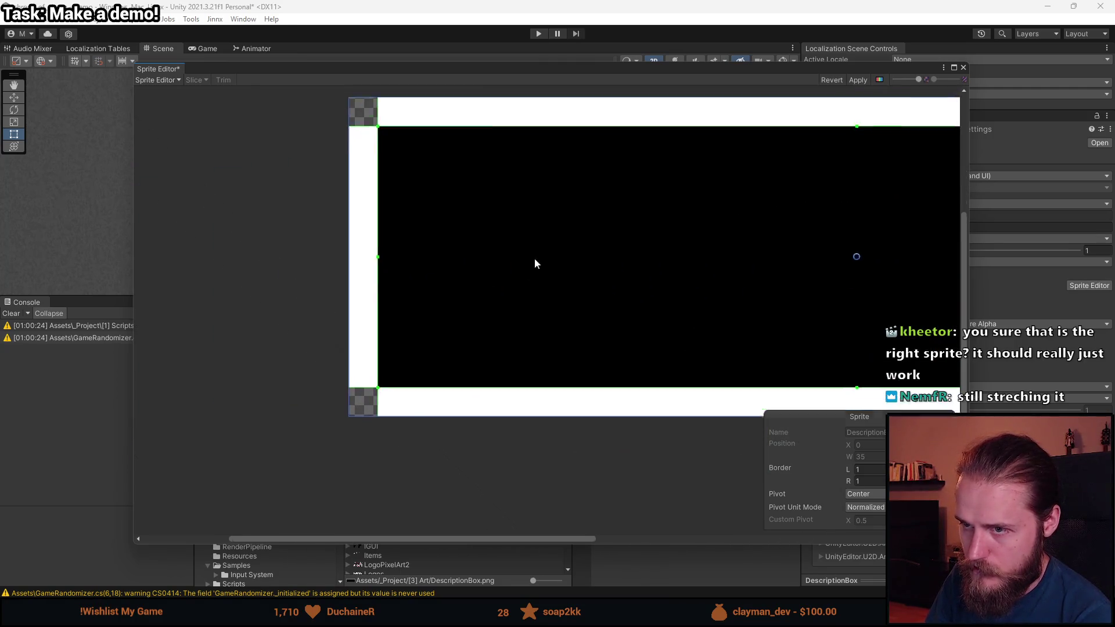
scroll(766, 278, down, 1)
drag(766, 277, 507, 298)
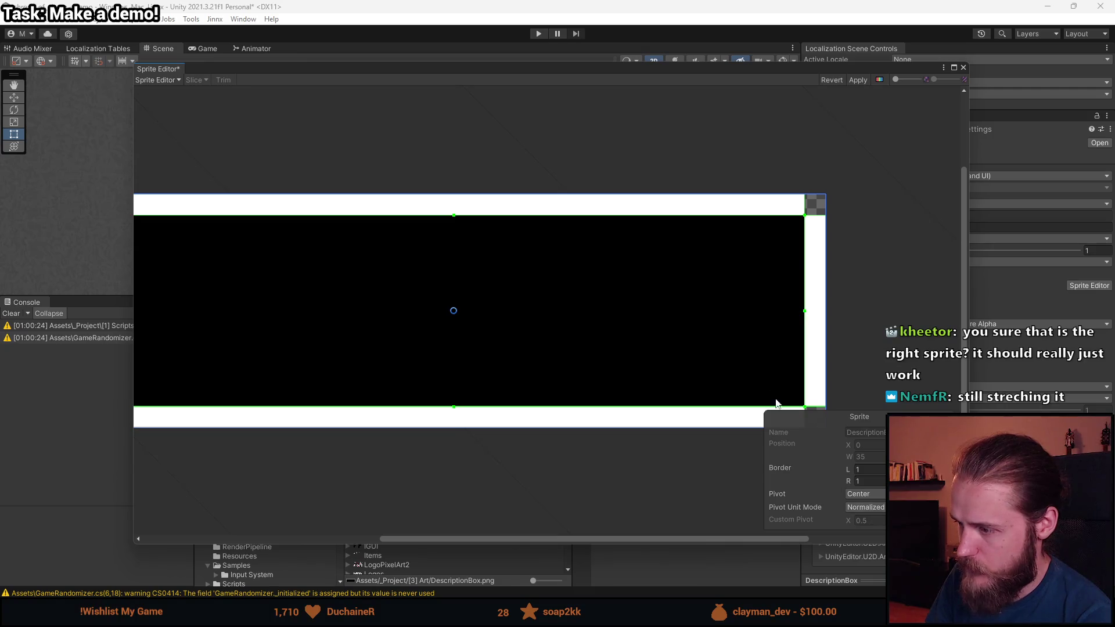
click(859, 83)
click(963, 69)
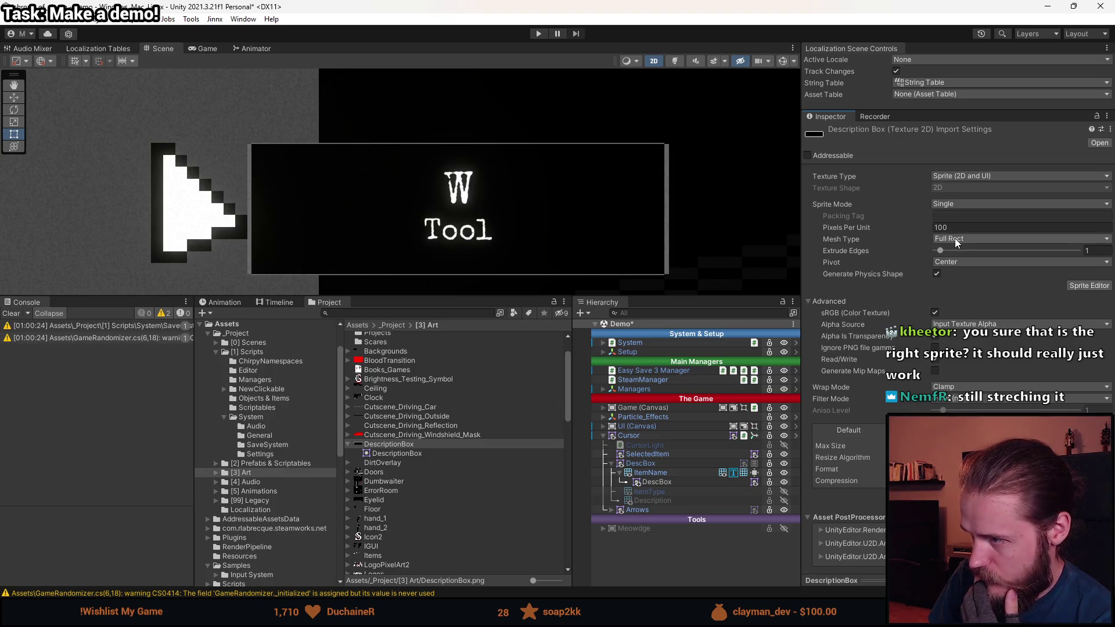
- Set DescBox's Scale X and Y to 1
click(656, 480)
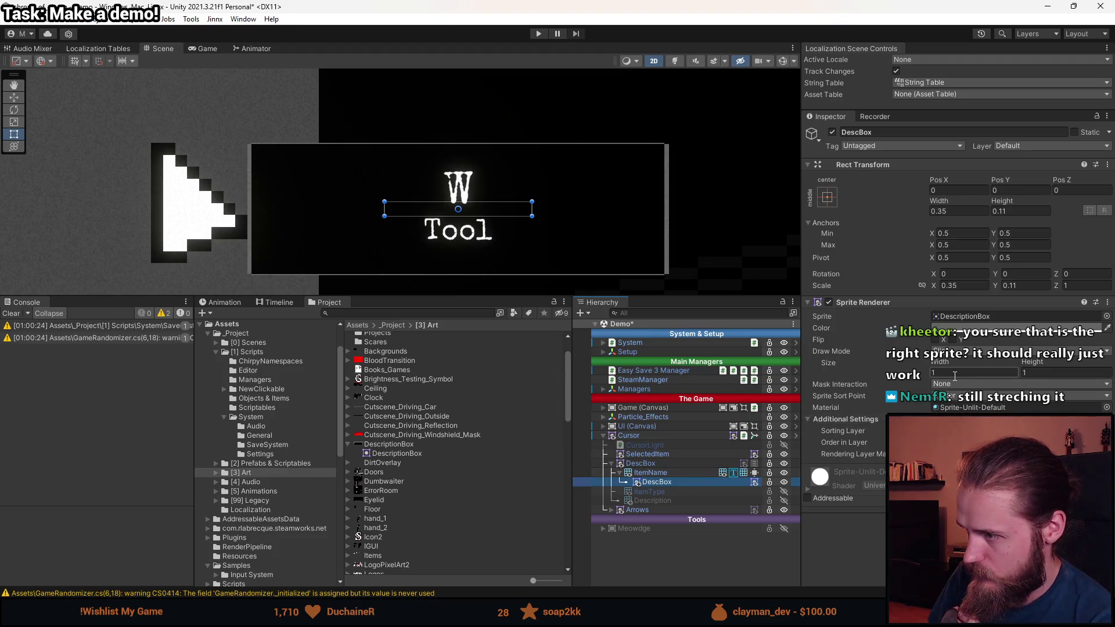
click(964, 285)
text(1)
key(Tab)
text(1)
- Bring the box and cursor into view and enlarge the Scene view downward
scroll(582, 232, down, 5)
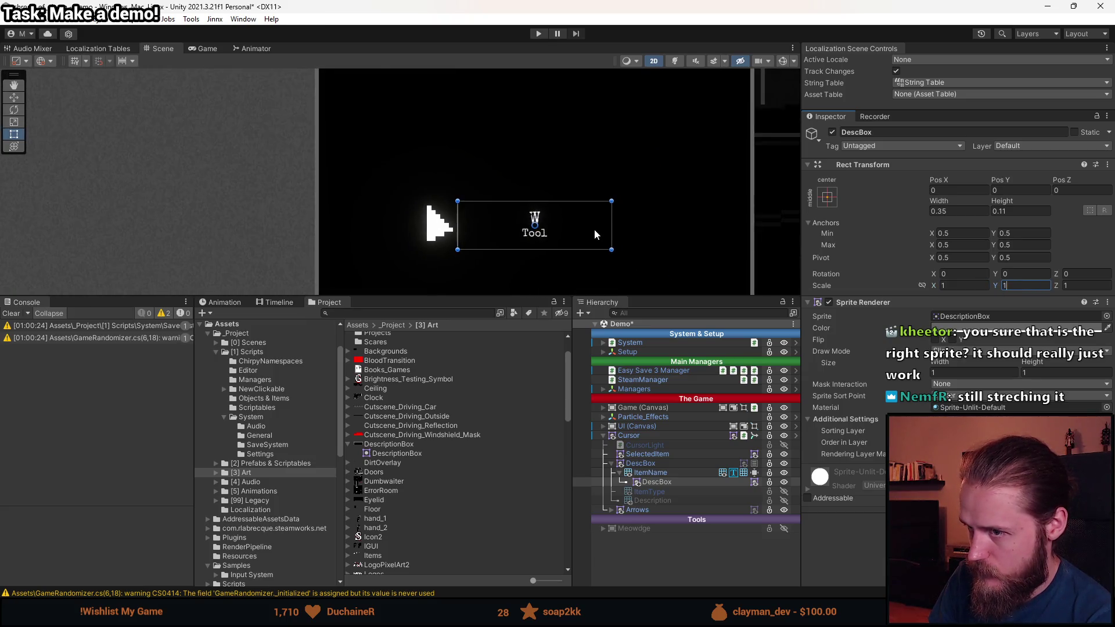
scroll(597, 228, up, 8)
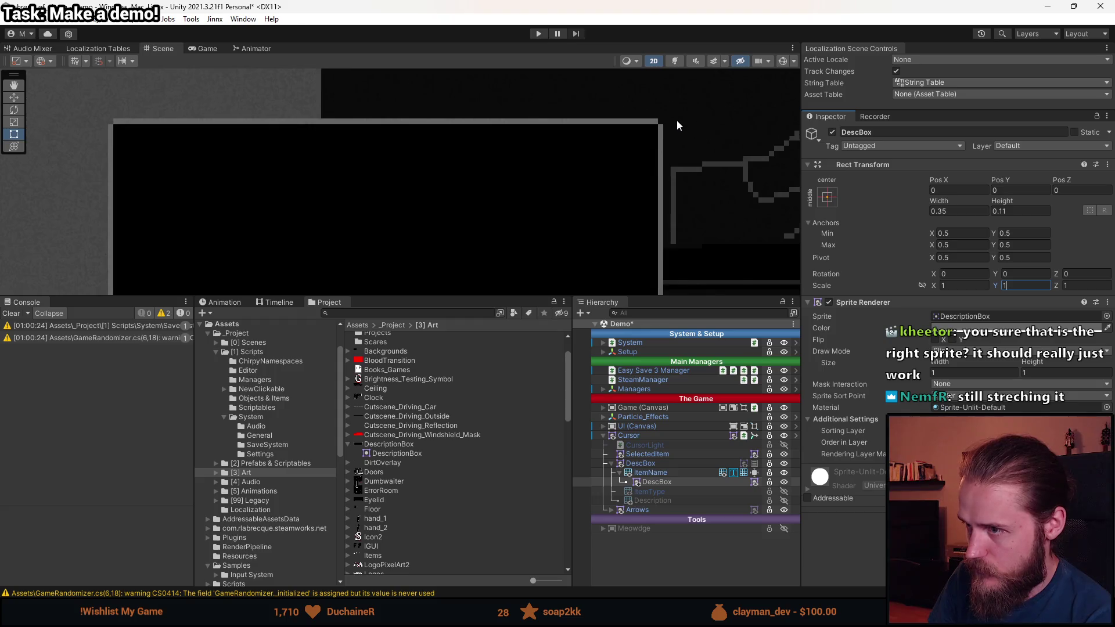
scroll(406, 169, down, 5)
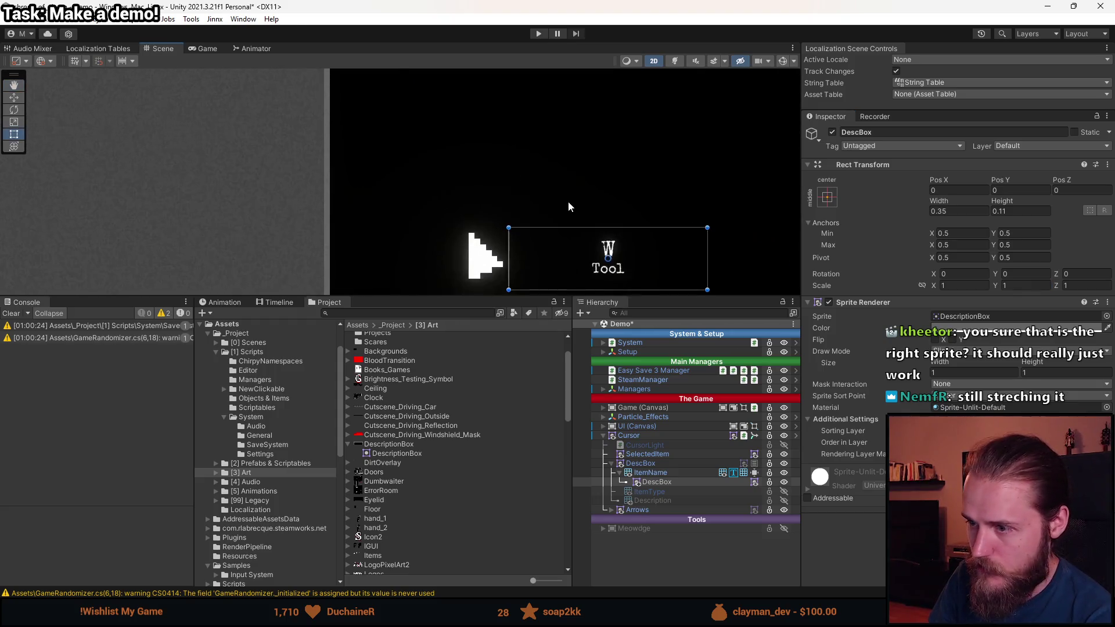
scroll(568, 202, down, 6)
mouse_move(601, 237)
mouse_down()
mouse_move(588, 193)
mouse_move(576, 207)
mouse_up()
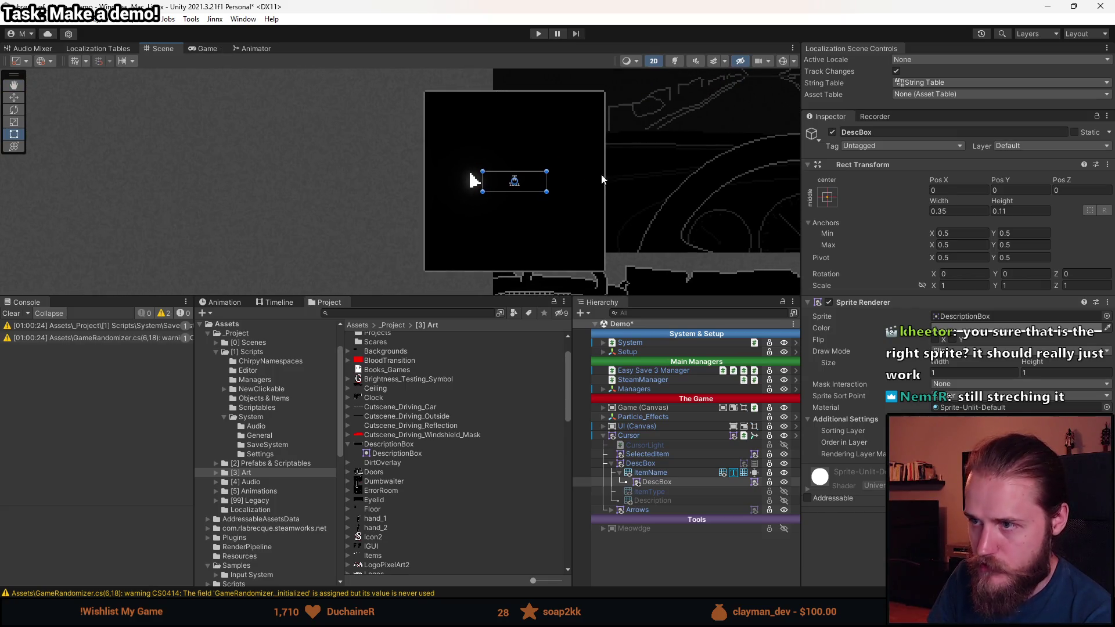
click(528, 293)
drag(528, 294, 528, 435)
scroll(681, 523, down, 3)
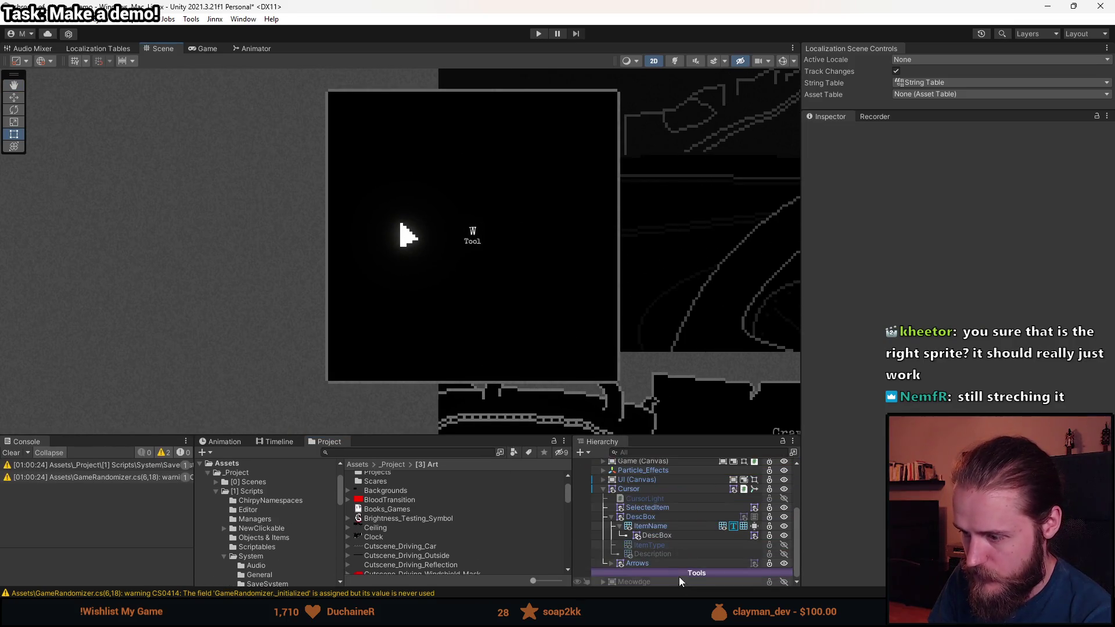
click(666, 565)
- Stretch DescBox and try 0.5 scales, then undo back to scale 1
click(668, 536)
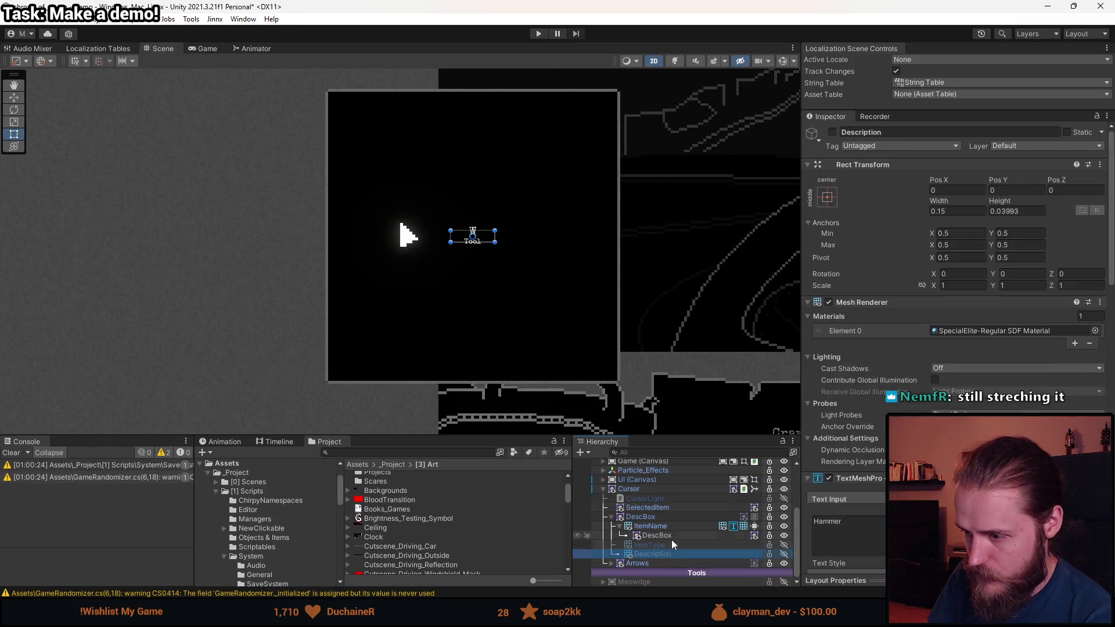
mouse_move(523, 252)
mouse_down()
mouse_move(563, 311)
mouse_move(737, 418)
mouse_move(592, 329)
mouse_move(598, 261)
mouse_move(610, 331)
mouse_move(622, 314)
mouse_move(615, 324)
mouse_up()
click(964, 286)
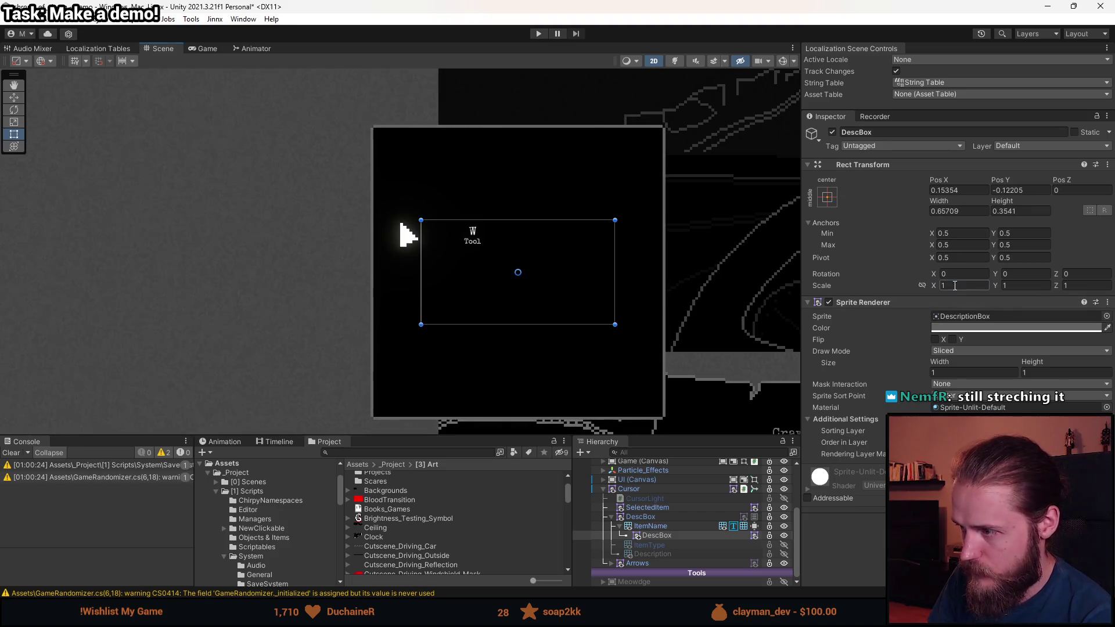
text(0,5)
click(1027, 285)
text(0,5)
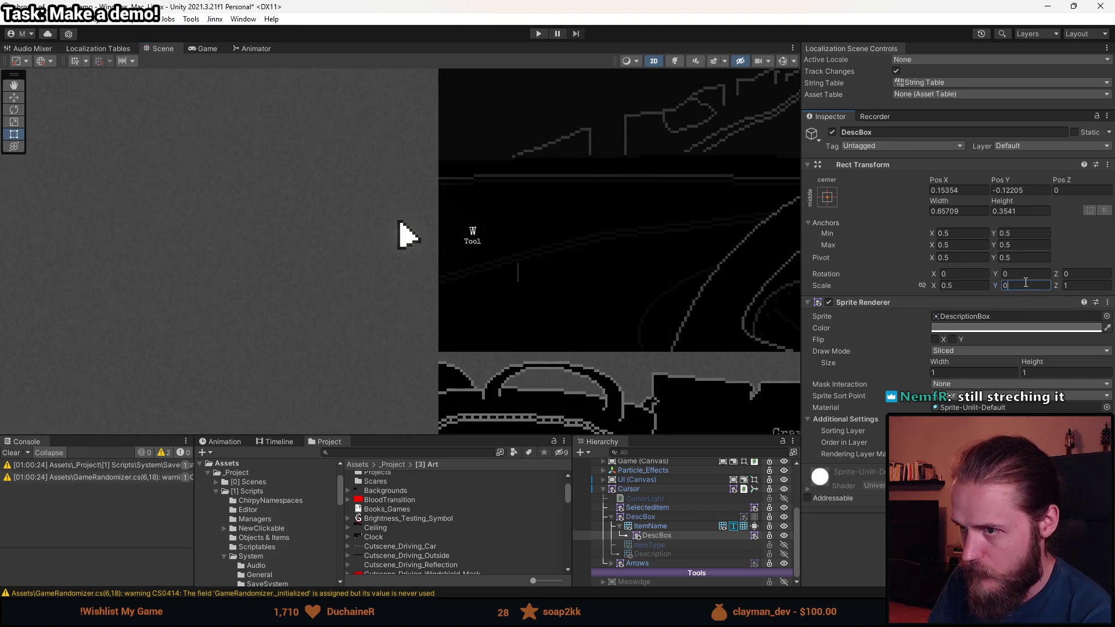
scroll(594, 206, up, 5)
scroll(595, 212, down, 4)
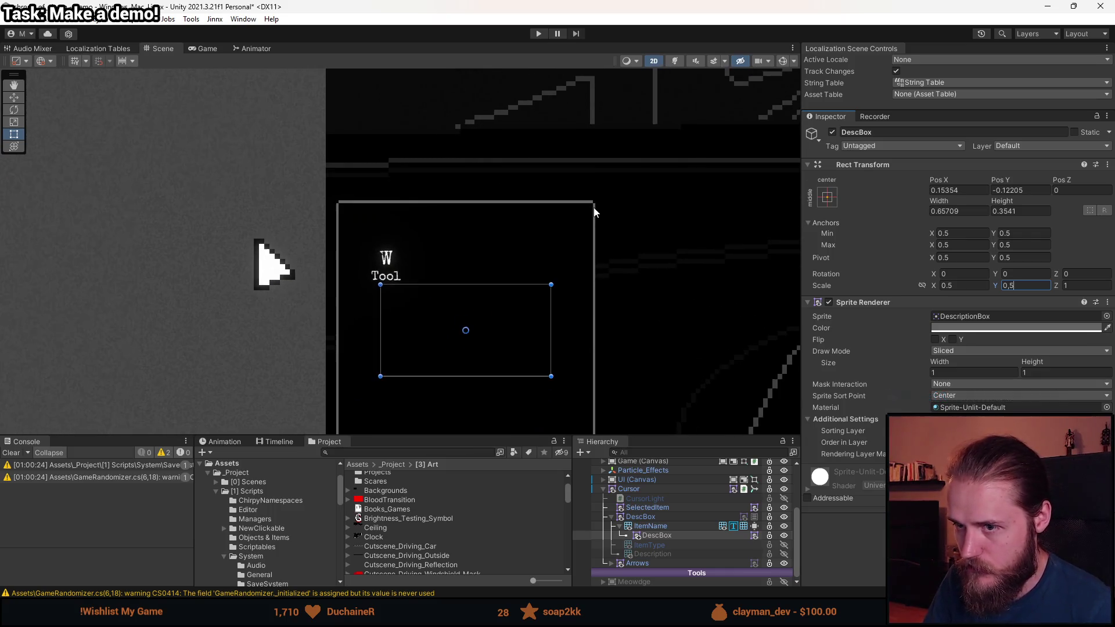
key(ctrl+z)
key(ctrl+z)
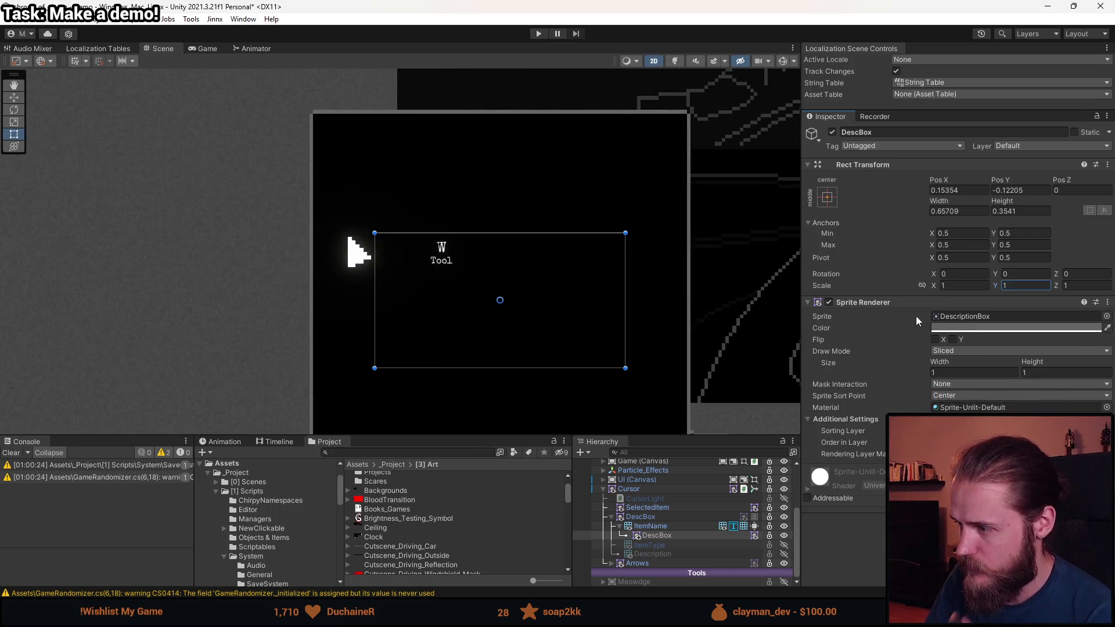
- Set the sliced sprite Size to width 0.5 and height 0.1
click(973, 371)
text(0)
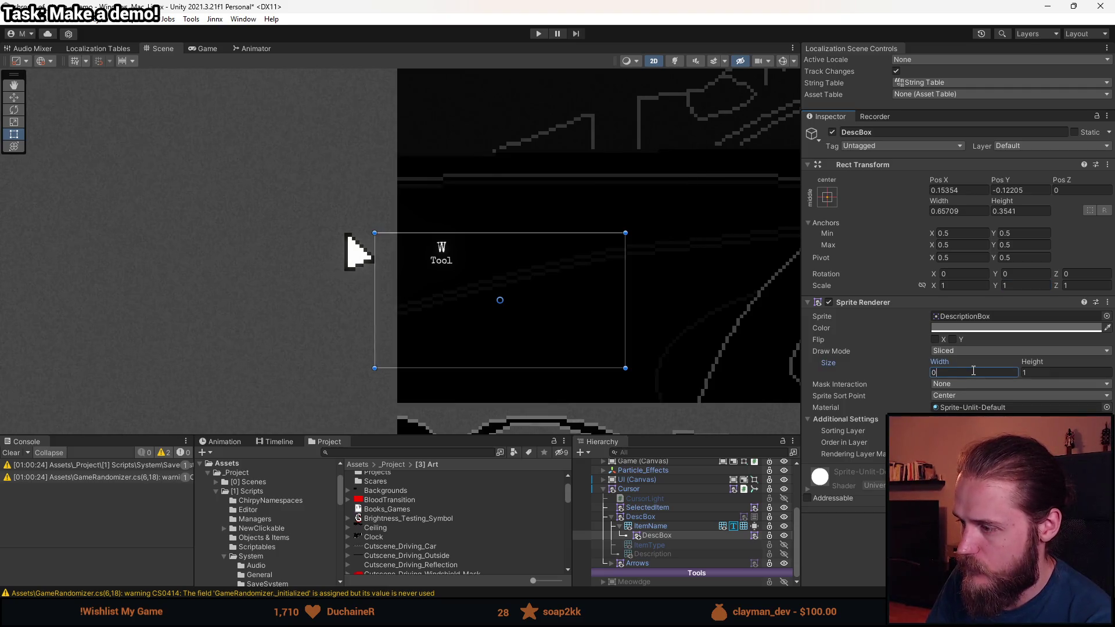
text(,5)
click(1049, 373)
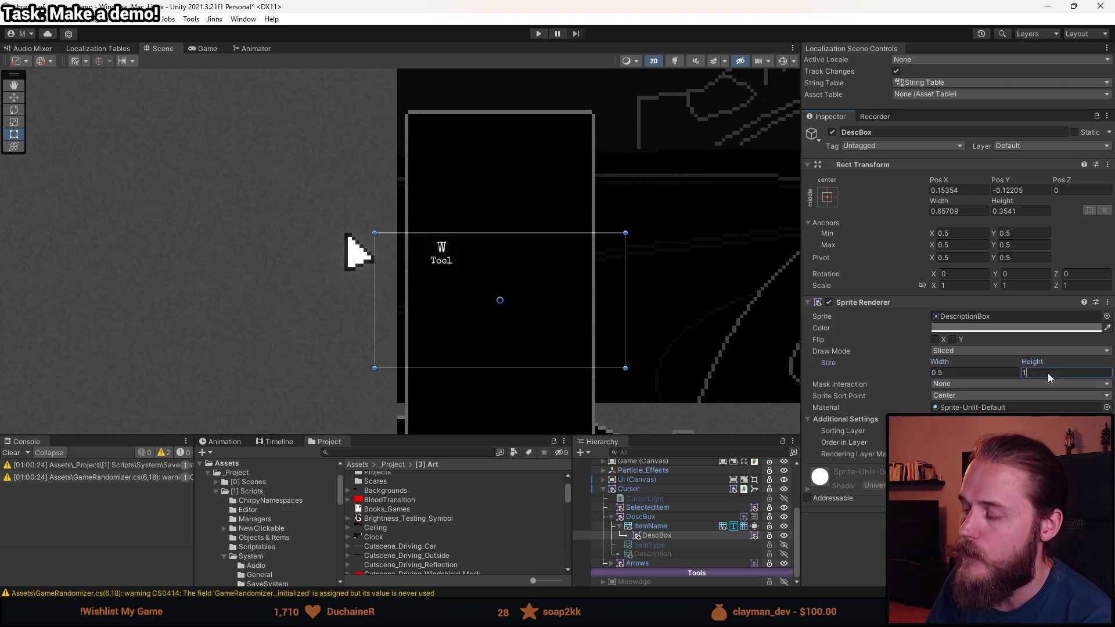
text(0,5)
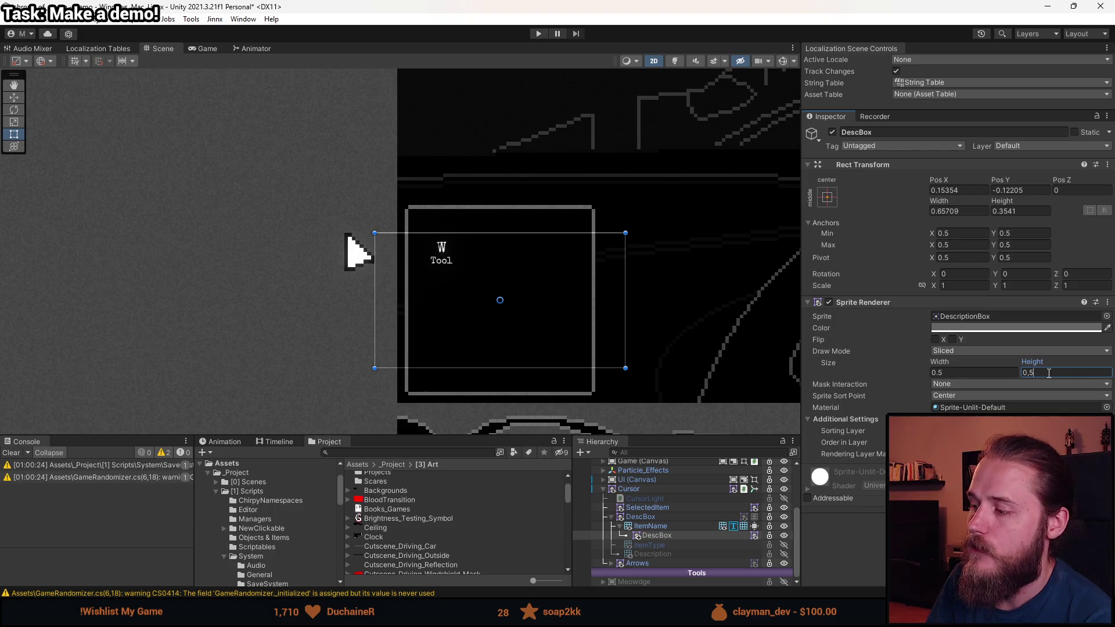
mouse_move(1036, 359)
mouse_down()
mouse_move(1012, 359)
mouse_move(1043, 378)
mouse_up()
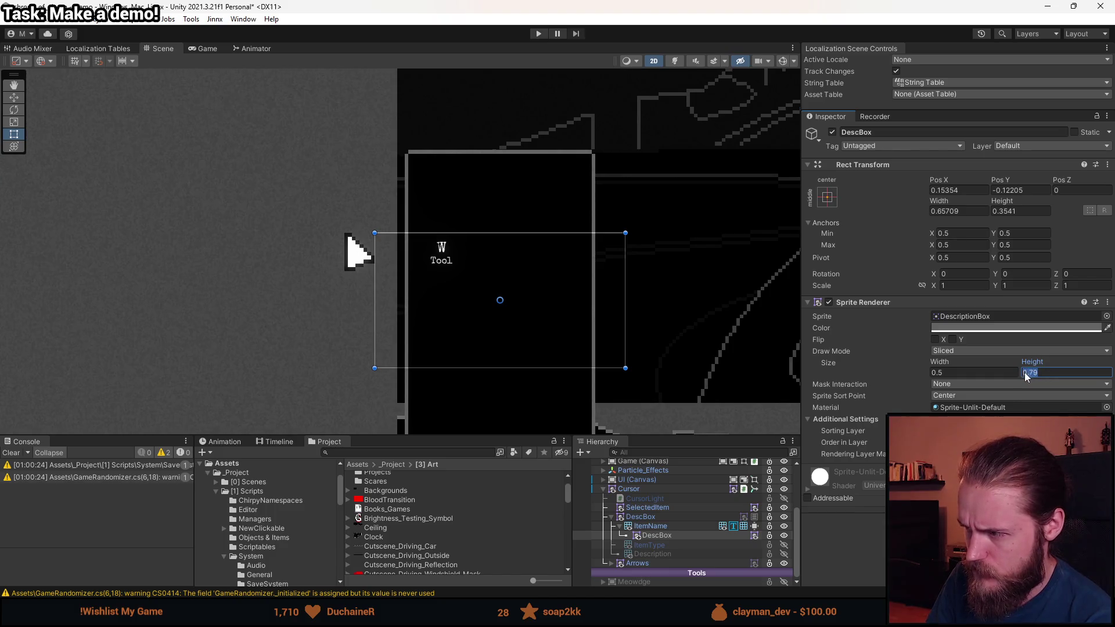
text(0)
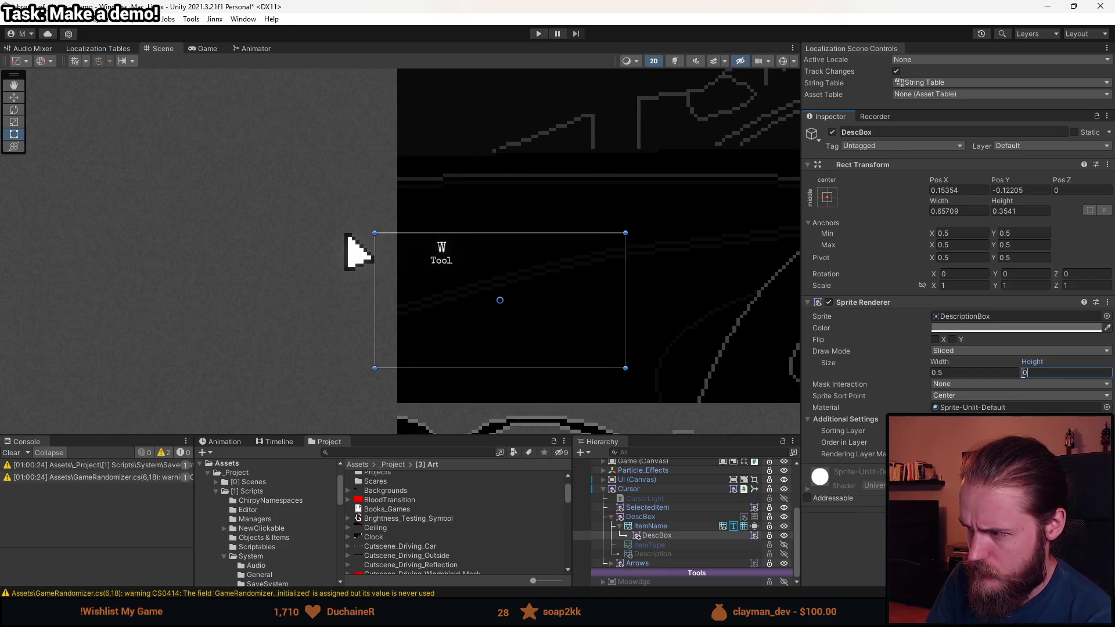
text(.2)
key(BackSpace)
text(1)
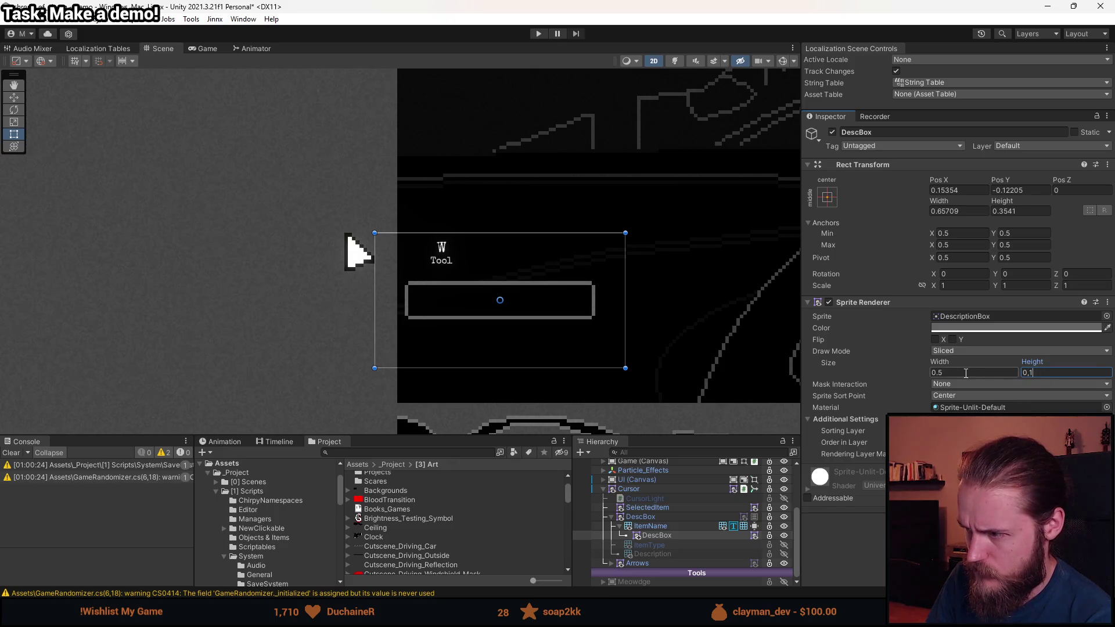
- Narrow the sliced sprite Size width to 0.2
click(966, 373)
text(0.1)
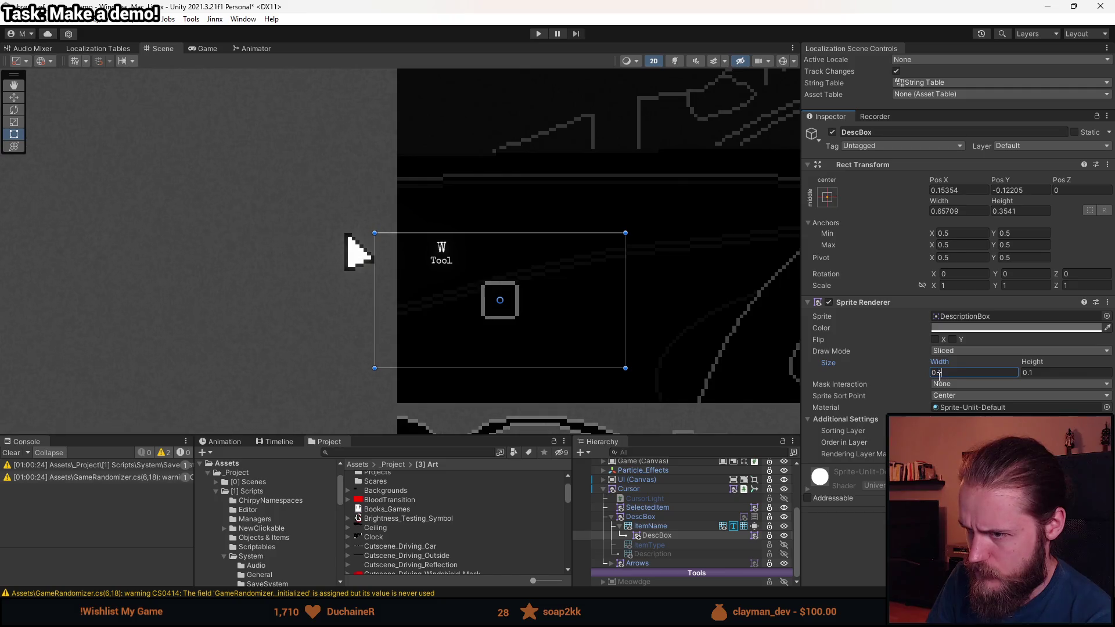
key(BackSpace)
text(2)
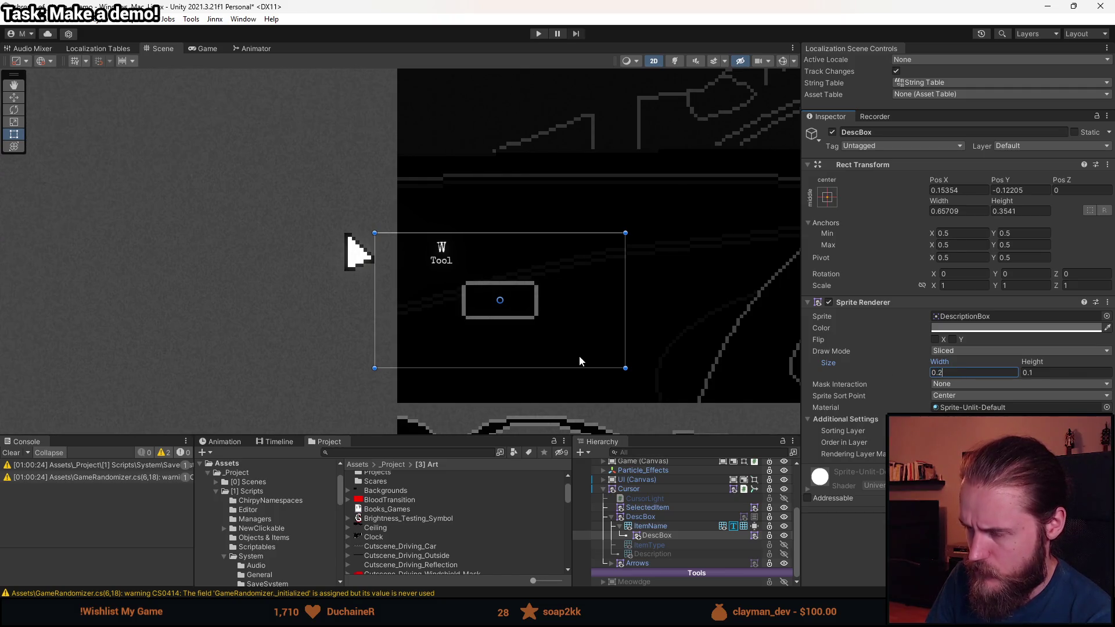
scroll(581, 361, up, 3)
click(827, 197)
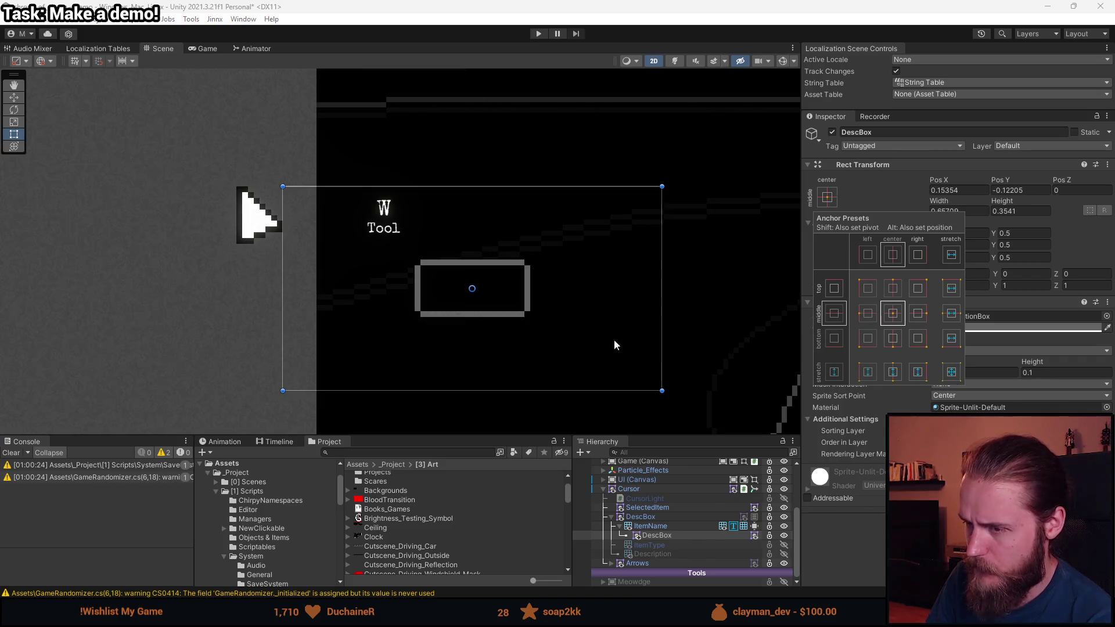
- Resize the DescBox rect with its Scene handles, adjusting the sprite width alongside
click(821, 550)
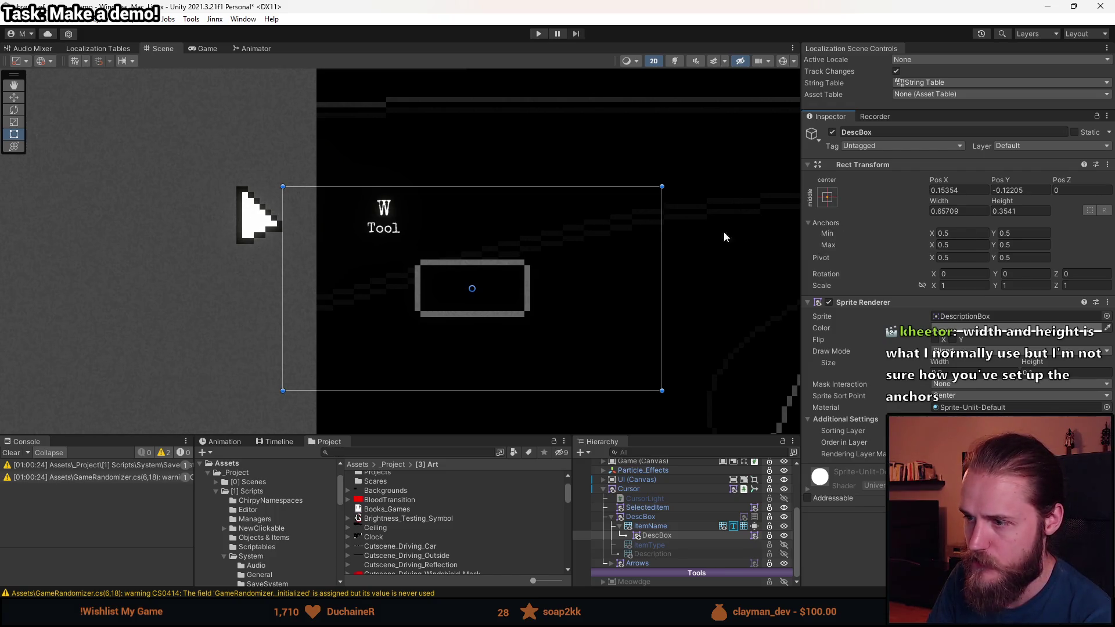
mouse_move(662, 391)
mouse_down()
mouse_move(531, 333)
mouse_move(287, 280)
mouse_move(528, 340)
mouse_move(565, 334)
mouse_up()
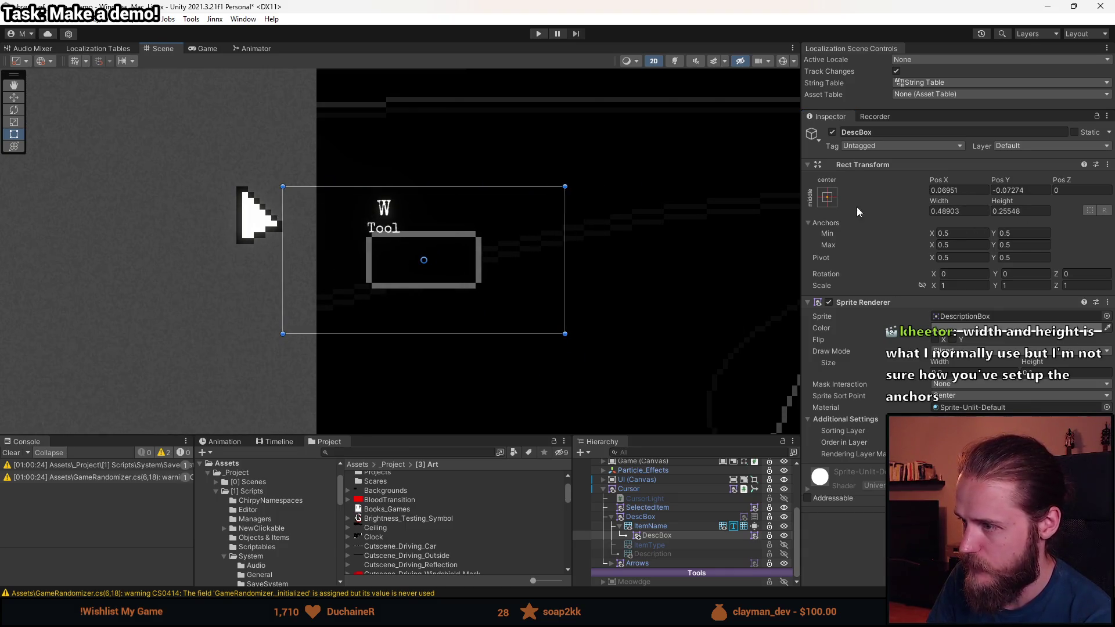
click(831, 199)
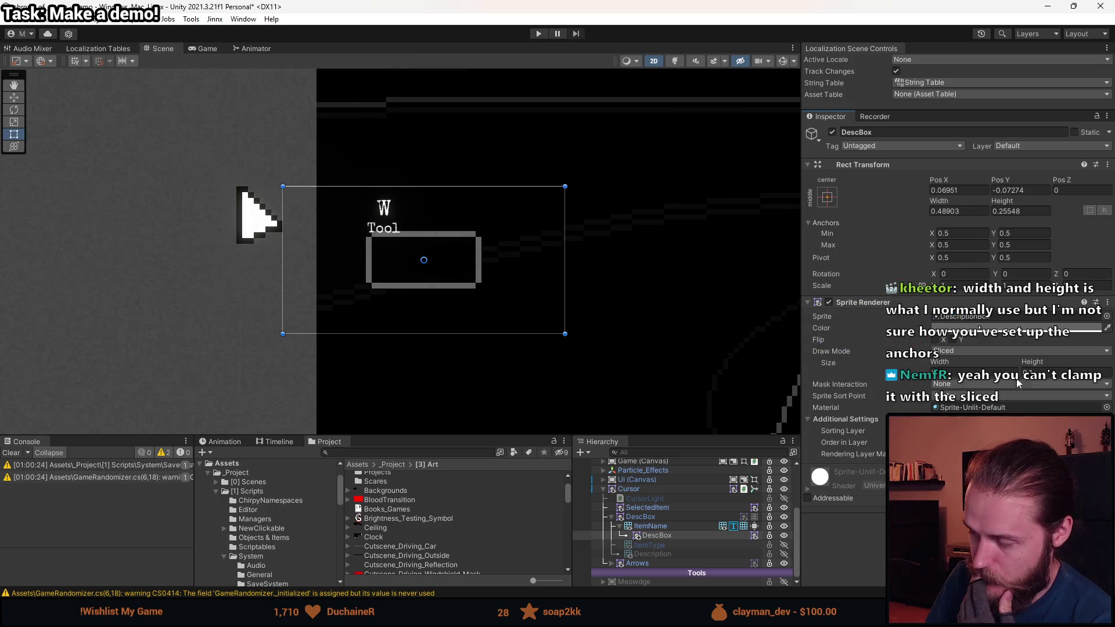
drag(572, 285, 401, 287)
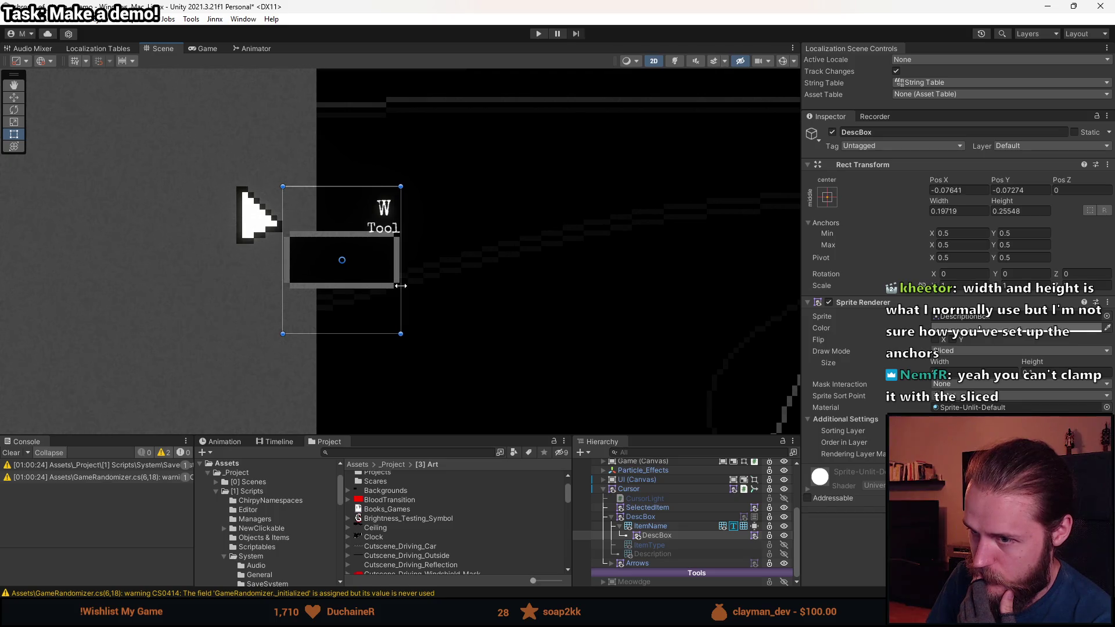
drag(941, 365, 949, 365)
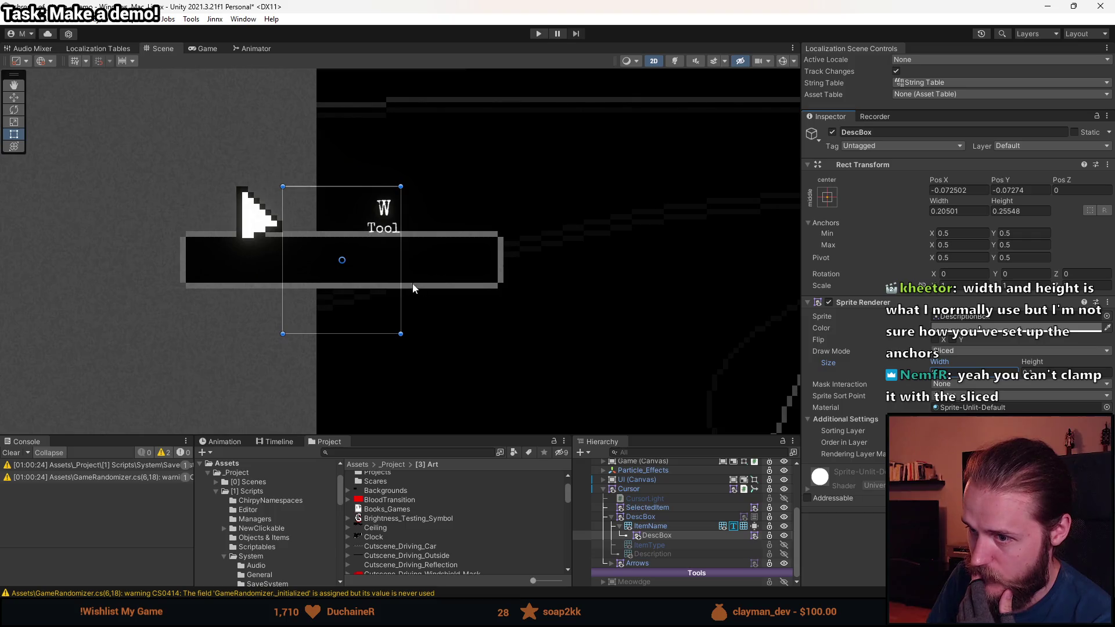
drag(402, 264, 608, 258)
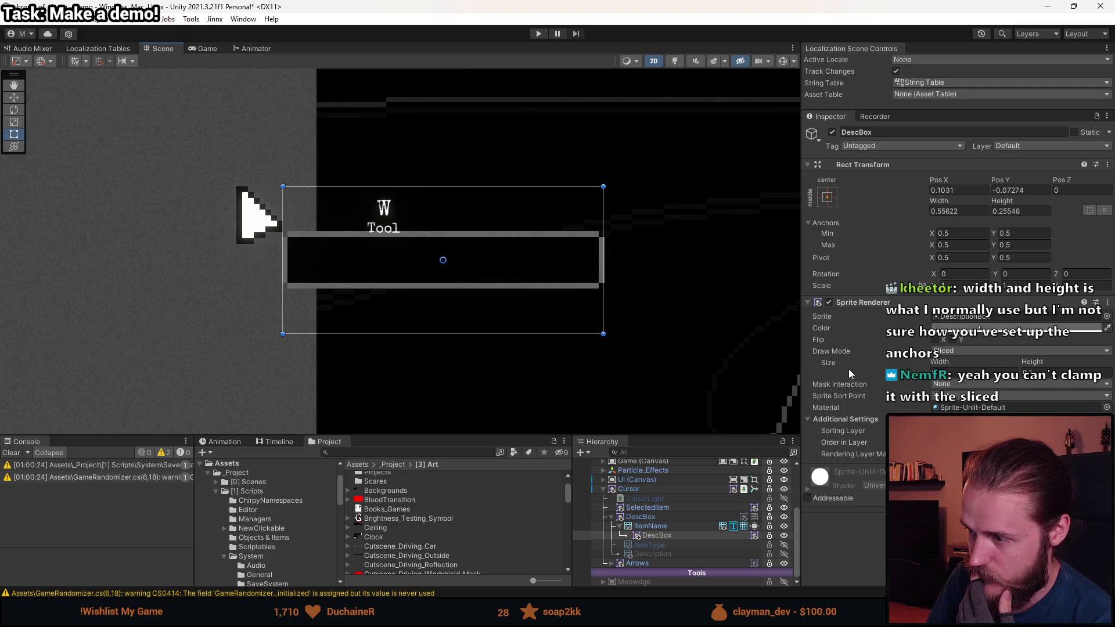
mouse_move(945, 364)
mouse_down()
mouse_move(932, 363)
mouse_move(947, 363)
mouse_up()
drag(603, 262, 447, 265)
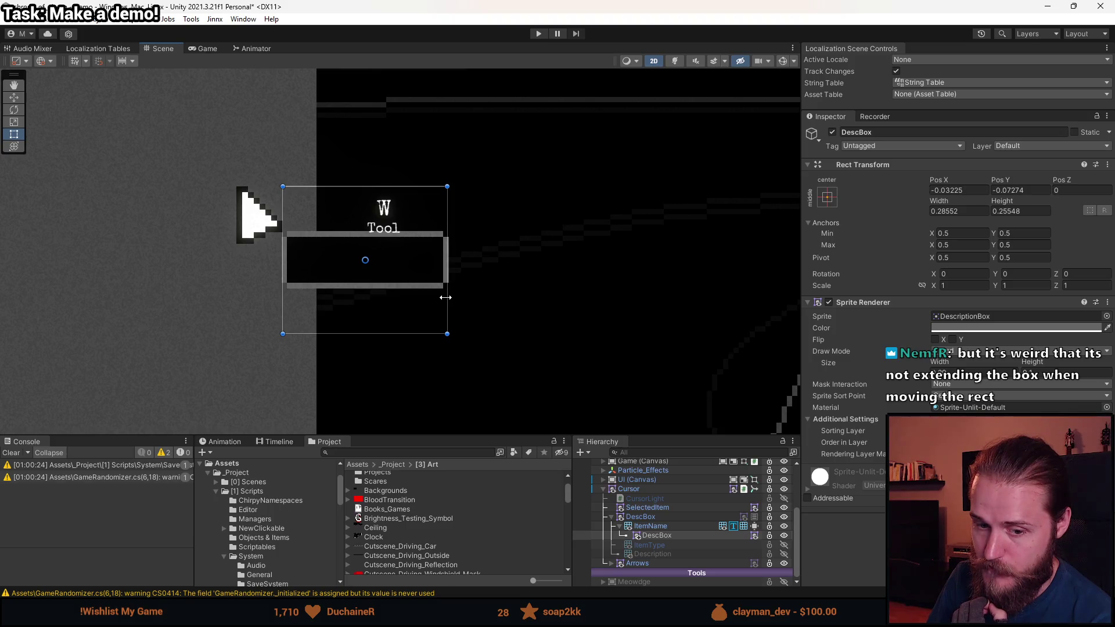
mouse_move(446, 298)
mouse_down()
mouse_move(680, 304)
mouse_move(565, 314)
mouse_move(599, 315)
mouse_up()
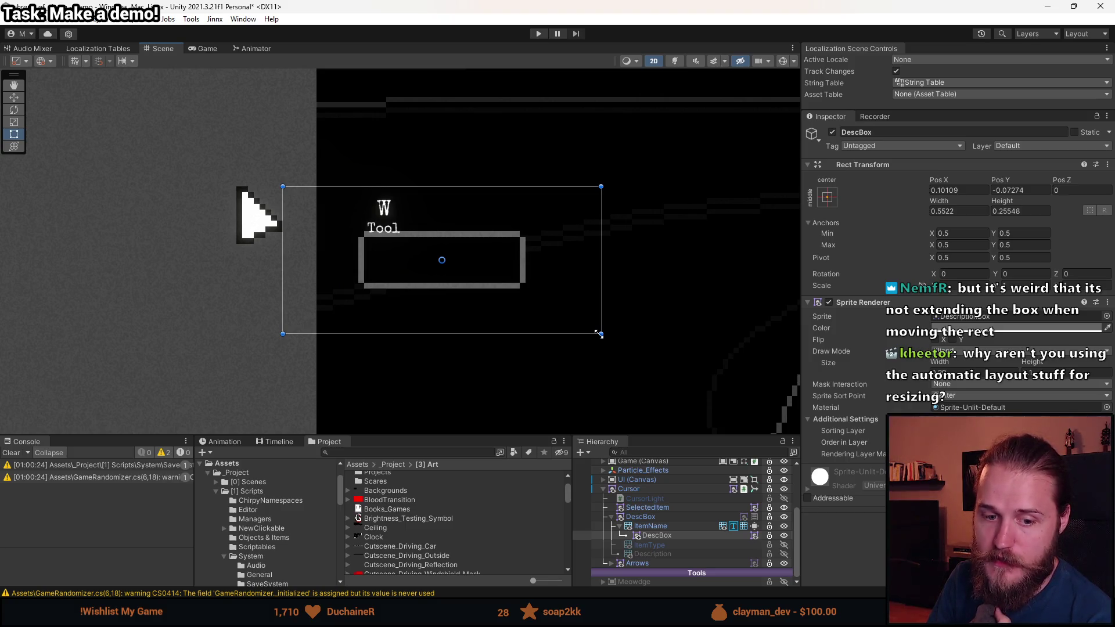
mouse_move(599, 334)
mouse_down()
mouse_move(652, 259)
mouse_move(612, 308)
mouse_move(581, 418)
mouse_move(423, 259)
mouse_move(591, 254)
mouse_move(448, 347)
mouse_move(625, 403)
mouse_move(616, 293)
mouse_move(538, 372)
mouse_move(551, 373)
mouse_move(578, 361)
mouse_move(581, 302)
mouse_move(547, 306)
mouse_move(582, 323)
mouse_move(541, 314)
mouse_up()
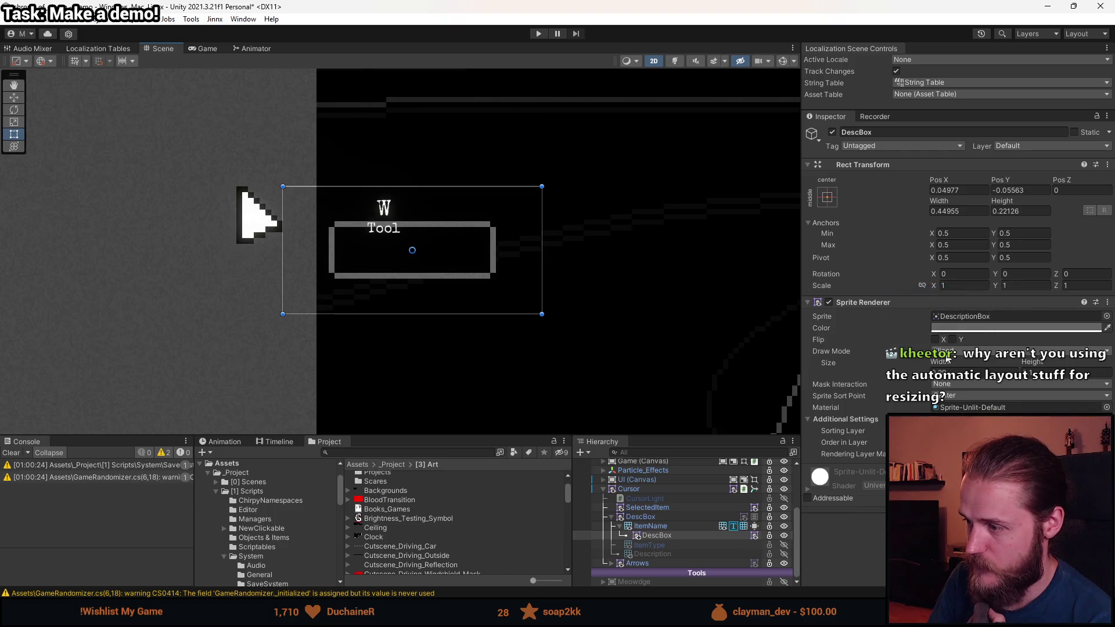
- Test Tiled draw mode with Adaptive tiling, then switch the sprite back from Tiled
click(964, 350)
click(965, 392)
mouse_move(545, 278)
mouse_down()
mouse_move(406, 306)
mouse_move(569, 314)
mouse_up()
click(964, 384)
click(964, 422)
mouse_move(569, 279)
mouse_down()
mouse_move(467, 281)
mouse_move(522, 281)
mouse_up()
click(964, 384)
click(964, 351)
click(967, 365)
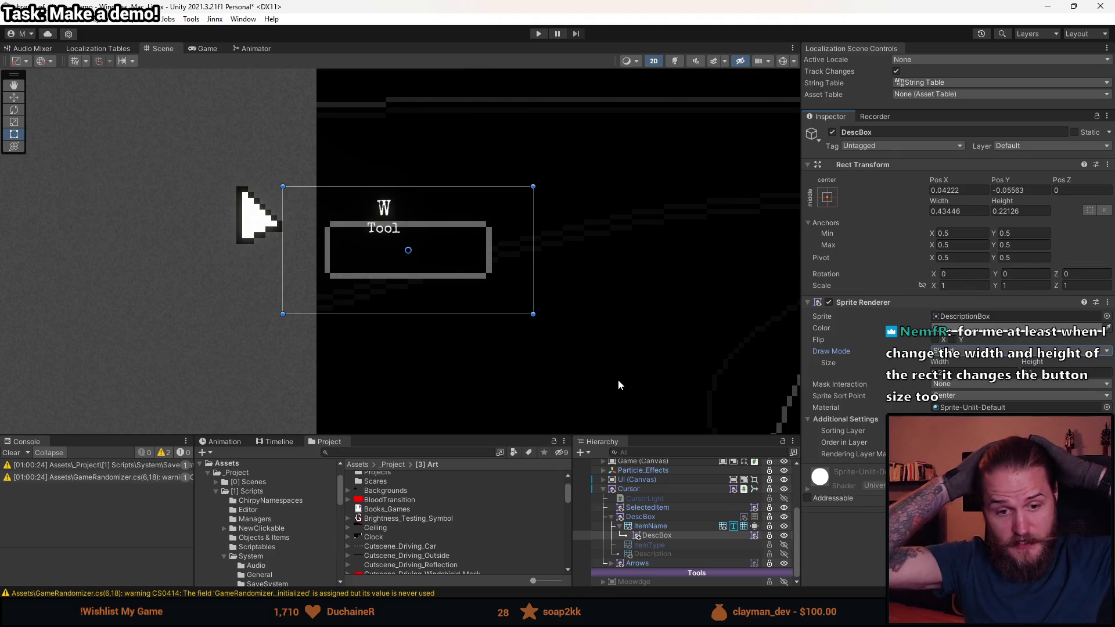
- Try stretch, centre and bottom-left anchor presets while widening the DescBox rect
click(831, 197)
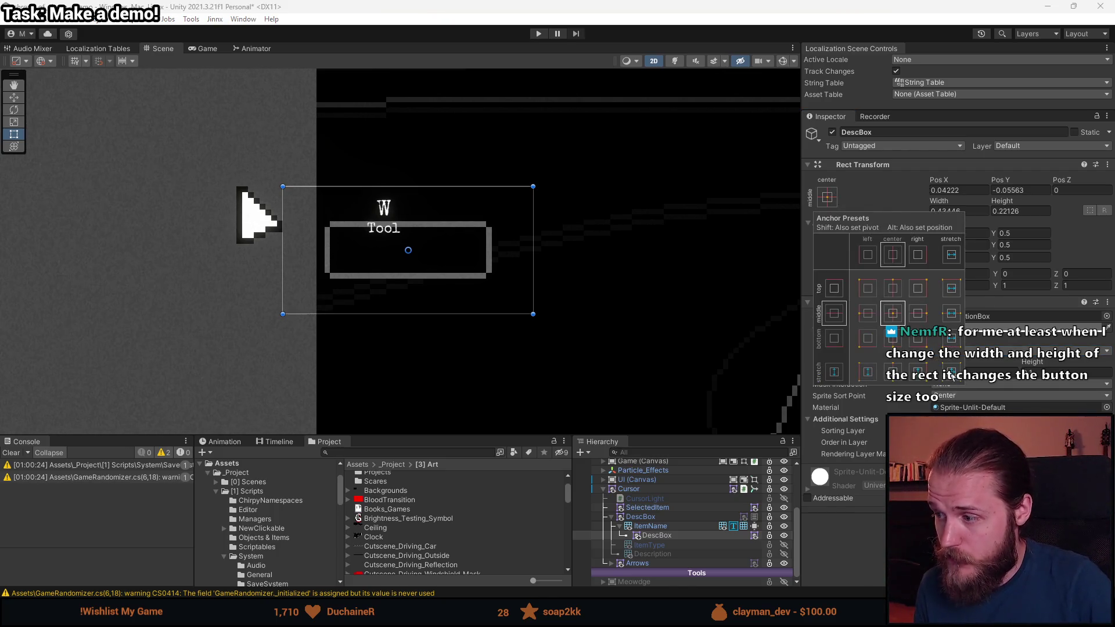
click(951, 373)
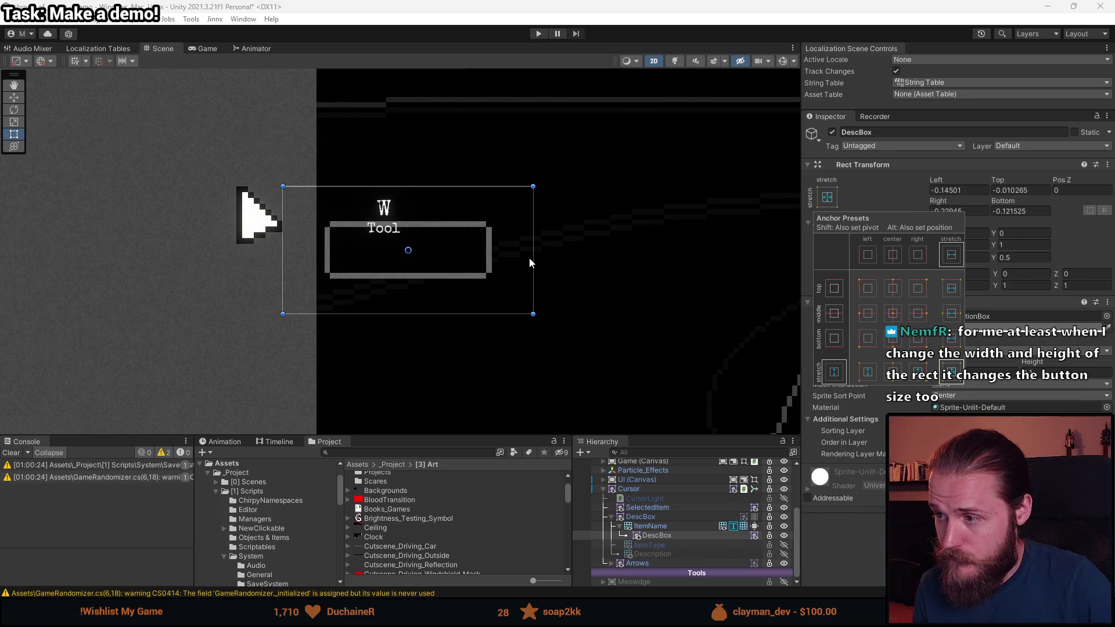
mouse_move(532, 264)
mouse_down()
mouse_move(723, 258)
mouse_move(454, 274)
mouse_move(612, 289)
mouse_move(550, 301)
mouse_move(689, 302)
mouse_move(526, 305)
mouse_up()
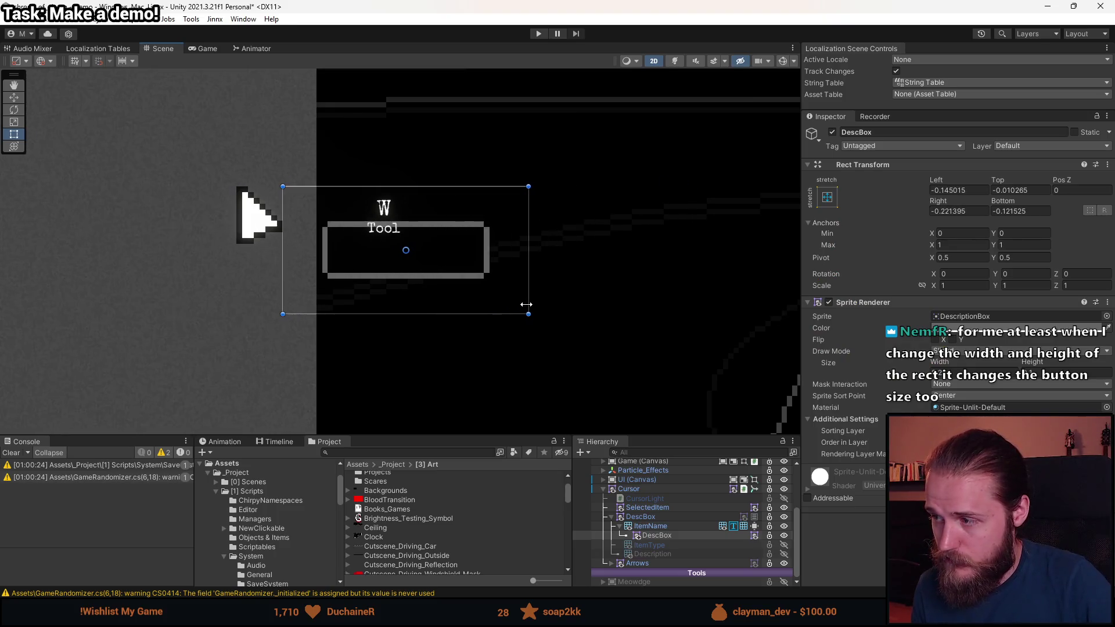
click(829, 197)
click(894, 314)
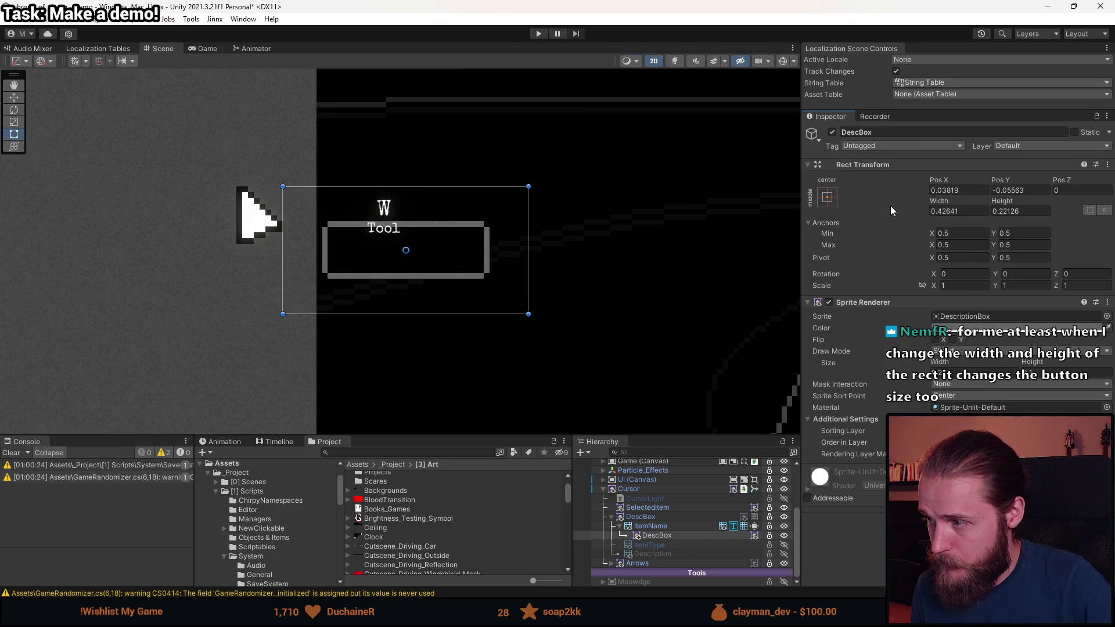
click(827, 204)
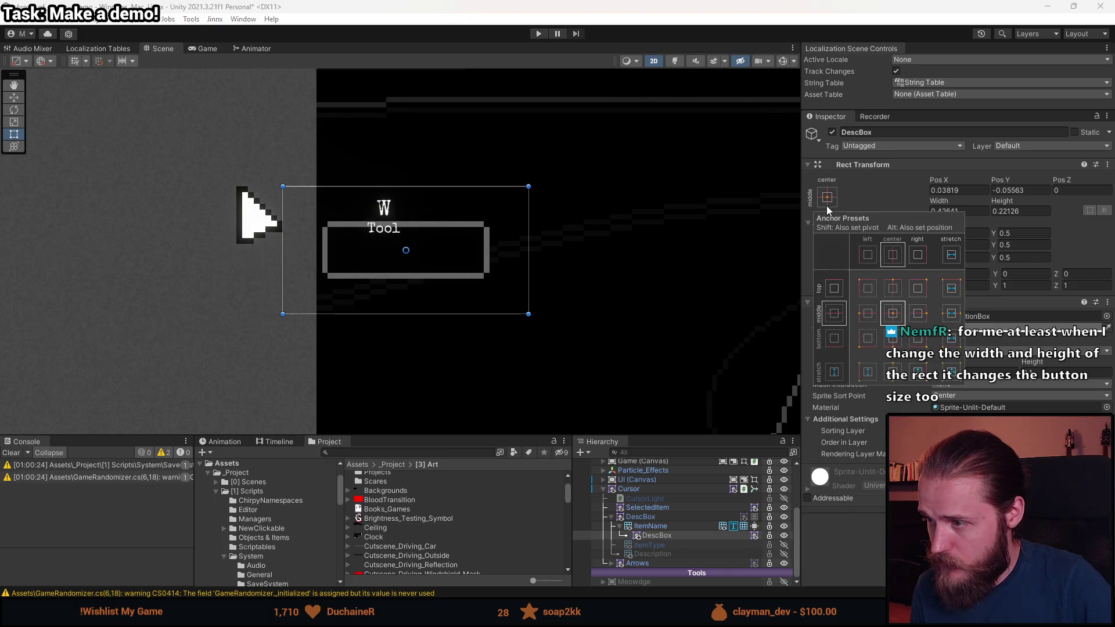
click(869, 337)
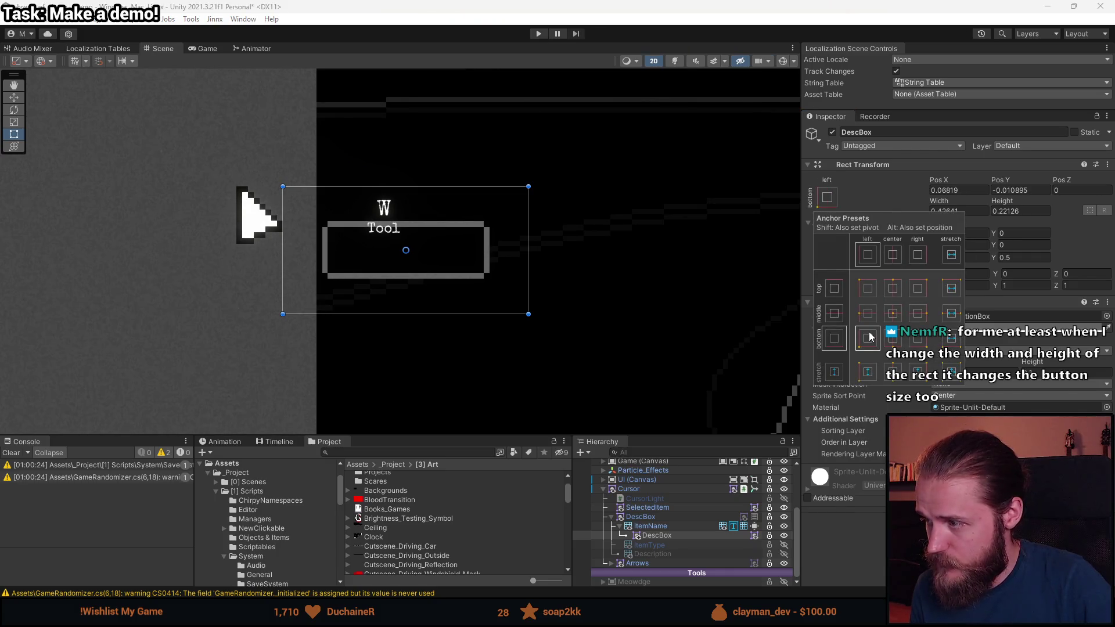
click(528, 252)
drag(528, 251, 579, 251)
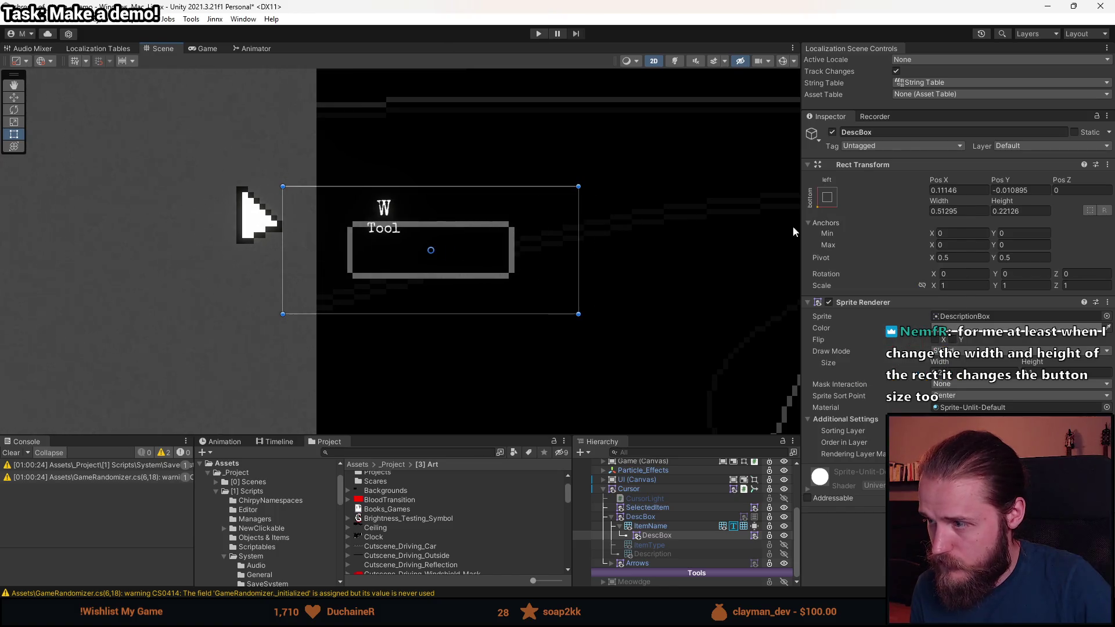
- Return to centred anchors and enlarge the rect to 0.5532 by 0.26453
click(827, 202)
click(895, 315)
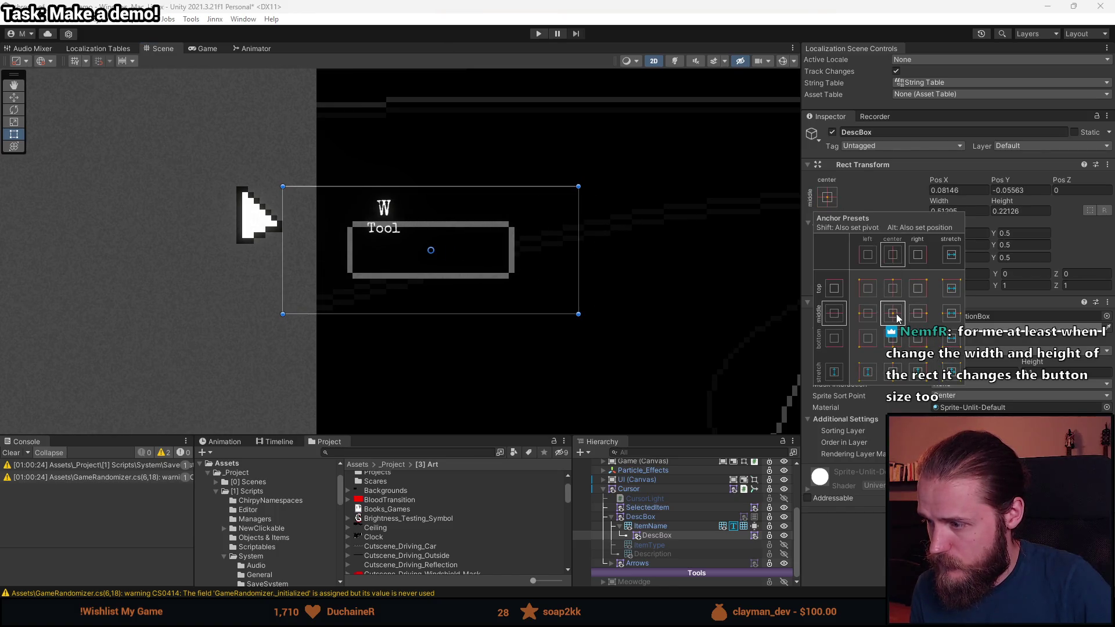
click(893, 379)
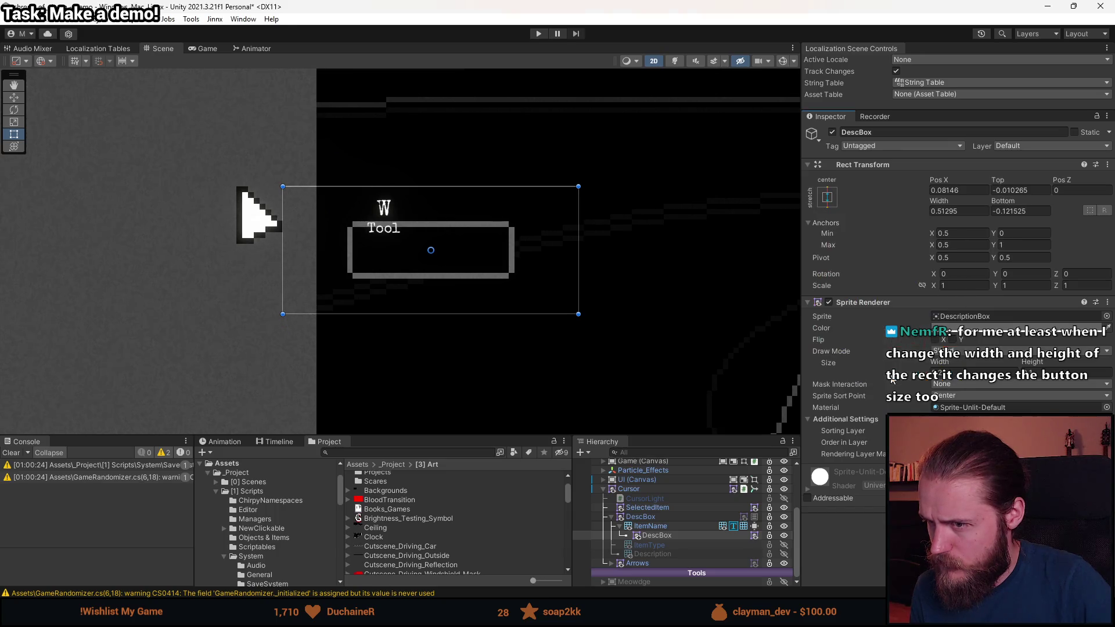
mouse_move(493, 187)
mouse_down()
mouse_move(504, 240)
mouse_move(504, 200)
mouse_up()
click(828, 198)
click(897, 312)
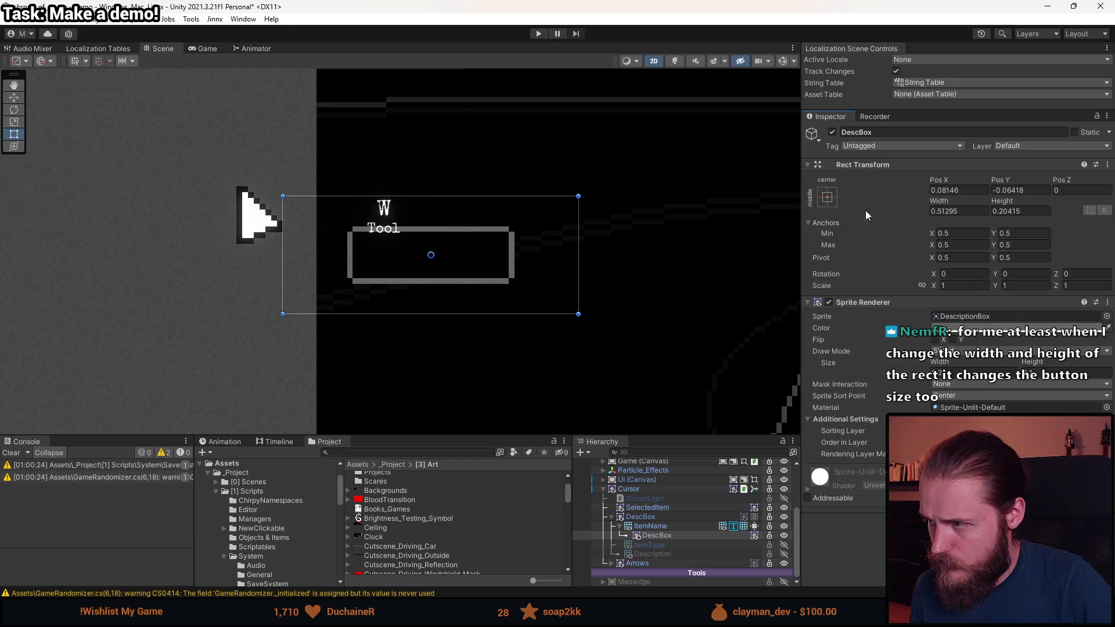
mouse_move(581, 199)
mouse_down()
mouse_move(276, 267)
mouse_move(450, 246)
mouse_move(443, 254)
mouse_move(602, 161)
mouse_up()
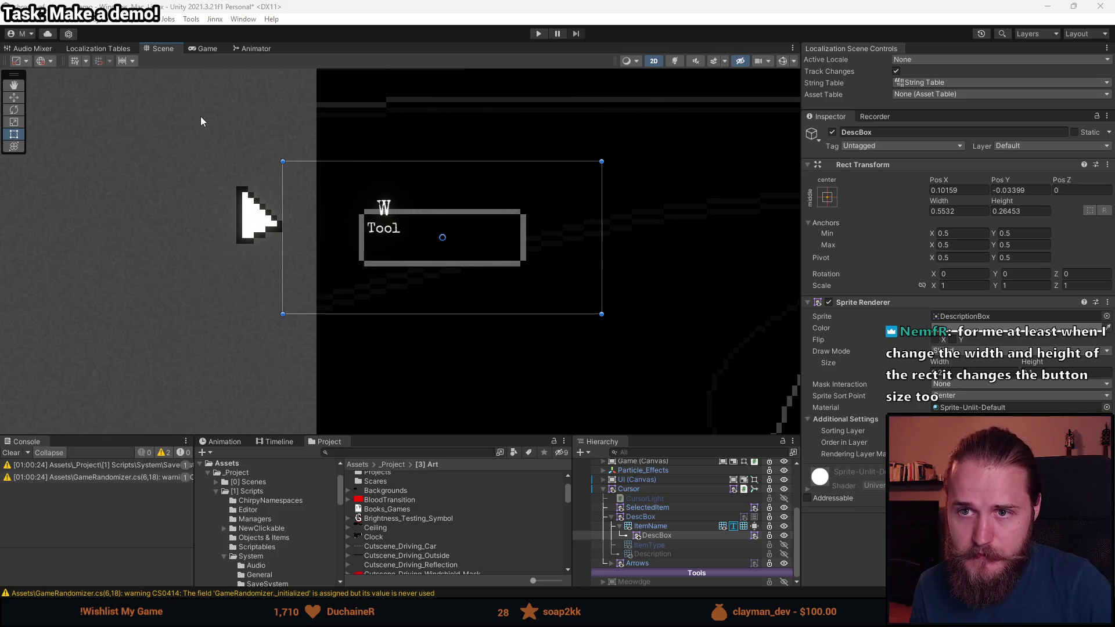
- Inspect the snapping, grid, handle rotation and pivot settings in the Scene toolbar
click(109, 62)
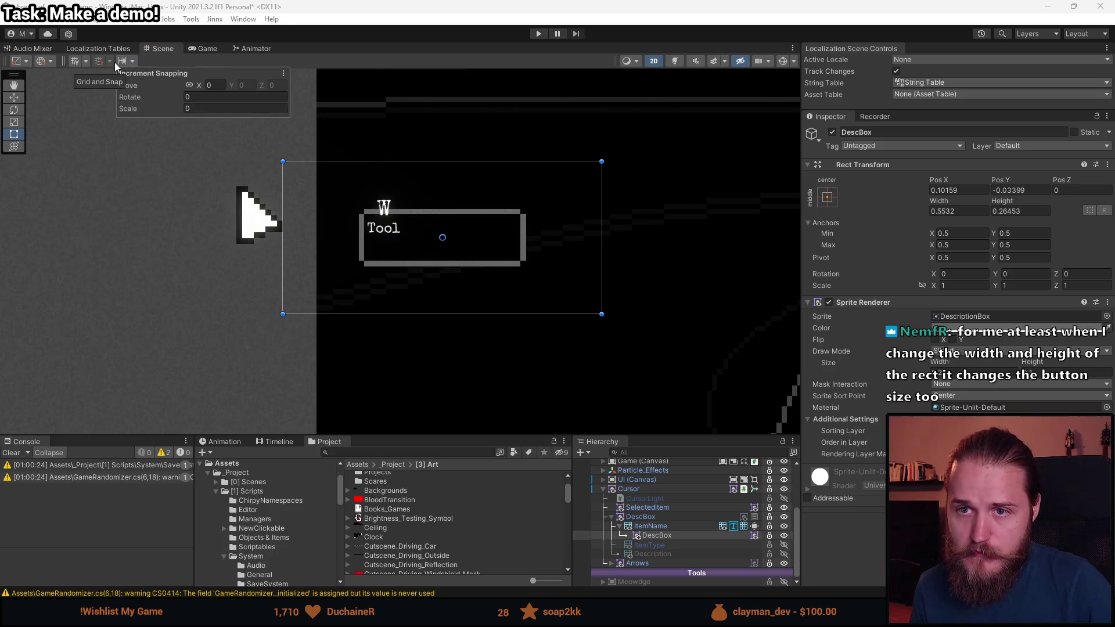
click(86, 62)
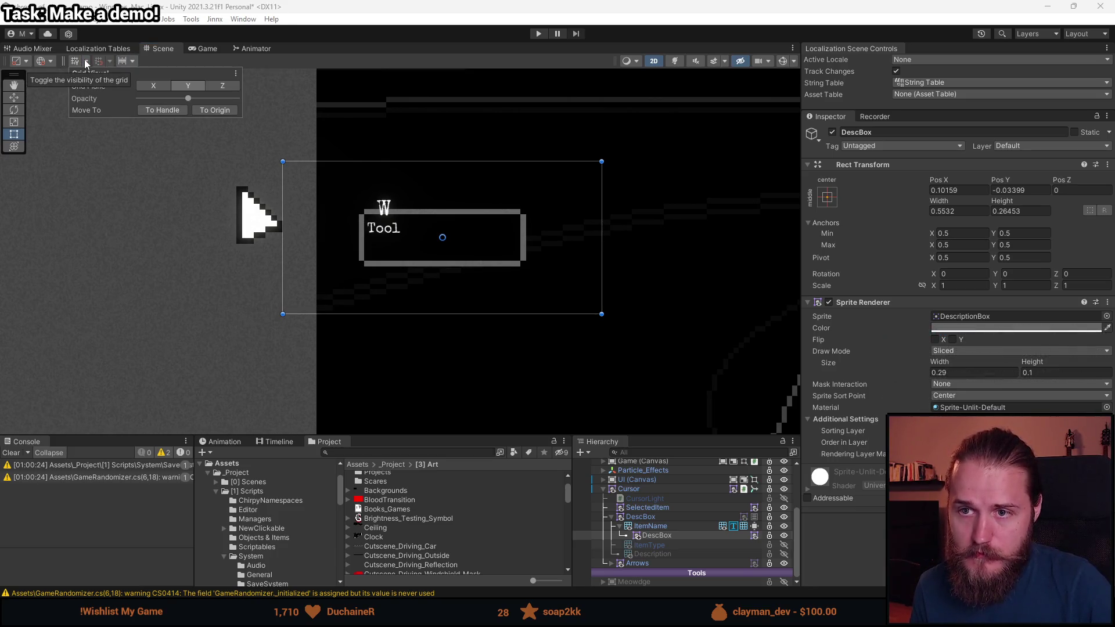
click(54, 61)
click(185, 64)
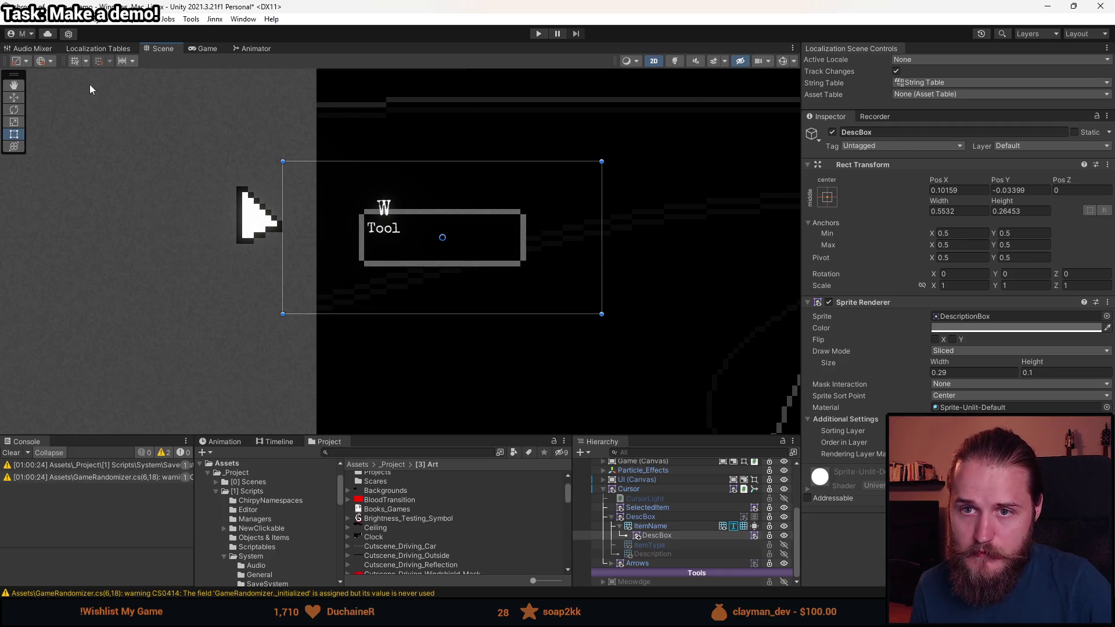
click(26, 63)
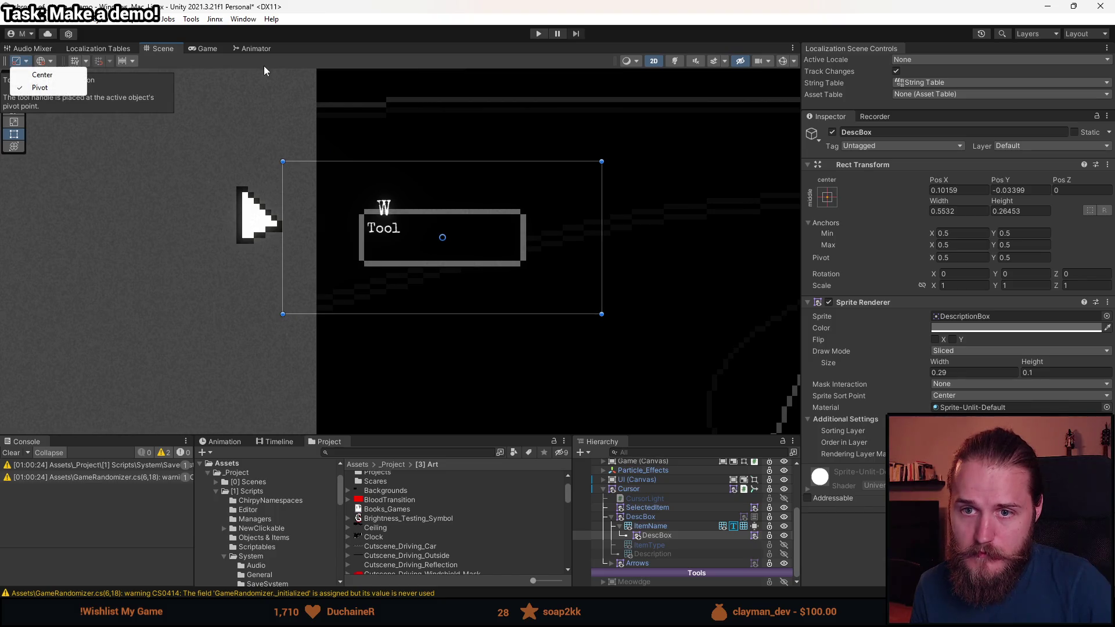
click(157, 87)
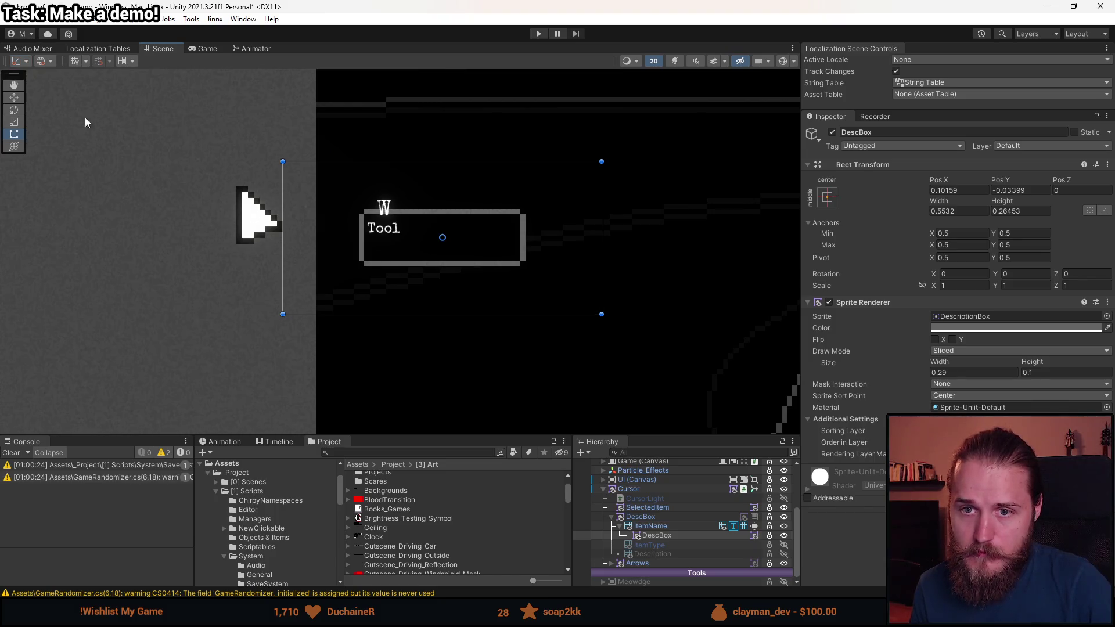
- Try scaling DescBox and undo, then stretch the sprite width to 0.67
click(17, 123)
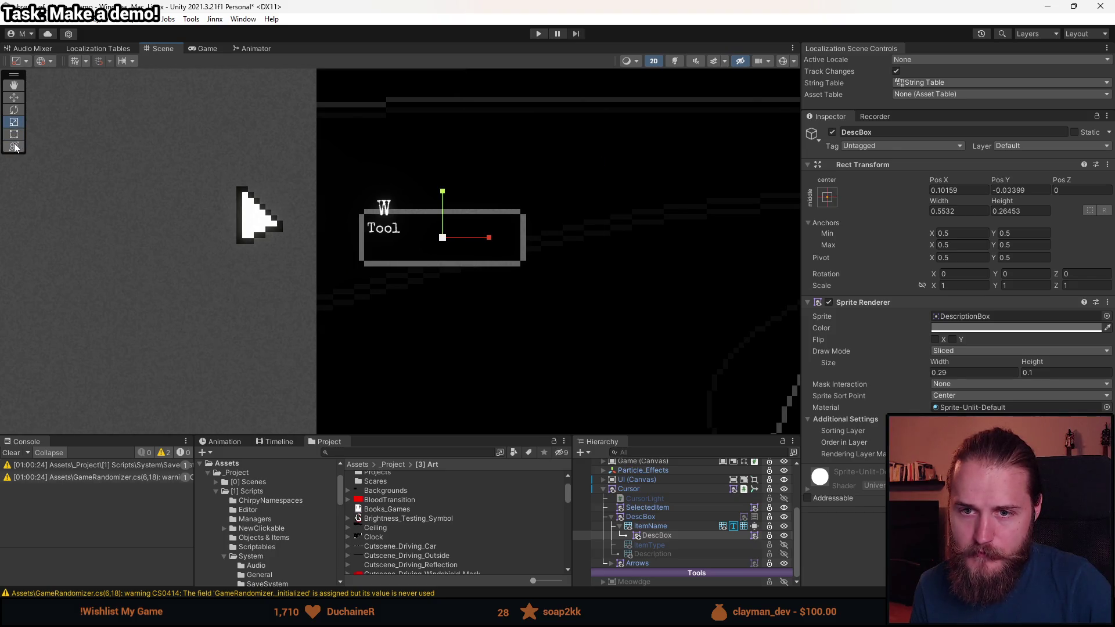
mouse_move(443, 192)
mouse_down()
mouse_move(440, 236)
mouse_move(438, 223)
mouse_up()
key(ctrl+z)
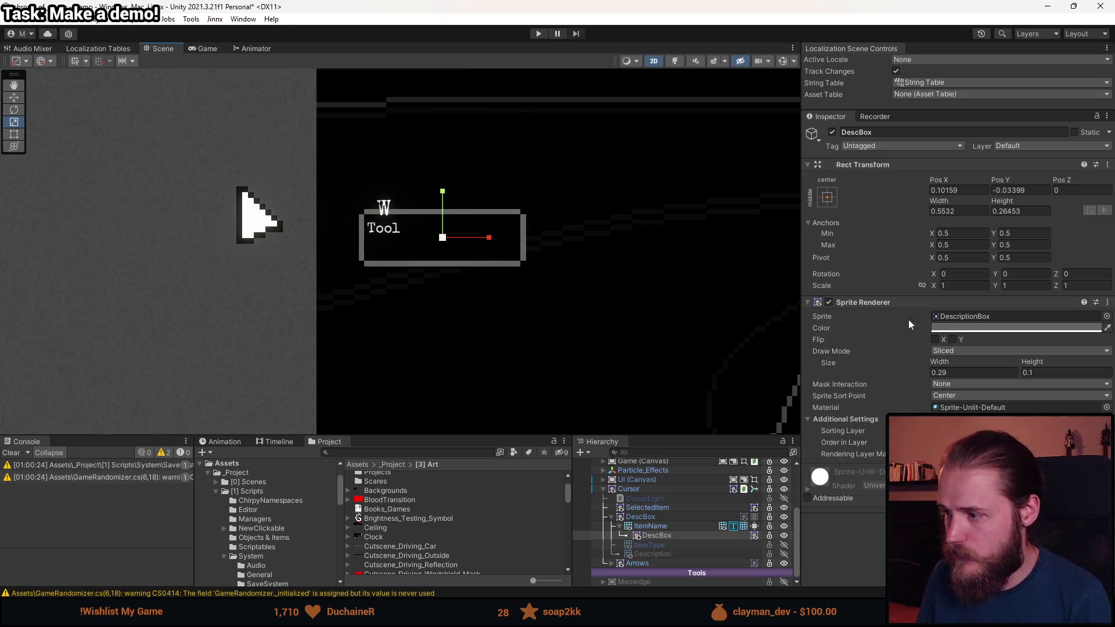
mouse_move(947, 365)
mouse_down()
mouse_move(929, 364)
mouse_move(1041, 362)
mouse_move(924, 371)
mouse_move(966, 388)
mouse_move(952, 387)
mouse_up()
click(1037, 370)
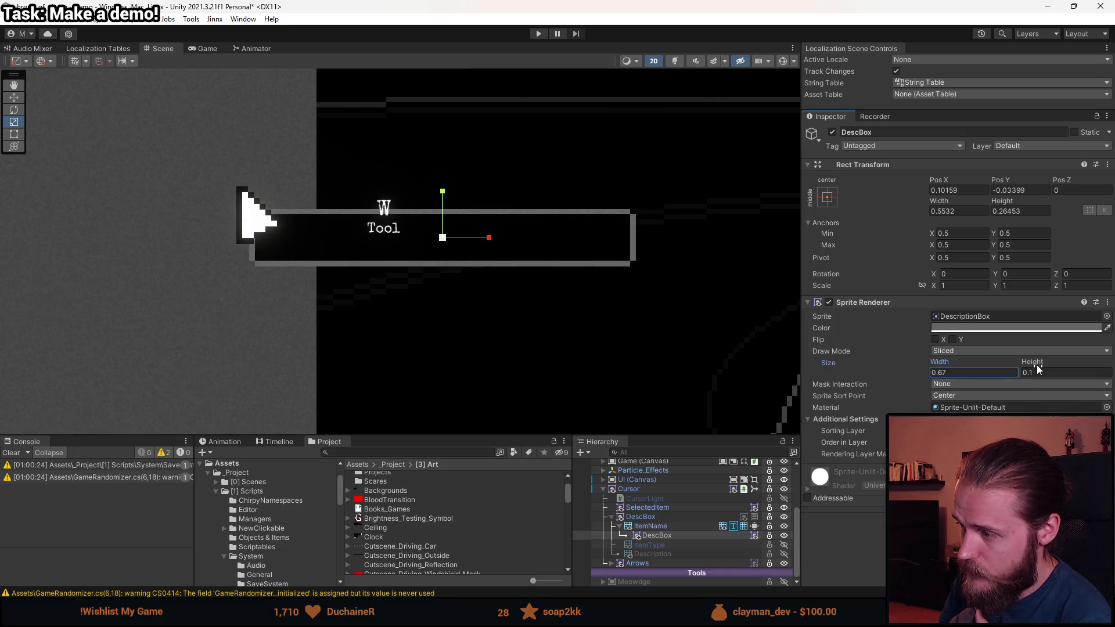
- Try a sprite height of 0.27 and a width of 0.31
text(0.21)
key(BackSpace)
text(7)
click(960, 373)
text(03)
key(BackSpace)
text(.31)
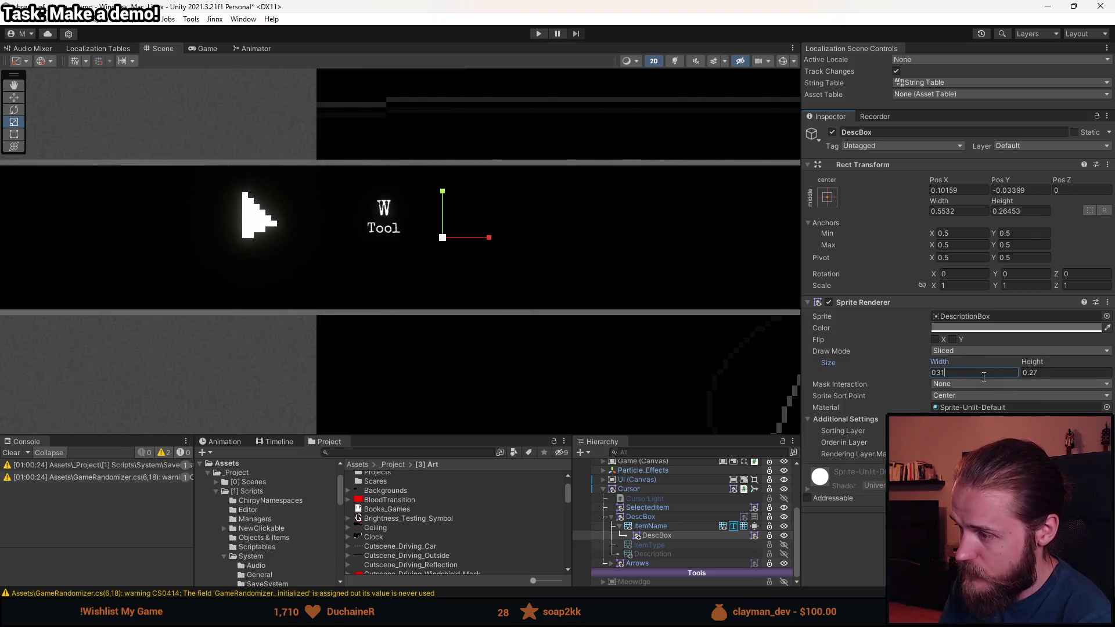
- Set the sprite height to 0.1 and settle the width at 0.3
double_click(938, 373)
key(Tab)
text(0,1)
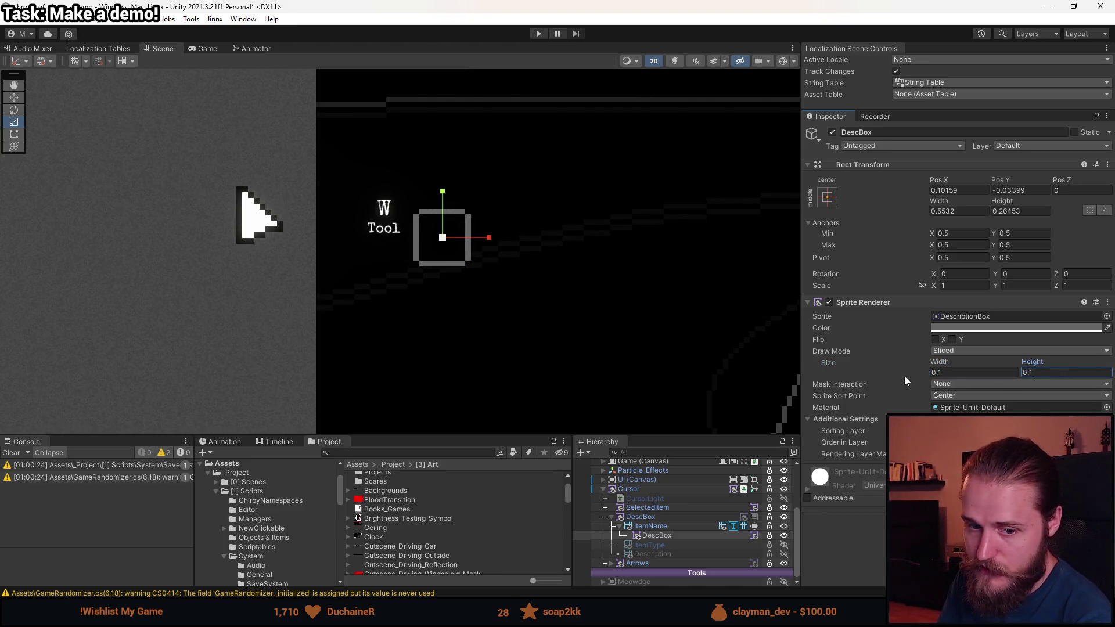
click(959, 372)
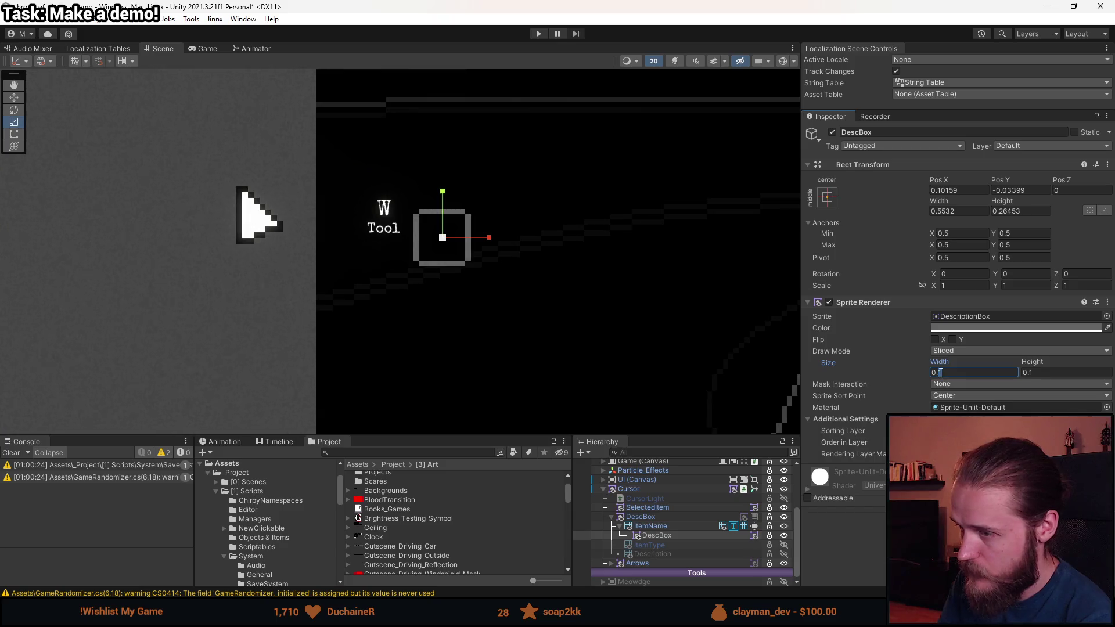
key(BackSpace)
text(2)
key(BackSpace)
text(3)
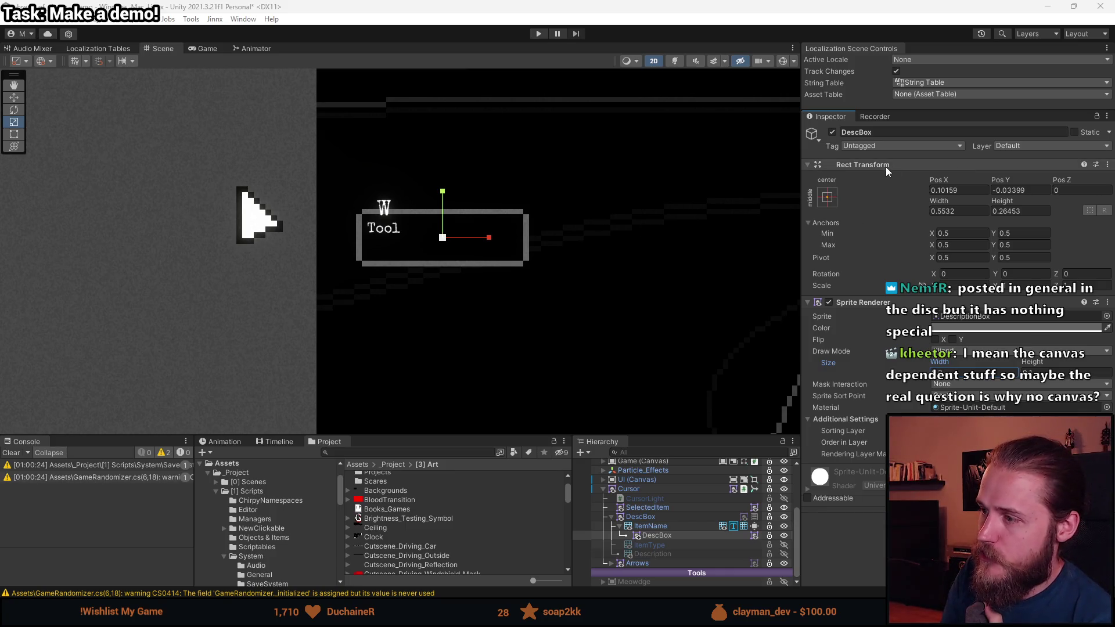
- Enlarge the Hierarchy and Project panels and inspect the parent and child DescBox objects
drag(748, 436, 747, 314)
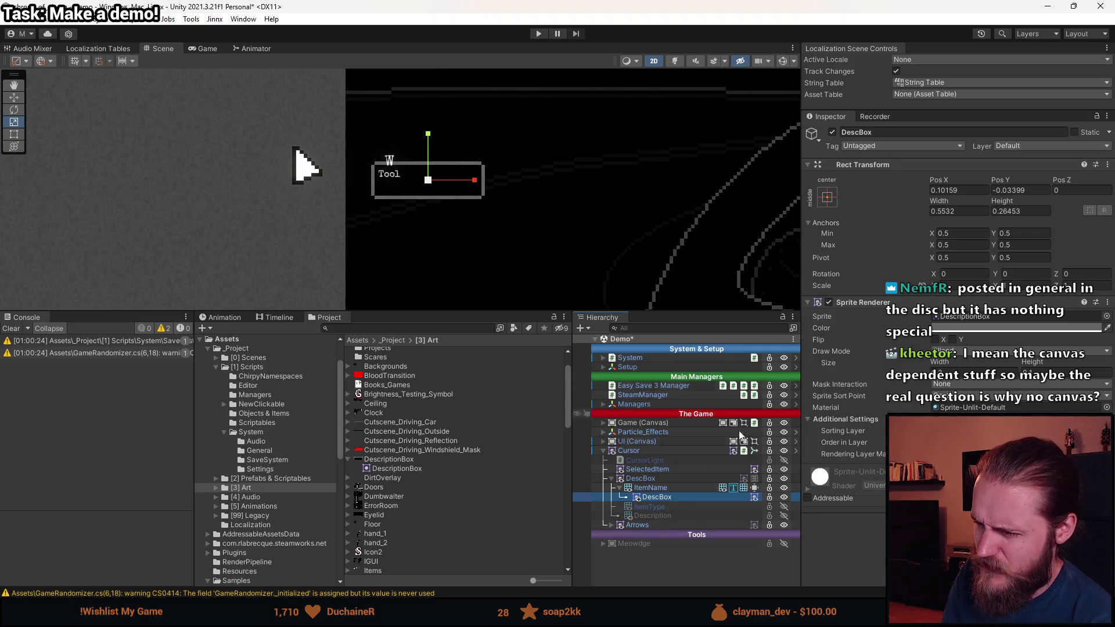
click(654, 479)
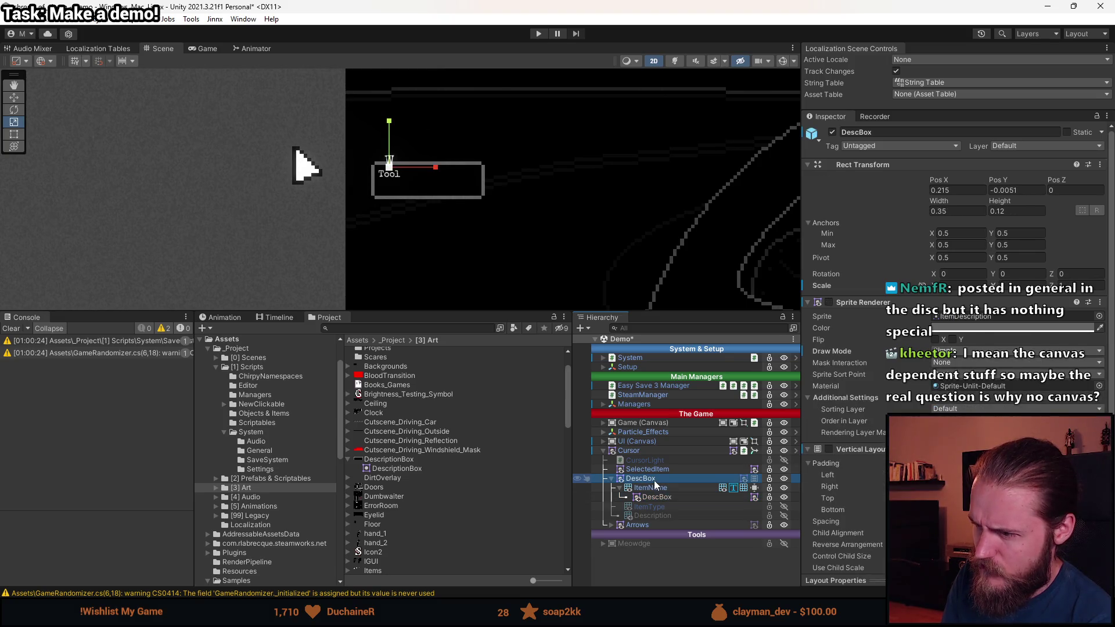
click(656, 497)
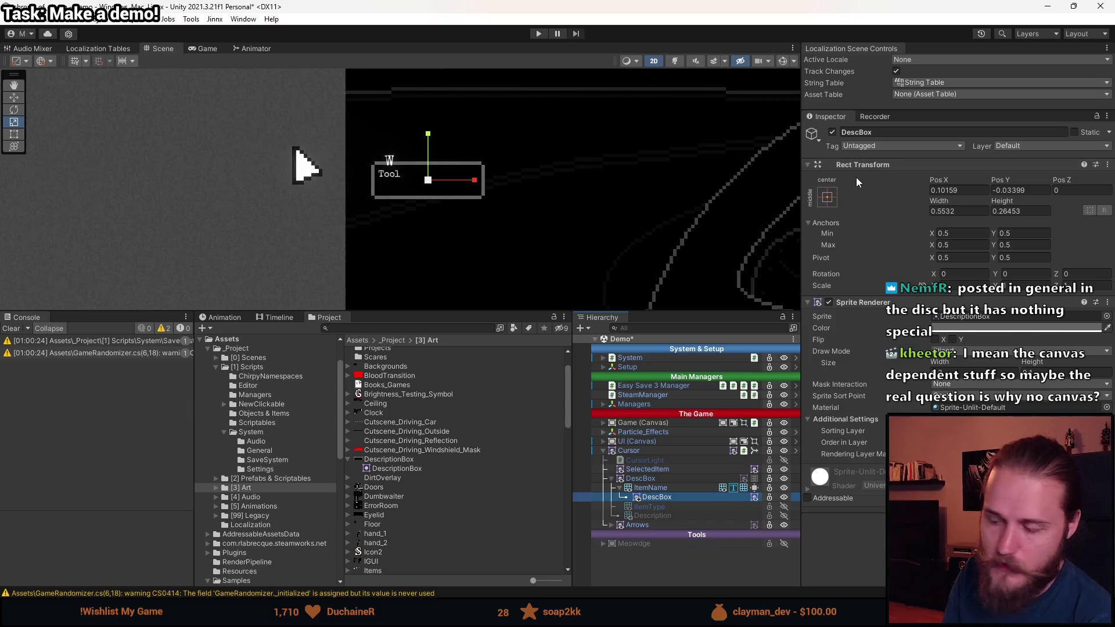
- Add a test Square sprite under ItemName via 2D Object > Sprites, inspect it, then delete it
right_click(652, 488)
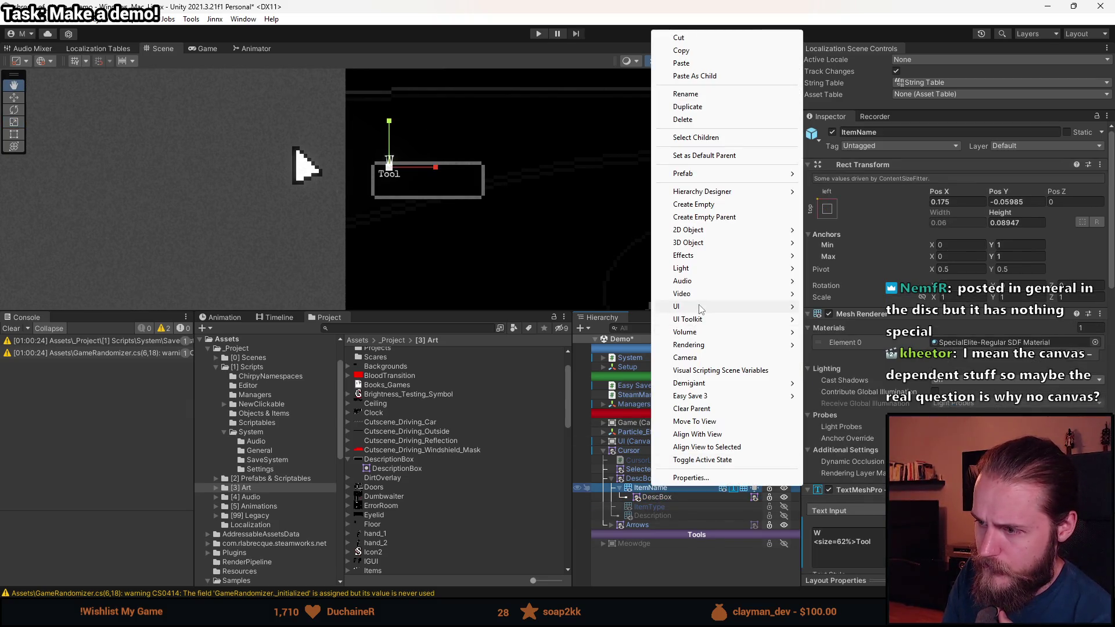
mouse_move(733, 230)
mouse_move(842, 229)
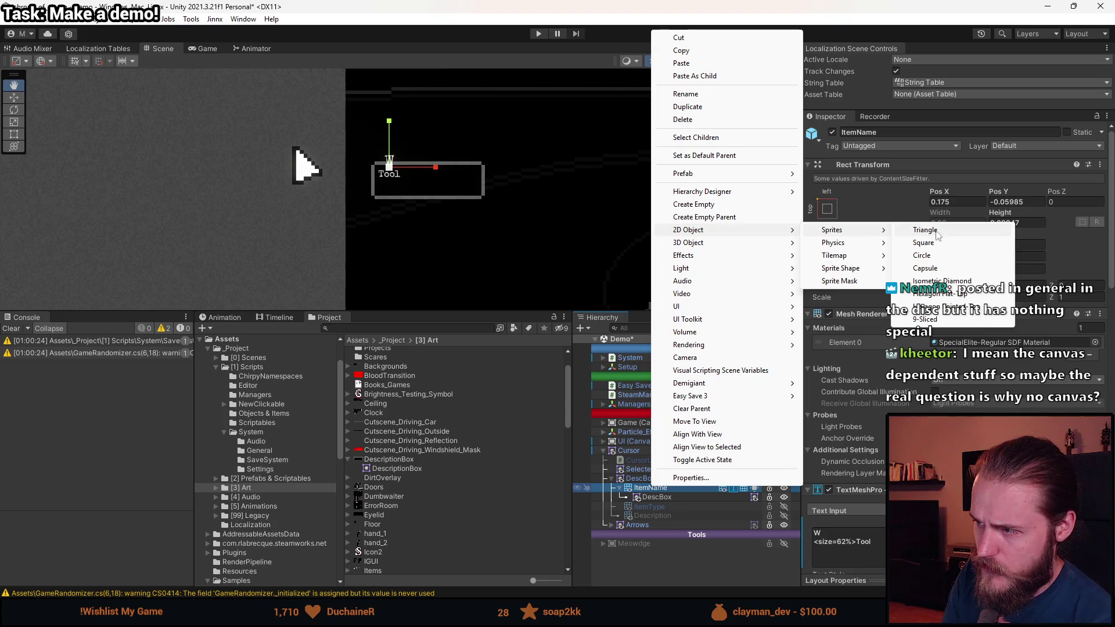
click(947, 244)
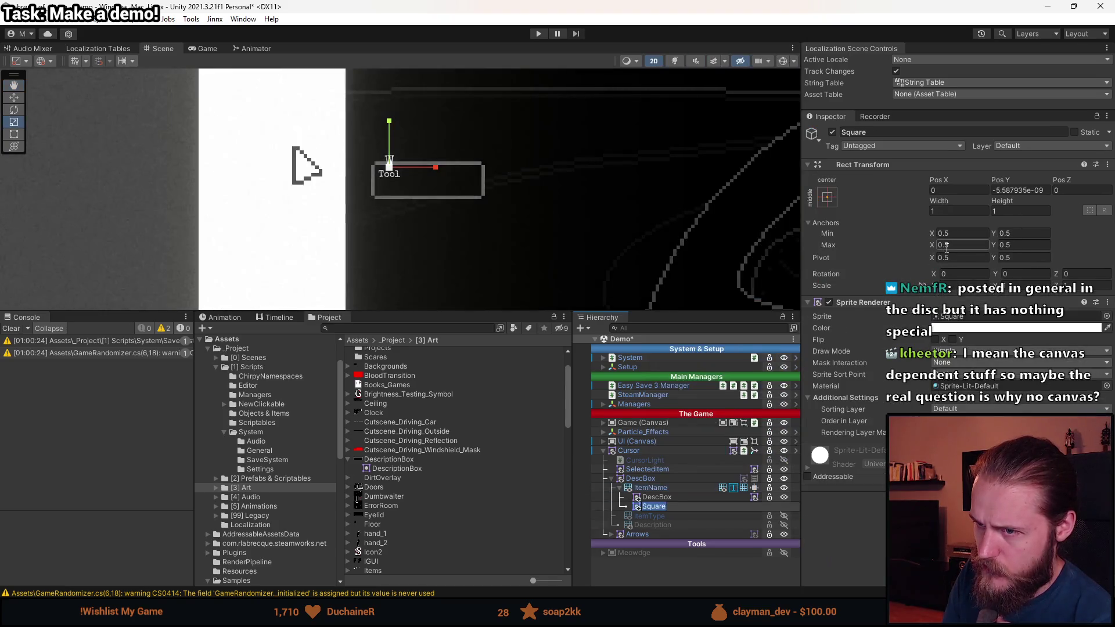
click(673, 497)
click(672, 507)
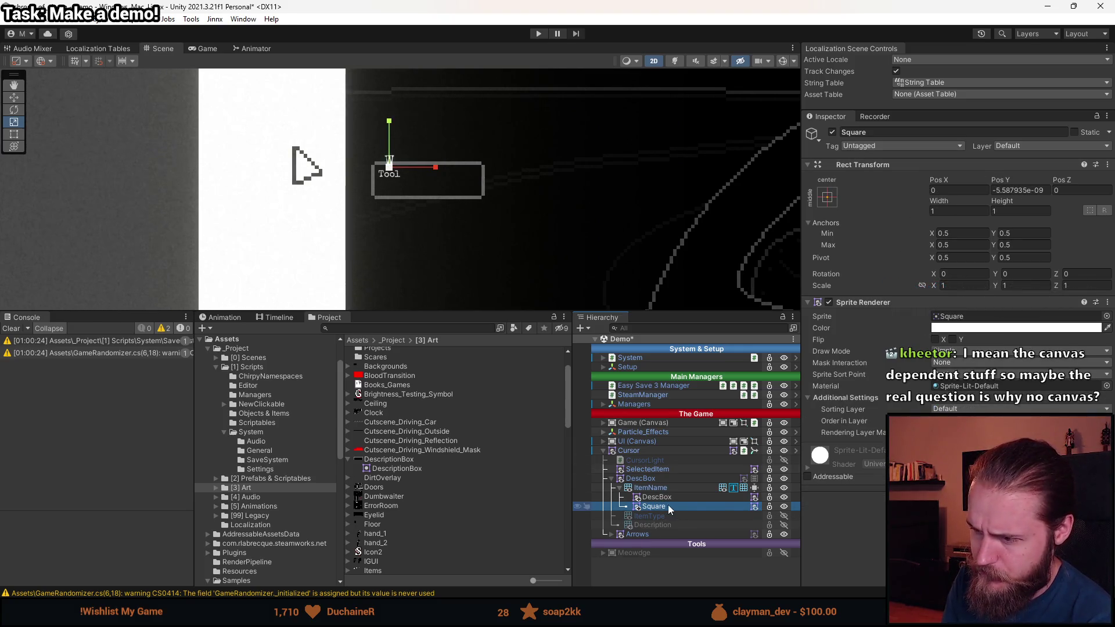
key(Delete)
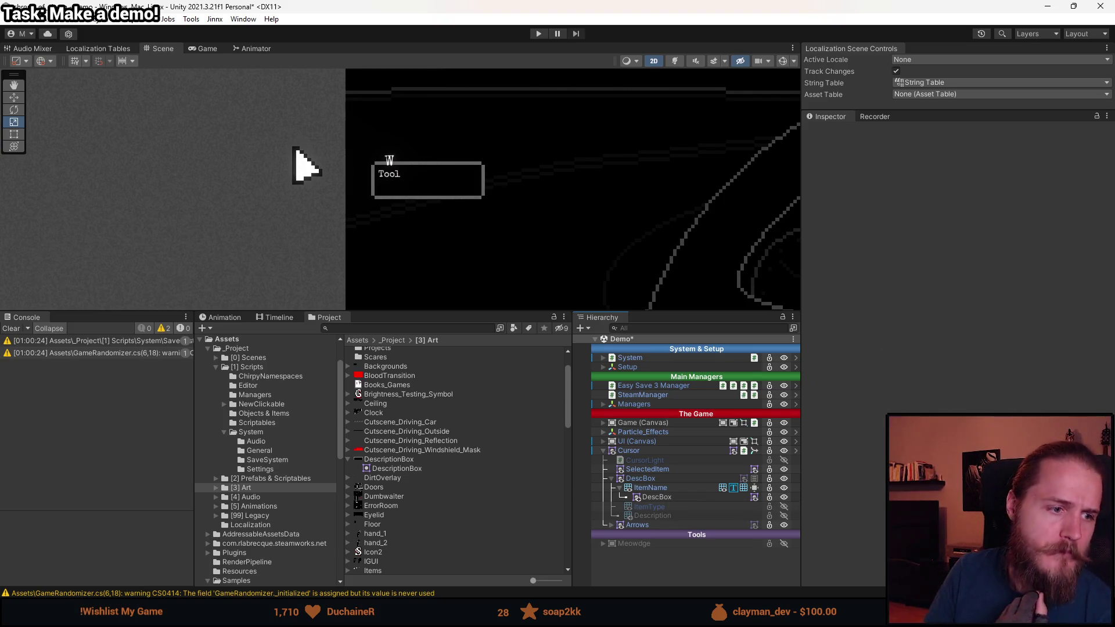
- Enlarge the DescBox sprite rect to 0.68122 by 0.29501 with the Rect tool
click(678, 493)
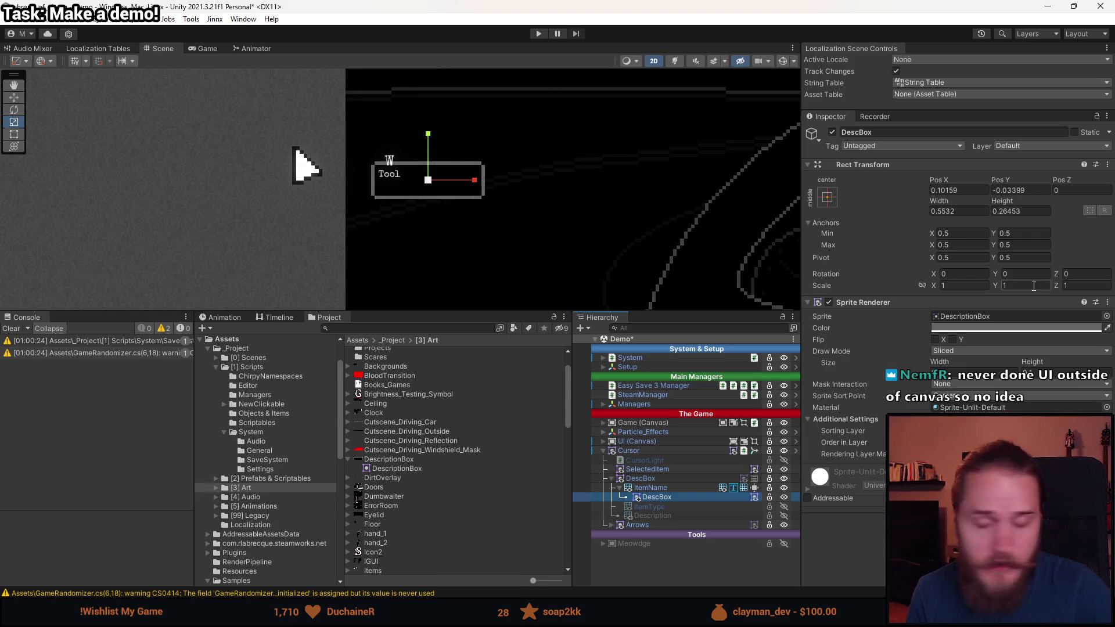
click(922, 287)
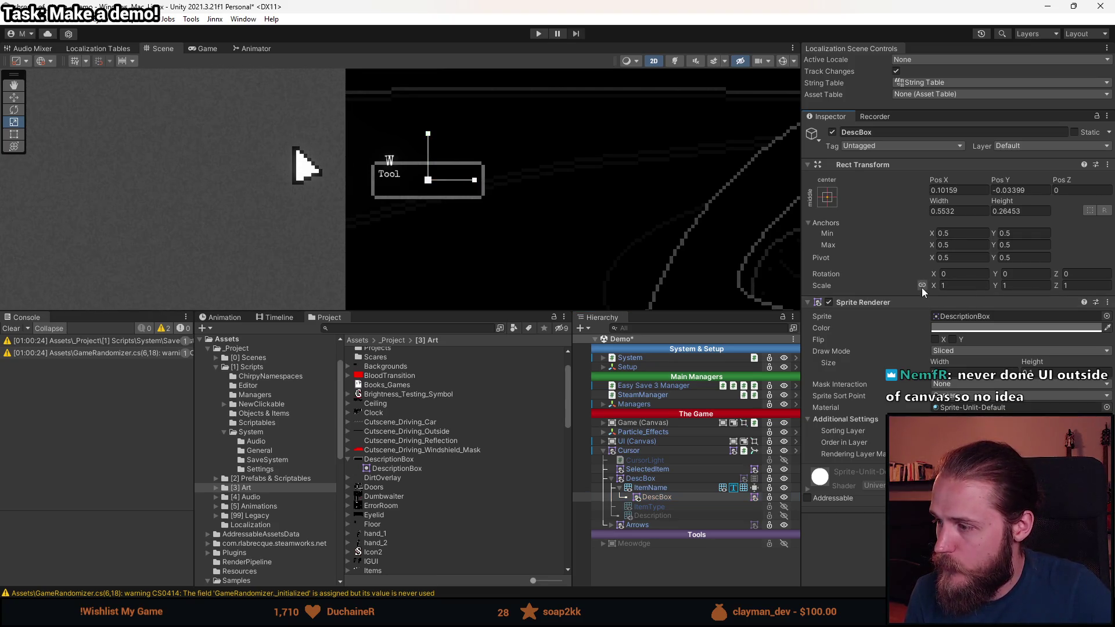
click(14, 135)
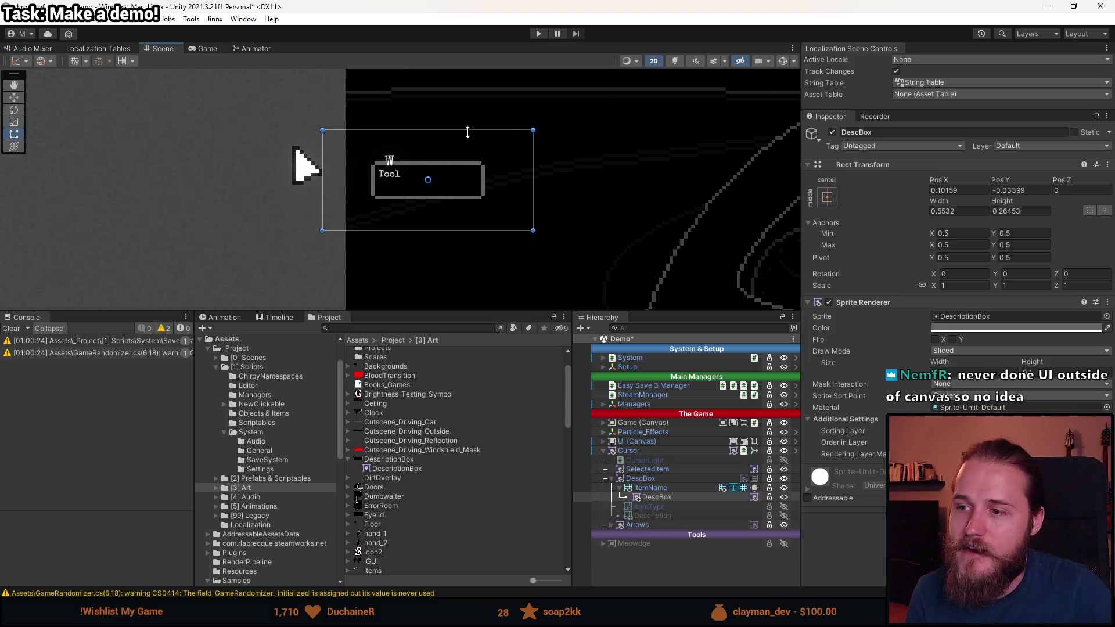
mouse_move(534, 125)
mouse_down()
mouse_move(377, 226)
mouse_move(582, 118)
mouse_up()
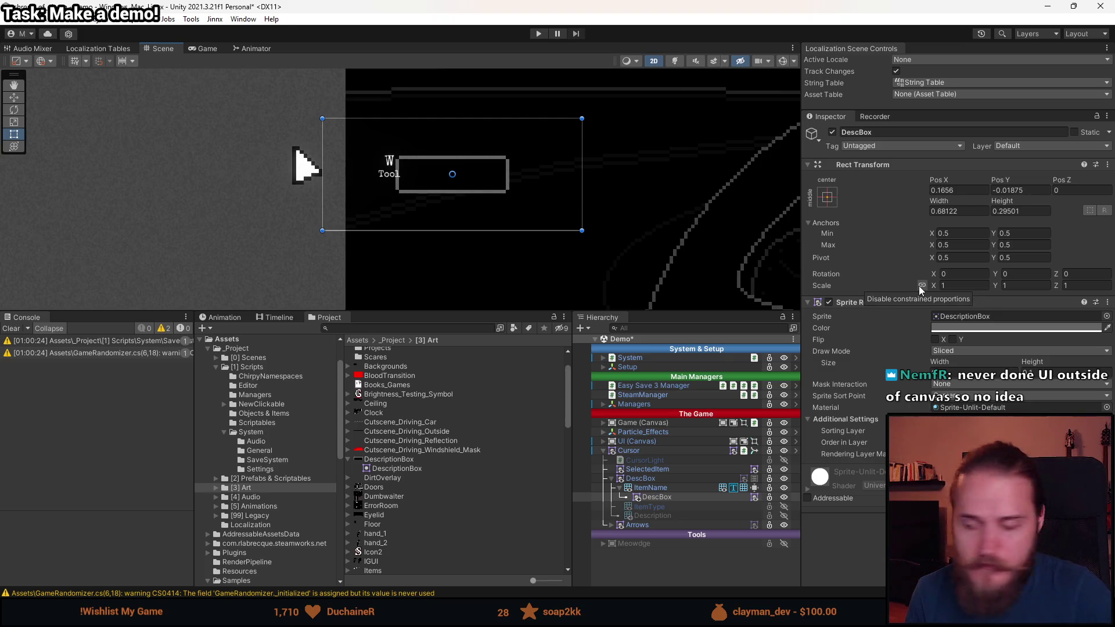
click(922, 286)
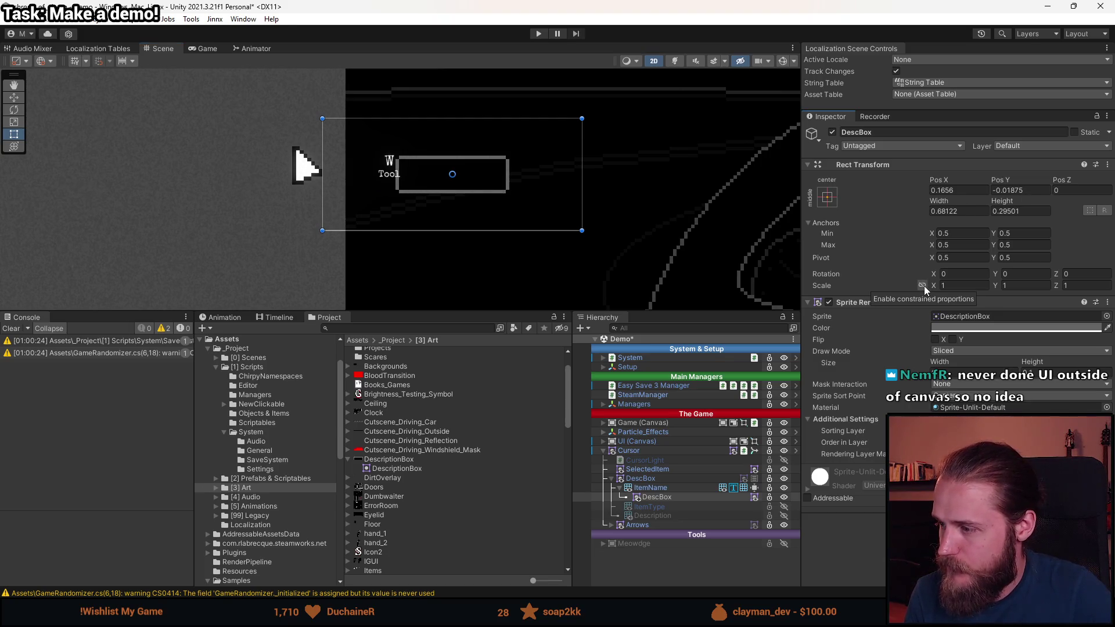
click(923, 286)
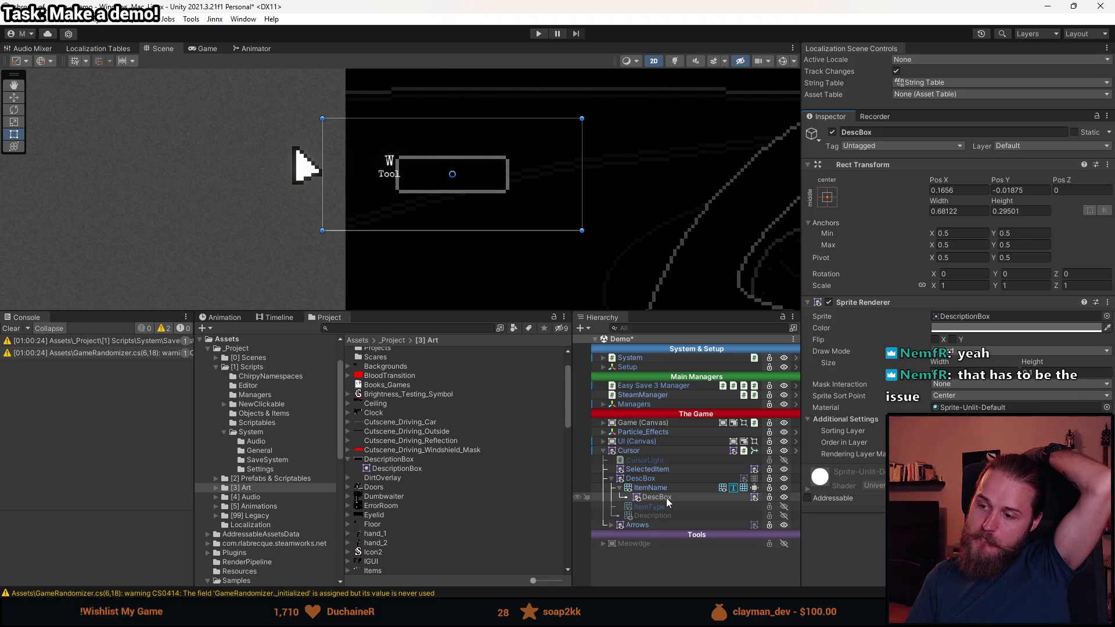
click(625, 451)
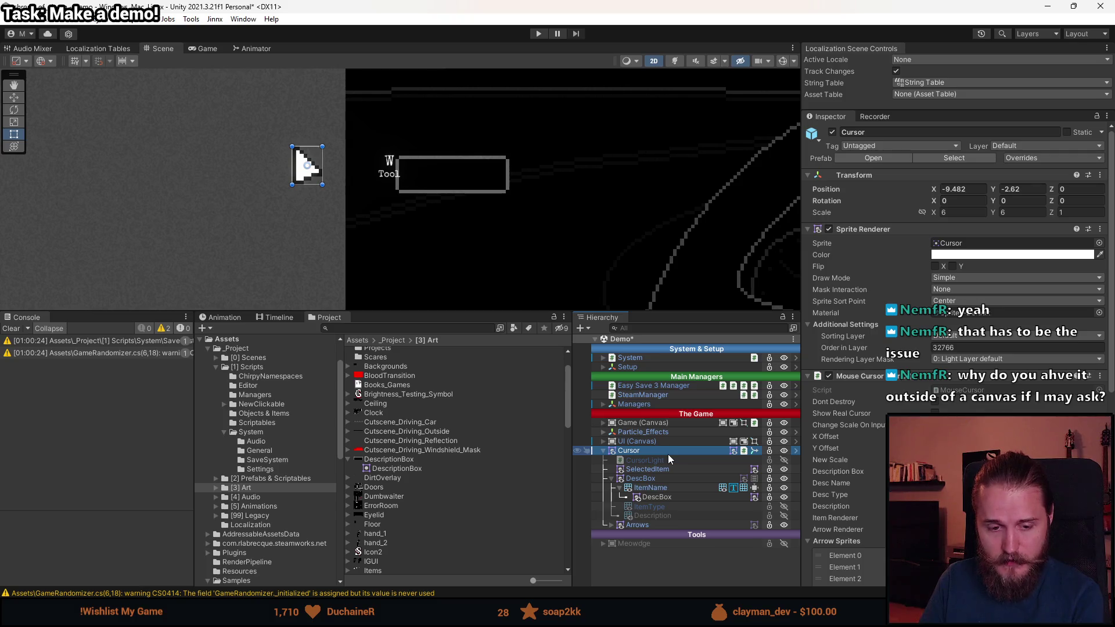
- Enlarge the Scene view and pan around to show the whole car interior scene
drag(430, 314, 418, 491)
scroll(414, 389, down, 5)
mouse_move(353, 380)
mouse_down()
mouse_move(419, 366)
mouse_move(606, 284)
mouse_move(504, 315)
mouse_up()
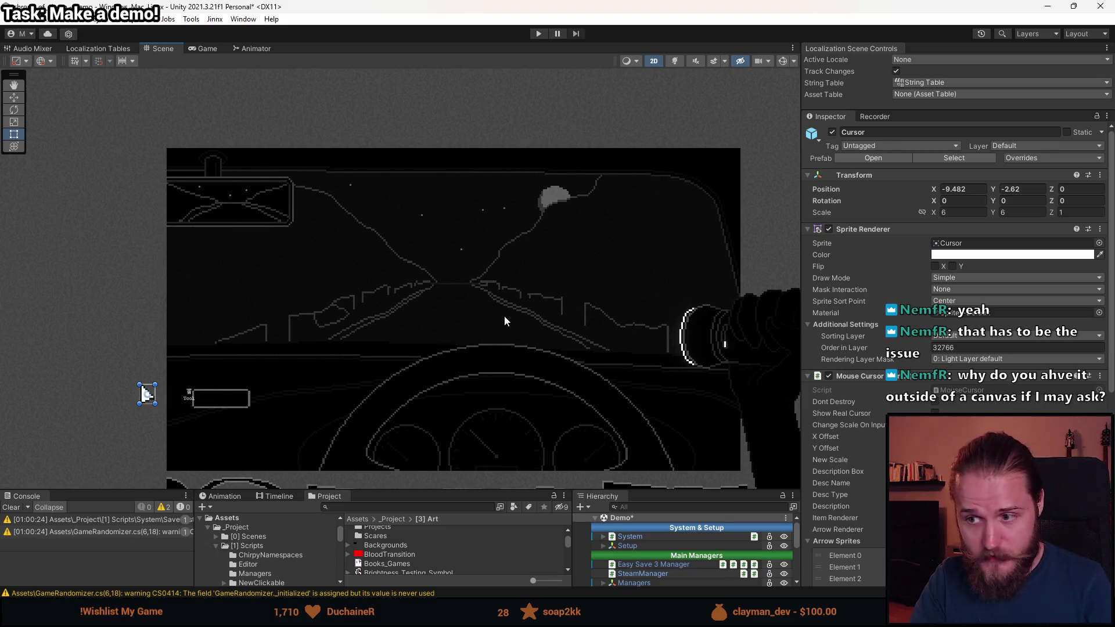
mouse_move(504, 316)
mouse_down()
mouse_move(515, 349)
mouse_move(553, 224)
mouse_up()
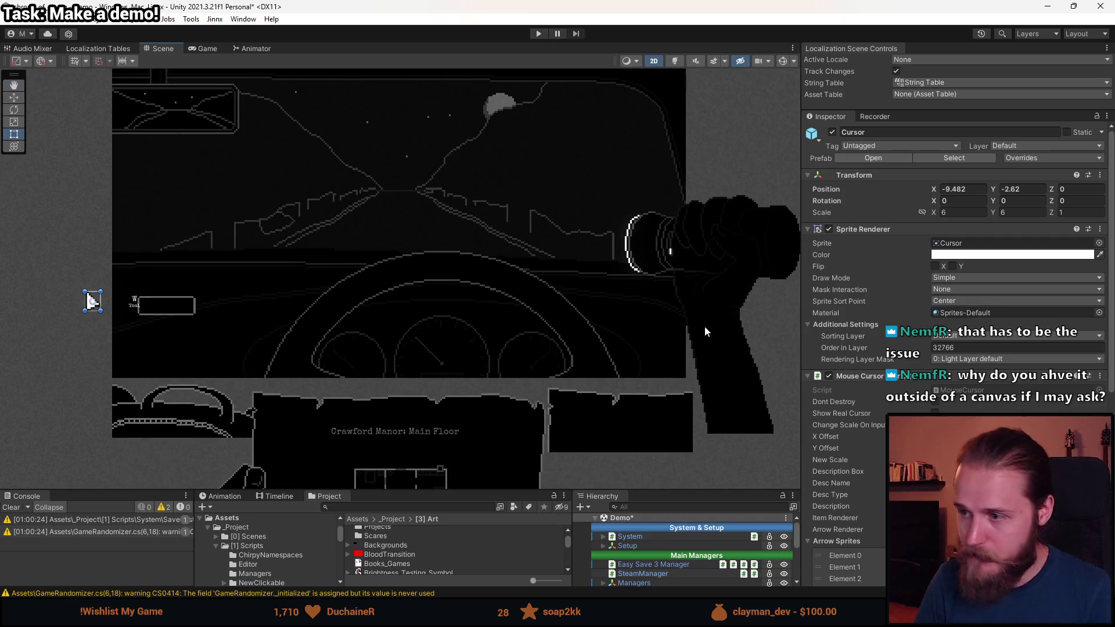
drag(601, 339, 489, 385)
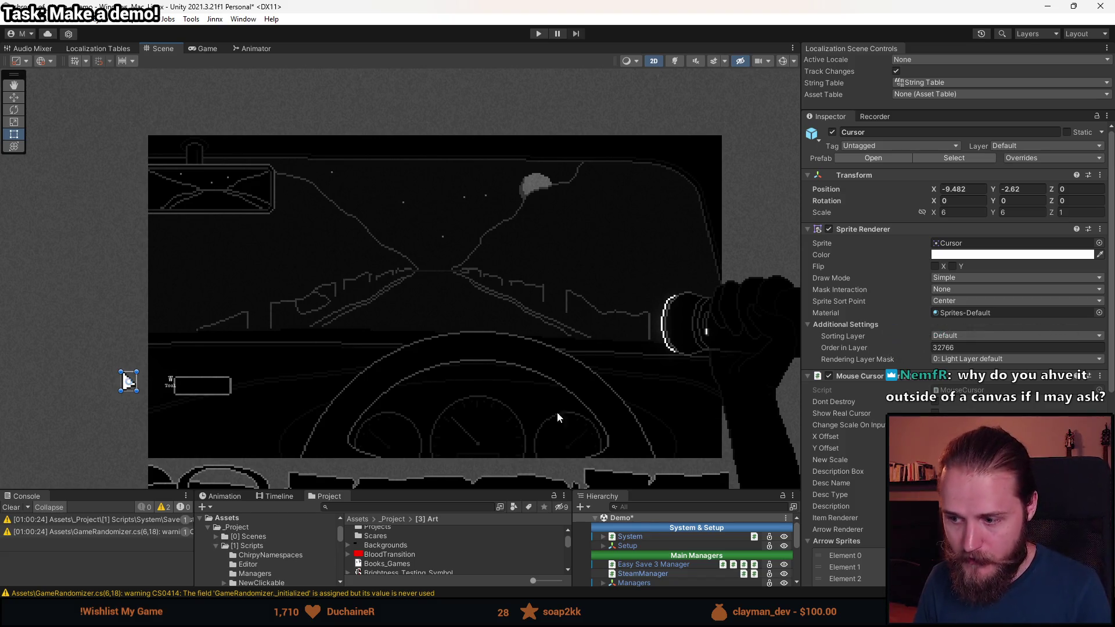
- Make the lower panels taller and scroll the Hierarchy to the Cursor object's children
drag(488, 489, 488, 356)
scroll(680, 523, down, 1)
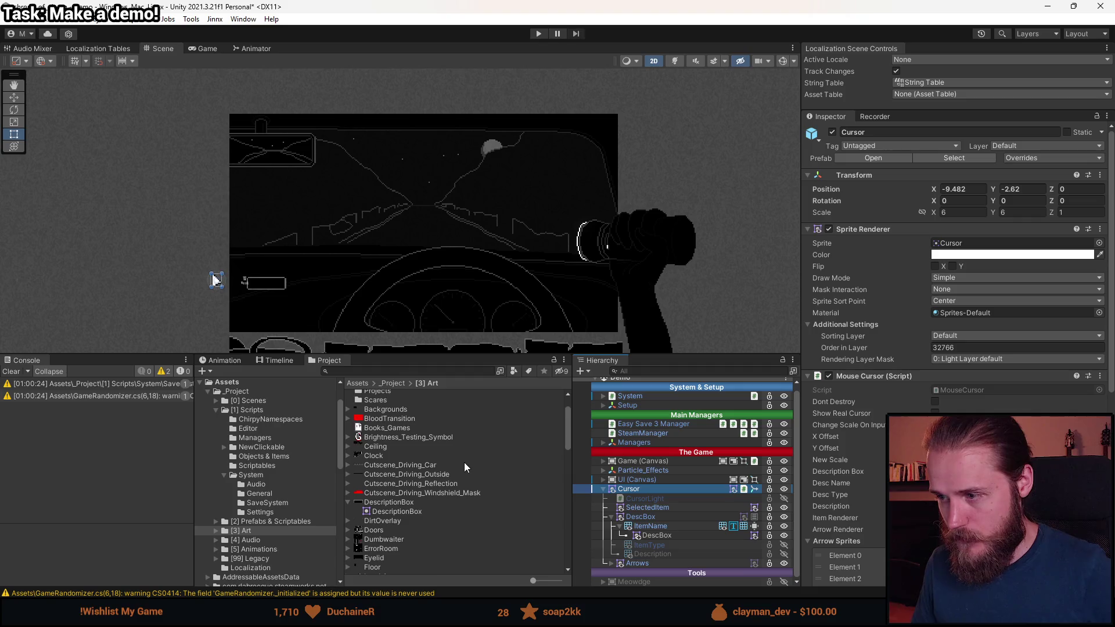
scroll(308, 285, up, 2)
mouse_move(308, 284)
mouse_down()
mouse_move(413, 221)
mouse_move(452, 212)
mouse_up()
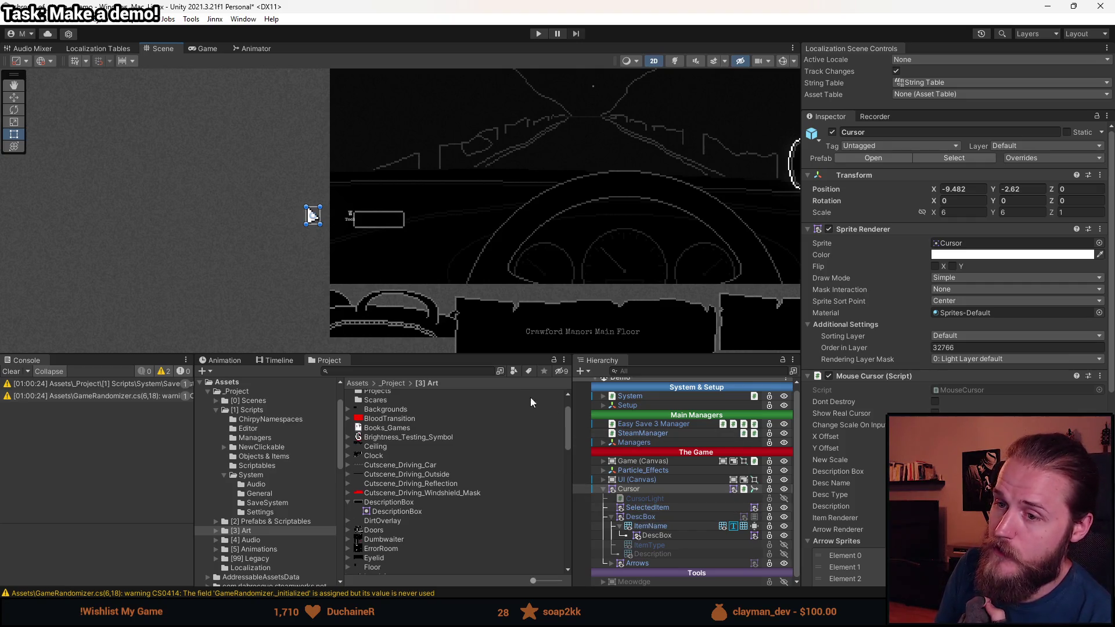
click(829, 229)
click(830, 230)
click(830, 230)
click(830, 230)
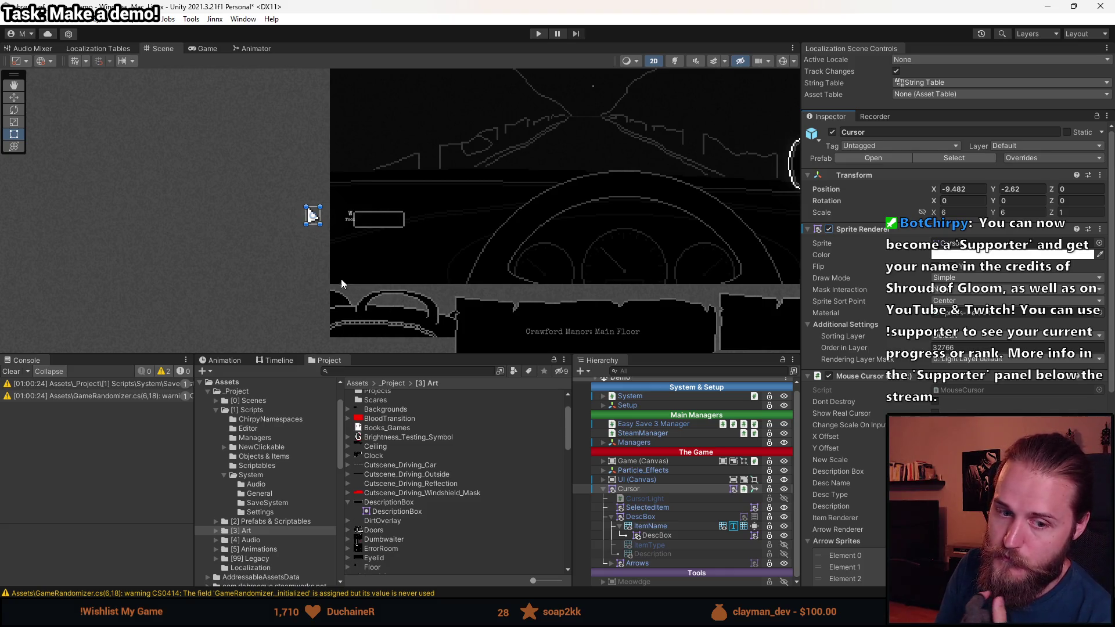
scroll(342, 284, up, 8)
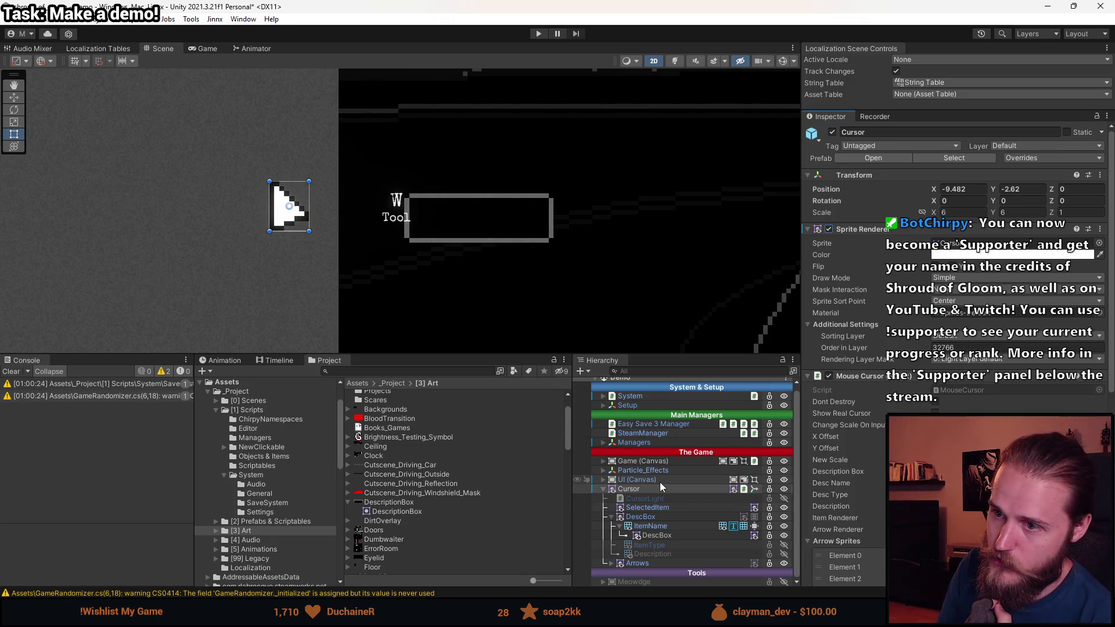
- Paste a copy of DescBox under UI (Canvas) and remove its Sprite Renderer component
right_click(660, 536)
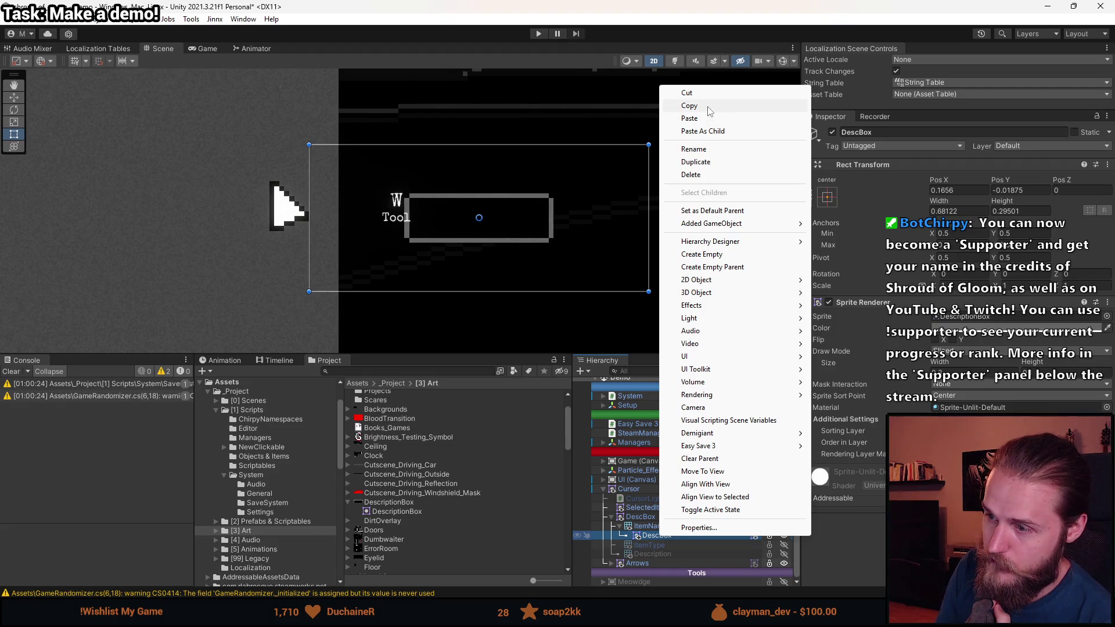
click(690, 106)
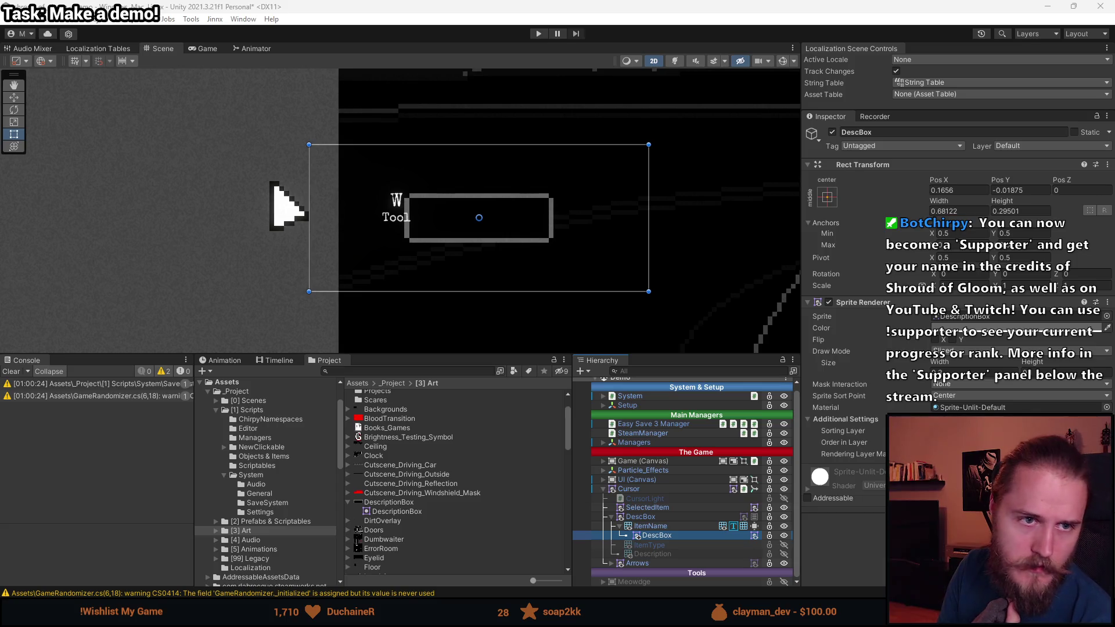
right_click(642, 480)
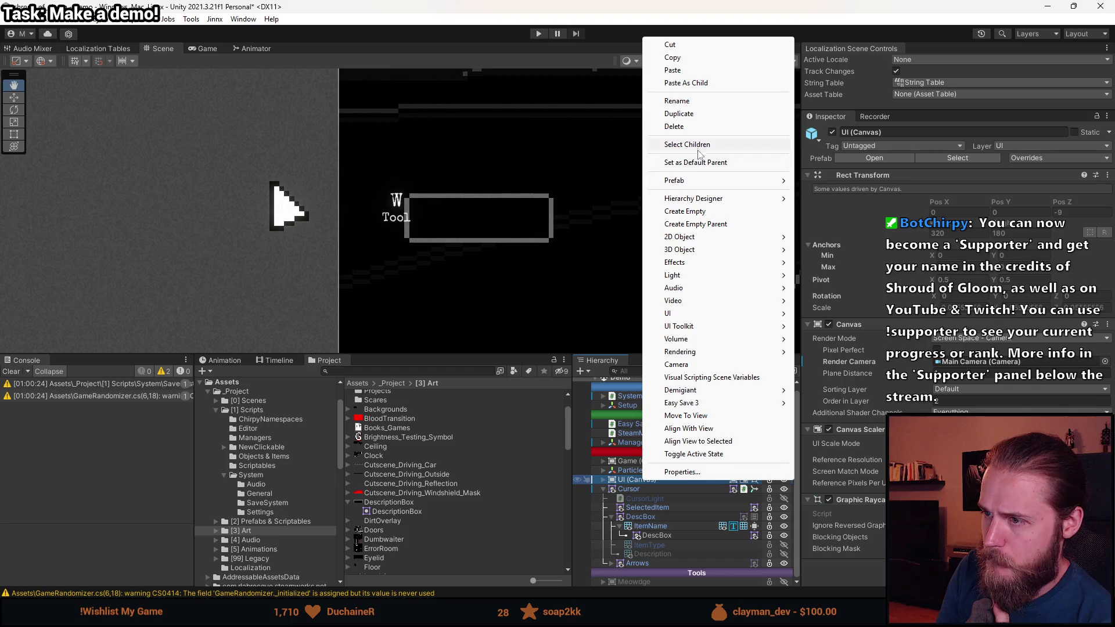
click(686, 82)
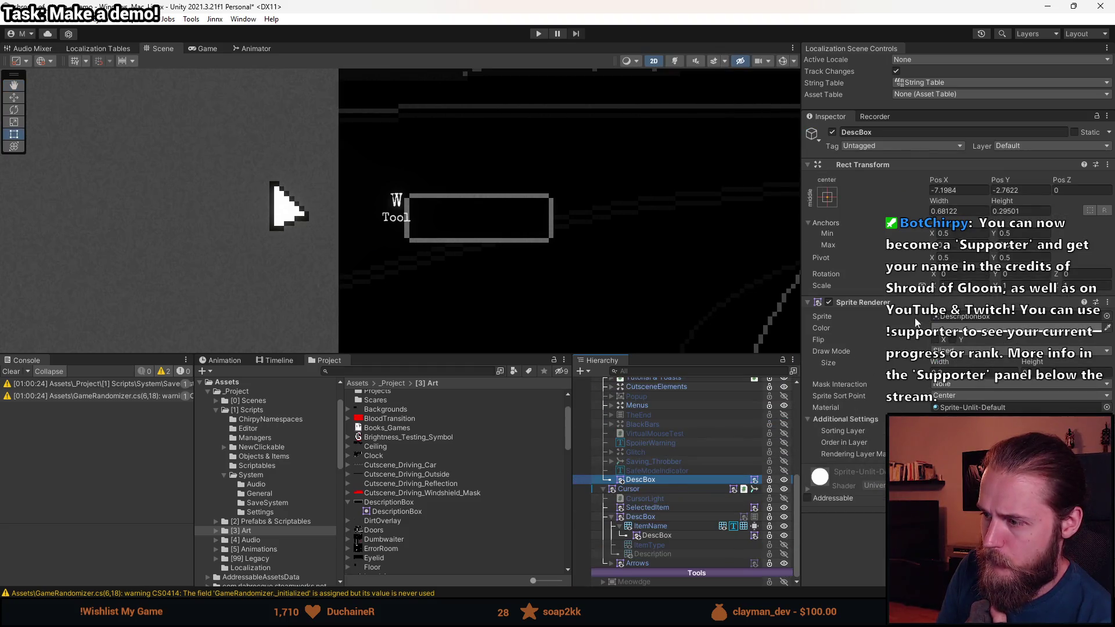
right_click(873, 307)
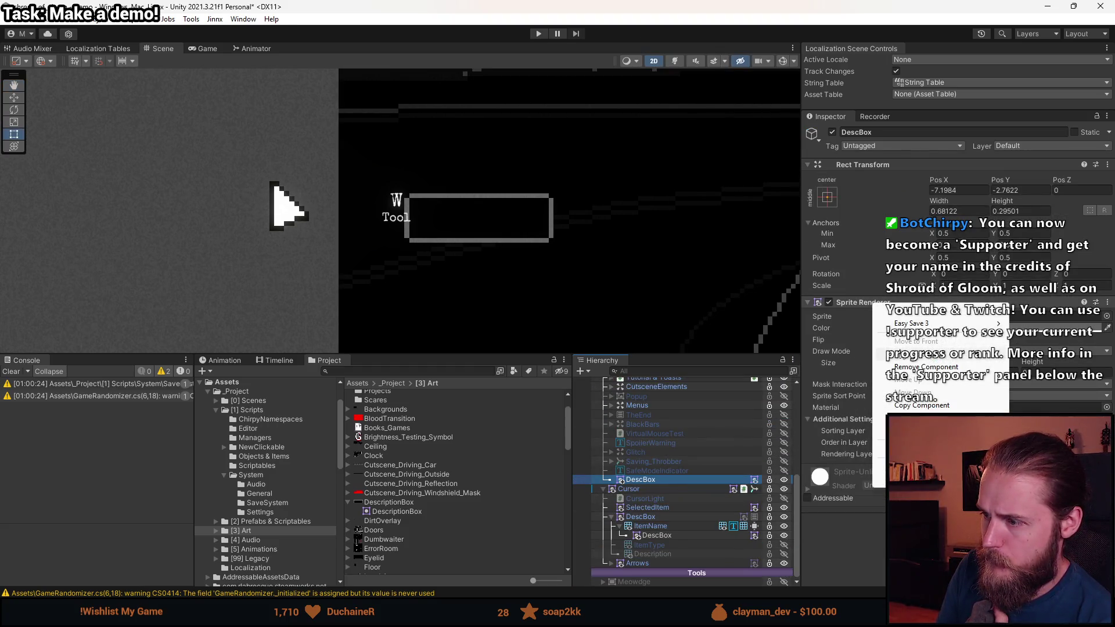
click(923, 372)
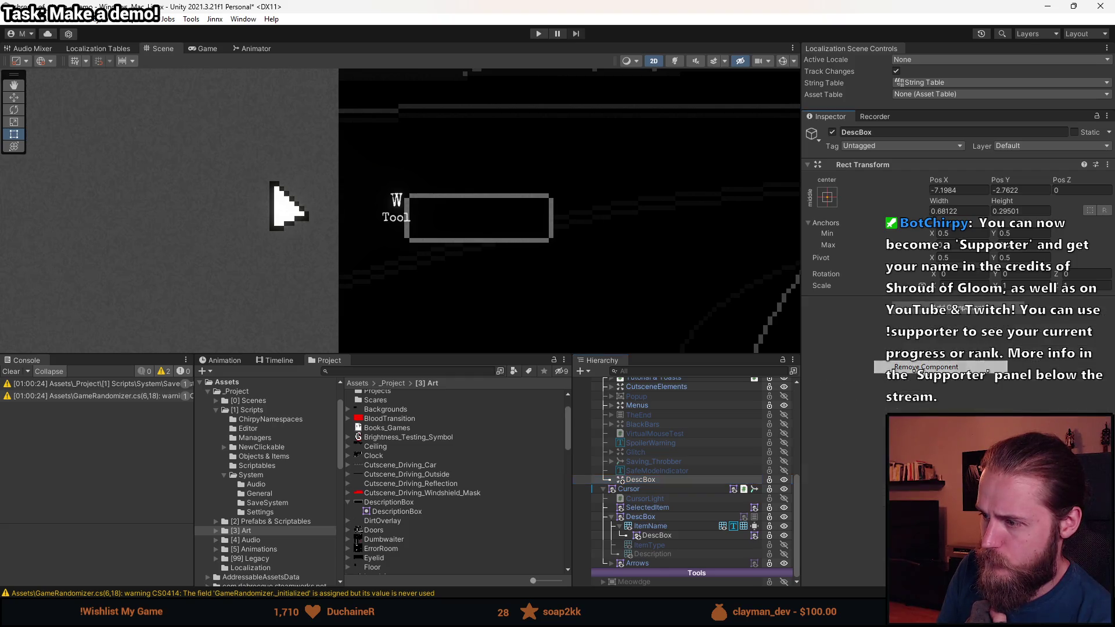
- Add an Image component to the canvas DescBox using the DescriptionBox sprite
click(934, 311)
text(conten)
key(BackSpace)
key(BackSpace)
key(BackSpace)
text(image)
key(Return)
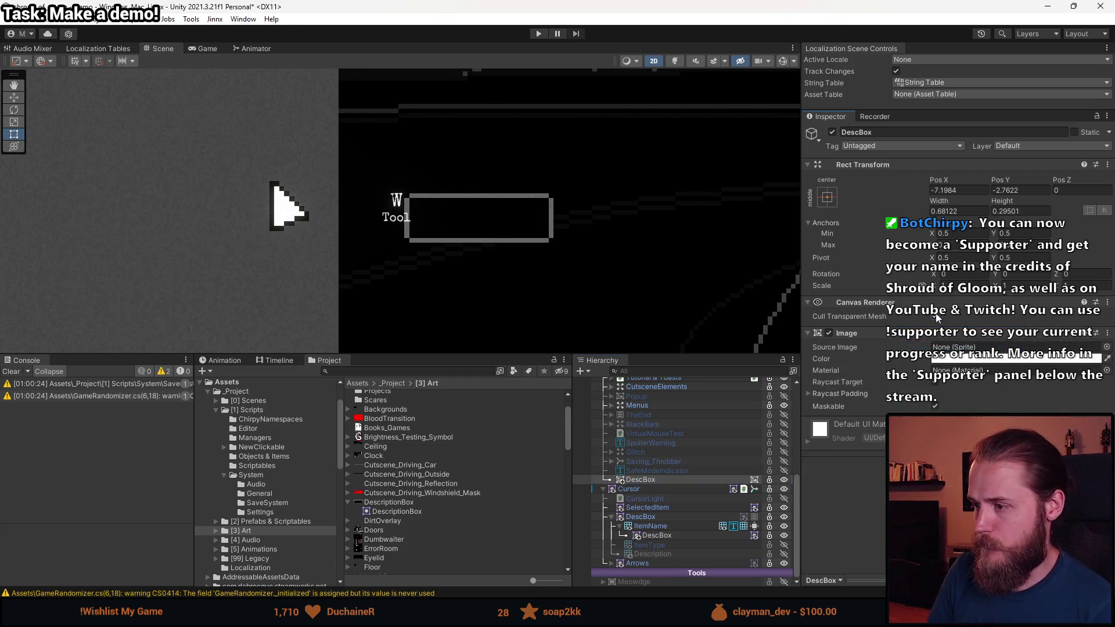
click(1107, 347)
text(desc)
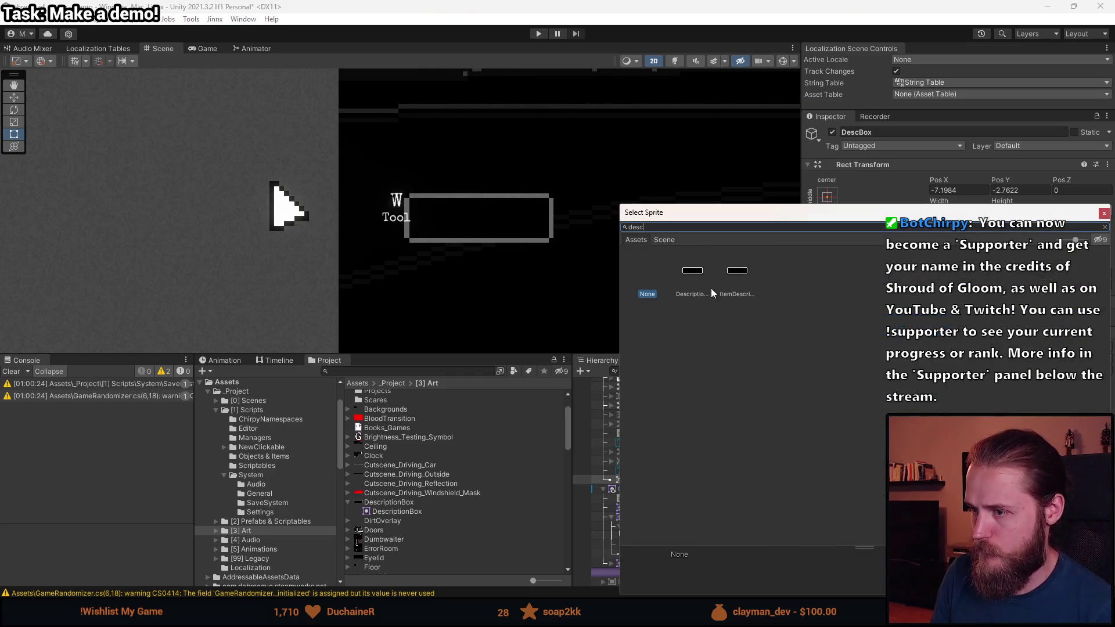
double_click(693, 272)
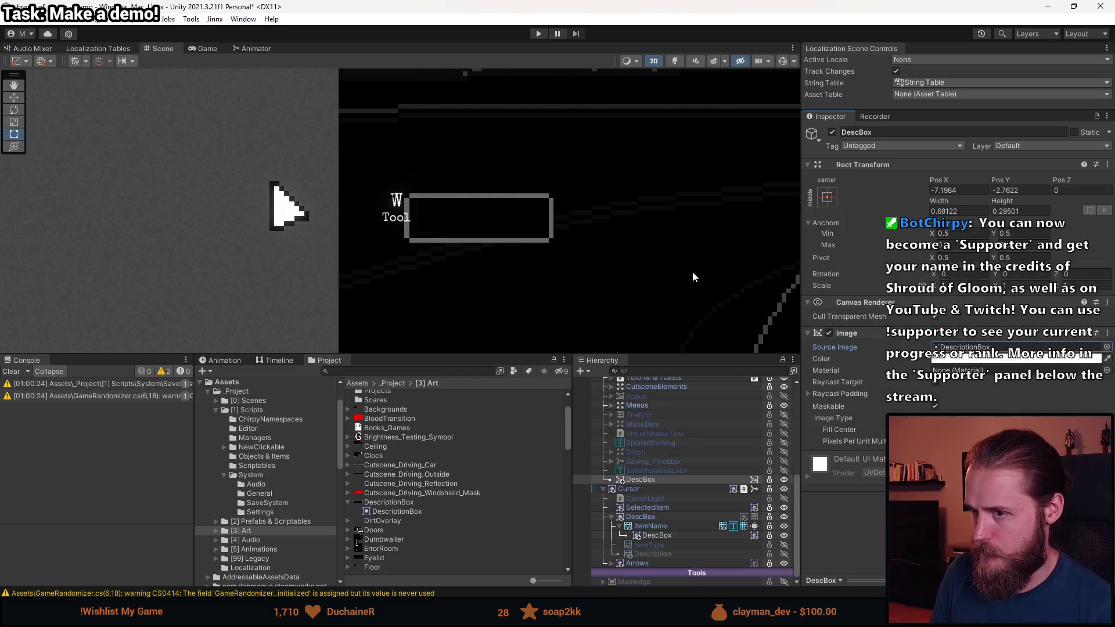
- Set the DescBox Width and Height to 1
scroll(670, 273, down, 2)
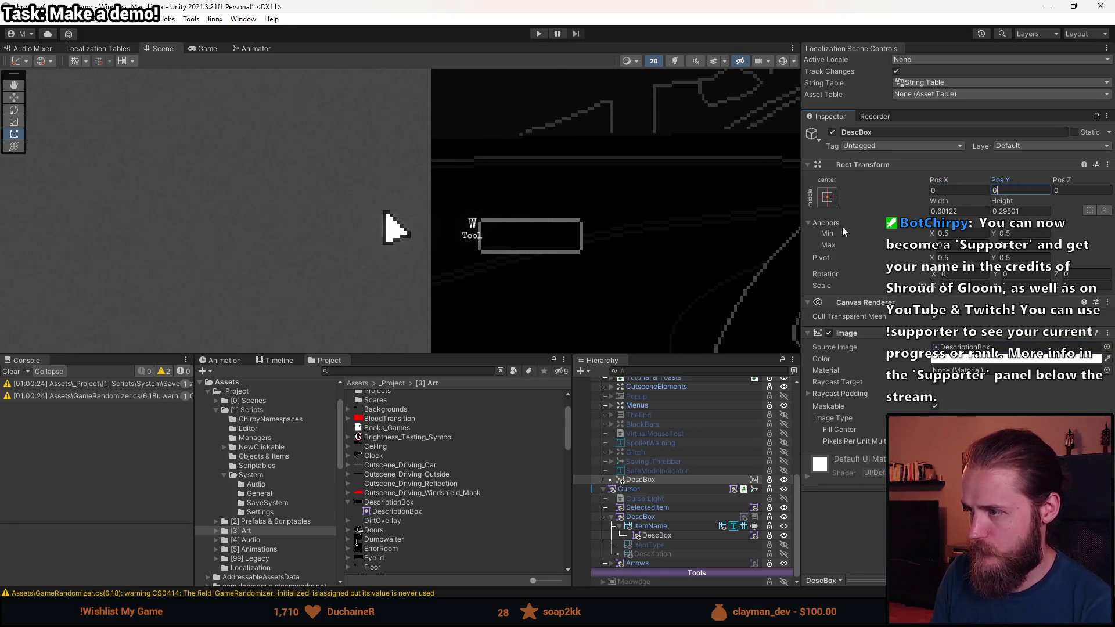
scroll(698, 213, down, 3)
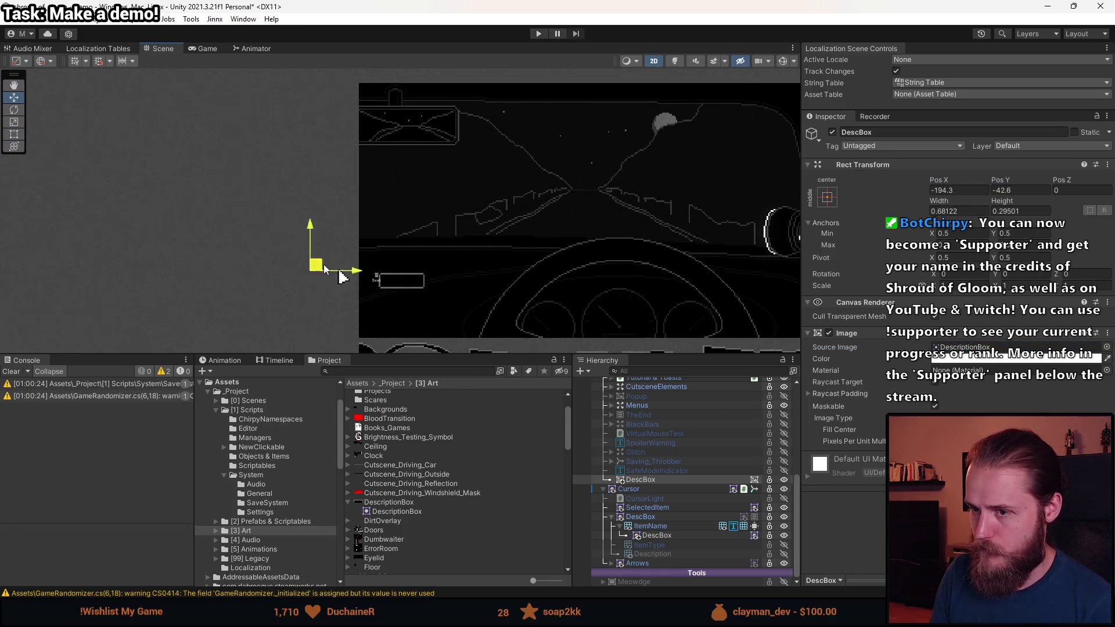
scroll(378, 304, up, 10)
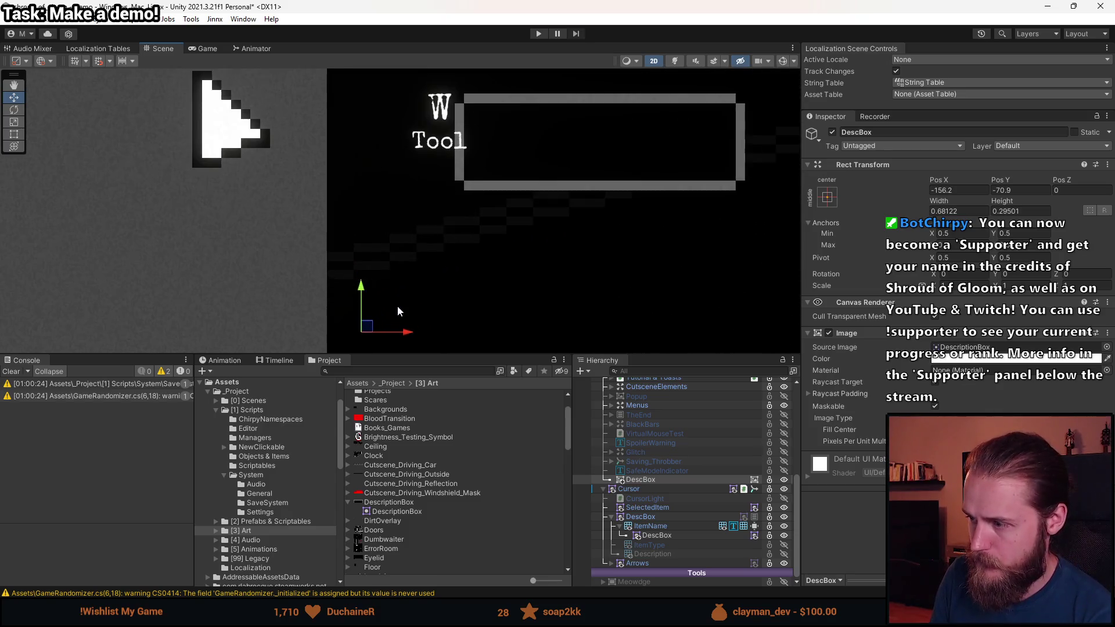
scroll(518, 249, up, 2)
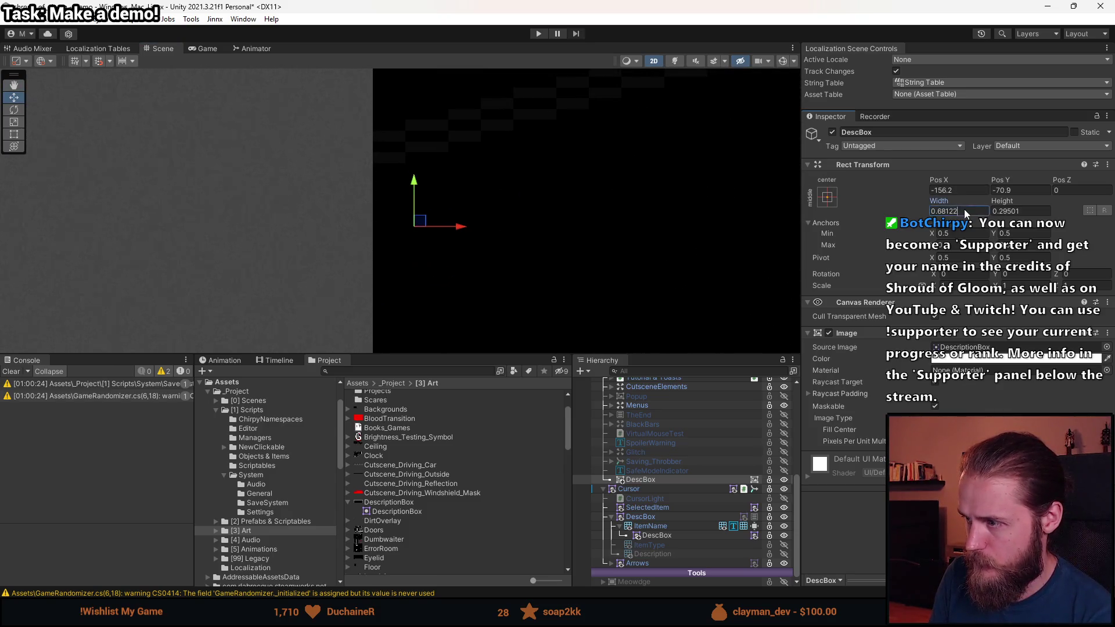
text(1)
key(Tab)
text(1)
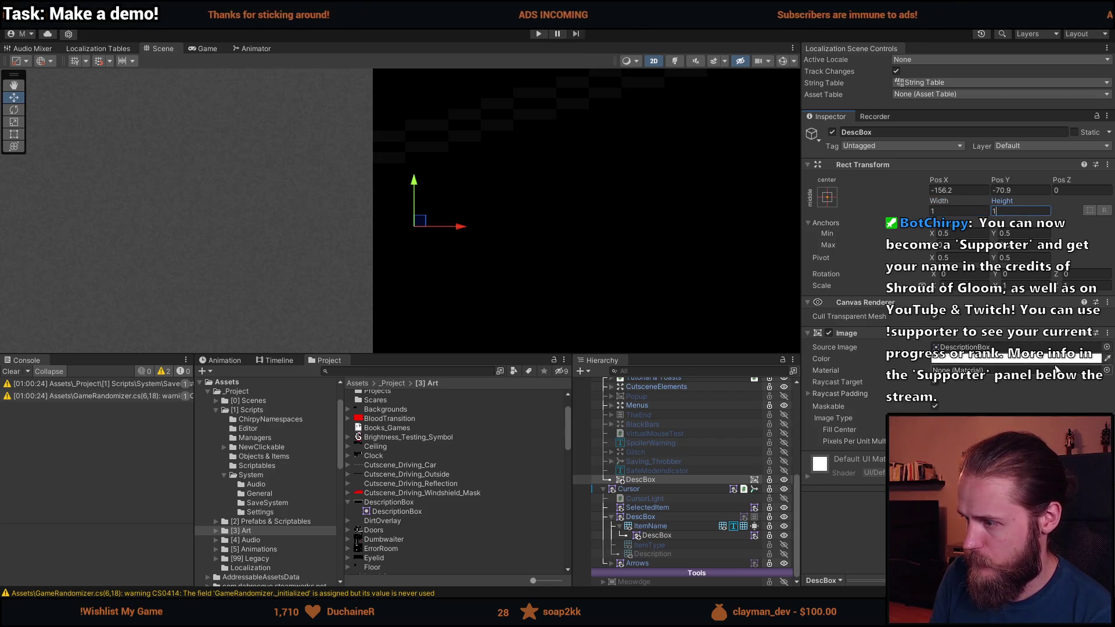
- Shift the DescBox left to -163.43, -70.74, 0 and set its Scale to 1
scroll(438, 239, up, 1)
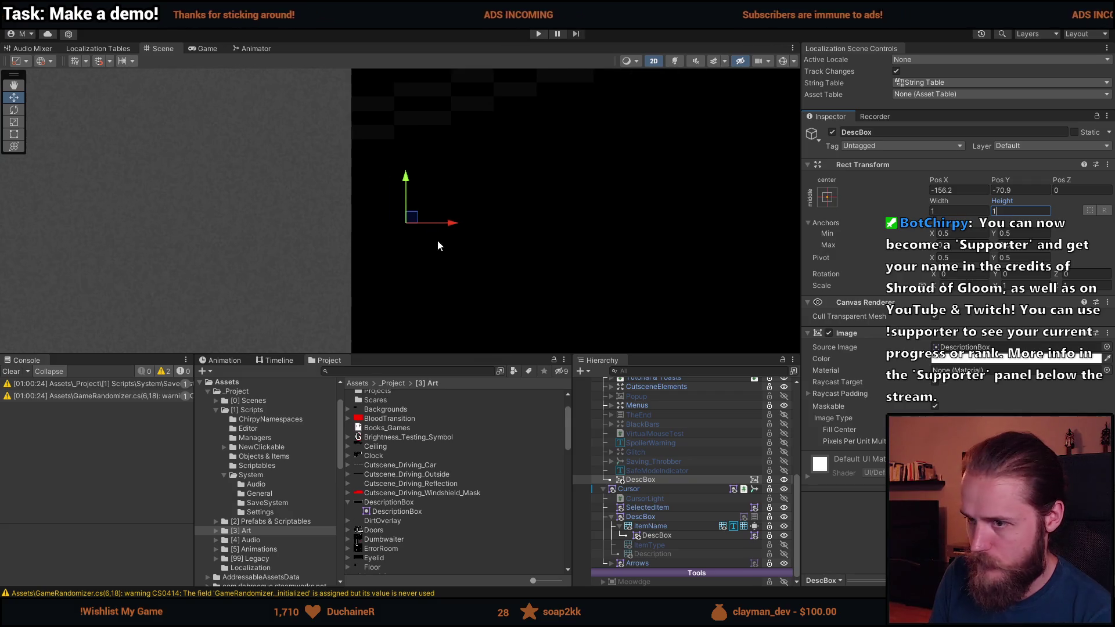
drag(413, 221, 310, 221)
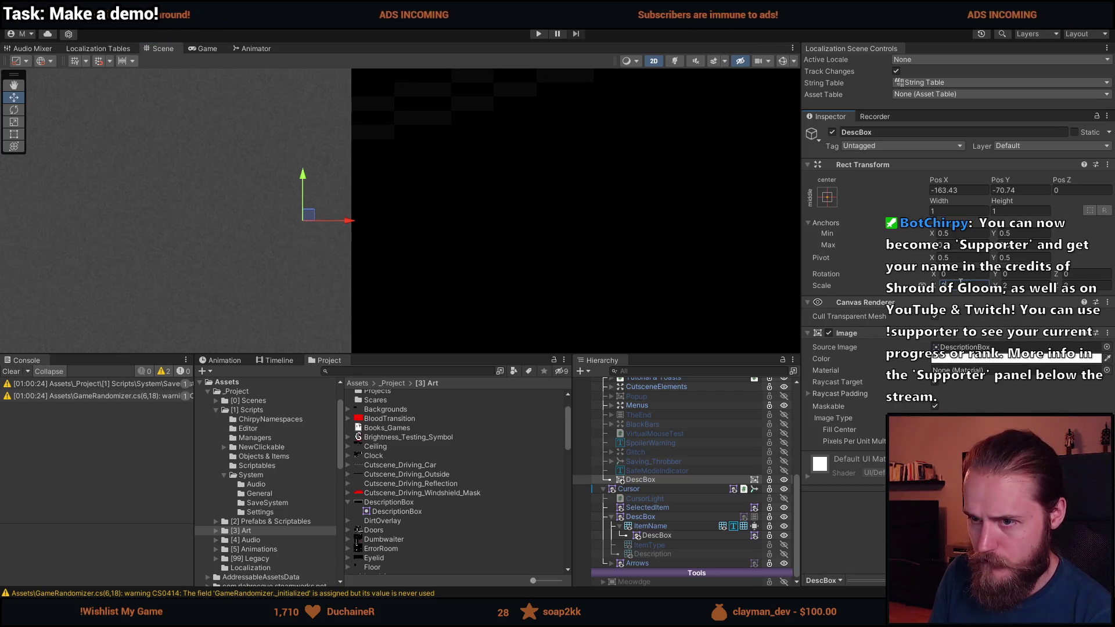
click(964, 285)
text(1)
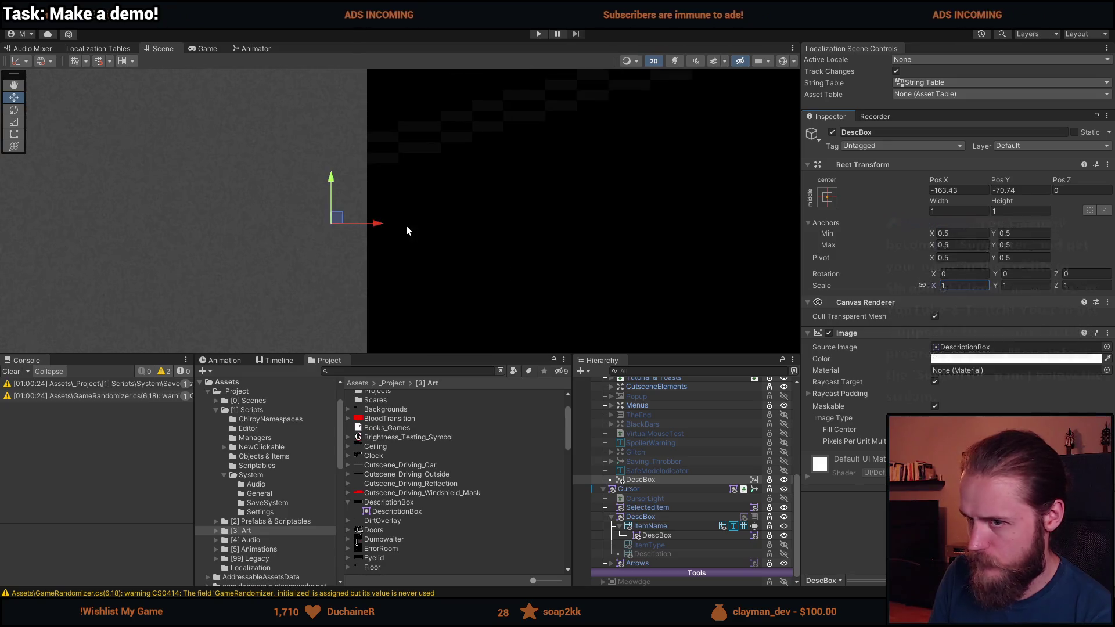
scroll(402, 235, down, 10)
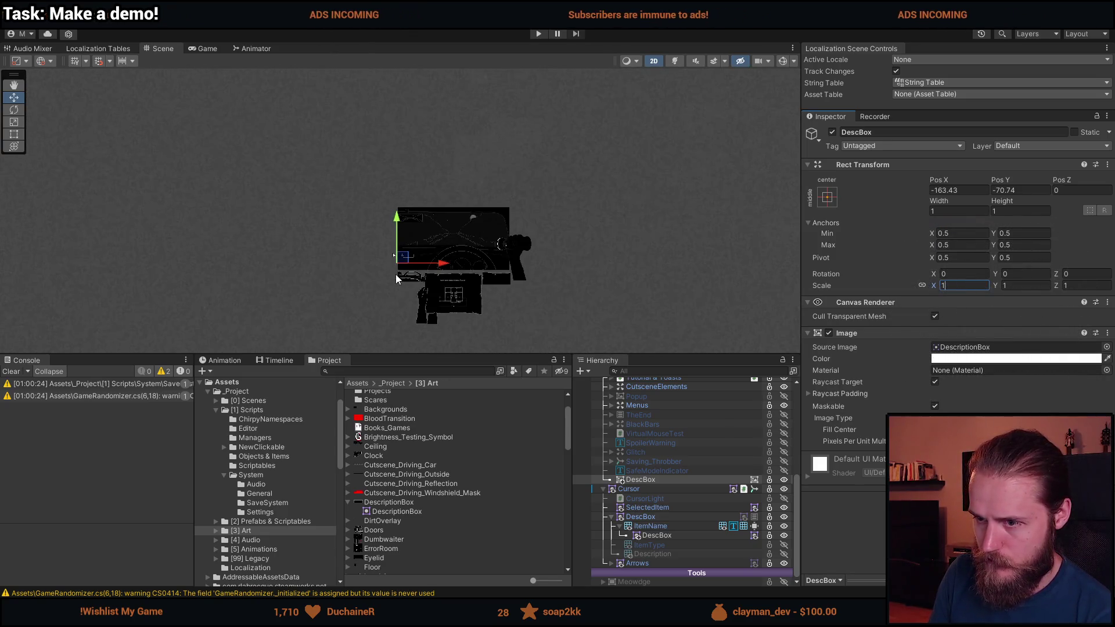
double_click(649, 478)
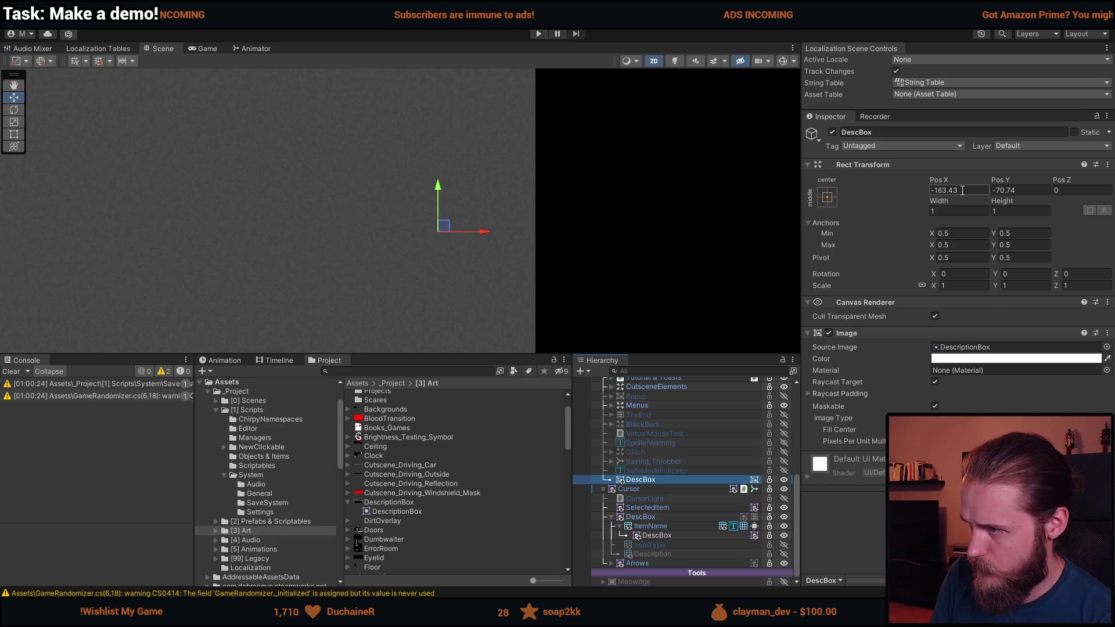
click(1087, 190)
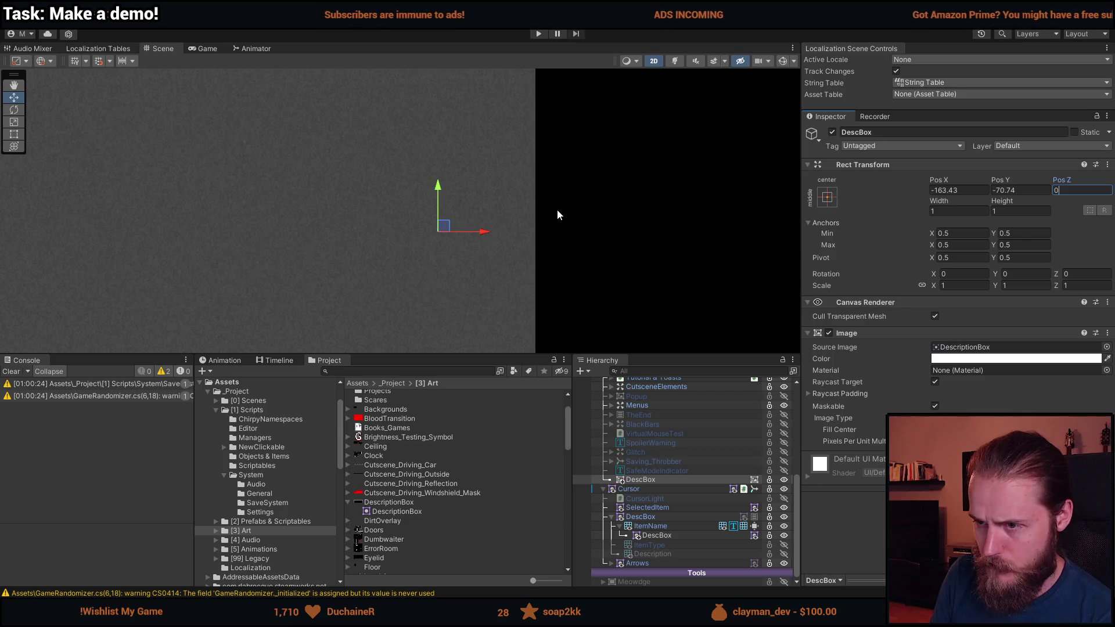
click(650, 480)
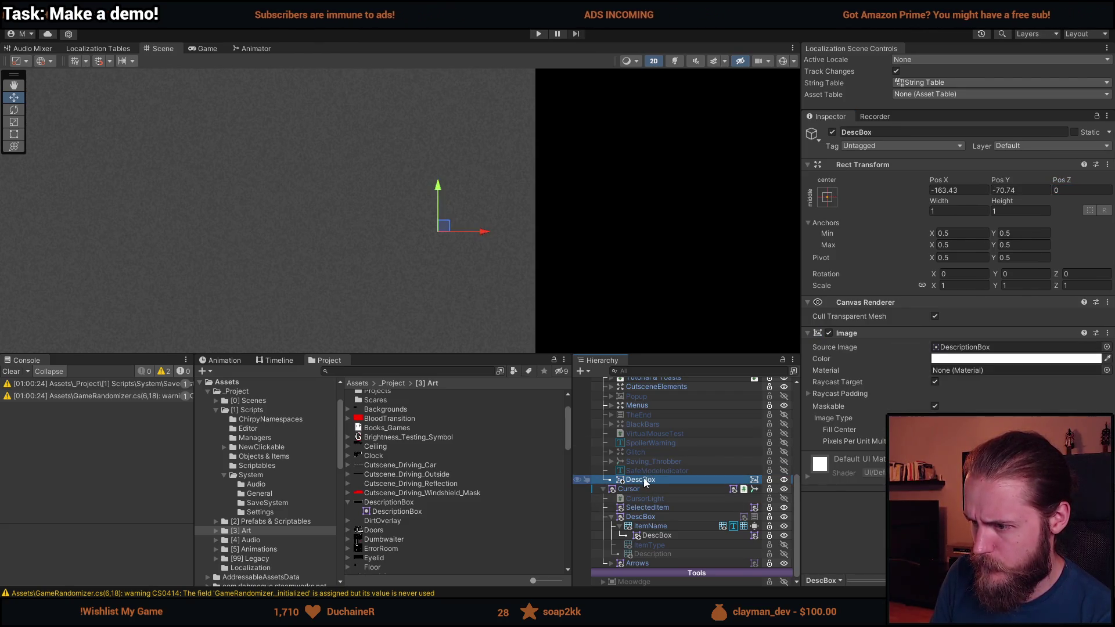
- Create a UI Image under DescBox and move it out to the canvas root level
right_click(647, 480)
mouse_move(674, 285)
click(841, 288)
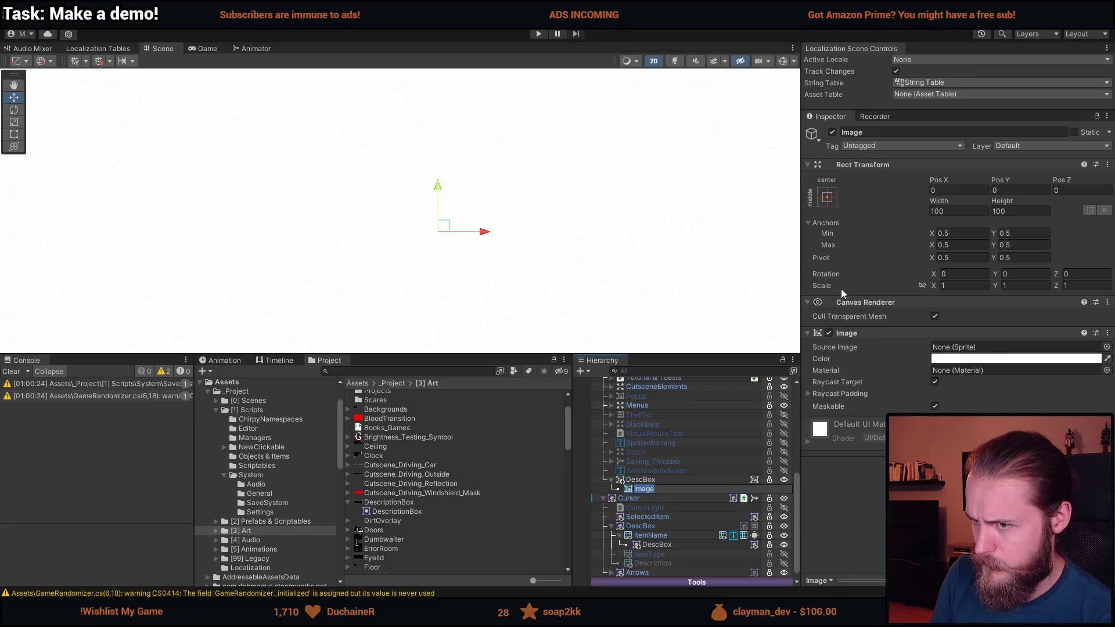
drag(644, 489, 617, 489)
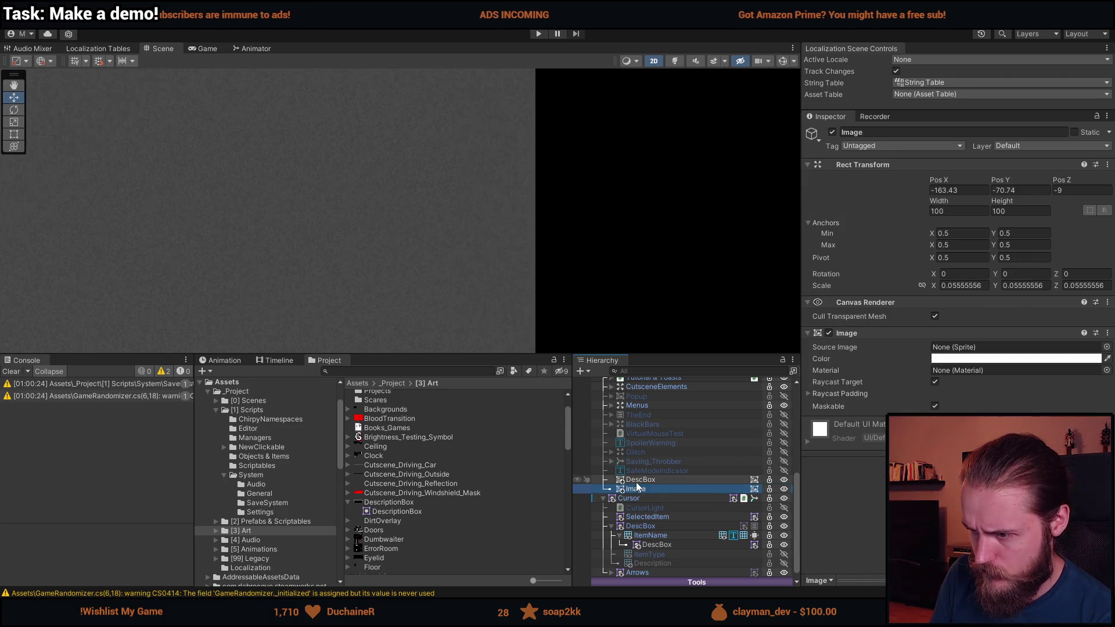
scroll(657, 489, up, 3)
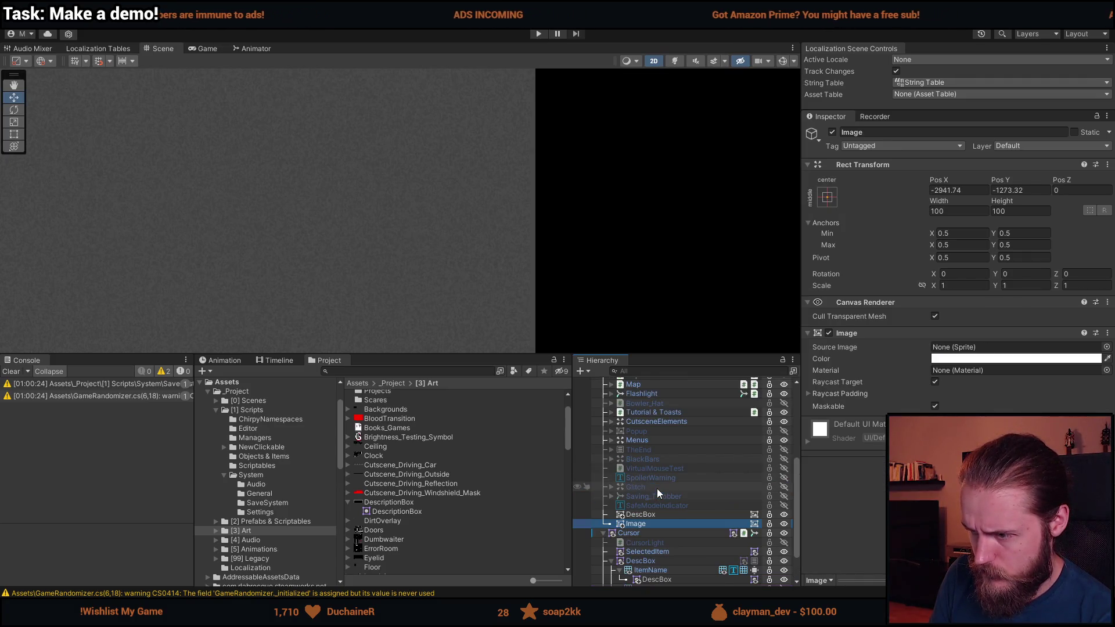
click(636, 517)
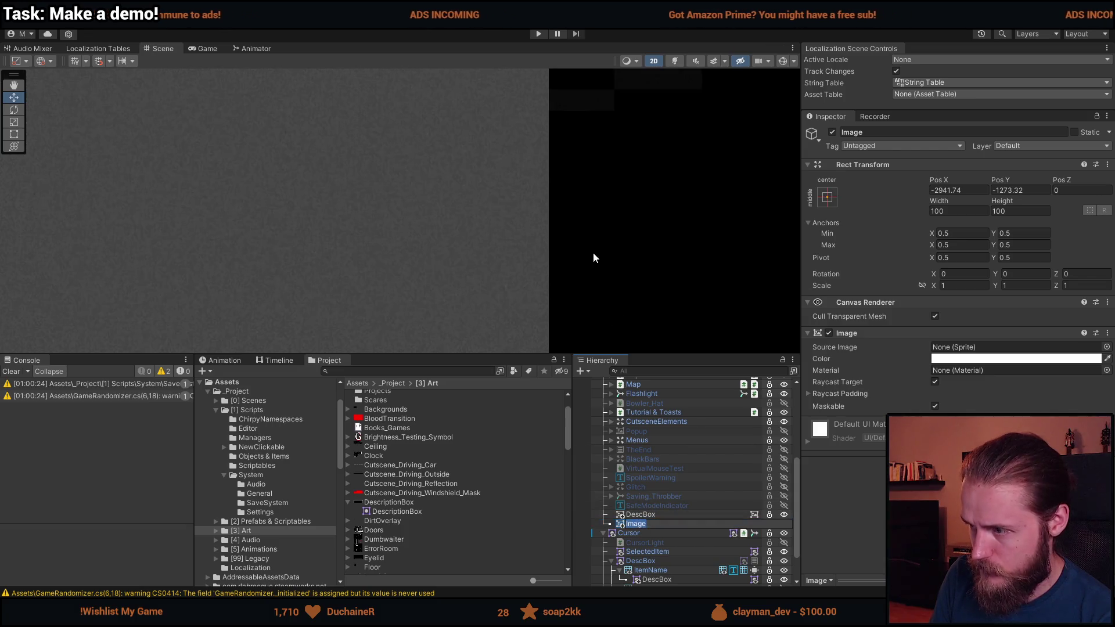
- Check the UI canvas and Cursor, collapse the Cursor's children, and select the new Image
scroll(665, 476, up, 9)
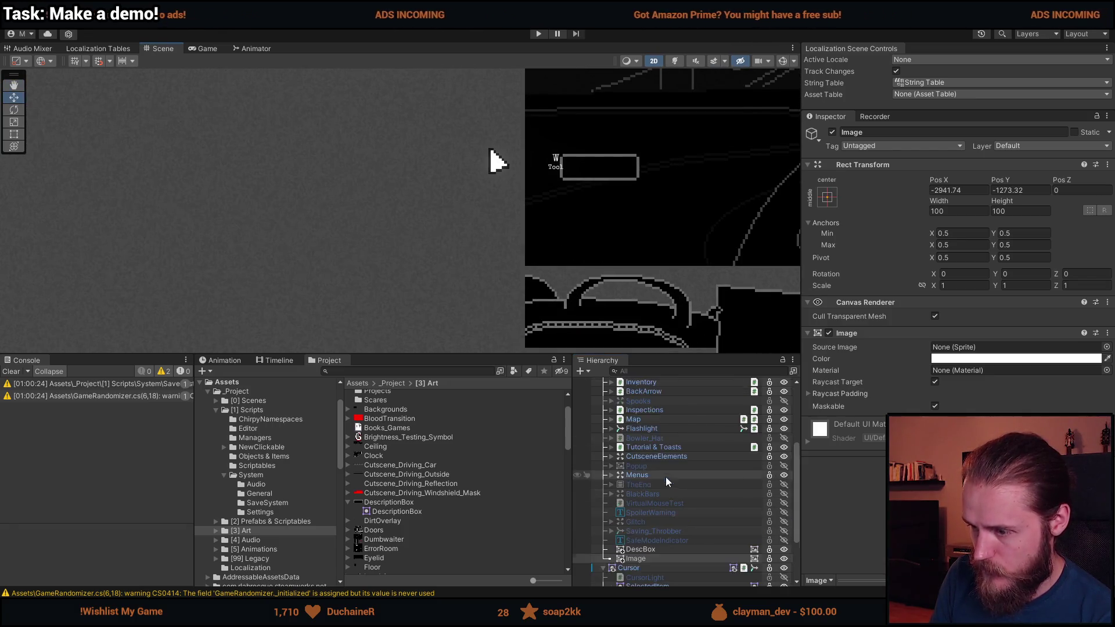
scroll(664, 491, up, 3)
click(643, 461)
scroll(646, 473, down, 8)
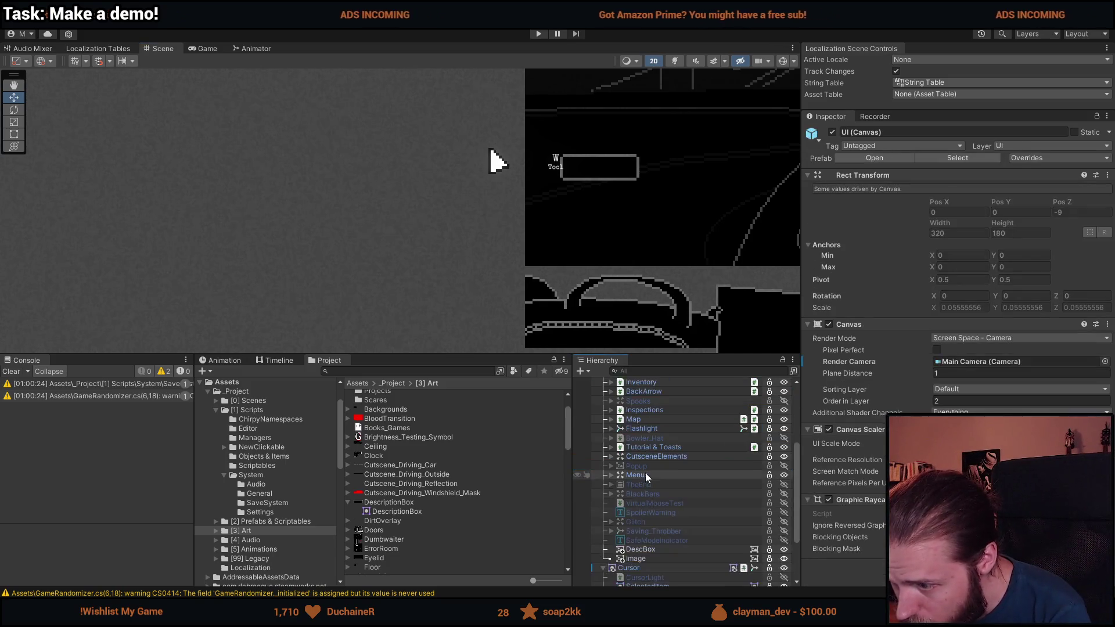
click(606, 569)
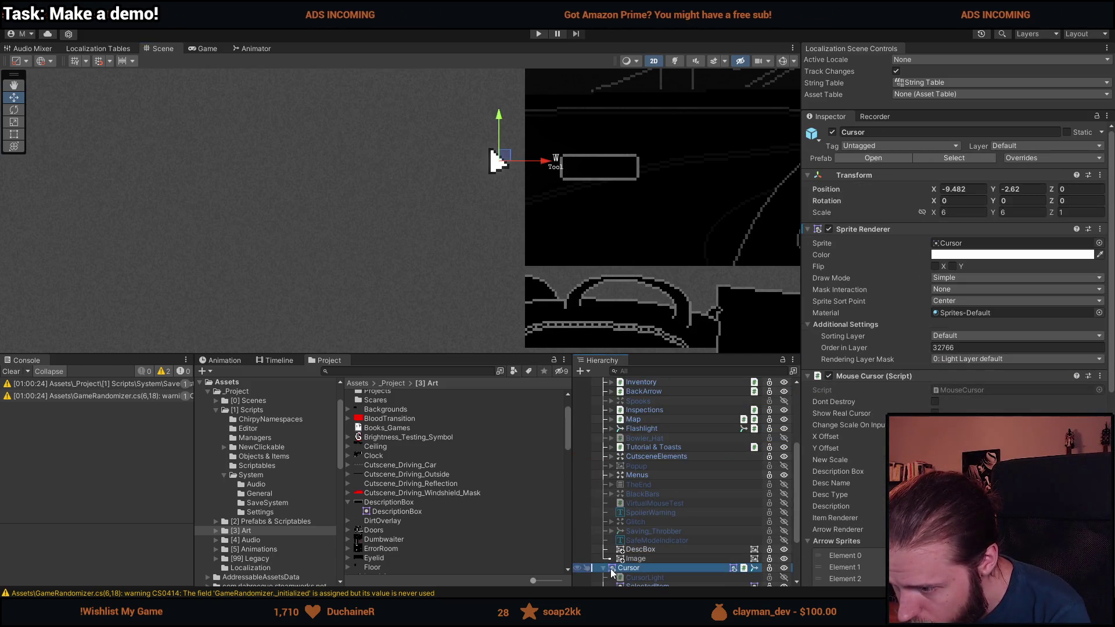
click(605, 567)
click(644, 560)
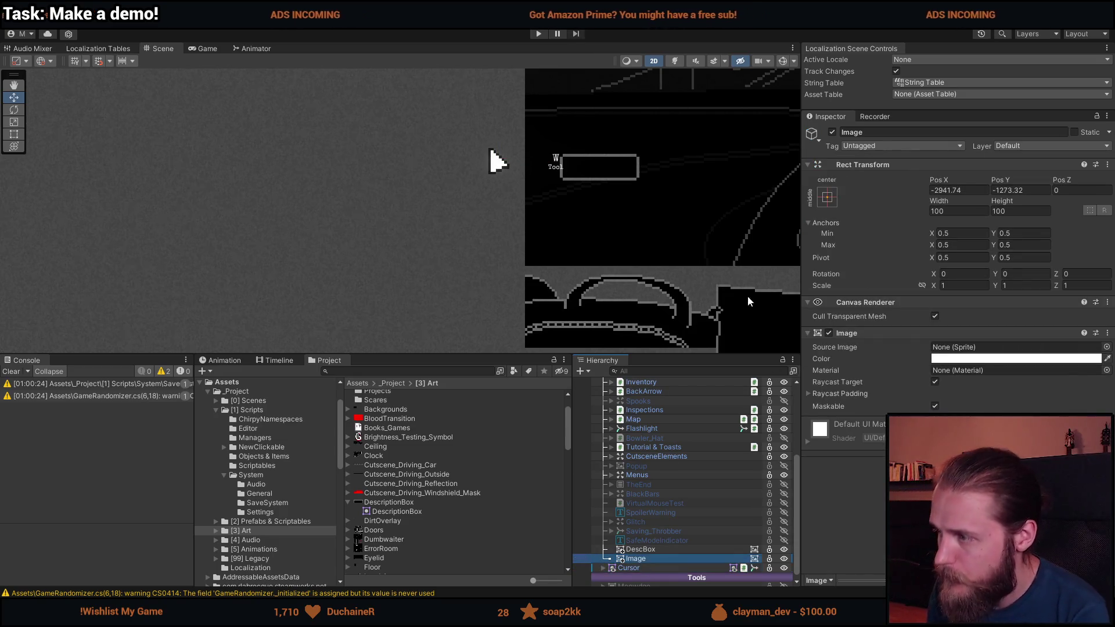
- Set the Image's Pos X and Y to 0, frame it, and assign the DescriptionBox sprite
click(1024, 189)
text(0)
click(958, 192)
text(0)
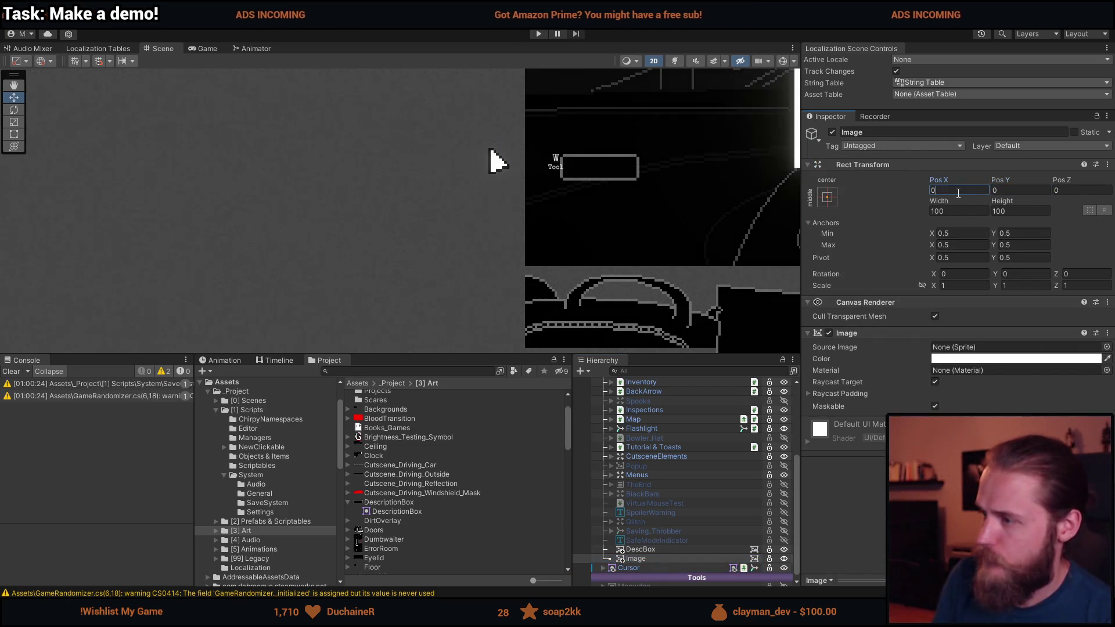
key(Return)
key(f)
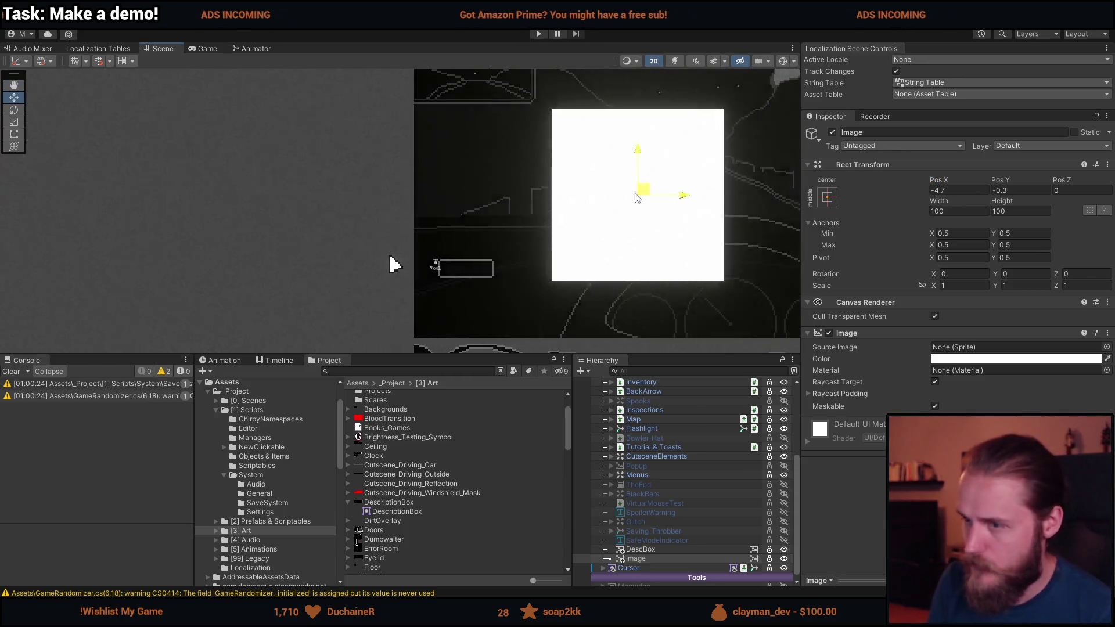
click(1107, 347)
text(desc)
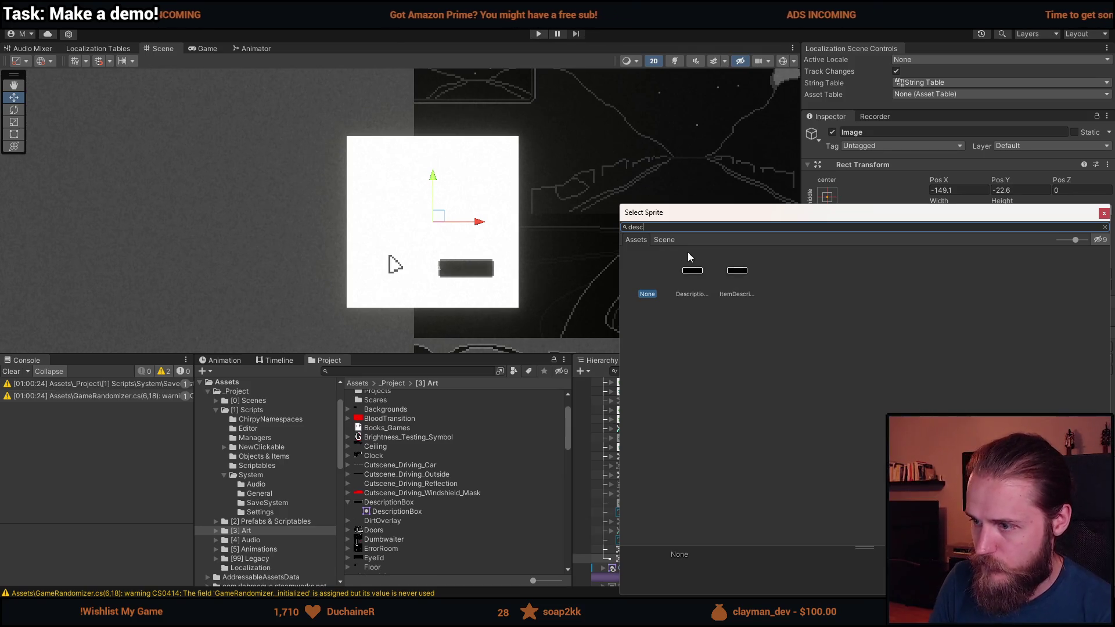
double_click(692, 275)
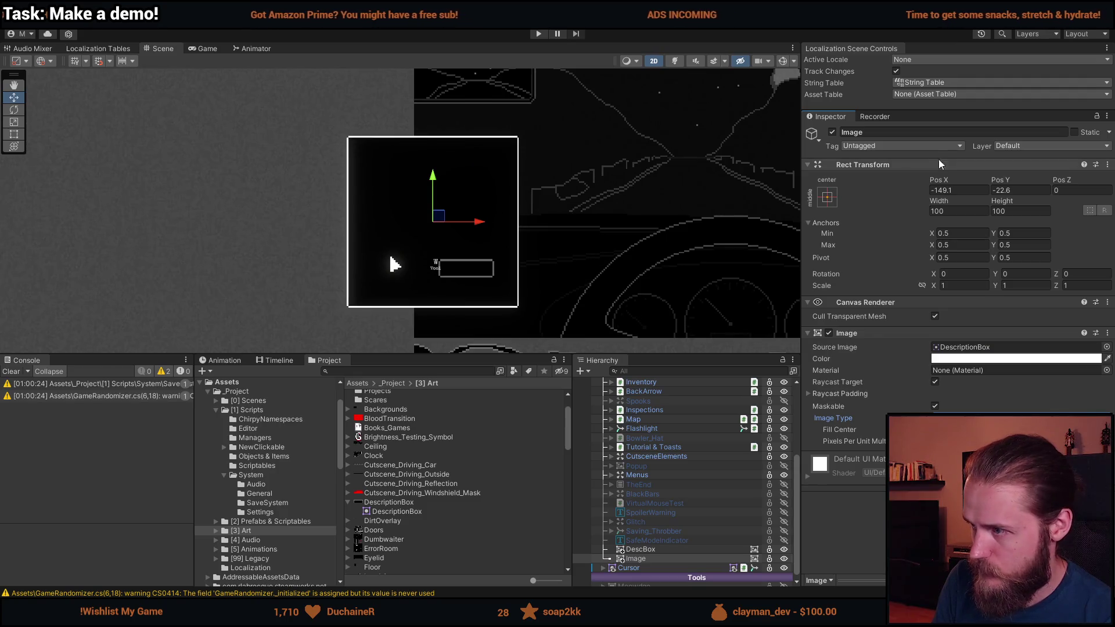
- Resize the Image with the Rect tool into a thin box about 45 by 15
key(t)
drag(485, 137, 485, 282)
scroll(434, 288, up, 5)
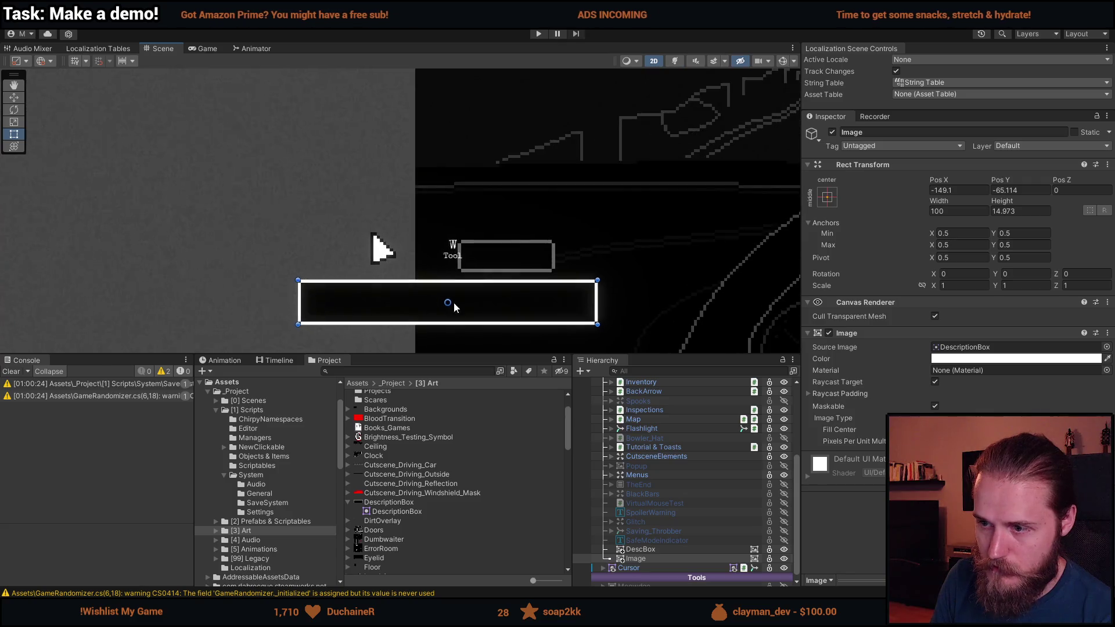
mouse_move(619, 303)
mouse_down()
mouse_move(331, 303)
mouse_move(506, 306)
mouse_move(376, 306)
mouse_move(499, 313)
mouse_move(331, 319)
mouse_up()
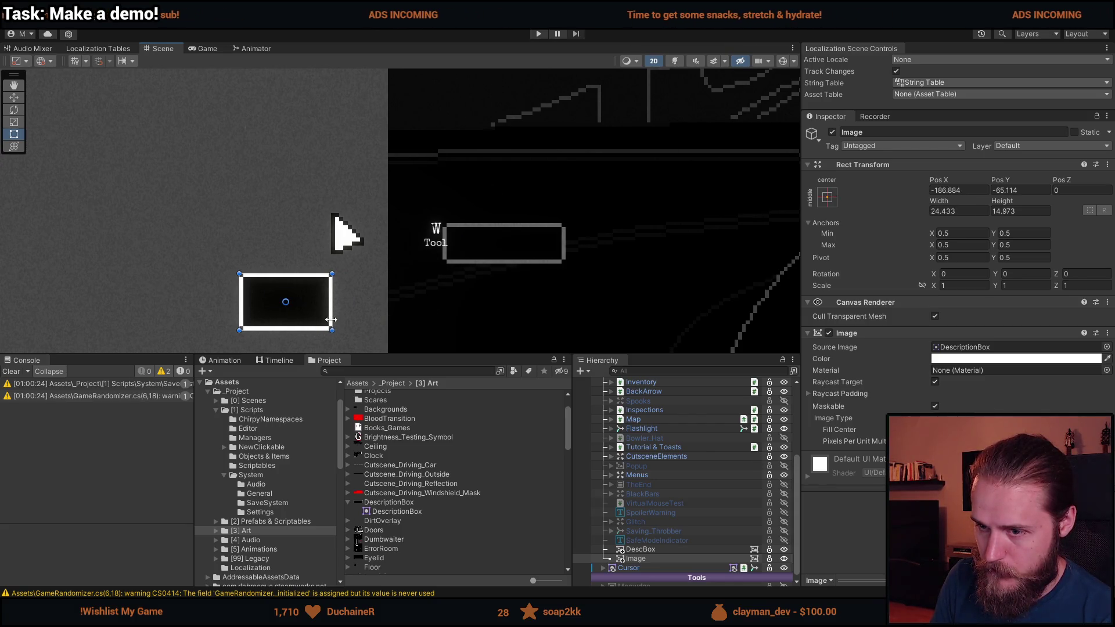
mouse_move(331, 319)
mouse_down()
mouse_move(724, 320)
mouse_move(335, 323)
mouse_move(409, 313)
mouse_up()
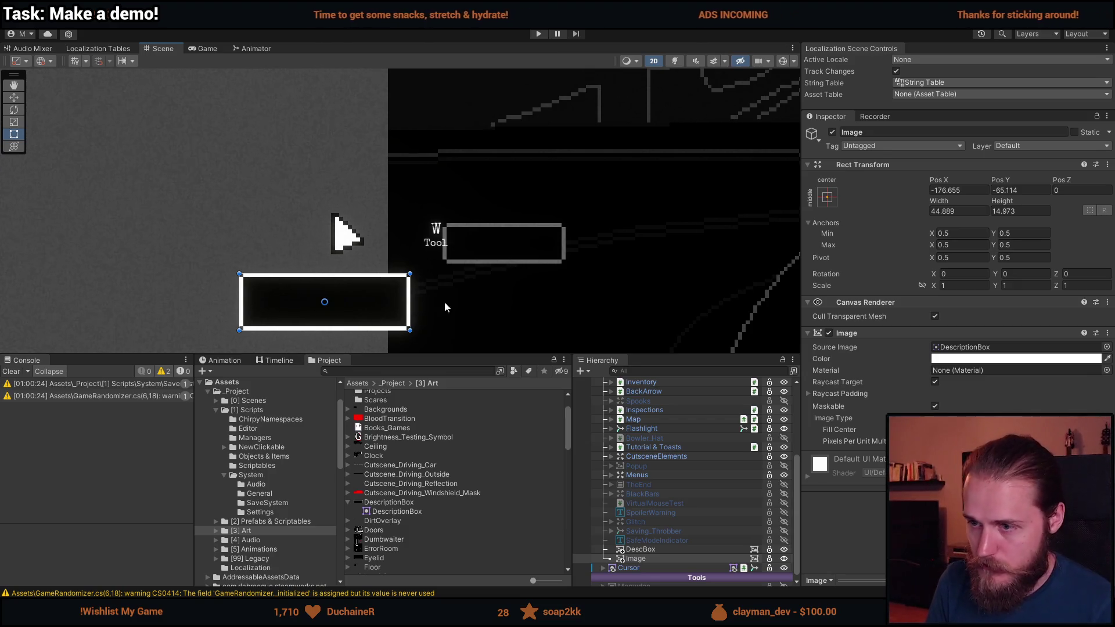
click(641, 549)
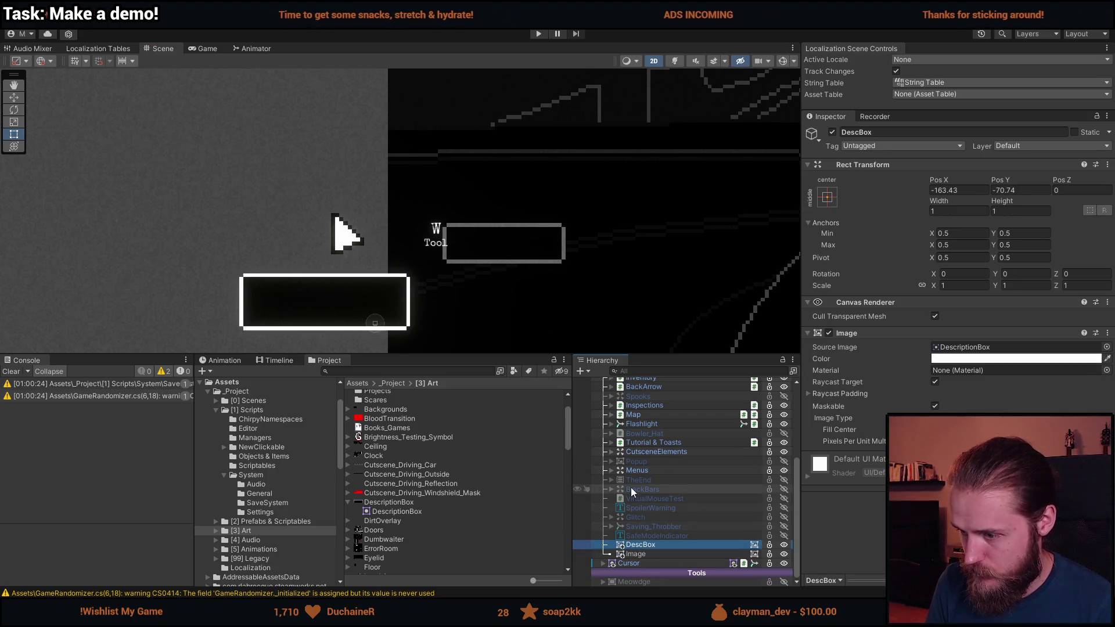
- Expand Cursor and inspect its DescBox, ItemName and sliced DescBox sprite children
click(606, 563)
click(603, 564)
scroll(641, 541, down, 3)
click(657, 535)
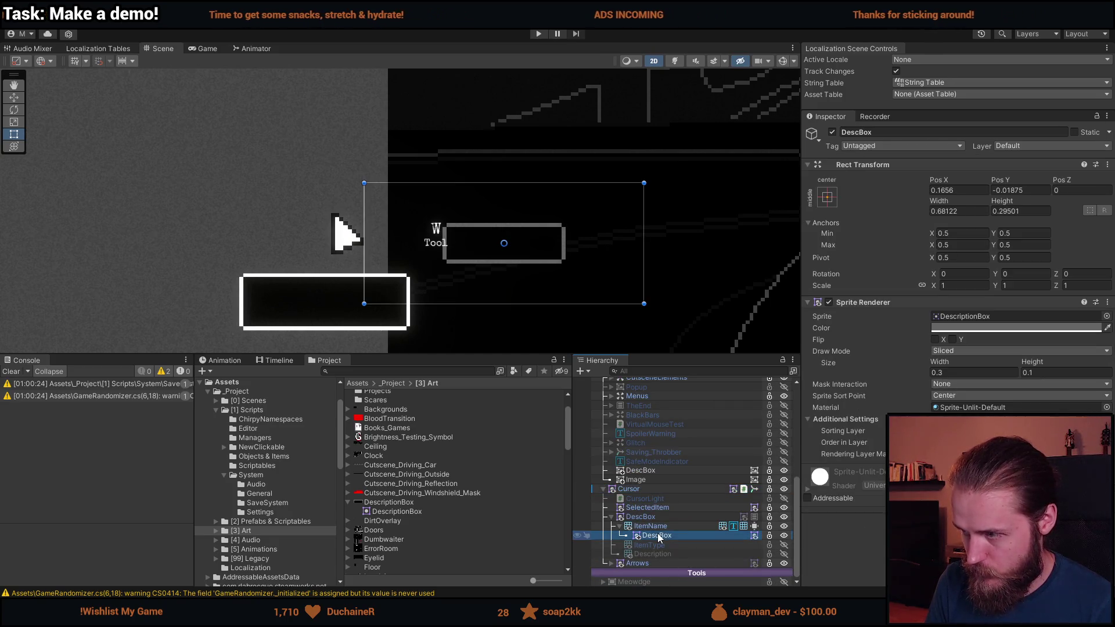
click(660, 529)
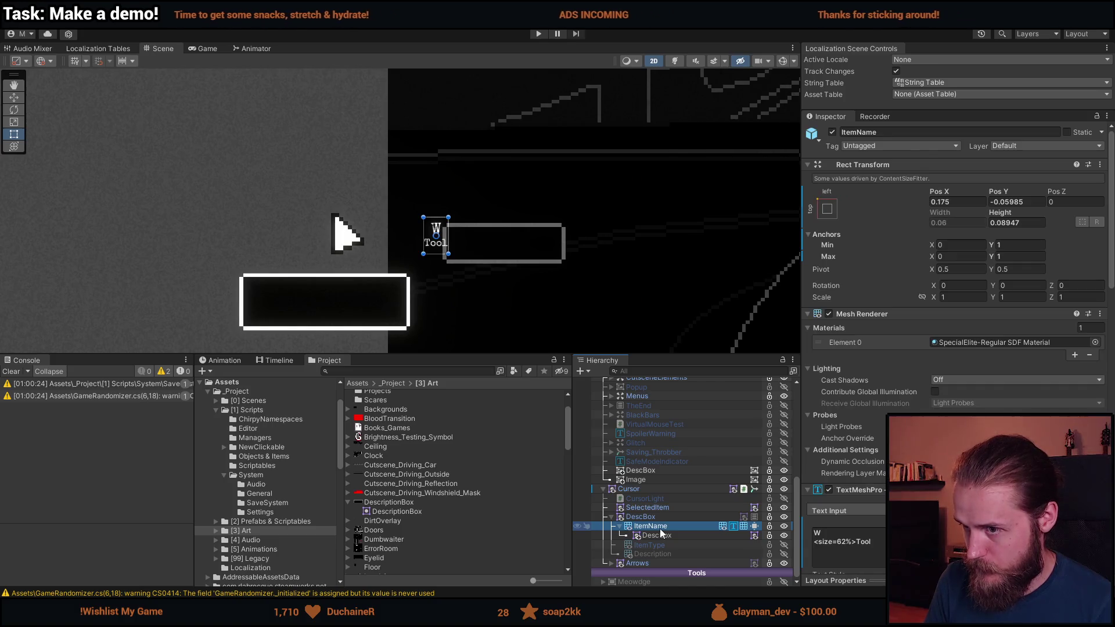
click(658, 537)
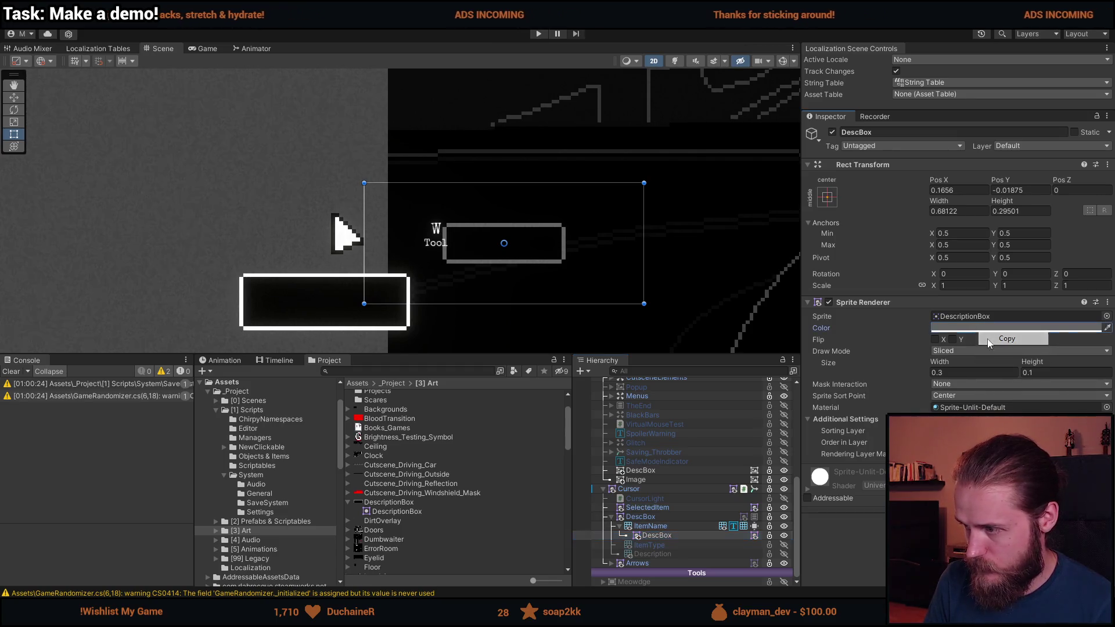
- Delete the old top-level DescBox, keeping the new Image box
click(657, 500)
click(655, 471)
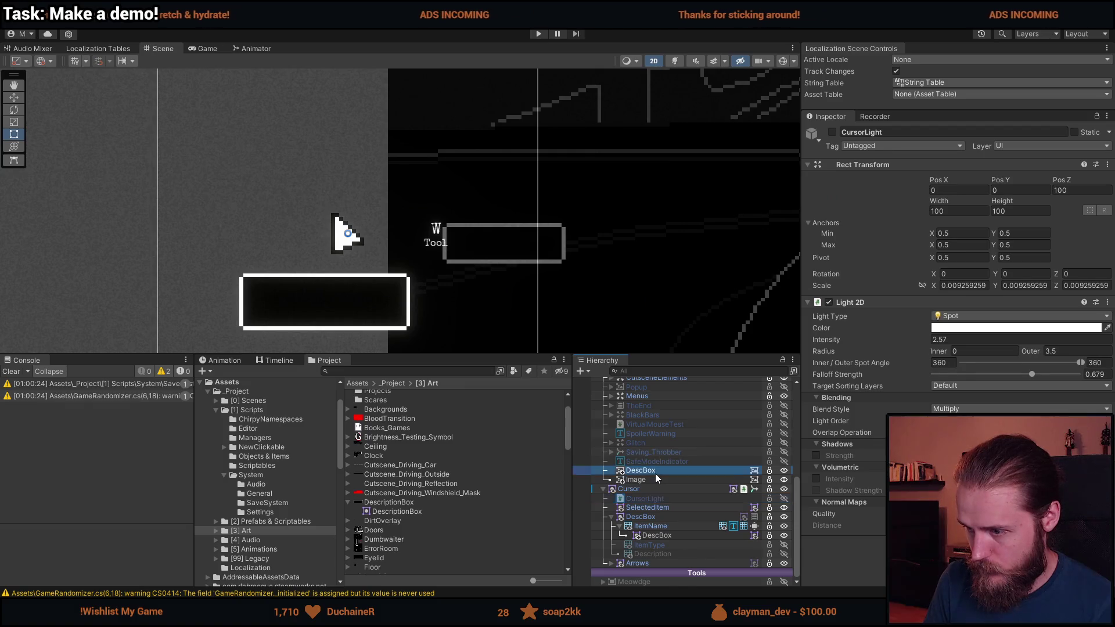
click(649, 487)
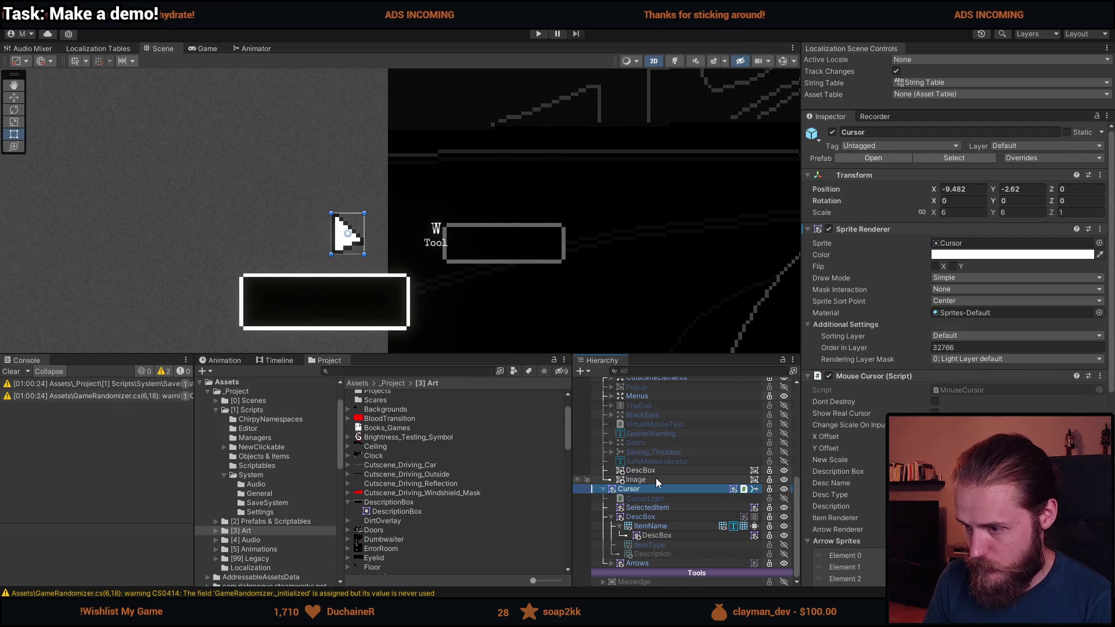
click(656, 479)
click(654, 470)
key(Delete)
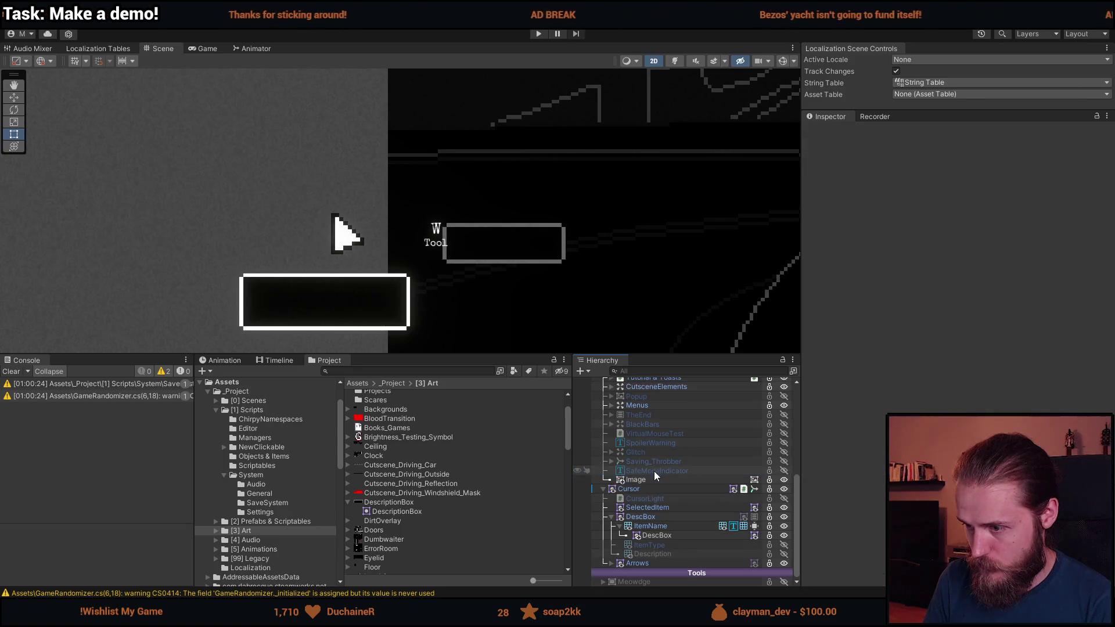
- Rename the Image to 'Description' and resize it to about 32.23 by 11.8 around the label
click(654, 478)
click(933, 132)
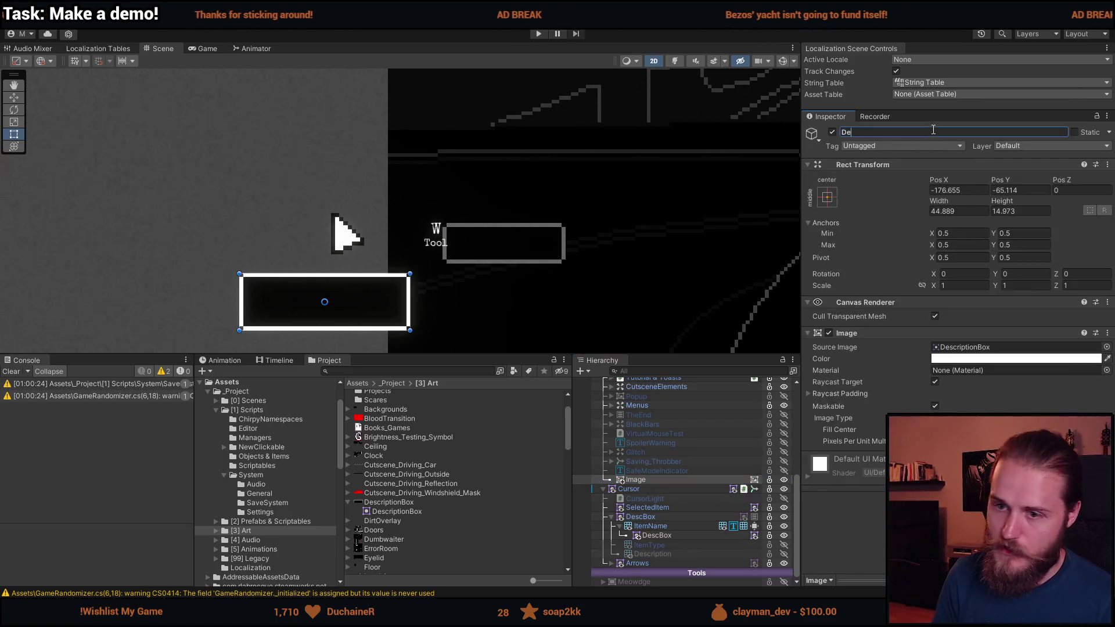
text(Description)
key(Return)
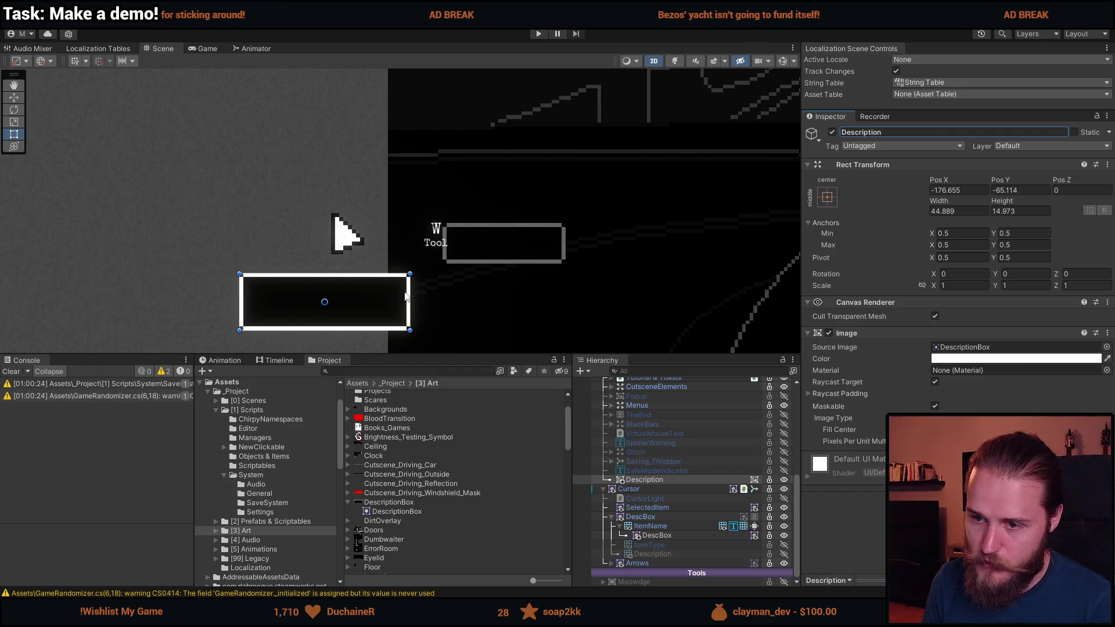
mouse_move(410, 274)
mouse_down()
mouse_move(424, 303)
mouse_move(496, 287)
mouse_up()
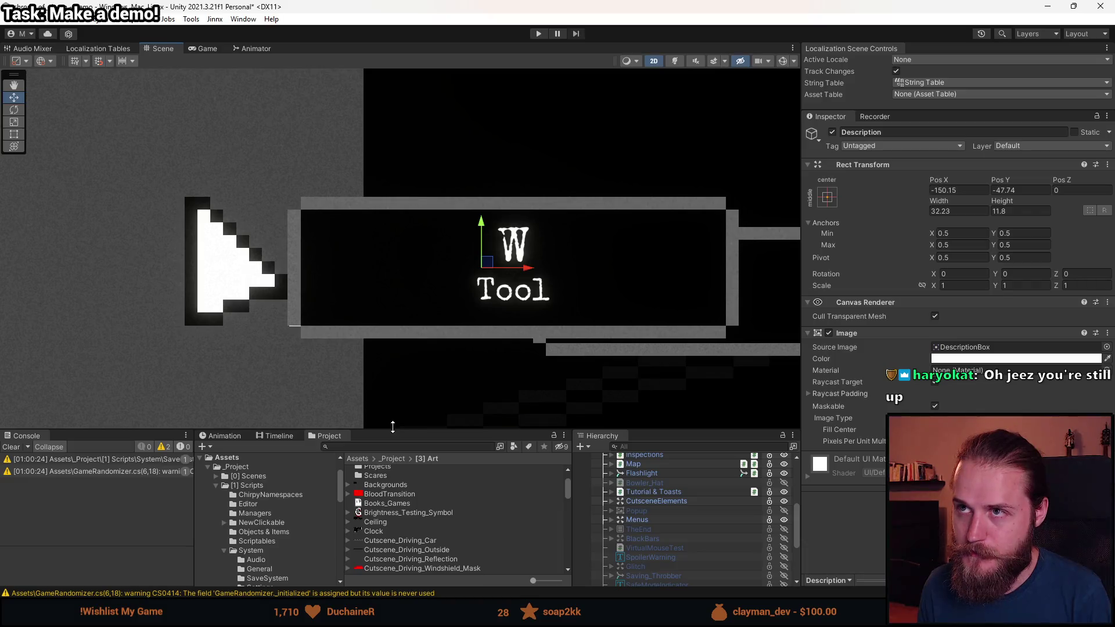
- Centre the Description box behind the W Tool label at about X -150.15, Y -47.77
drag(392, 427, 391, 414)
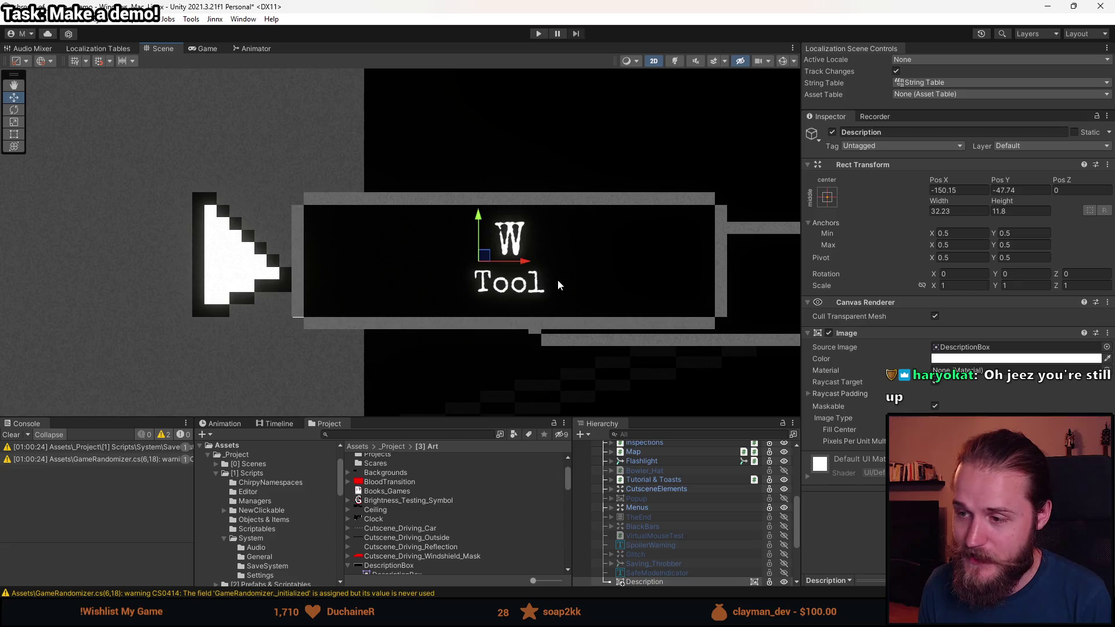
drag(483, 257, 483, 262)
scroll(316, 295, up, 6)
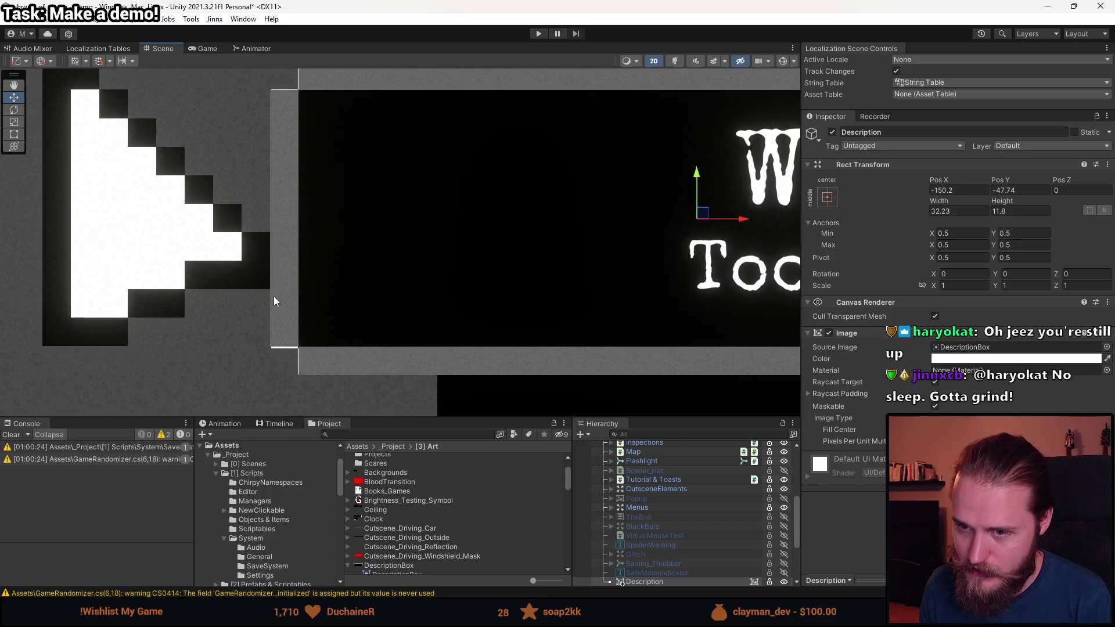
drag(708, 215, 690, 120)
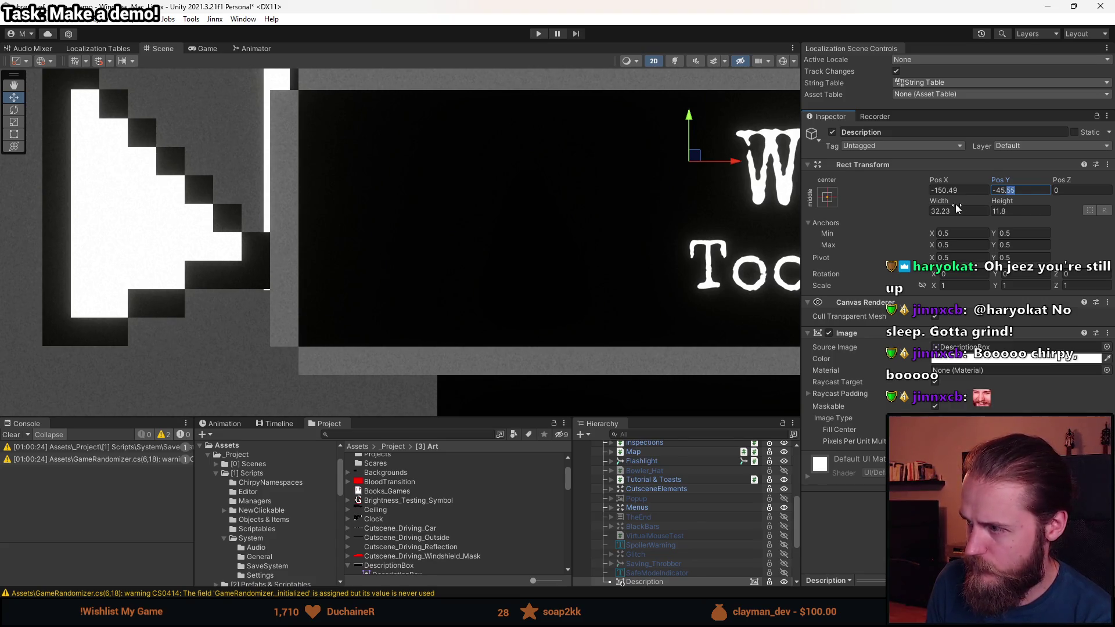
text(5)
scroll(465, 253, down, 5)
scroll(459, 242, up, 2)
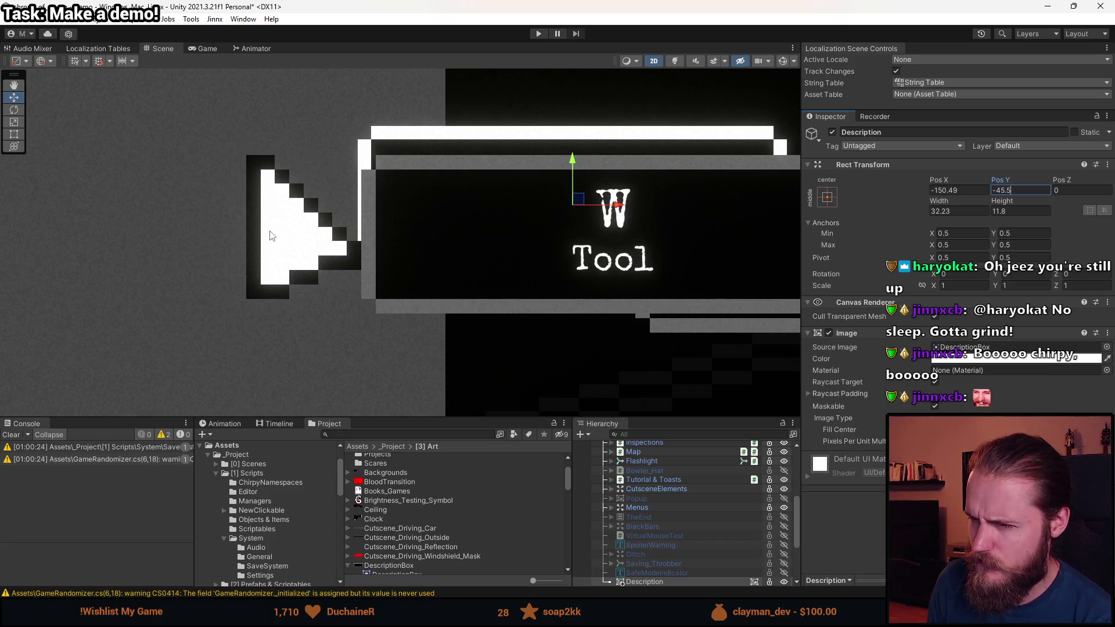
click(952, 190)
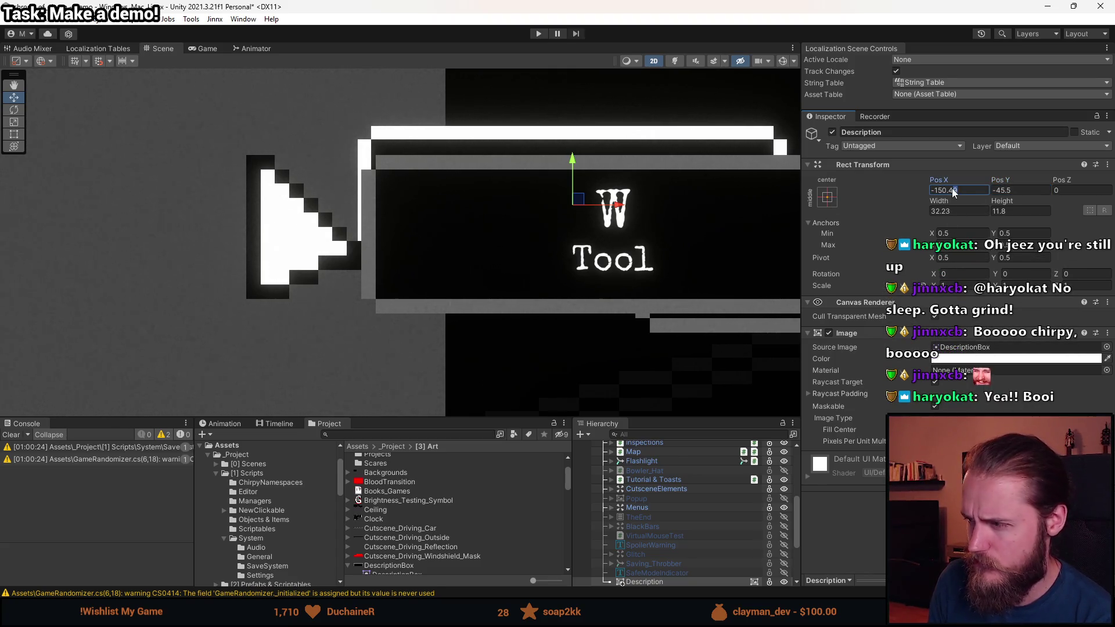
drag(957, 192, 943, 196)
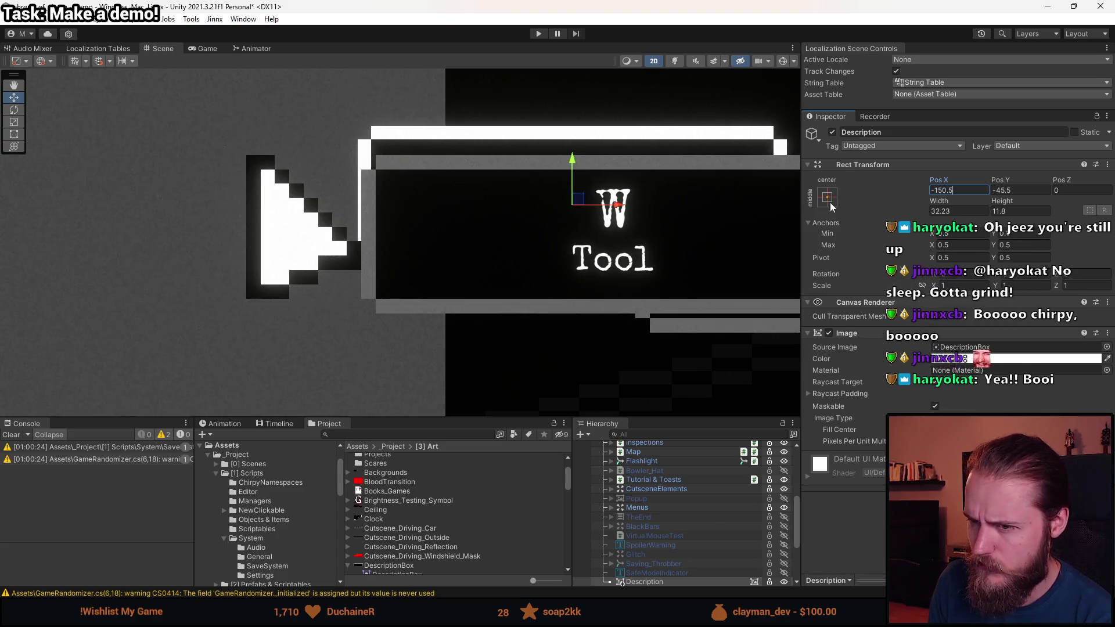
drag(578, 198, 583, 232)
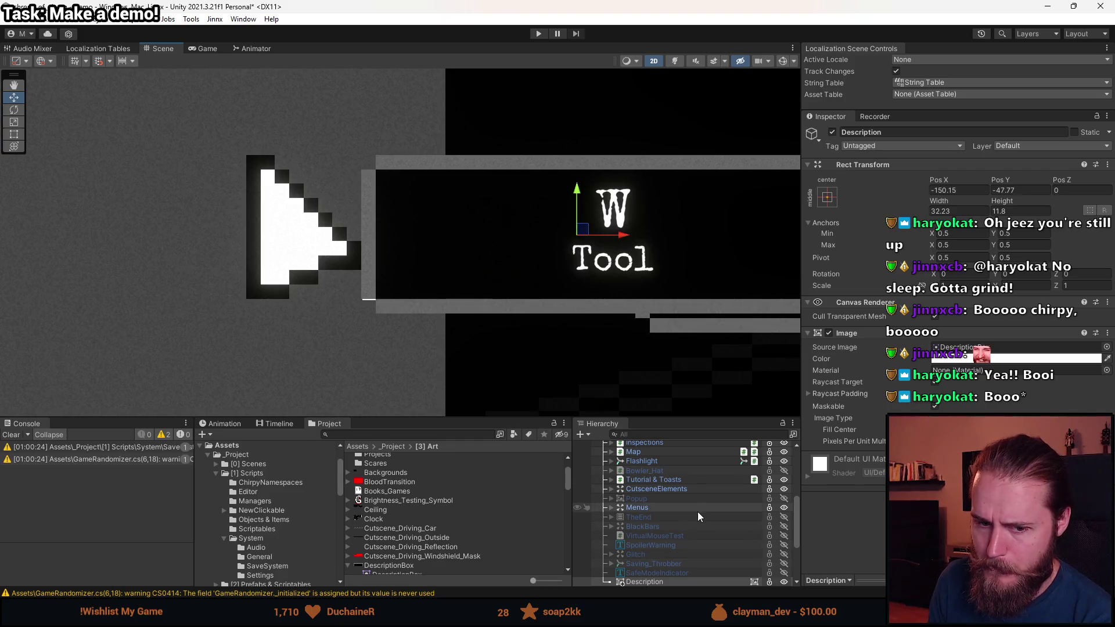
scroll(699, 513, down, 4)
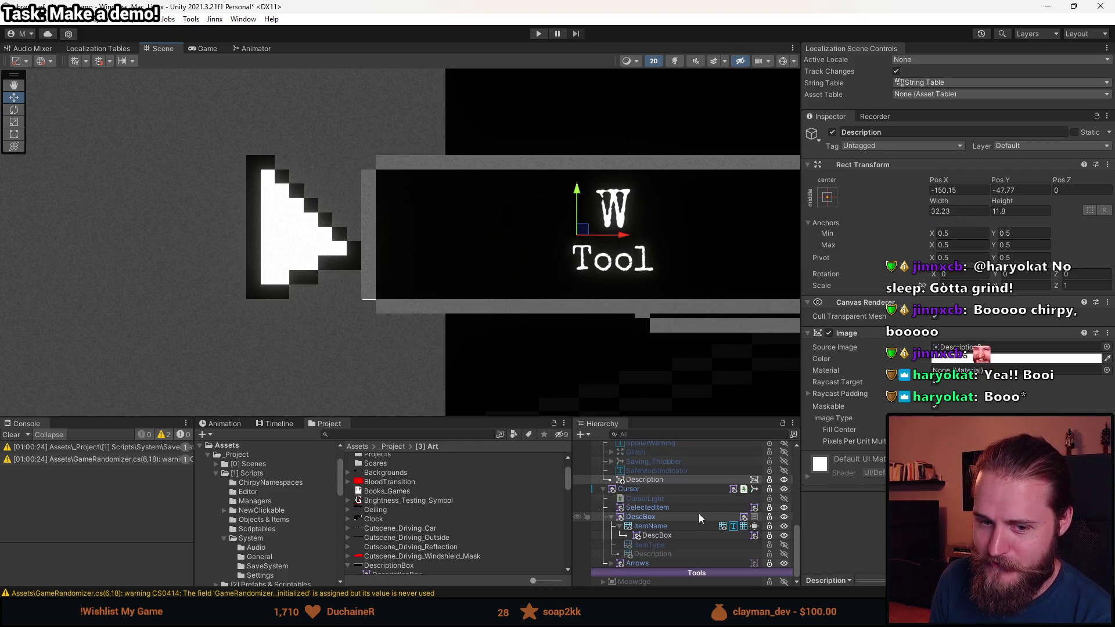
- Toggle the cursor DescBox's Sprite Renderer off and back on to compare
click(669, 535)
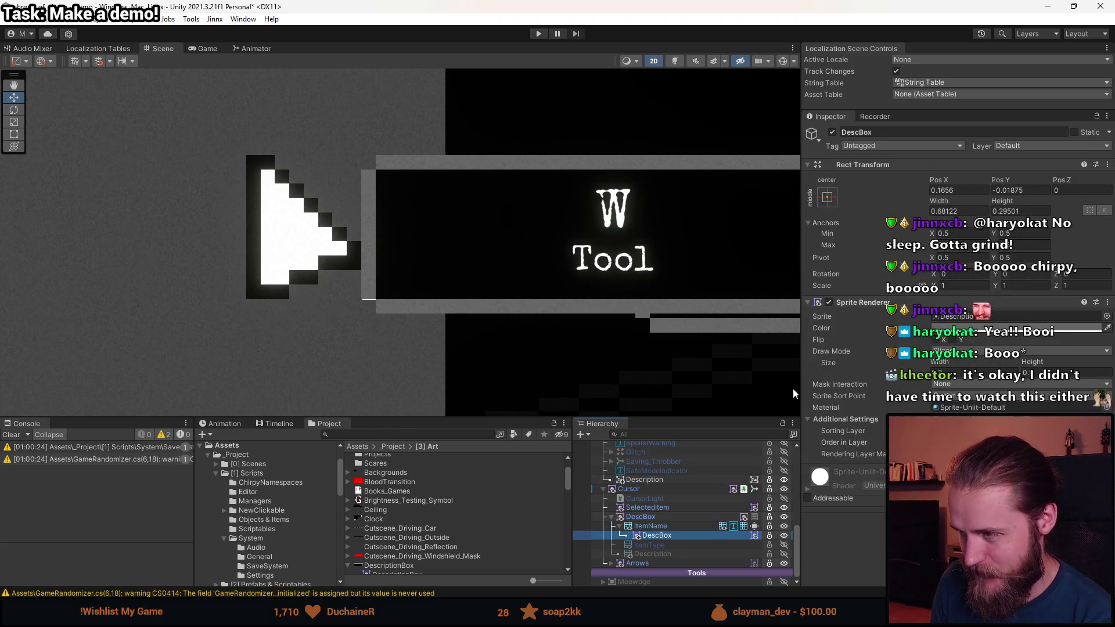
click(829, 302)
click(642, 517)
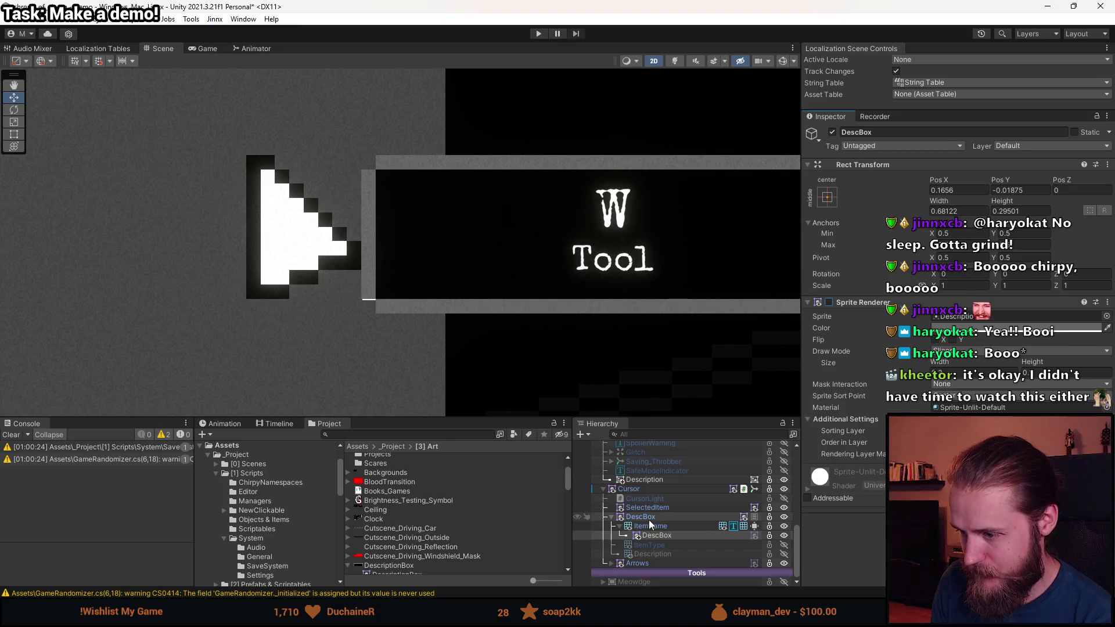
click(829, 303)
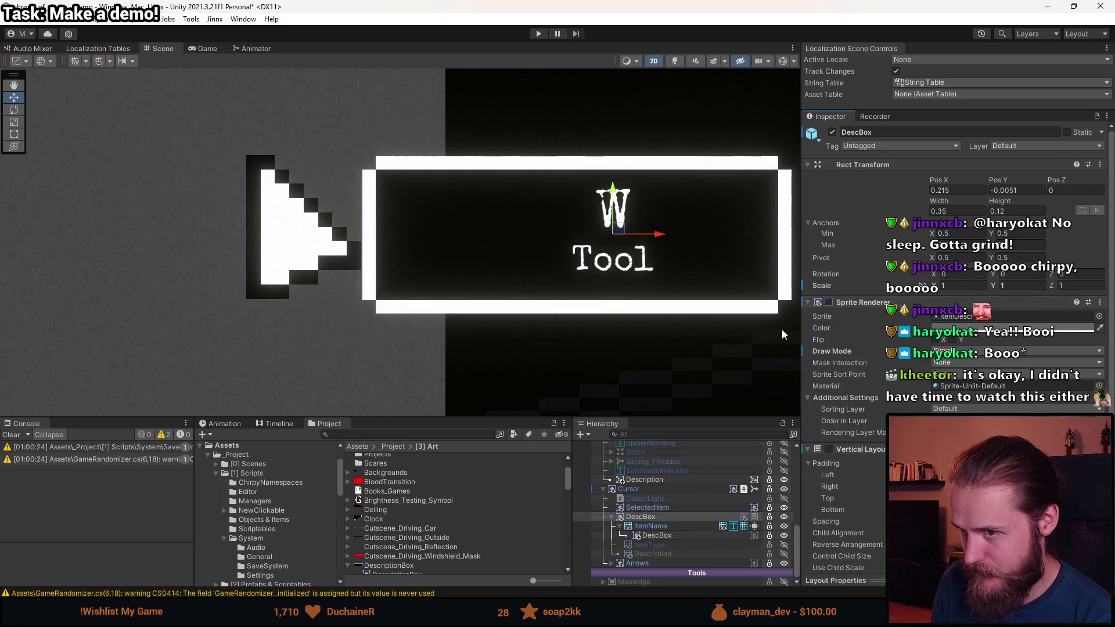
scroll(591, 326, down, 5)
scroll(585, 358, up, 1)
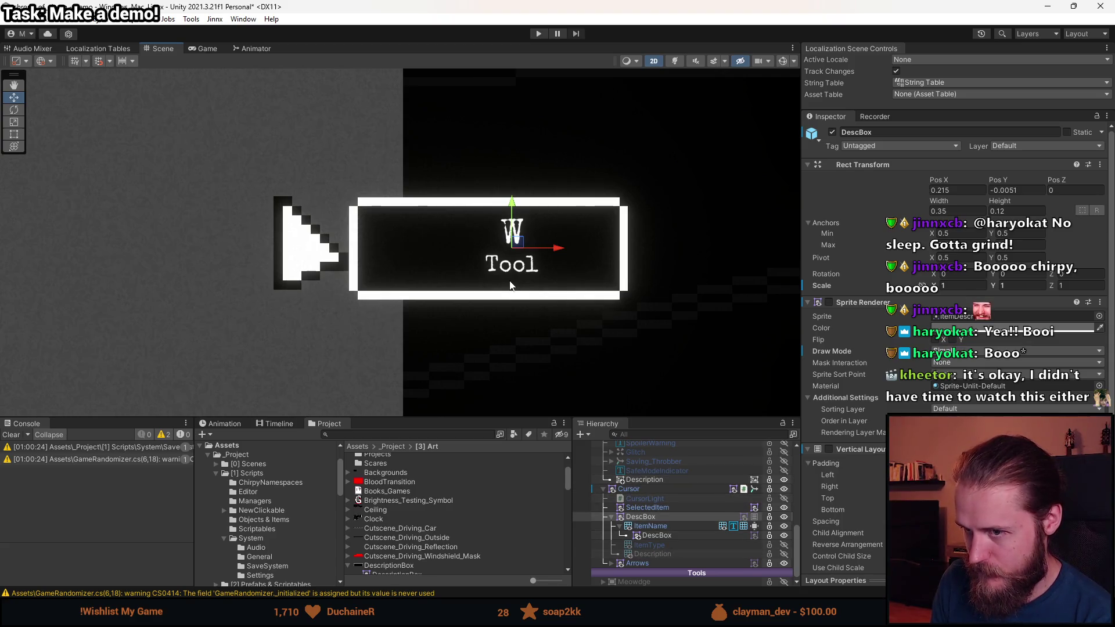
- Select Description with the Rect tool and tint its Image color grey
click(663, 476)
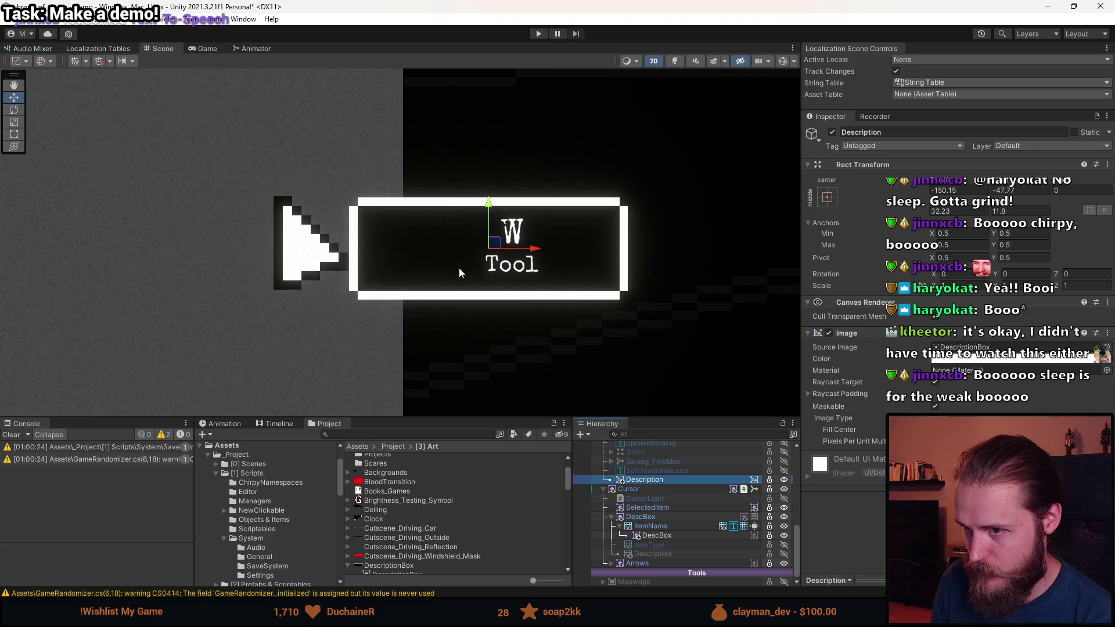
click(15, 135)
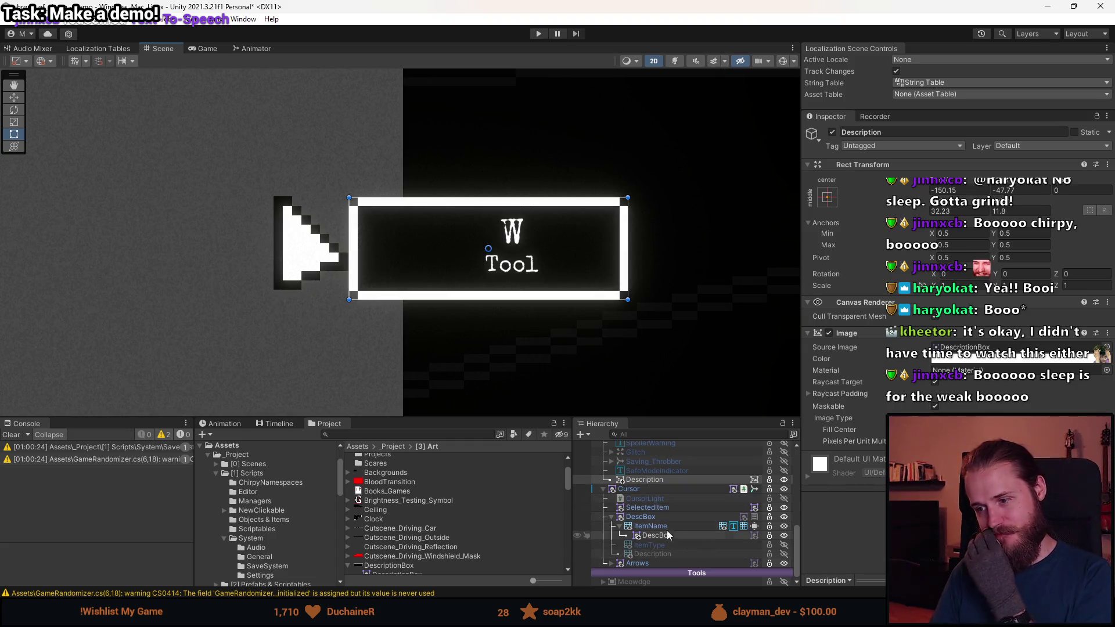
click(641, 516)
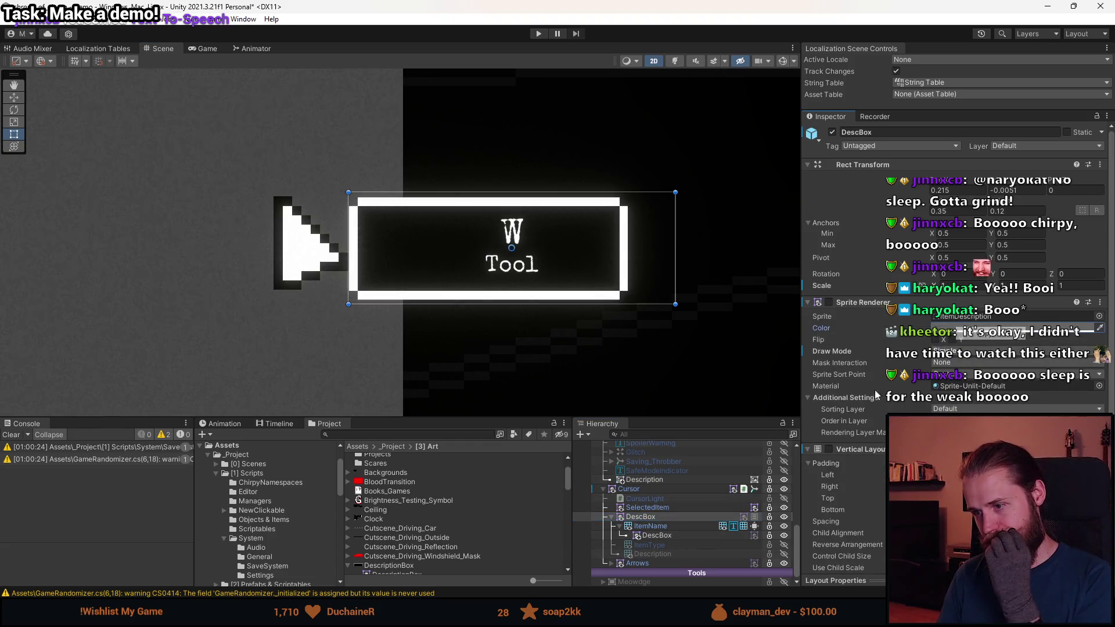
click(645, 479)
click(978, 360)
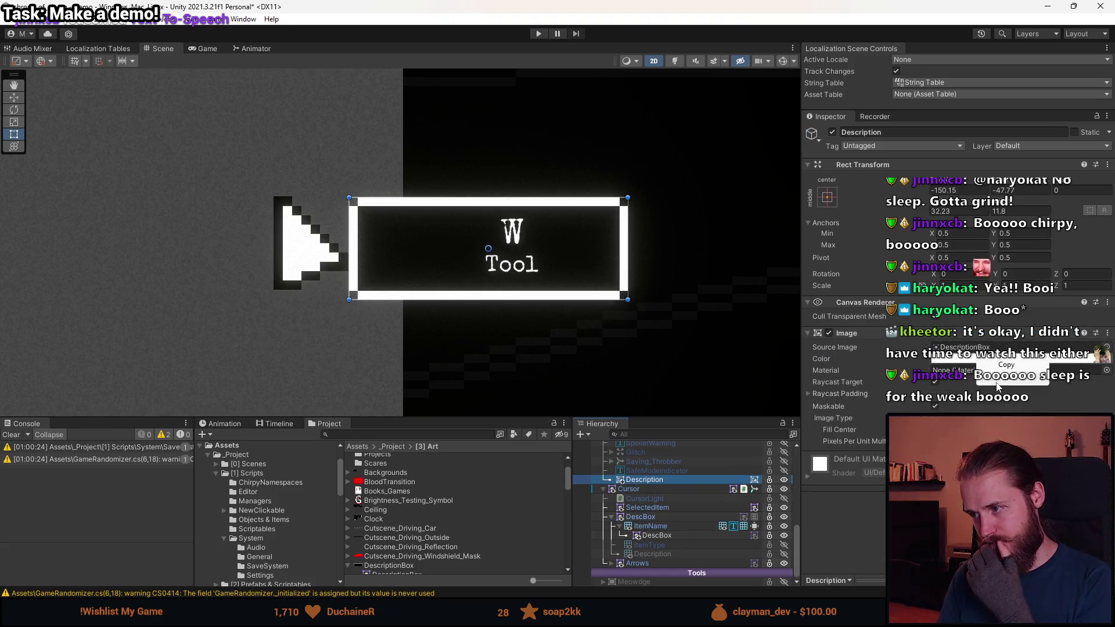
- Add a Text - TextMeshPro child under Description and set its Font Asset to SpecialElite
right_click(659, 480)
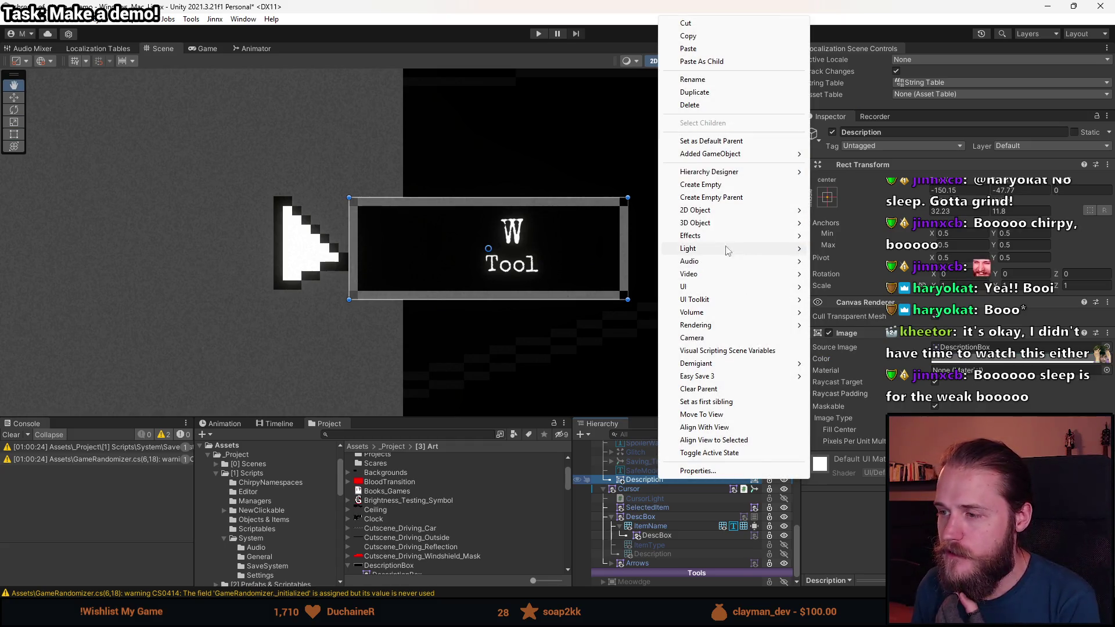
mouse_move(699, 289)
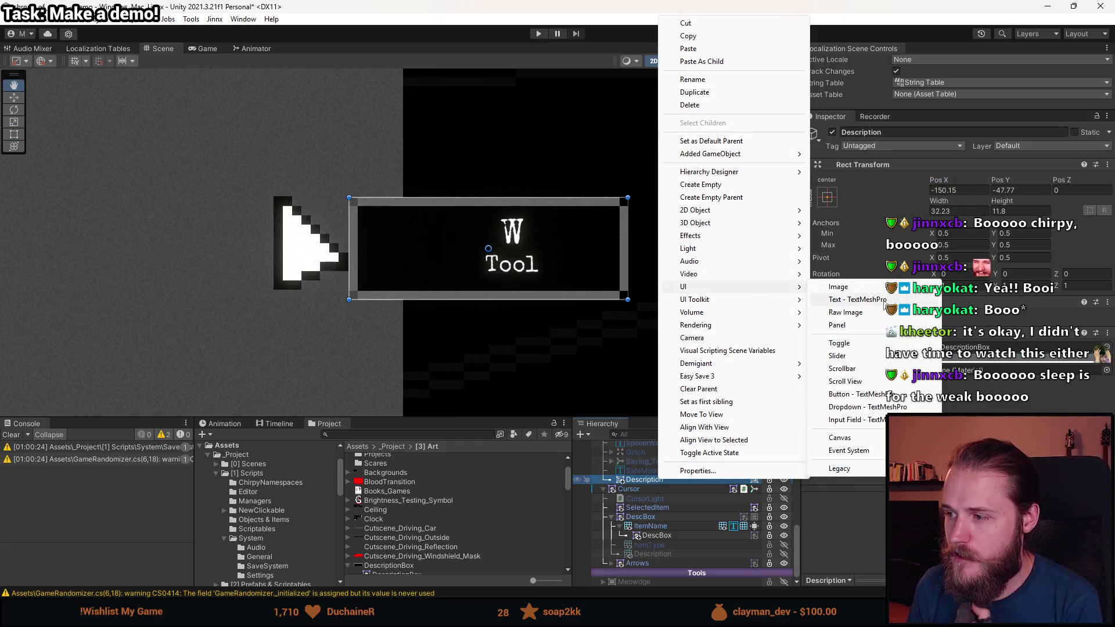
click(856, 299)
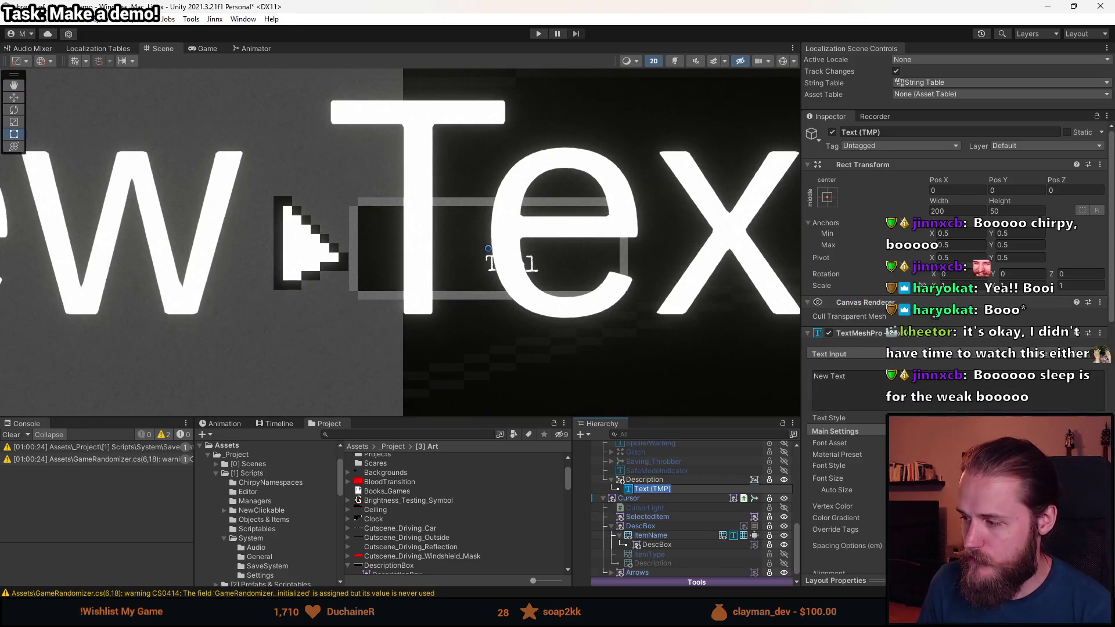
click(1100, 443)
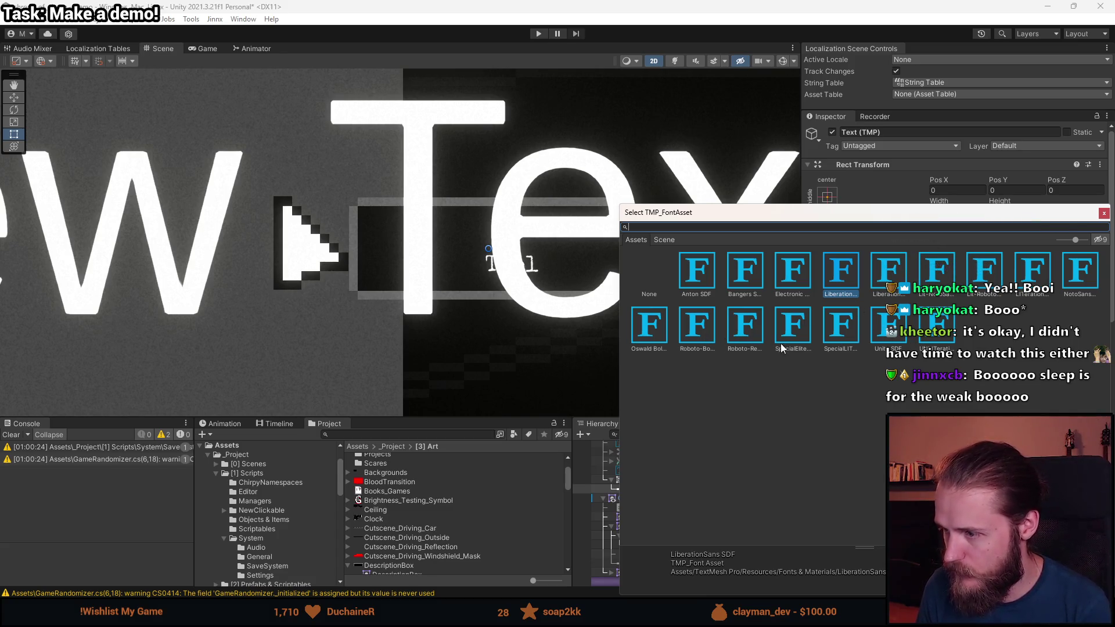
double_click(780, 347)
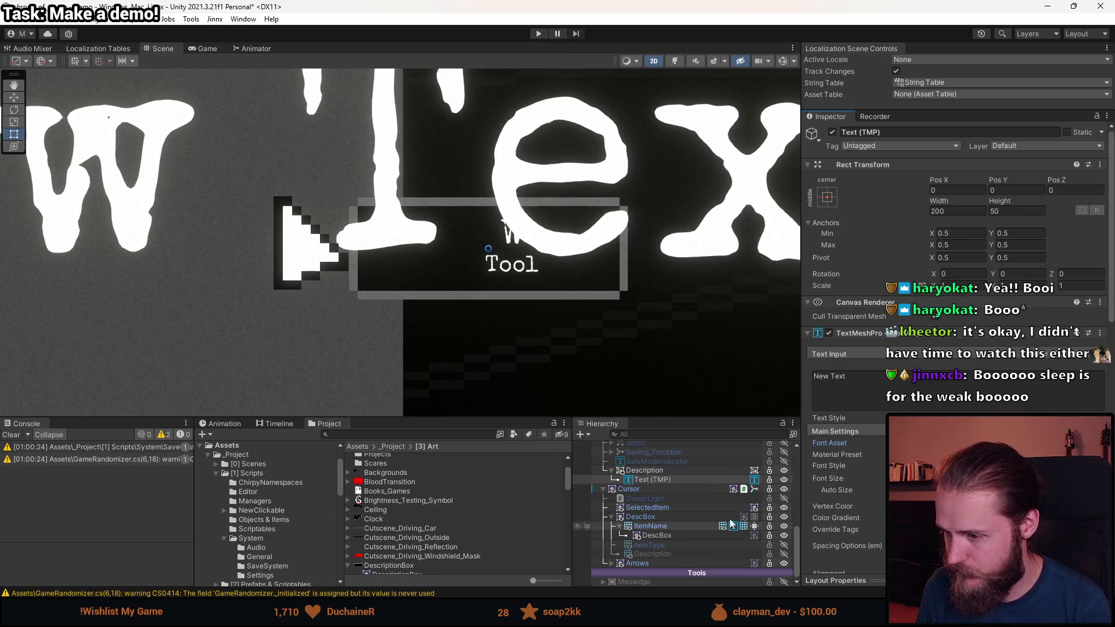
click(693, 539)
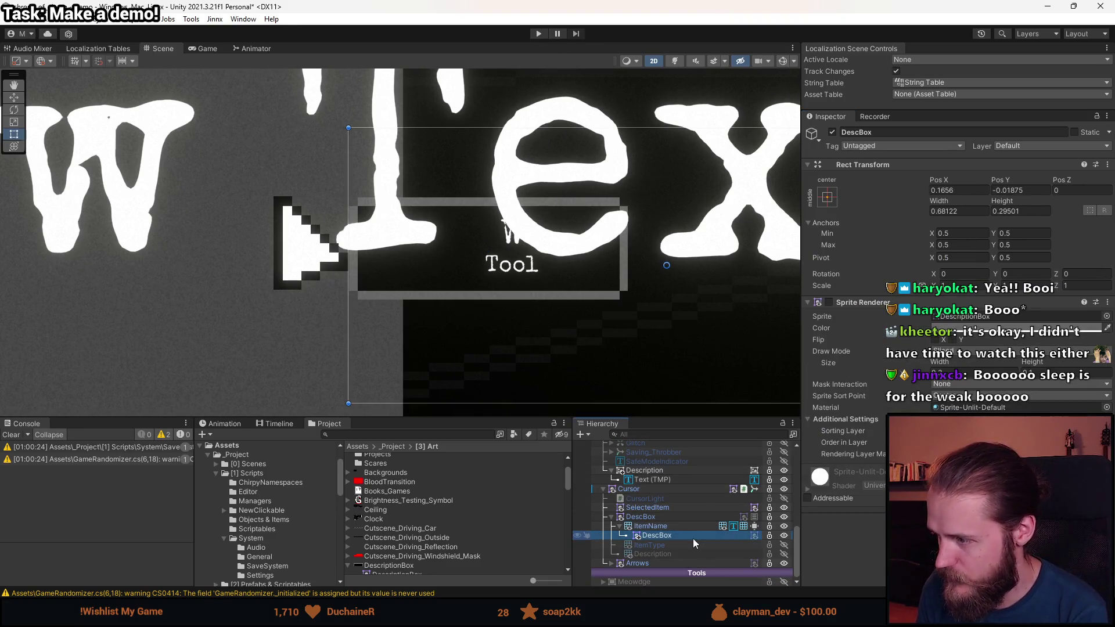
- Select the new Text (TMP) object and frame it in the Scene view
click(679, 526)
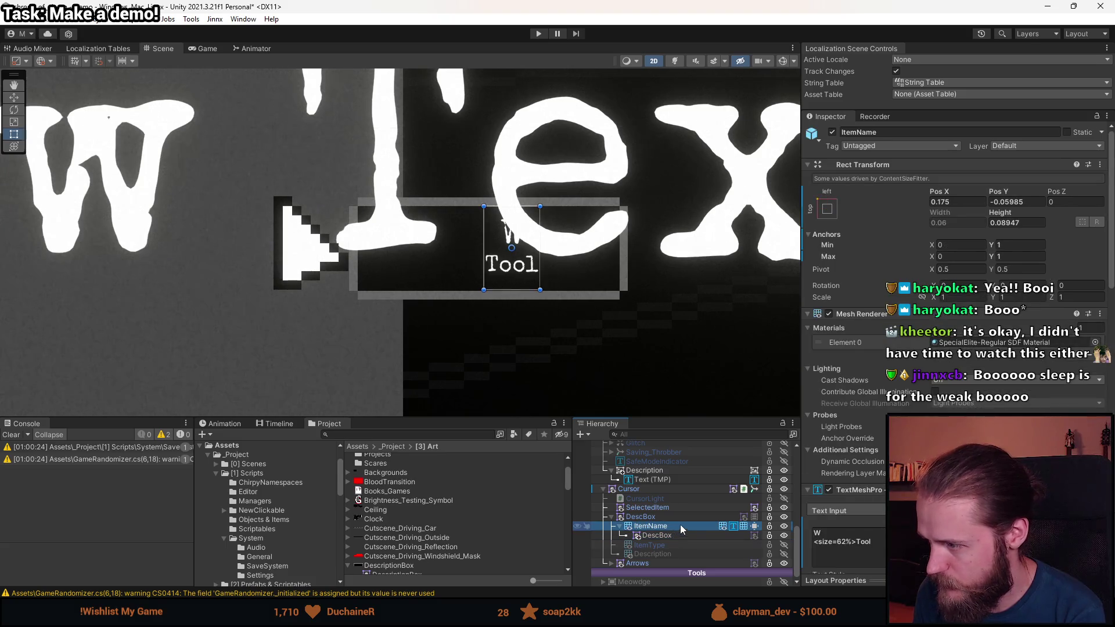
scroll(878, 503, down, 5)
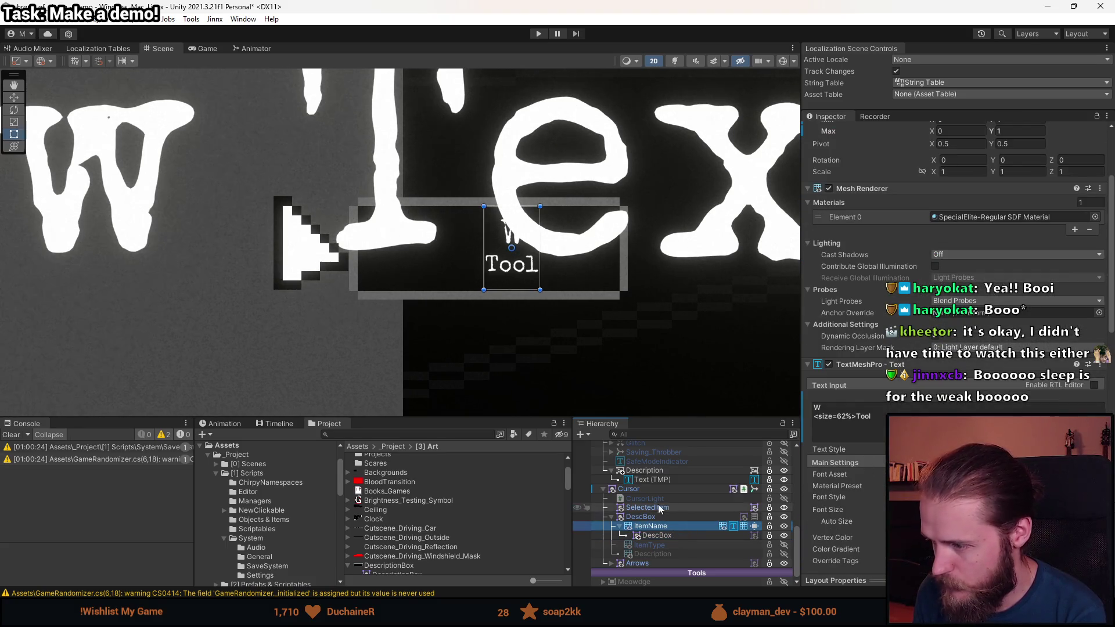
click(660, 481)
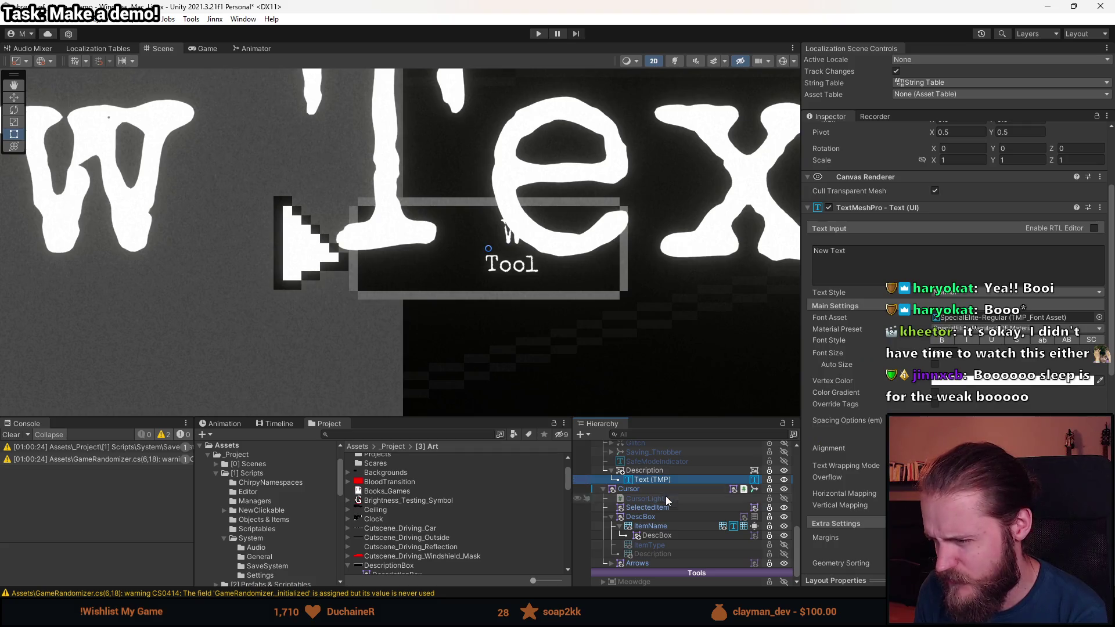
click(667, 534)
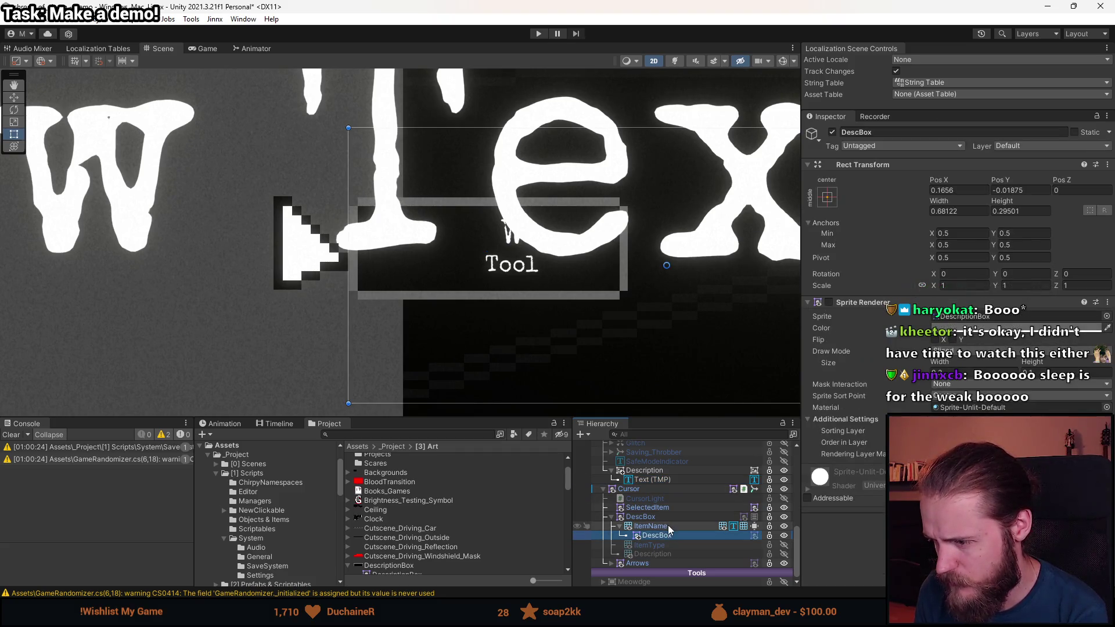
click(652, 480)
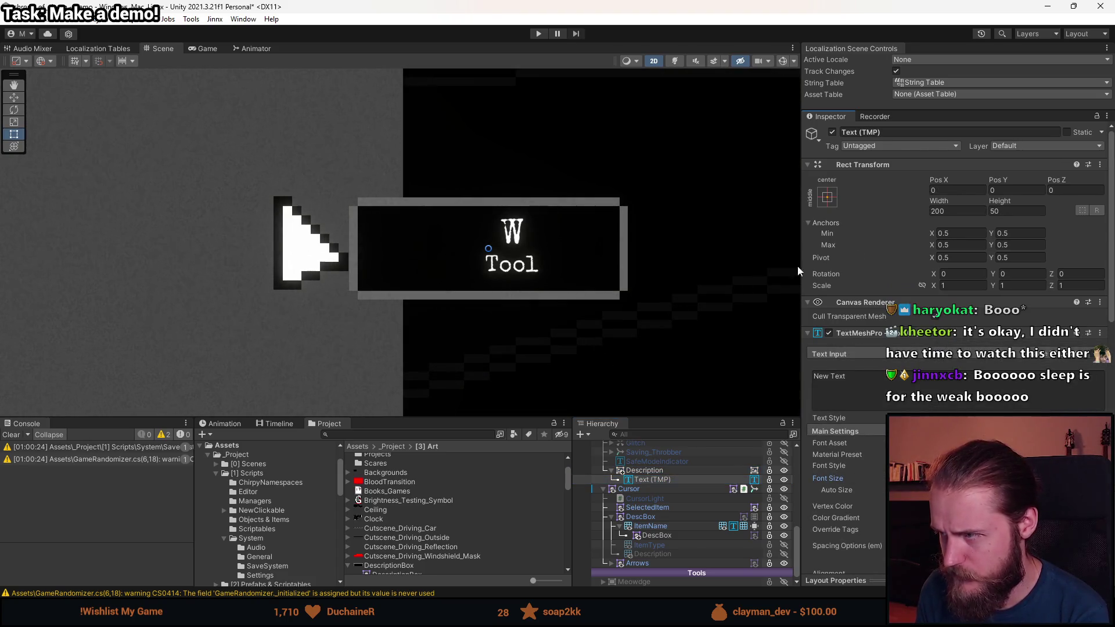
double_click(653, 482)
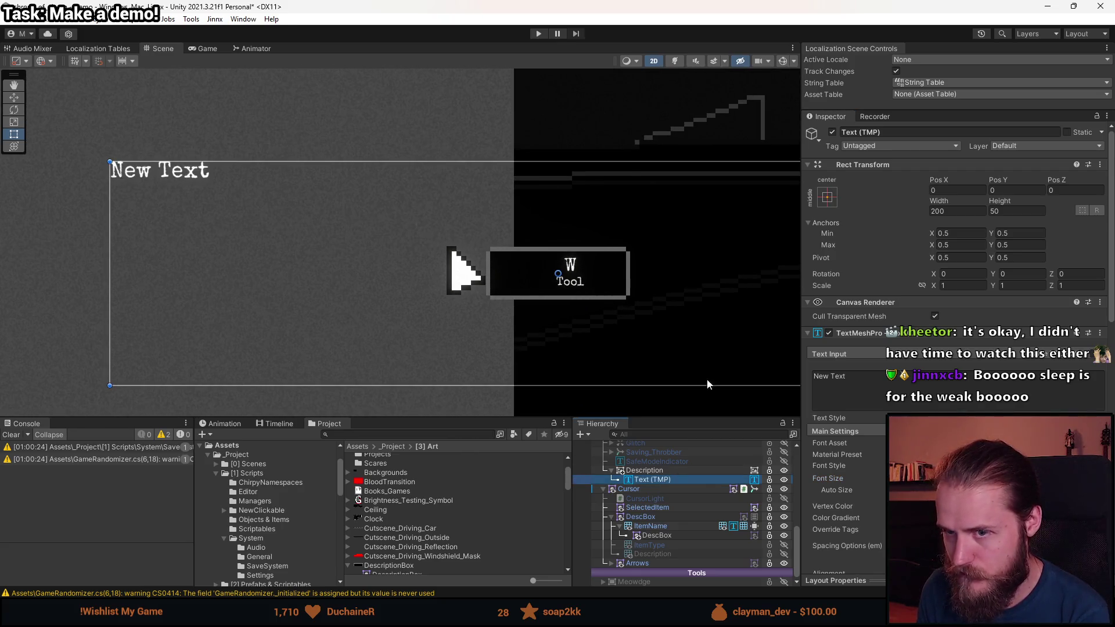
- Set the text to center/middle alignment and shrink its rect to a small box
scroll(953, 261, down, 3)
click(955, 448)
click(955, 459)
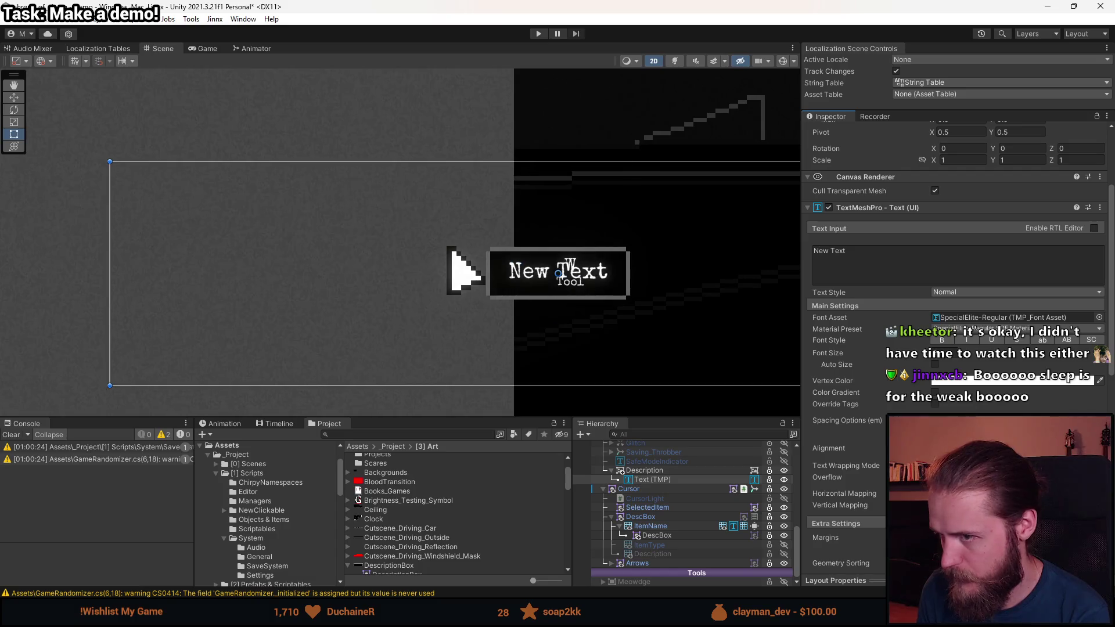
scroll(726, 294, up, 1)
scroll(540, 313, down, 3)
mouse_move(279, 353)
mouse_down()
mouse_move(526, 269)
mouse_move(672, 265)
mouse_move(712, 244)
mouse_move(595, 238)
mouse_move(572, 249)
mouse_up()
key(w)
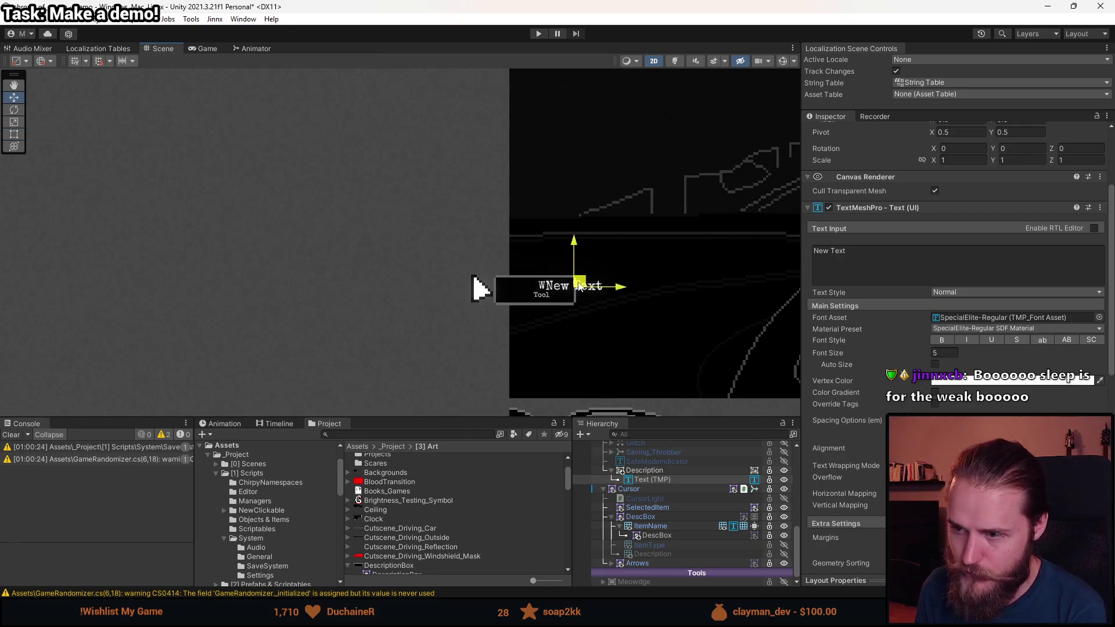
scroll(534, 295, up, 1)
scroll(533, 296, up, 6)
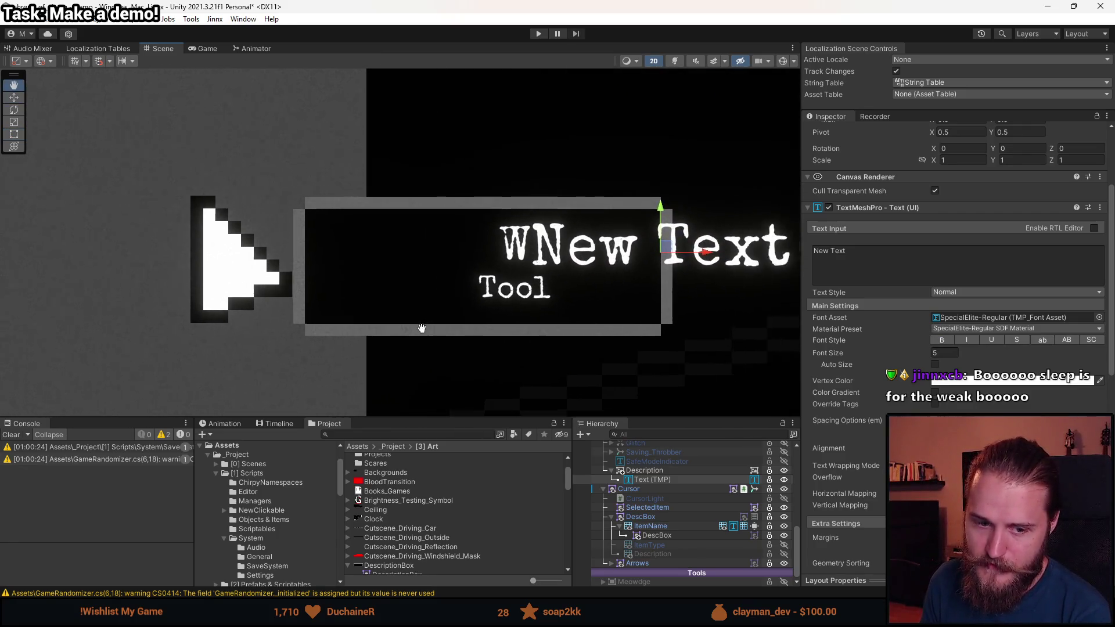
scroll(393, 338, up, 2)
- Change the label text to W, drag it beside the first W, and clear the Console
click(879, 273)
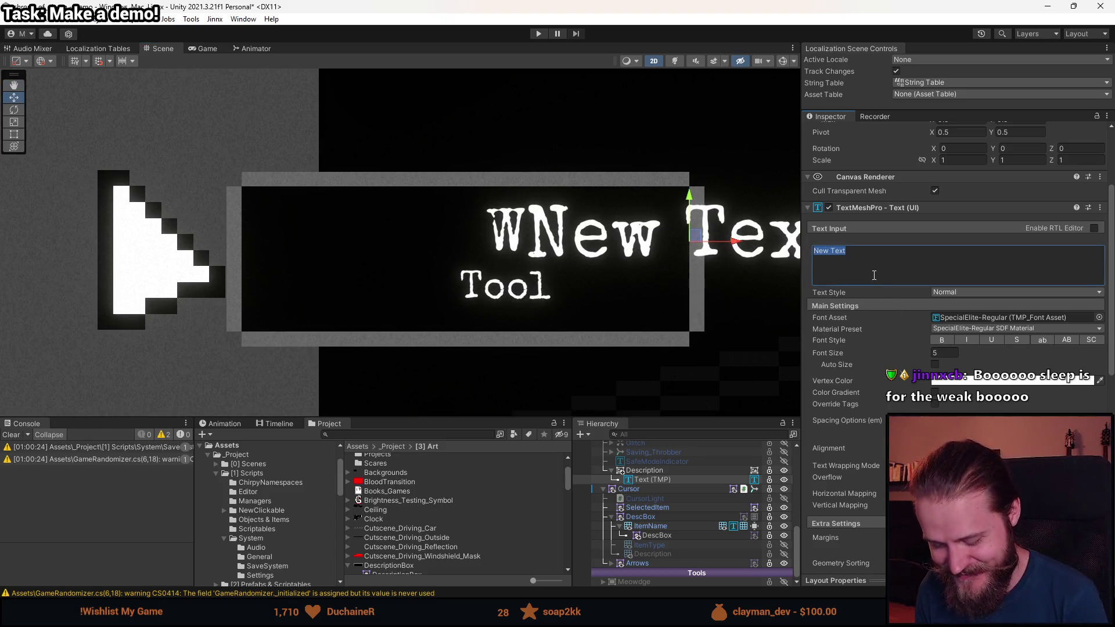
text(W)
drag(700, 242, 553, 246)
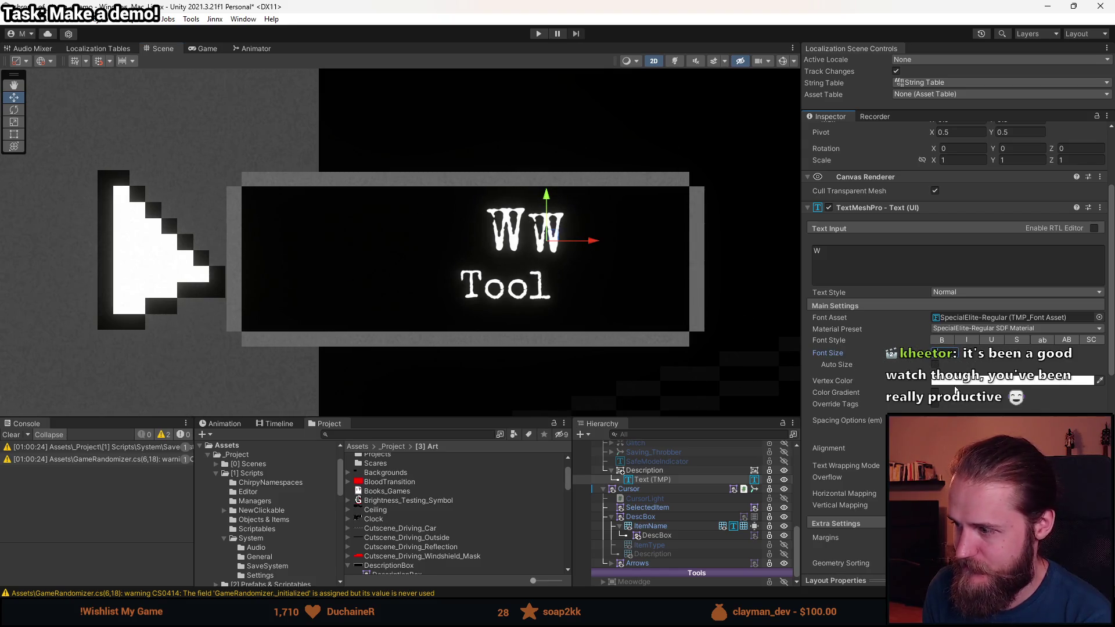
mouse_move(550, 232)
mouse_down()
mouse_move(414, 240)
mouse_move(429, 235)
mouse_up()
click(18, 434)
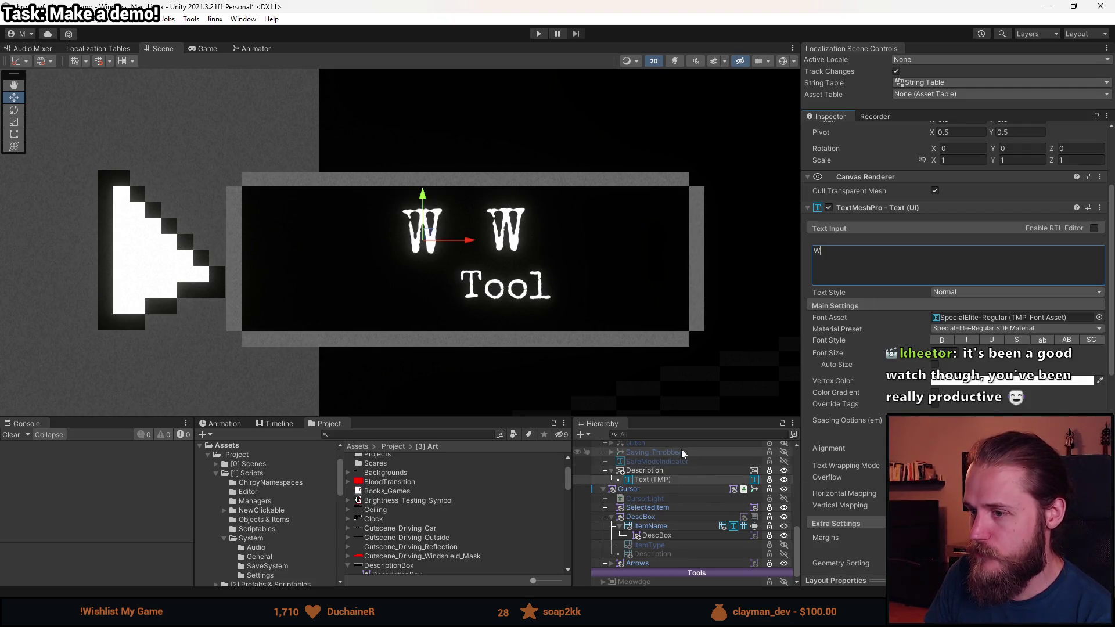
- Retype the label's text as 'Hammer', correcting the typo
key(BackSpace)
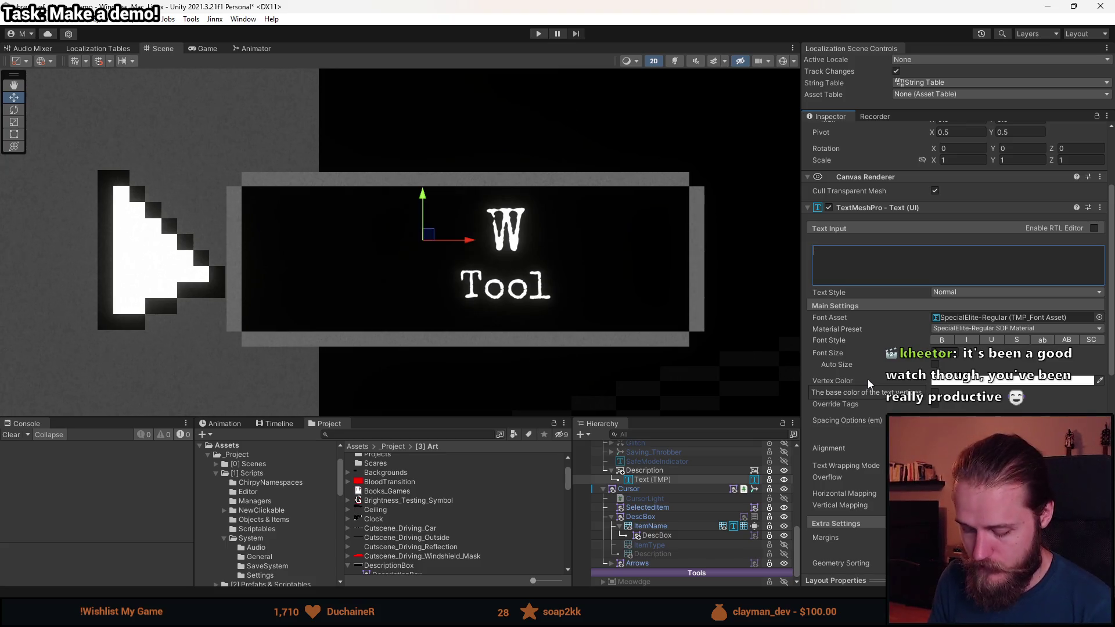
text(Hammer)
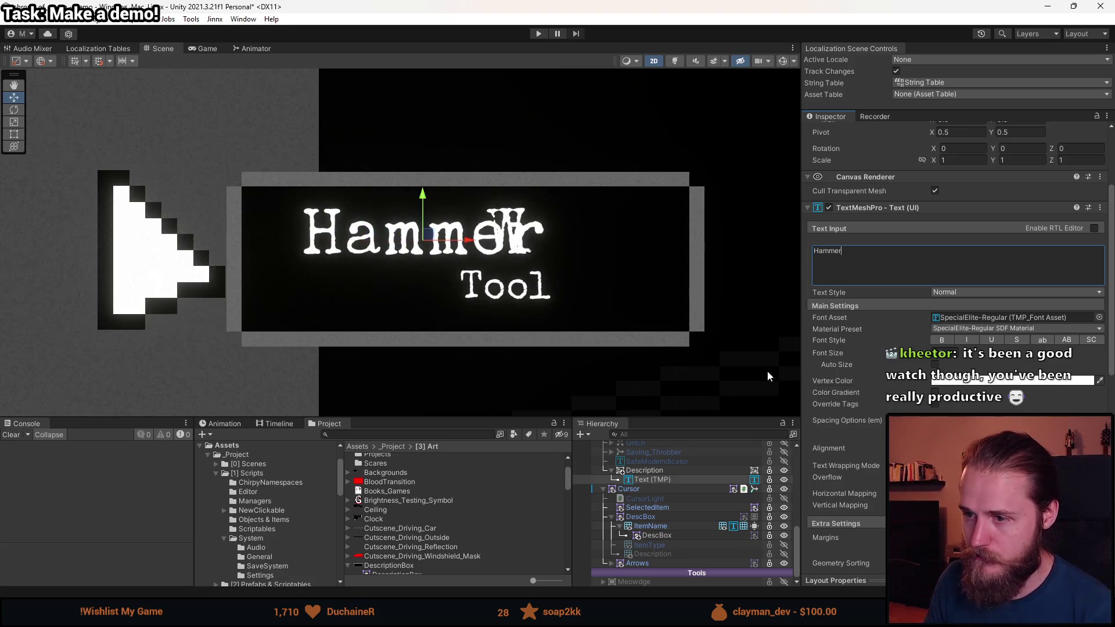
click(652, 526)
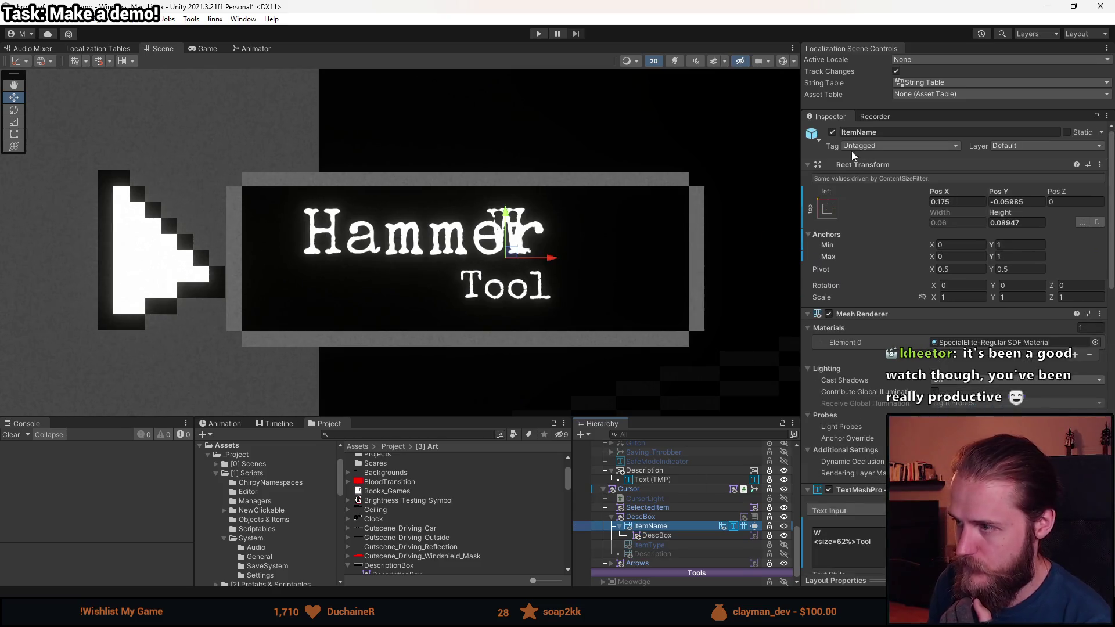
- Deactivate ItemName and make the Hammer text a sibling of Description
click(832, 133)
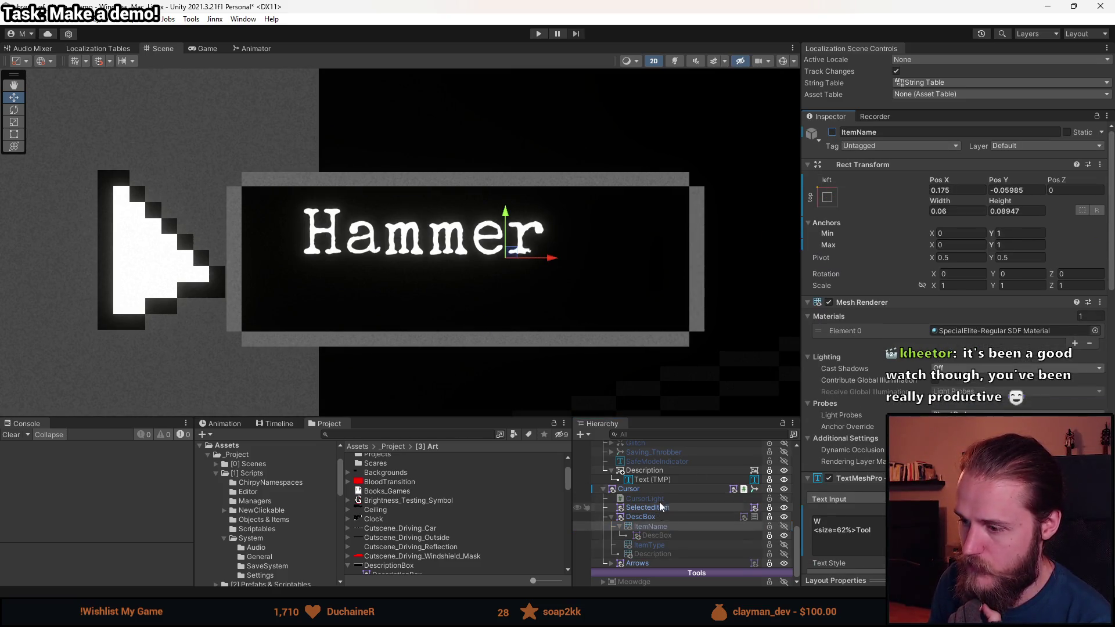
click(661, 482)
mouse_move(654, 481)
mouse_down()
mouse_move(624, 483)
mouse_move(644, 479)
mouse_up()
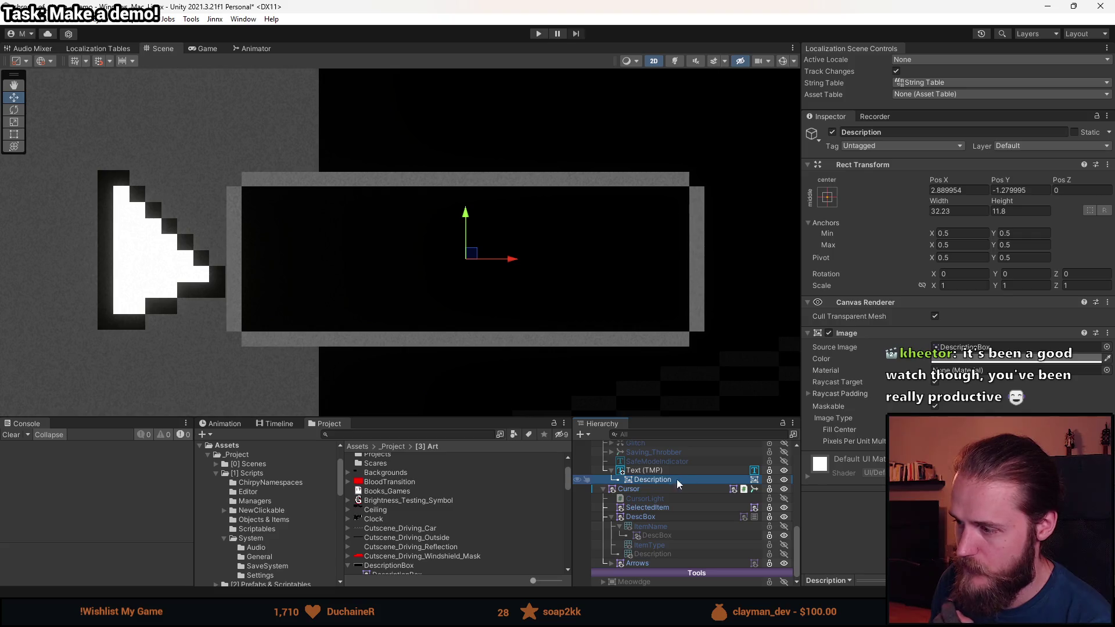
- Set the Hammer Text (TMP) object's Pos Z to 0
click(1087, 190)
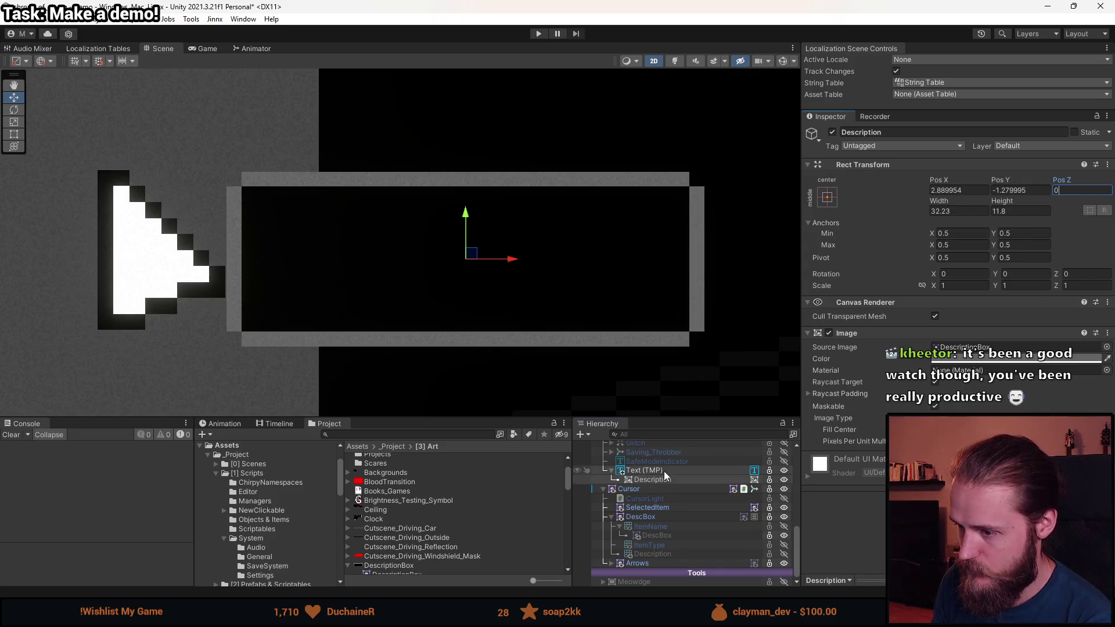
click(642, 471)
click(1085, 190)
text(3)
scroll(607, 326, down, 5)
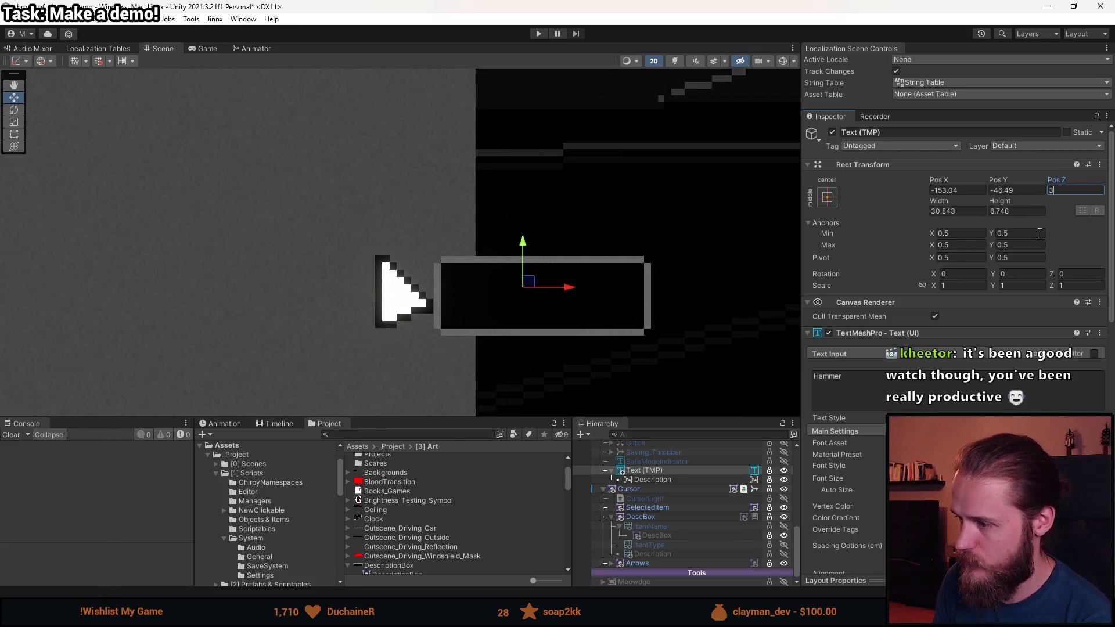
text(0)
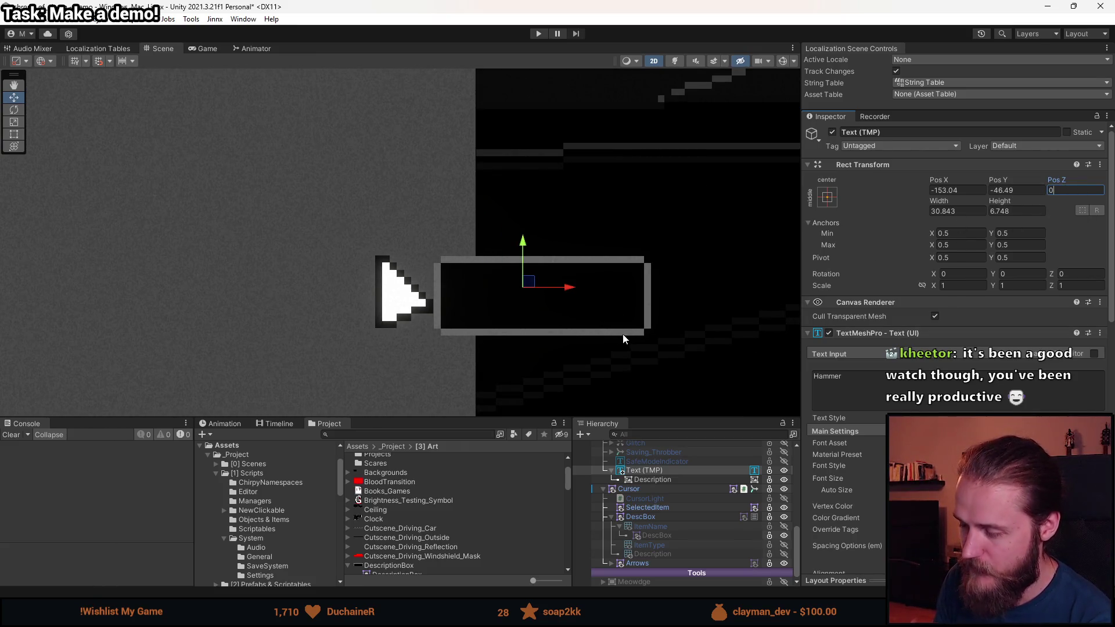
click(667, 480)
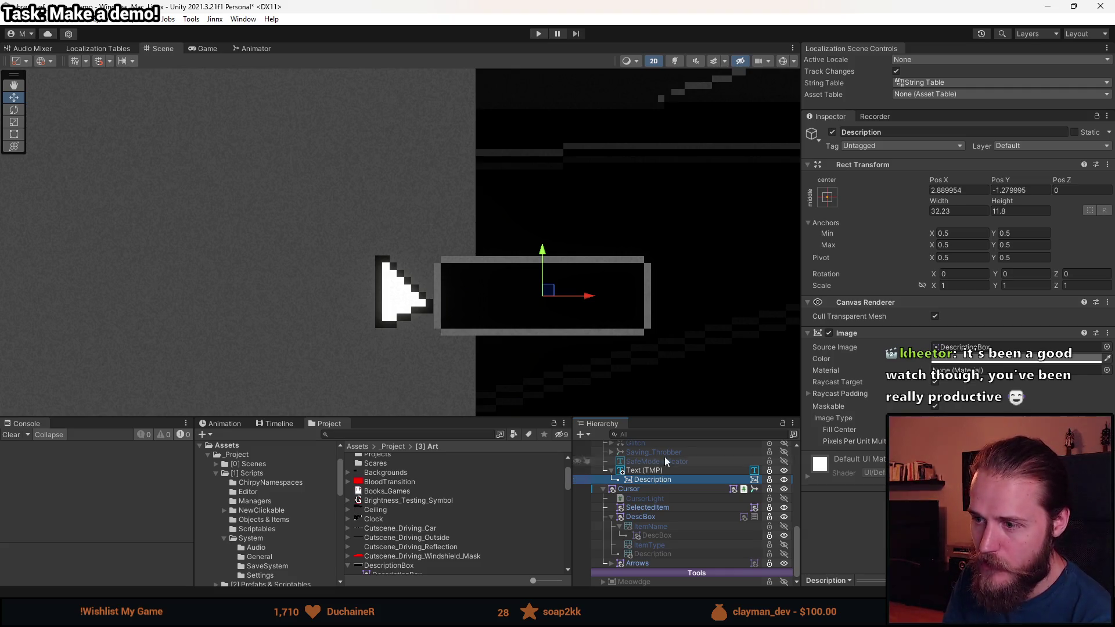
- Review the Image's raycast padding and the Hammer text's debug settings
scroll(597, 339, up, 4)
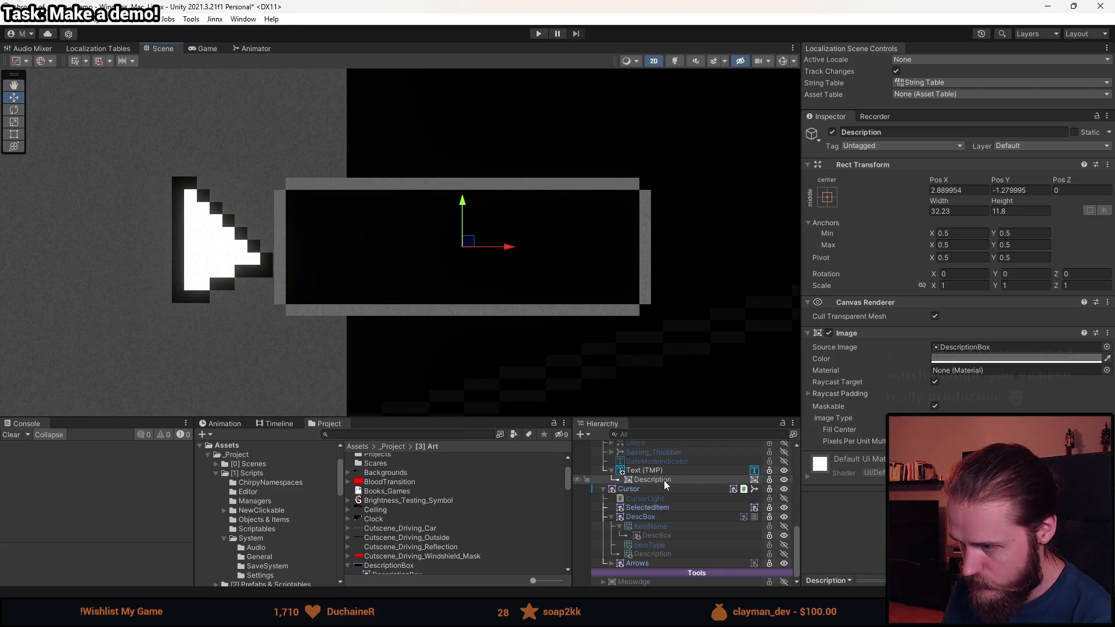
click(817, 394)
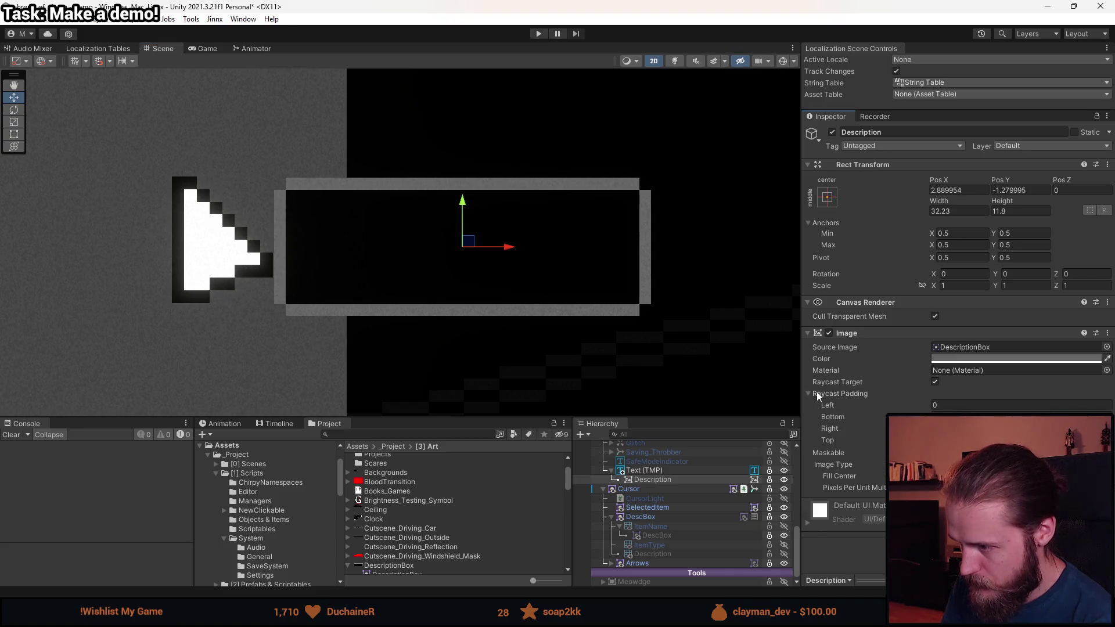
click(817, 393)
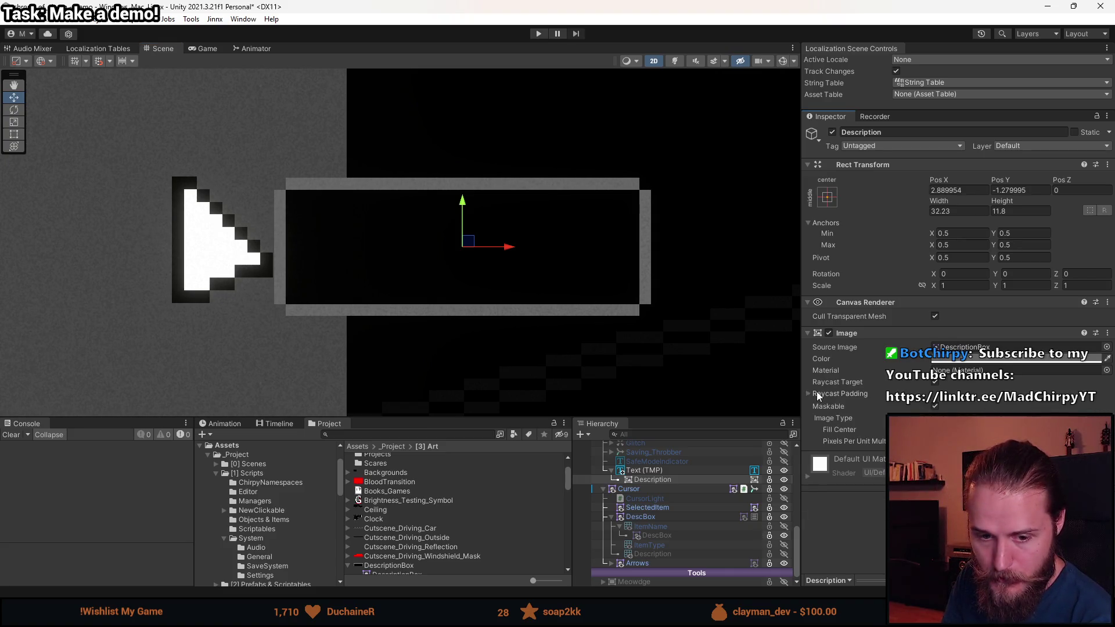
click(661, 470)
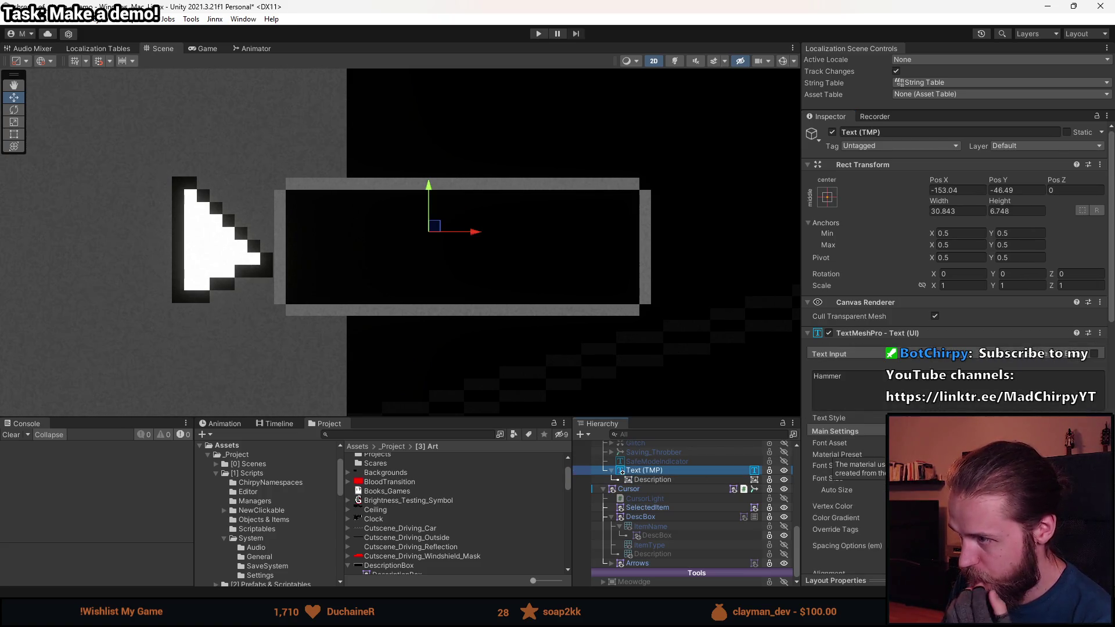
scroll(845, 521, down, 5)
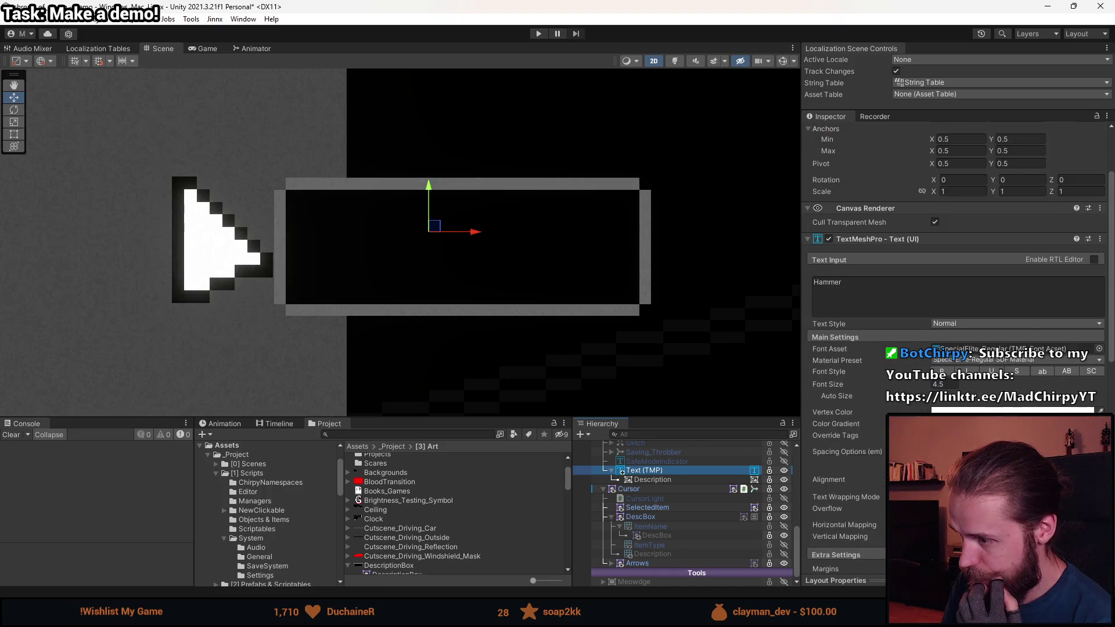
scroll(850, 475, down, 5)
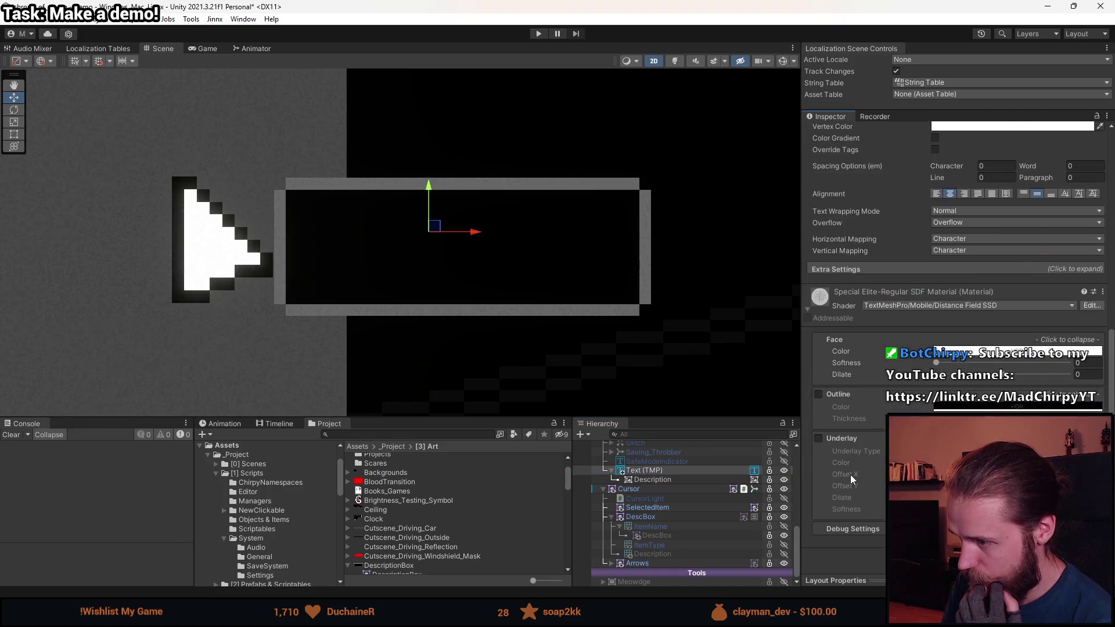
click(866, 531)
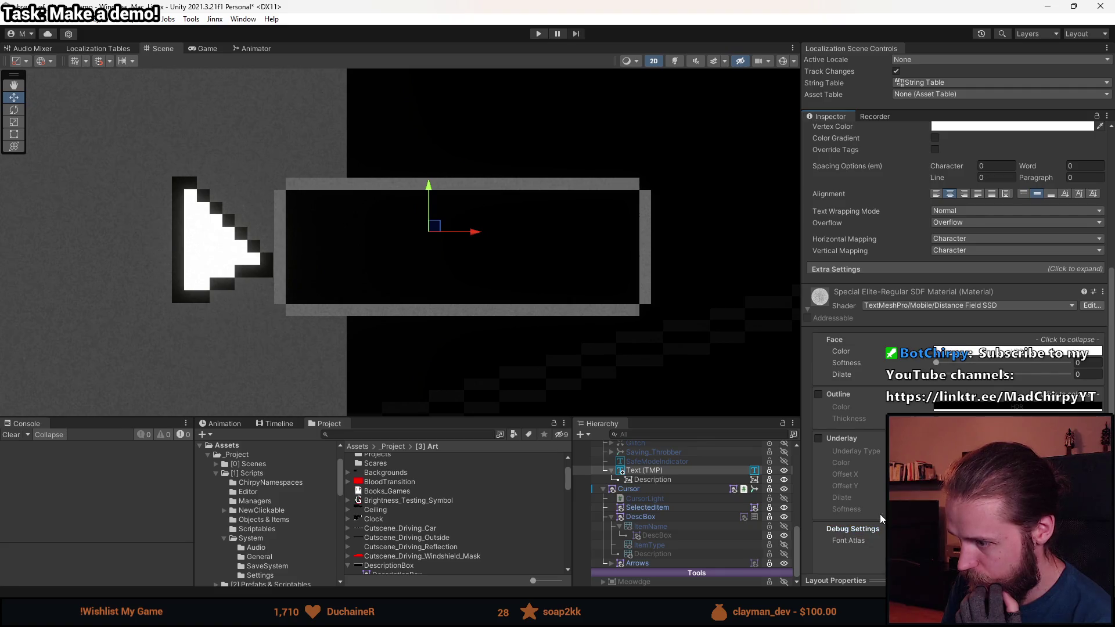
scroll(880, 514, down, 10)
scroll(880, 511, up, 15)
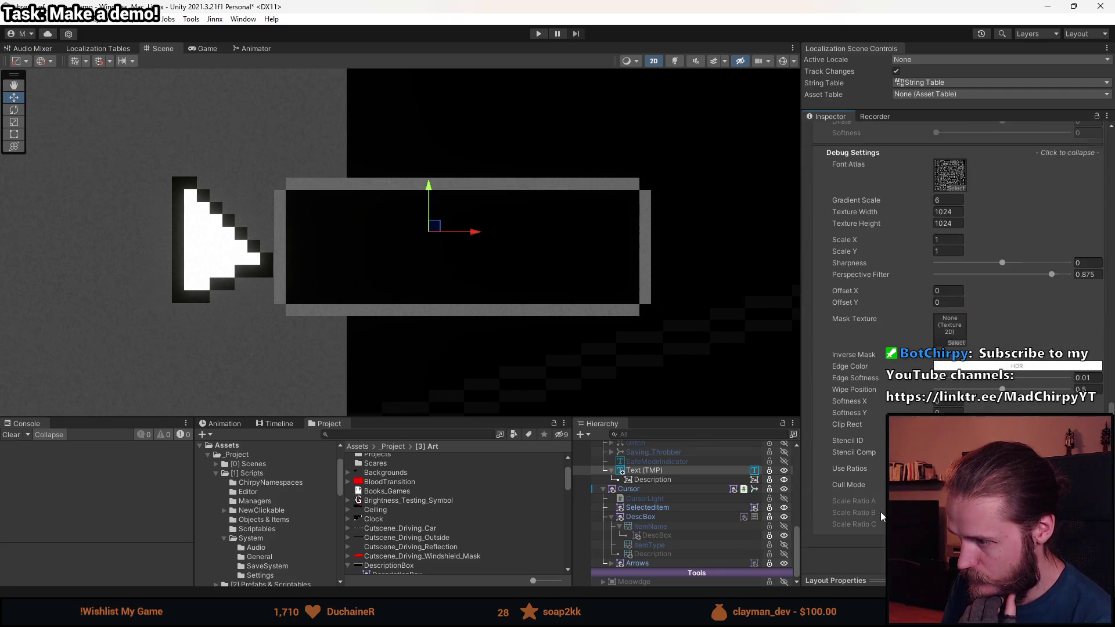
- Check the text's extra settings and reorder the hierarchy so Hammer renders over the box
click(873, 489)
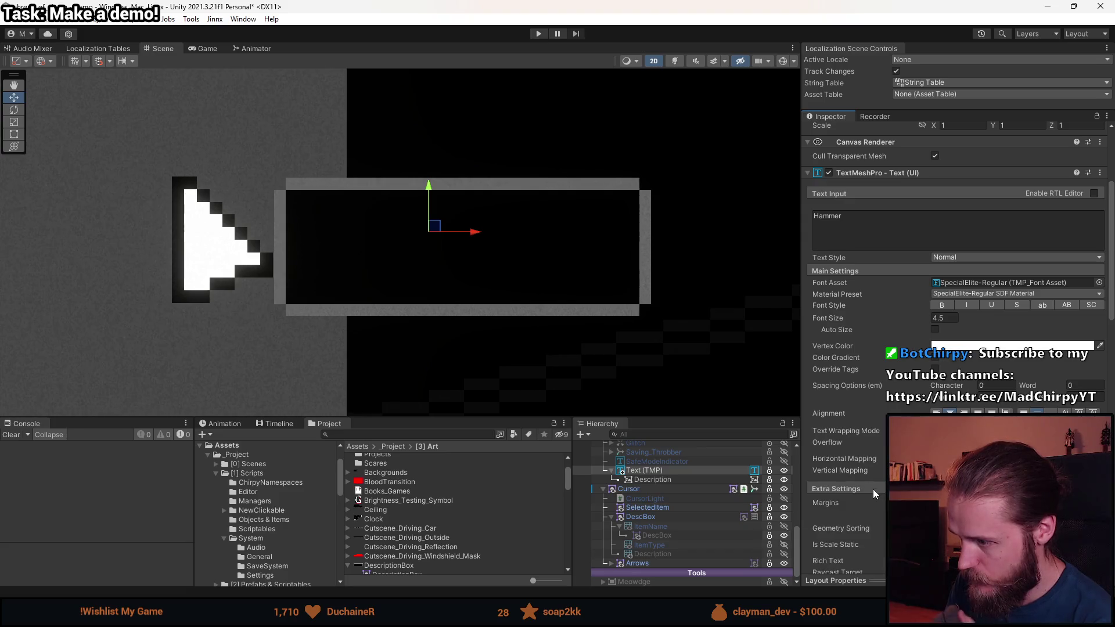
scroll(873, 489, down, 3)
scroll(873, 489, down, 2)
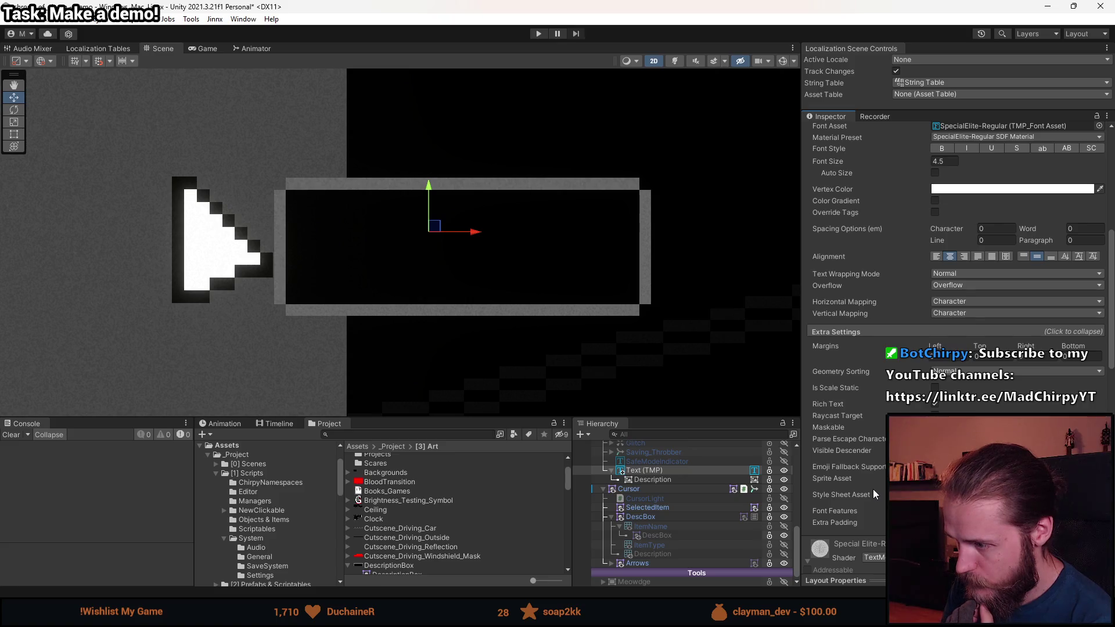
scroll(873, 489, up, 10)
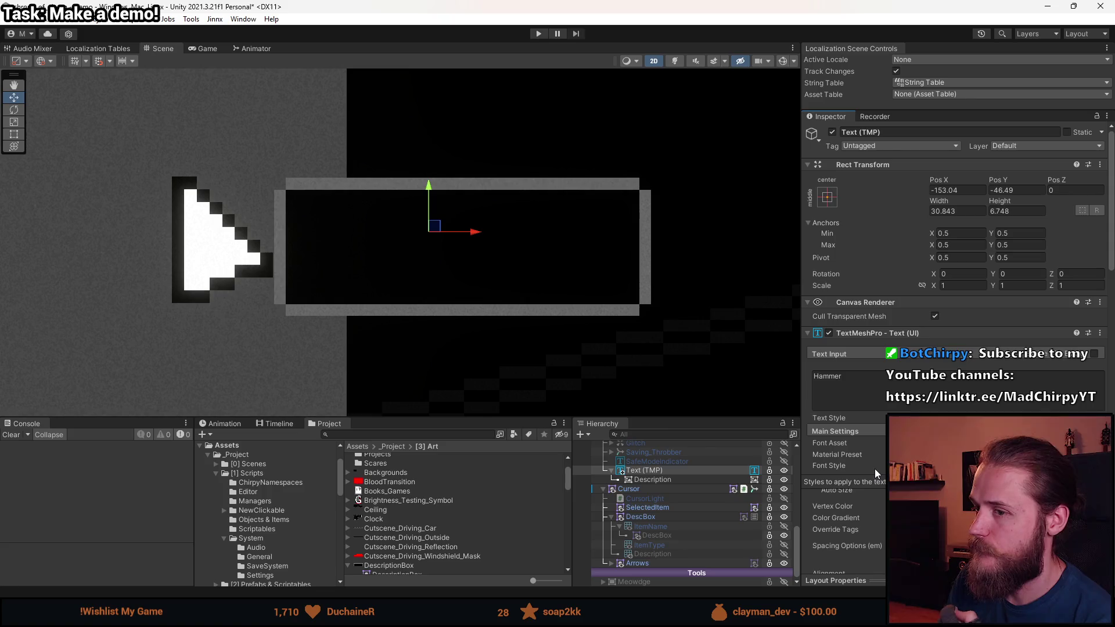
drag(647, 479, 632, 472)
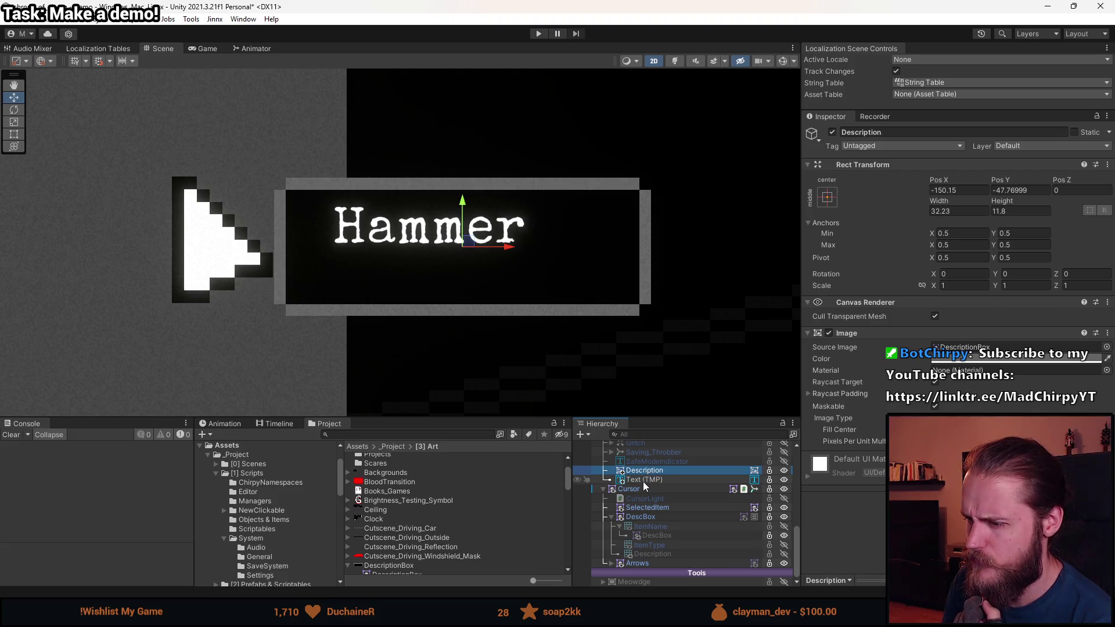
- Narrow the Hammer text rect from its left side with the Rect Tool
click(643, 482)
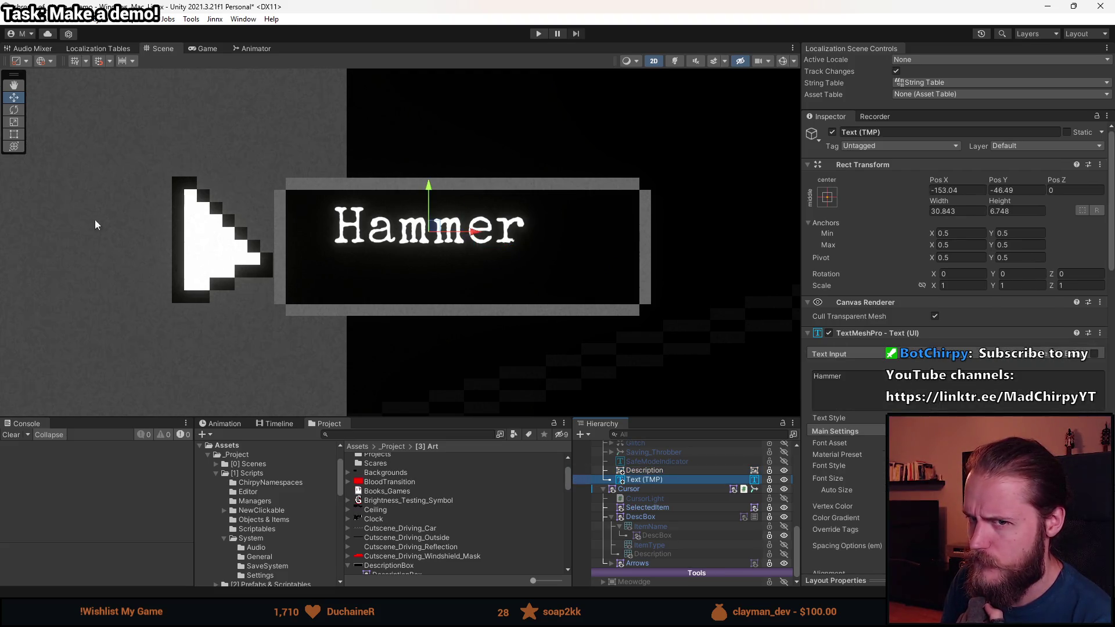
click(15, 136)
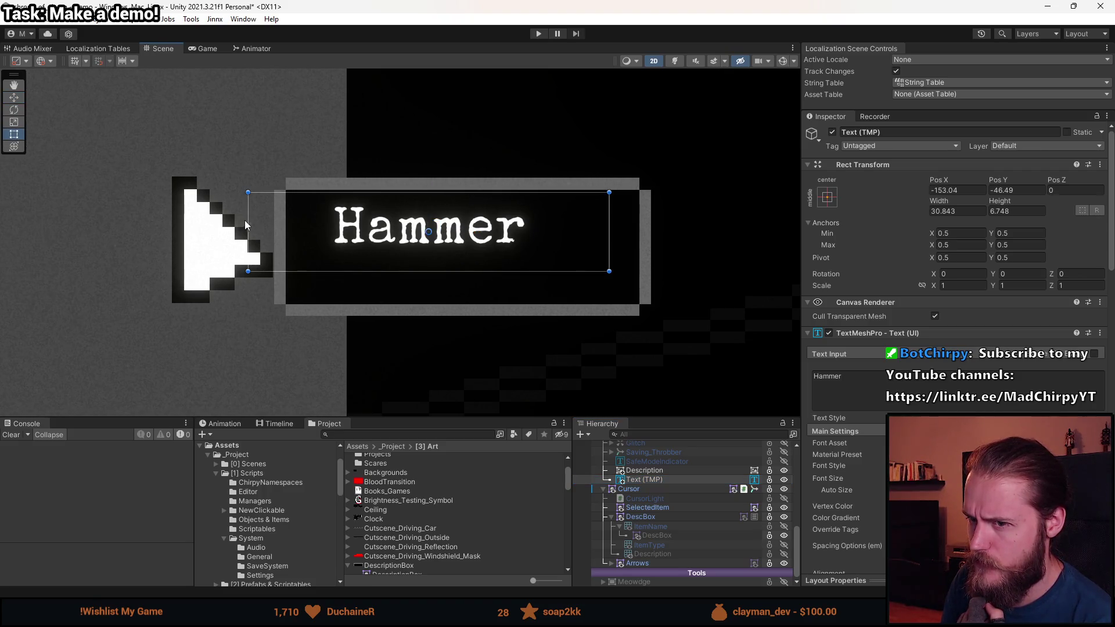
mouse_move(249, 220)
mouse_down()
mouse_move(500, 239)
mouse_move(316, 239)
mouse_move(424, 241)
mouse_move(360, 241)
mouse_move(374, 241)
mouse_up()
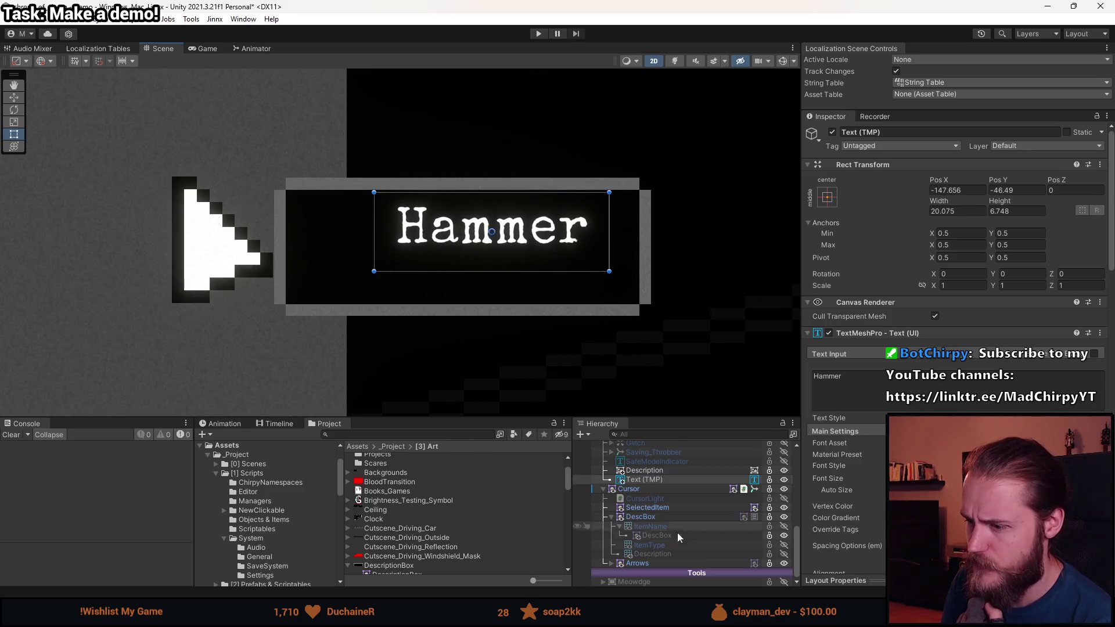
- Nest Description under the text with stretch-stretch anchors, then narrow the text to width 14.021
drag(644, 471, 645, 480)
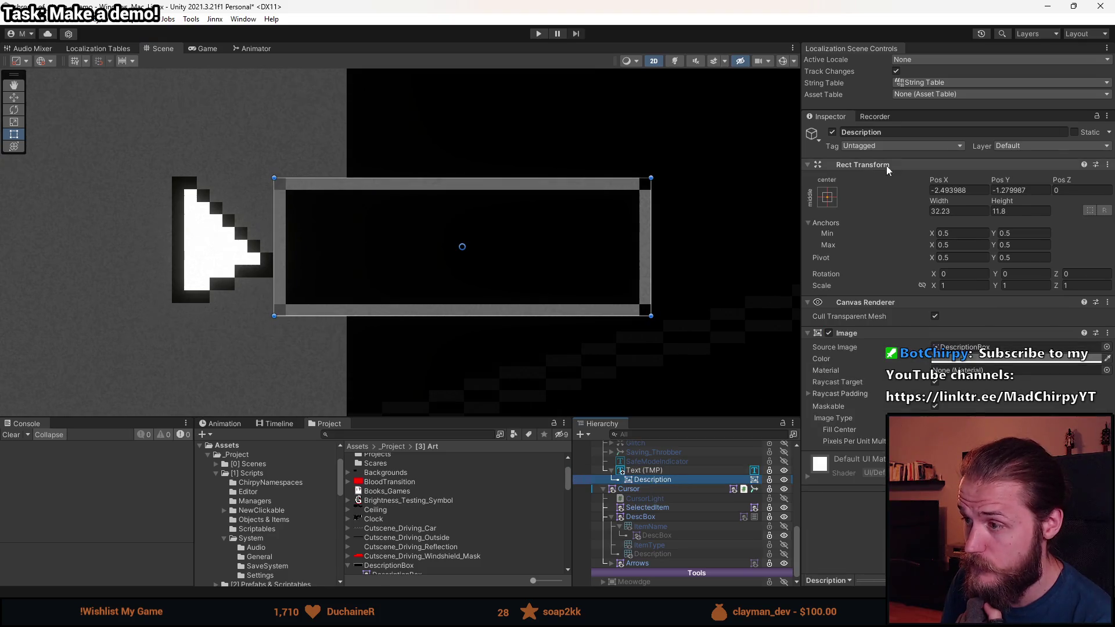
click(827, 198)
click(952, 372)
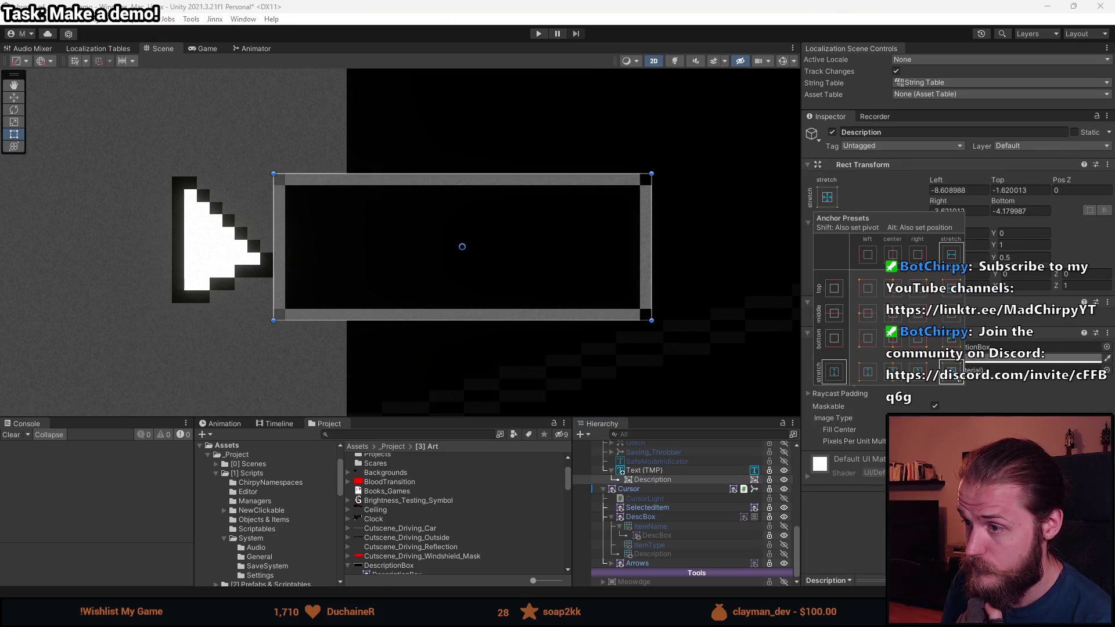
click(366, 250)
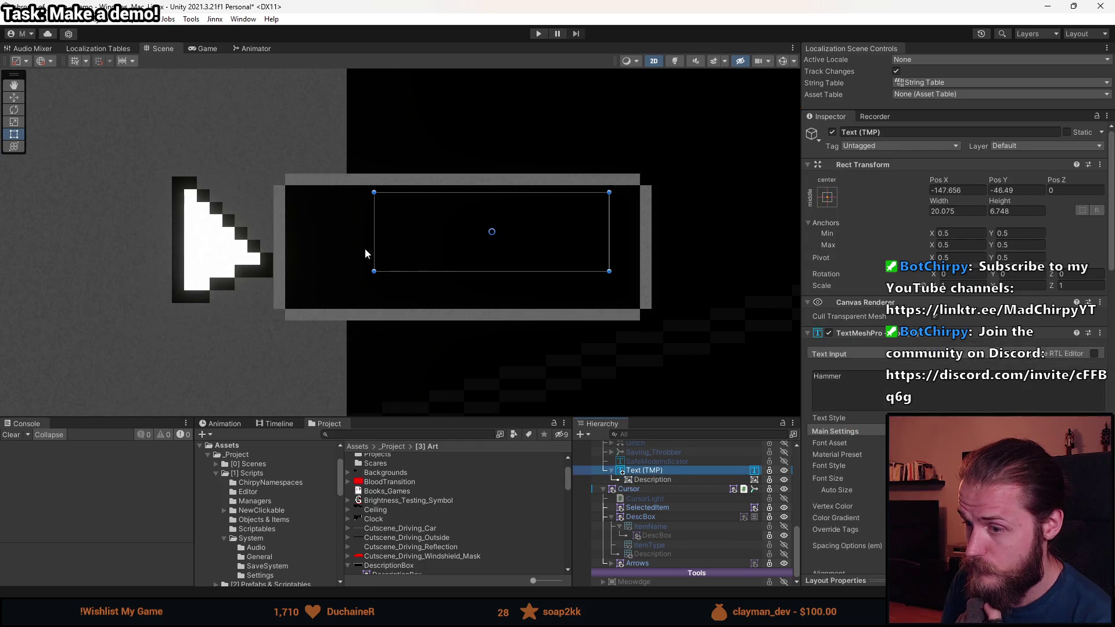
mouse_move(374, 238)
mouse_down()
mouse_move(604, 241)
mouse_move(271, 241)
mouse_move(512, 236)
mouse_move(443, 248)
mouse_up()
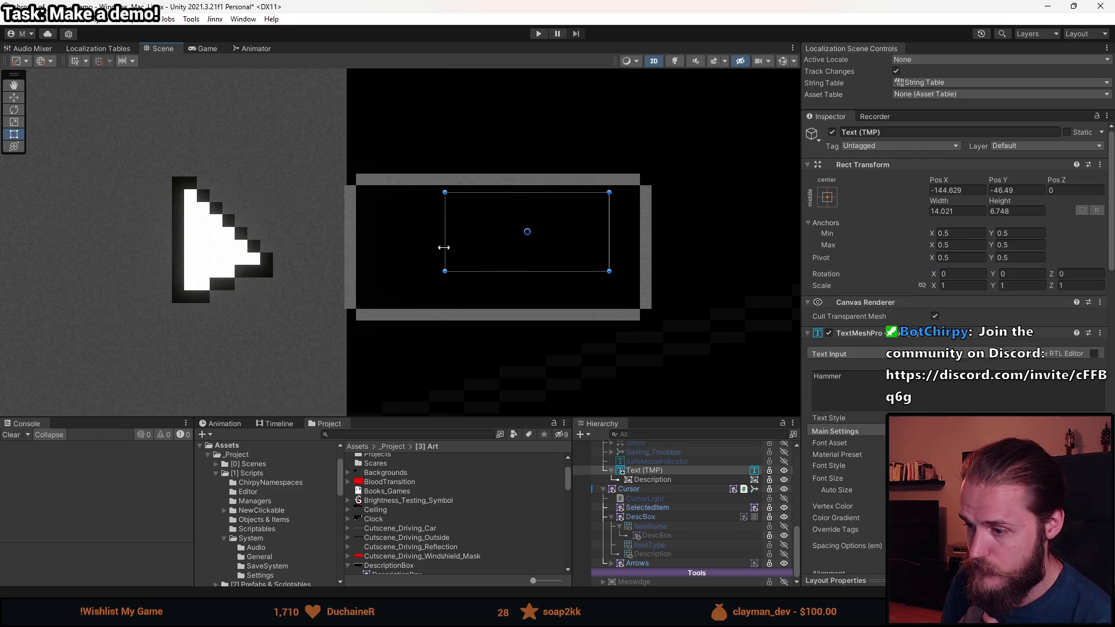
click(655, 472)
- Copy the Text (TMP) object and paste it as a child of Description
right_click(657, 473)
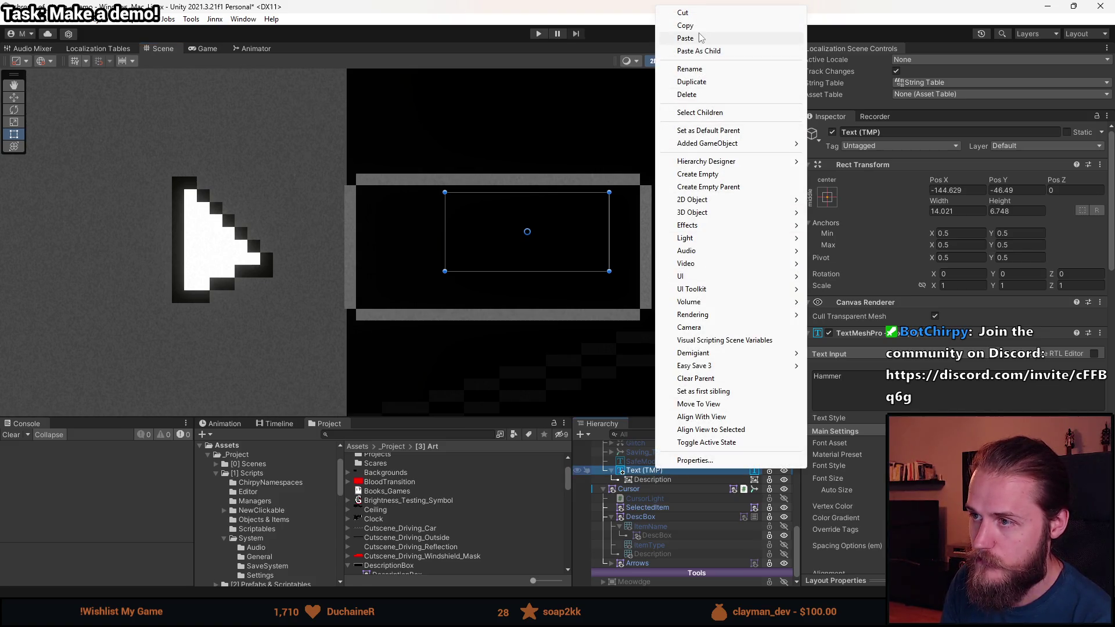
click(686, 25)
click(653, 480)
right_click(653, 480)
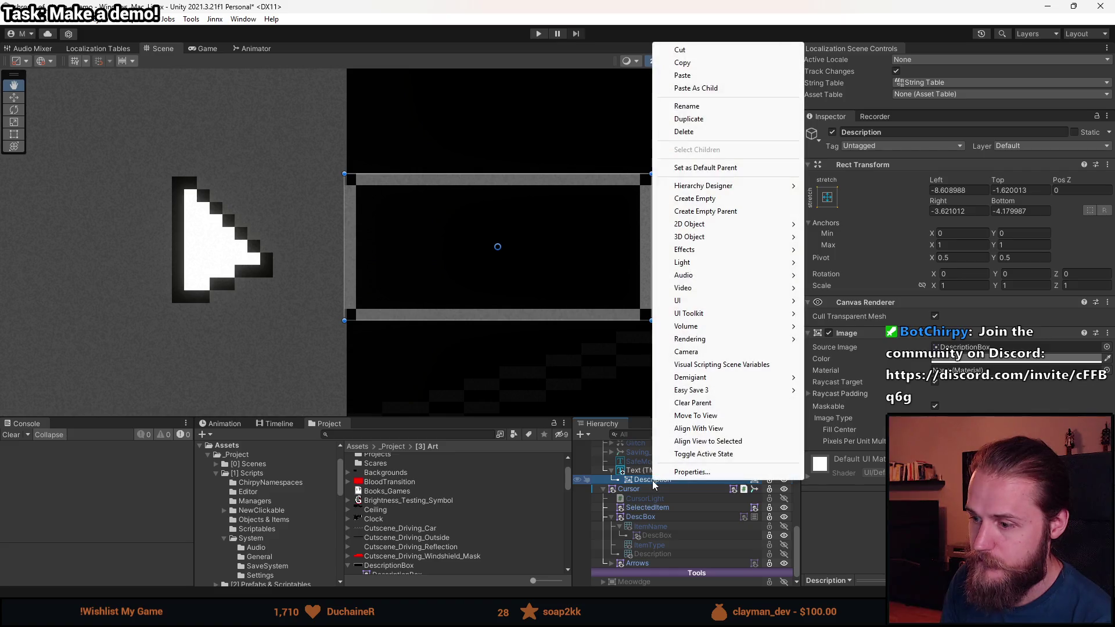
click(641, 470)
right_click(641, 471)
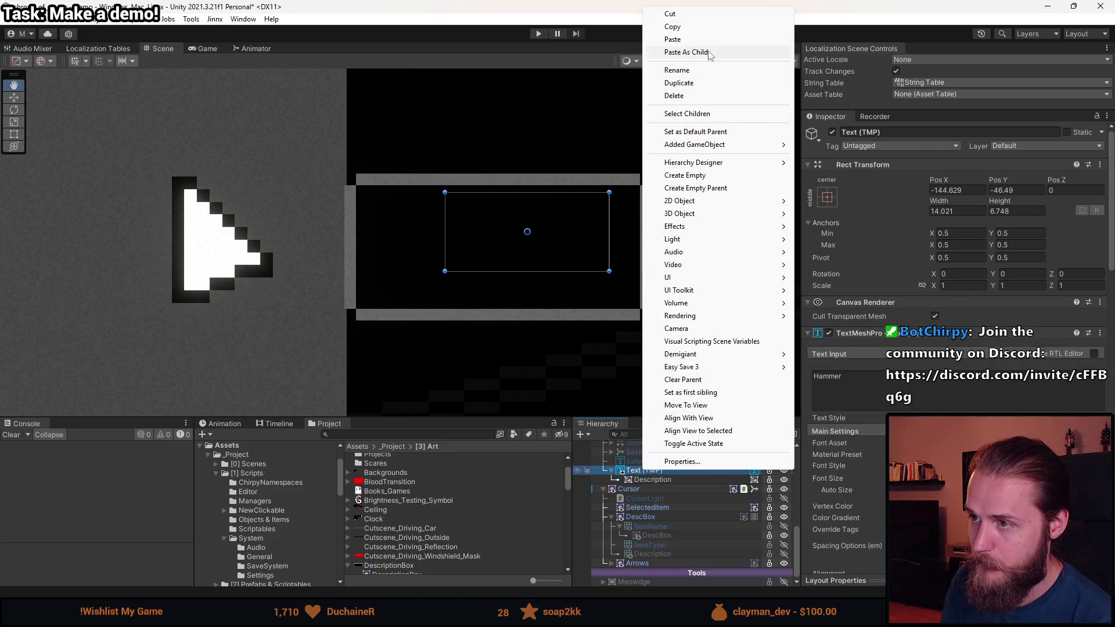
click(709, 52)
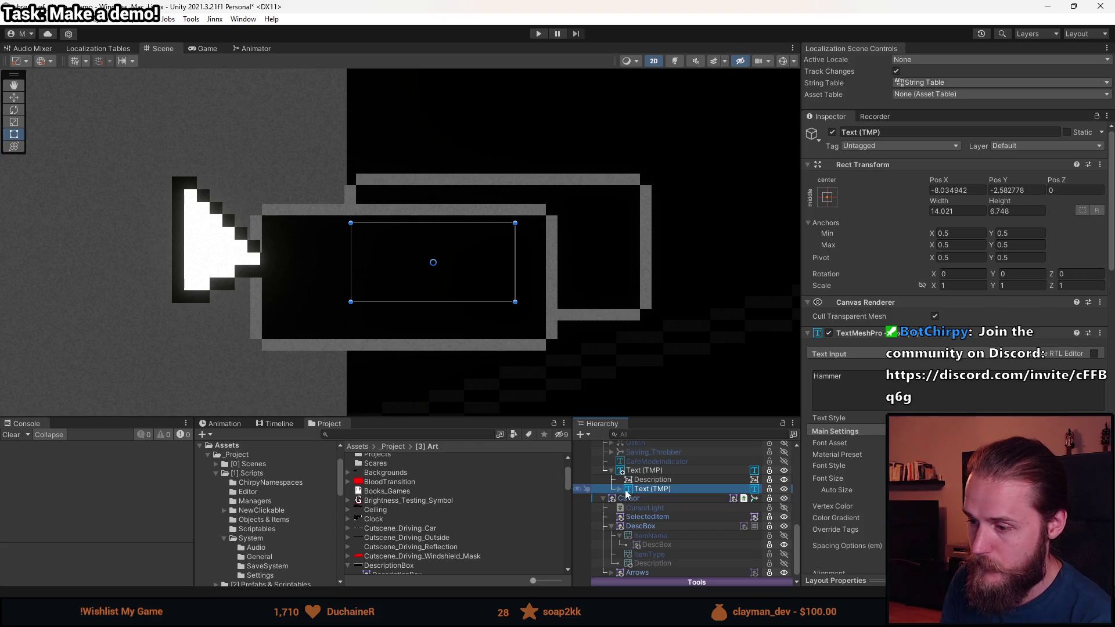
click(643, 494)
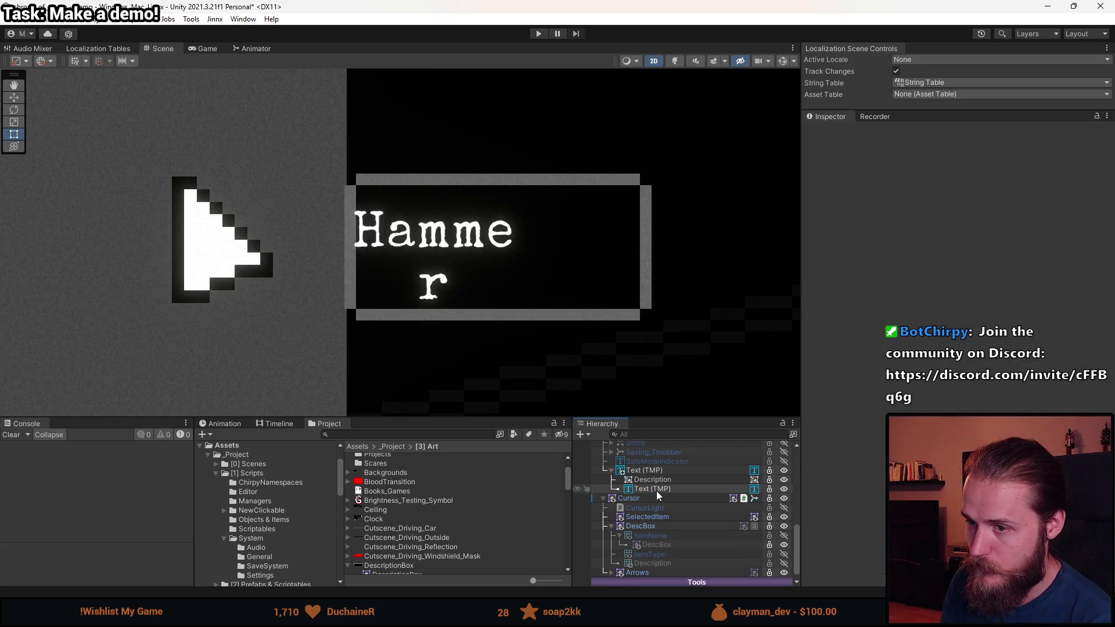
click(657, 492)
click(653, 470)
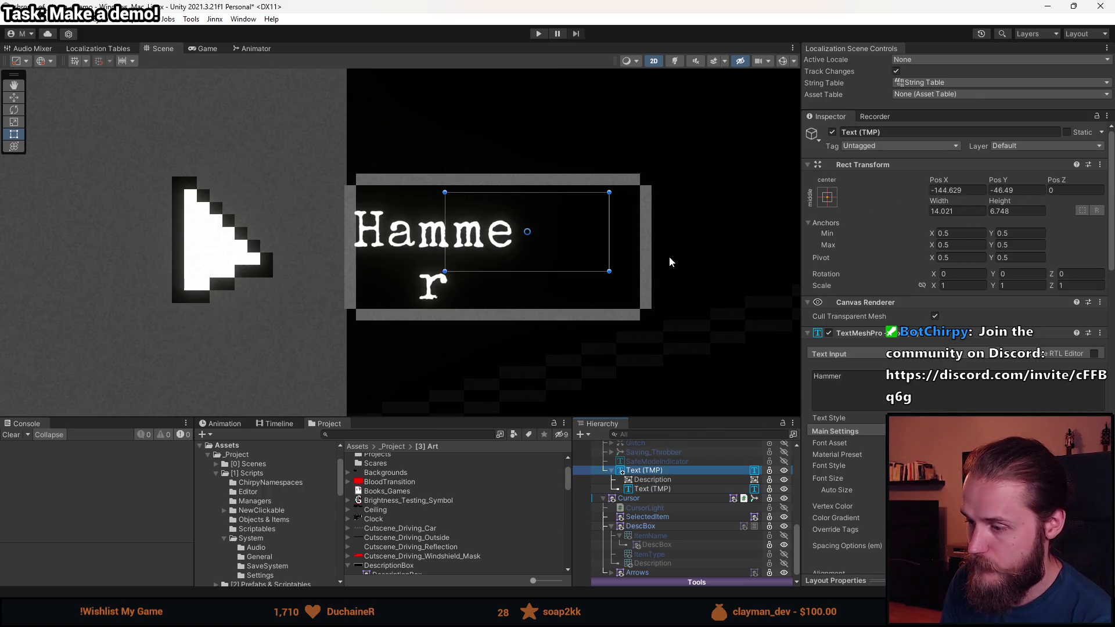
click(666, 482)
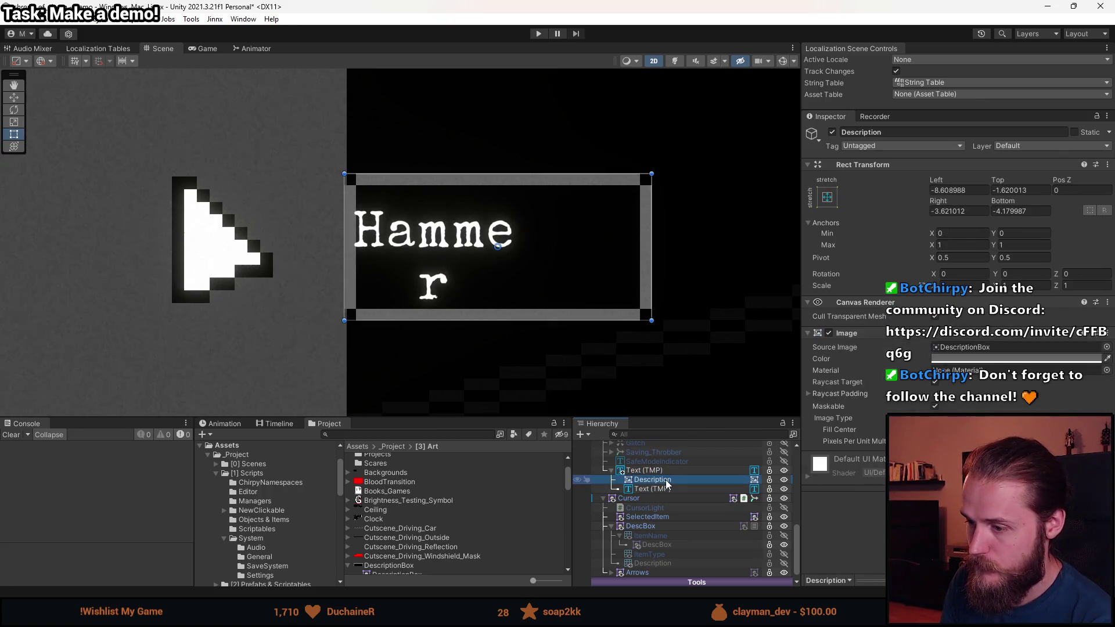
- Set Description's left offset to -2
click(951, 190)
double_click(950, 190)
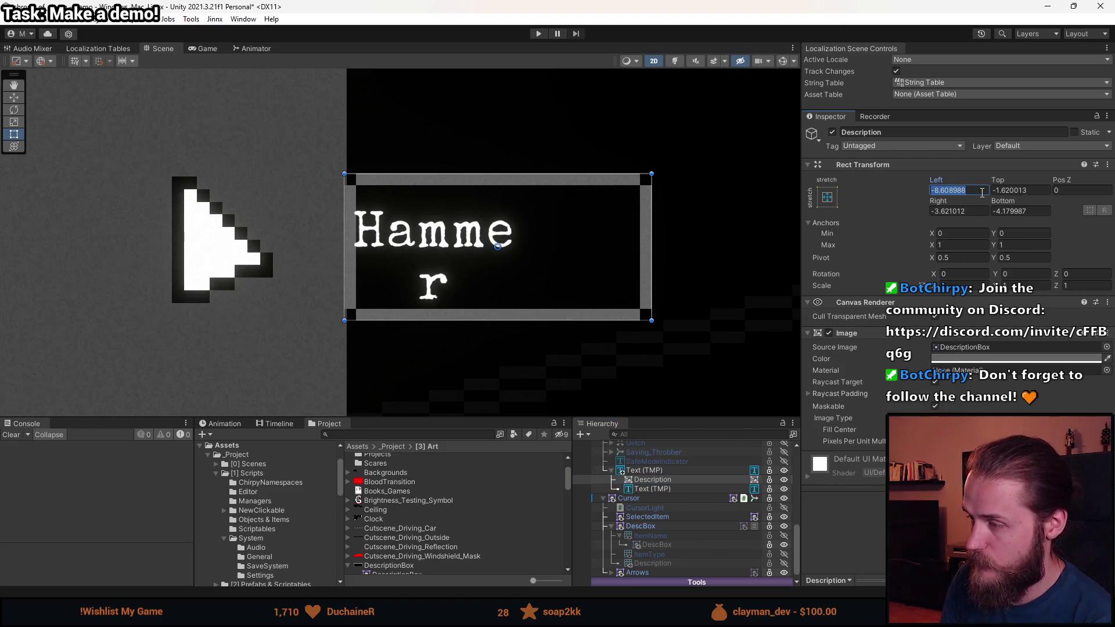
text(2)
key(Return)
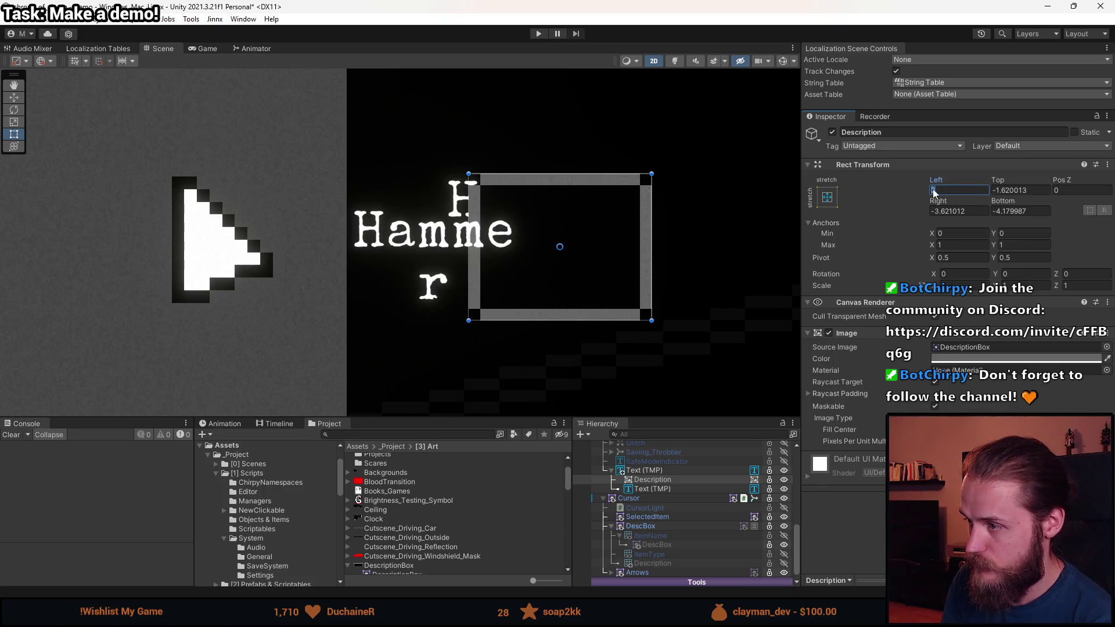
text(-2)
click(1013, 191)
text(-2)
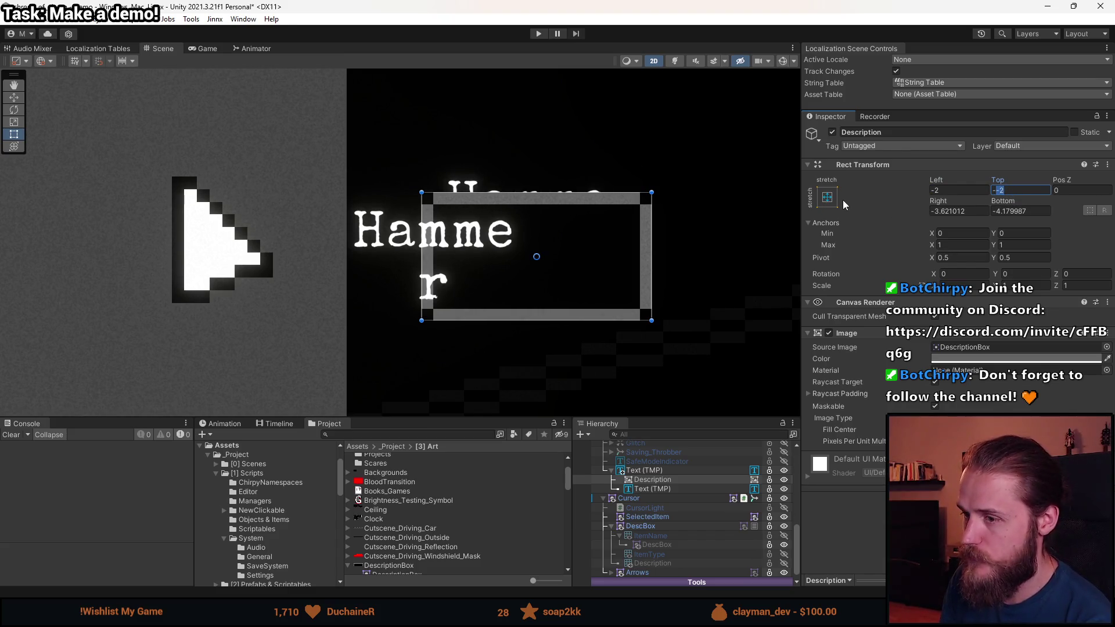
- Apply the middle-stretch anchor preset to Description and set its Height to 10
click(829, 200)
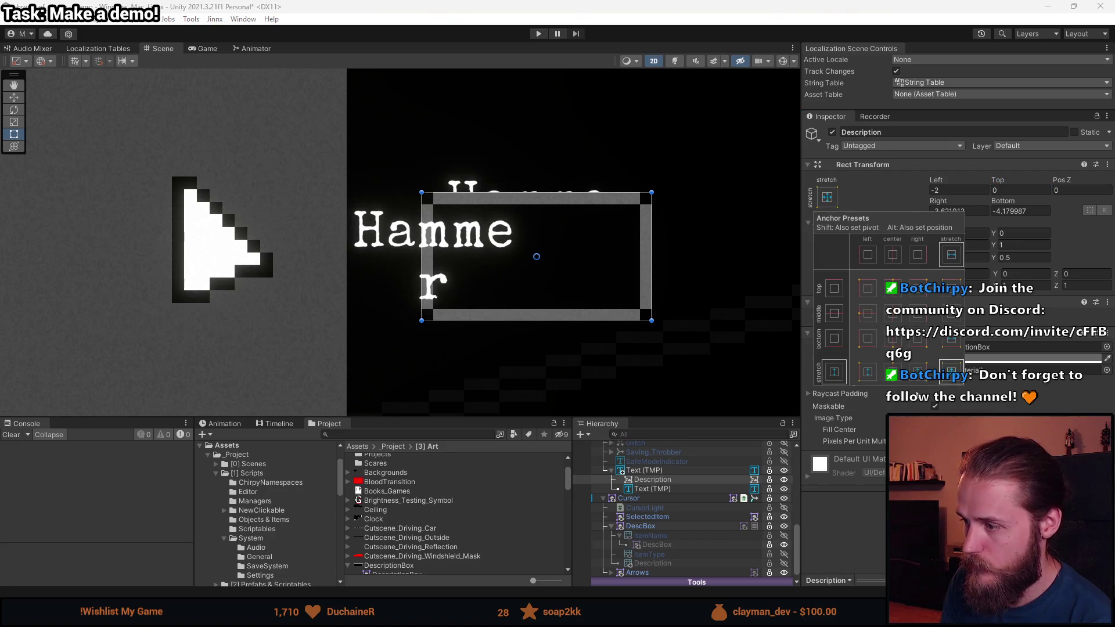
click(953, 260)
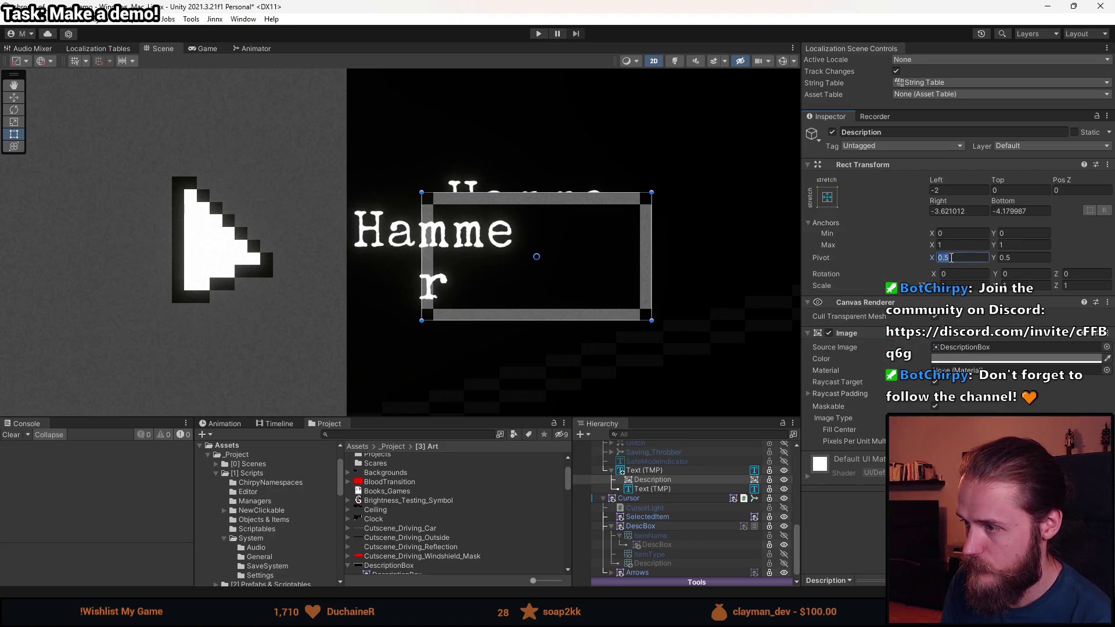
click(834, 205)
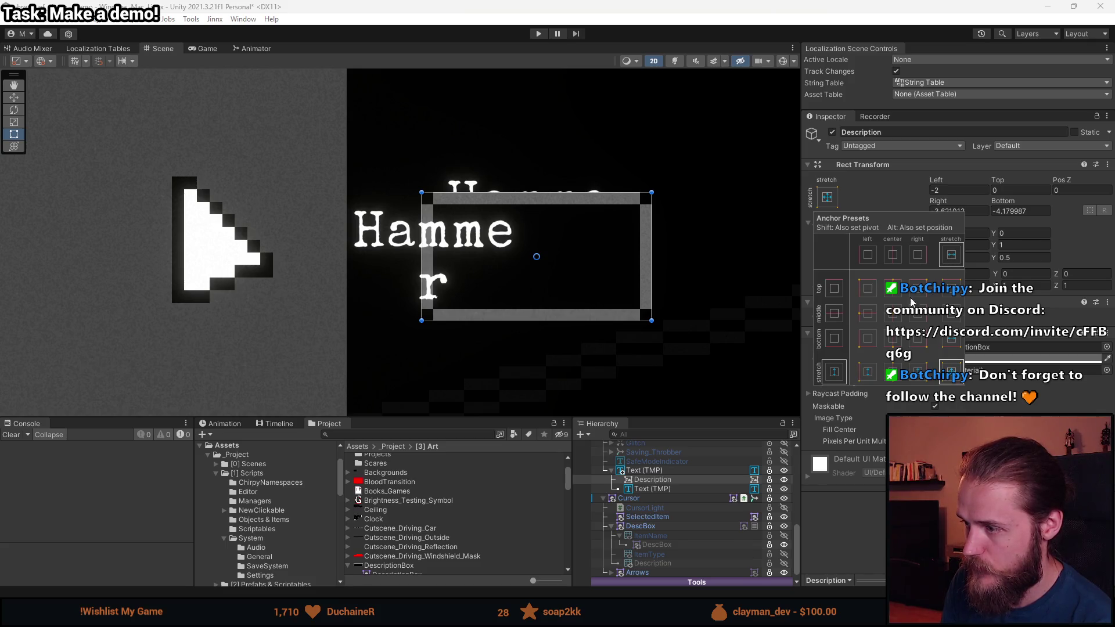
click(953, 322)
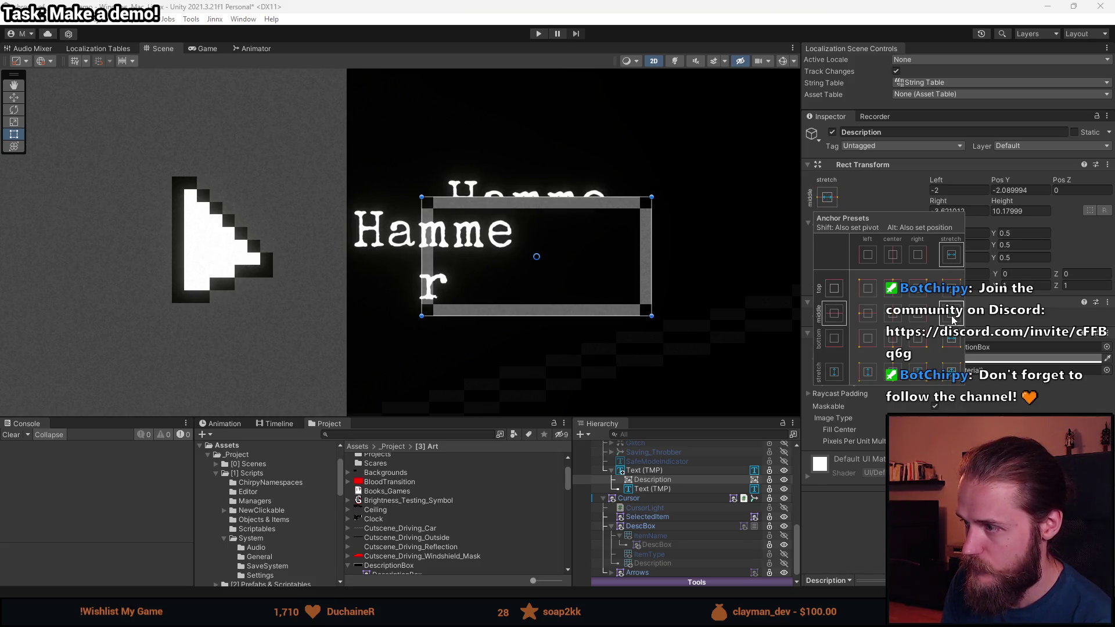
click(1022, 211)
click(1026, 210)
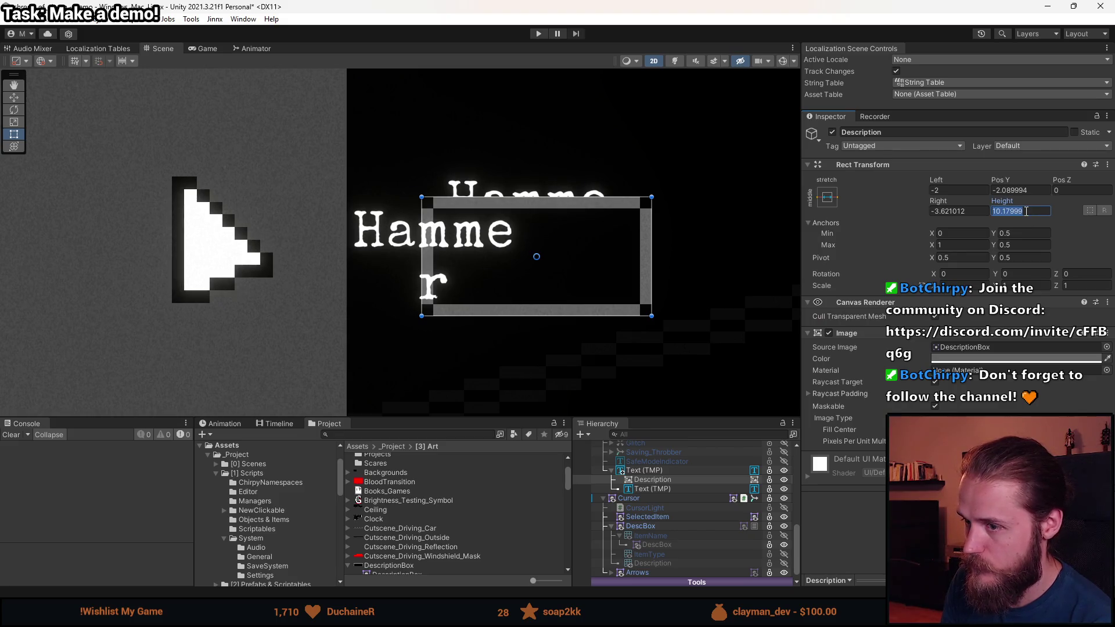
text(10)
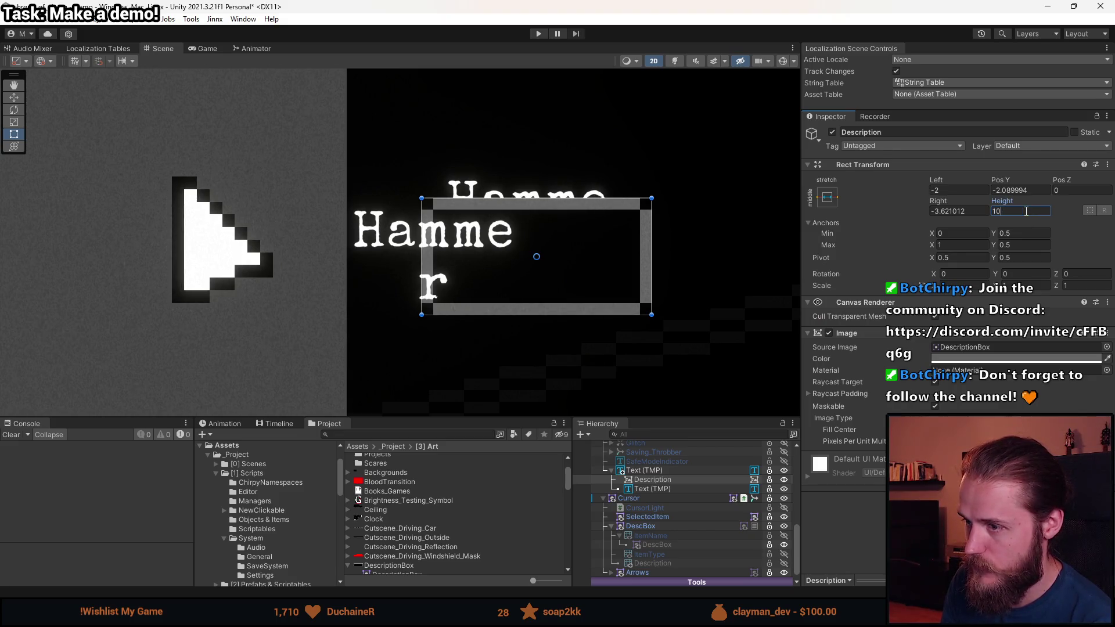
click(1009, 188)
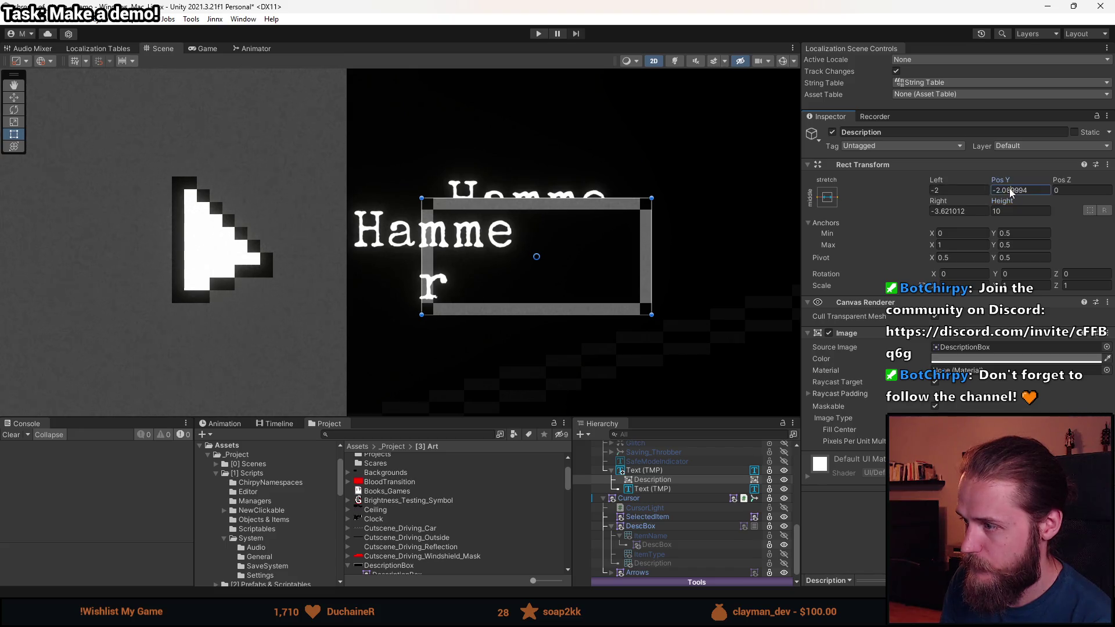
- Set Description's Pos Y to 0 and its right offset to -2
click(1023, 190)
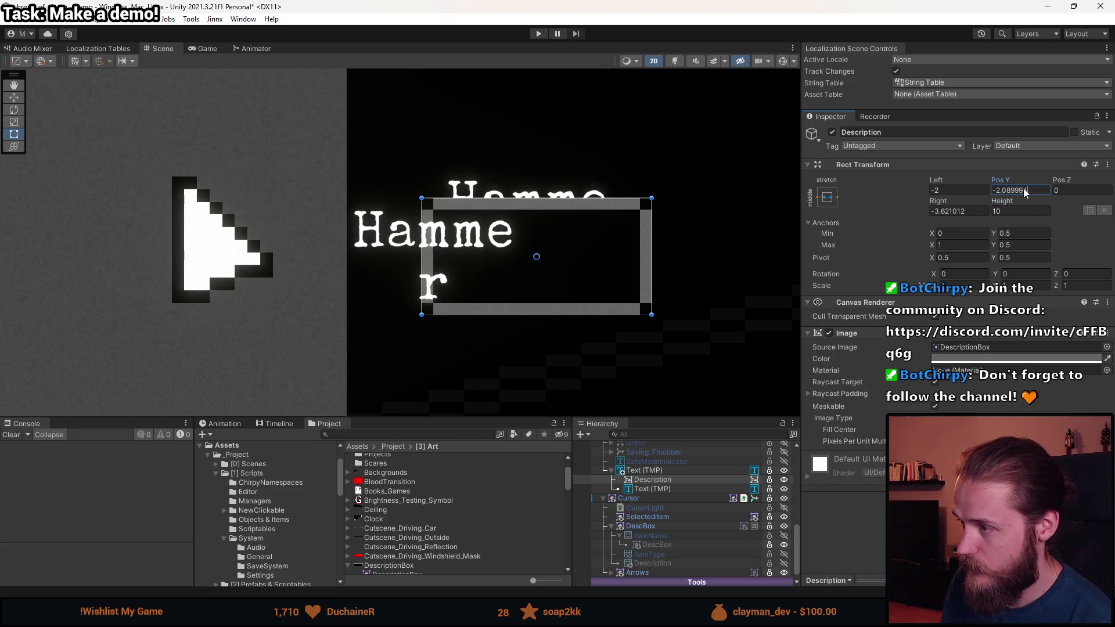
key(BackSpace)
key(BackSpace)
key(BackSpace)
text(-1)
click(675, 472)
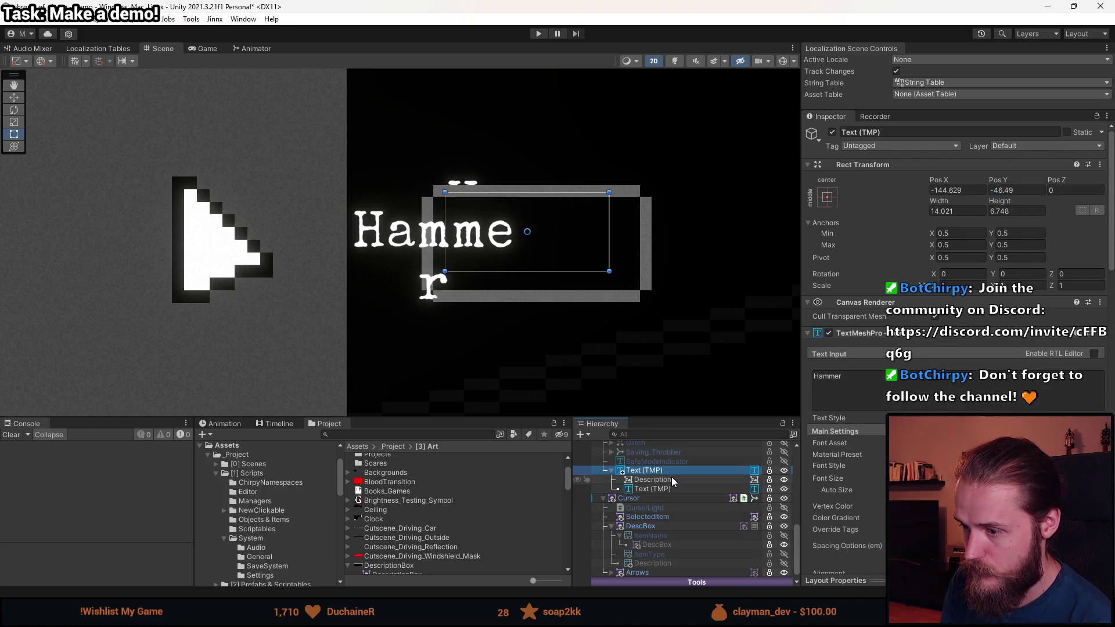
click(672, 480)
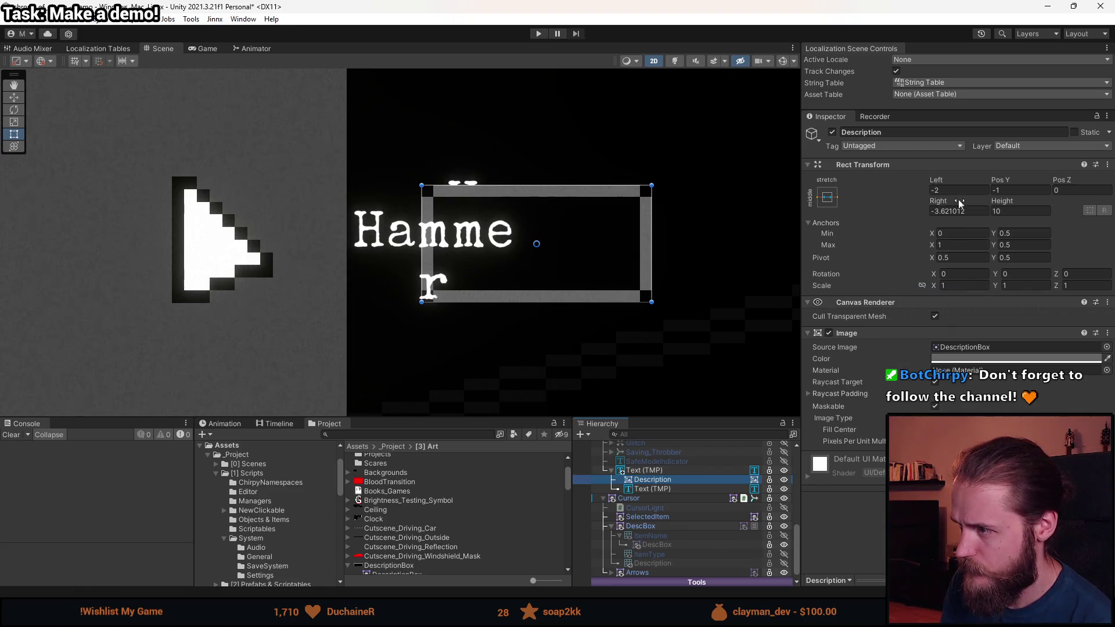
click(1007, 190)
text(0)
click(966, 213)
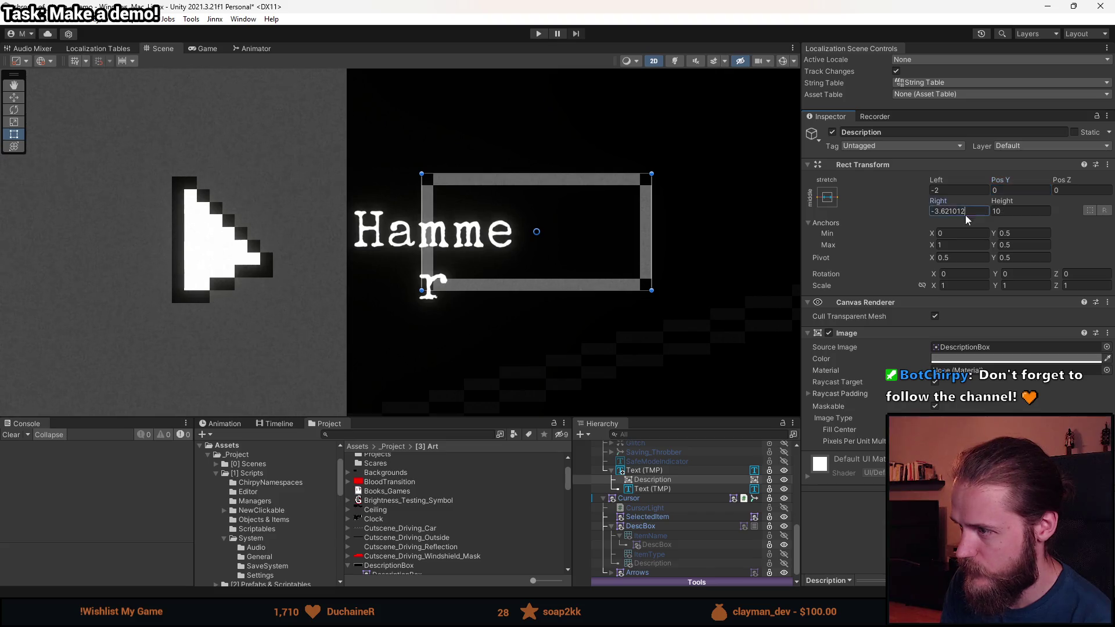
text(-2)
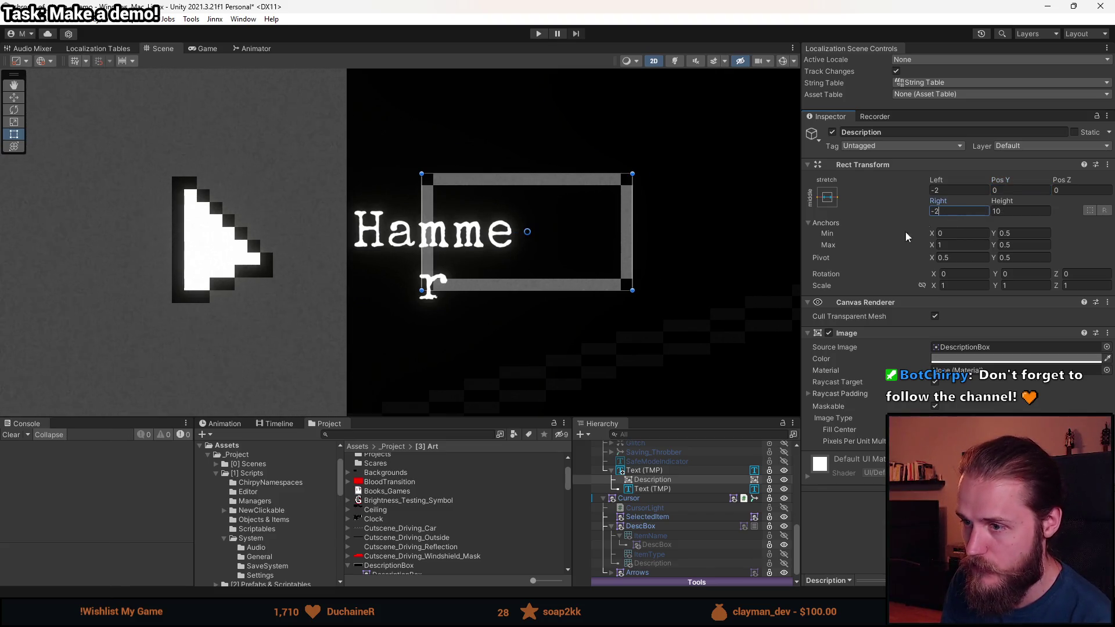
- Compare against the Text (TMP) settings, then select the inner Hammer label
click(668, 469)
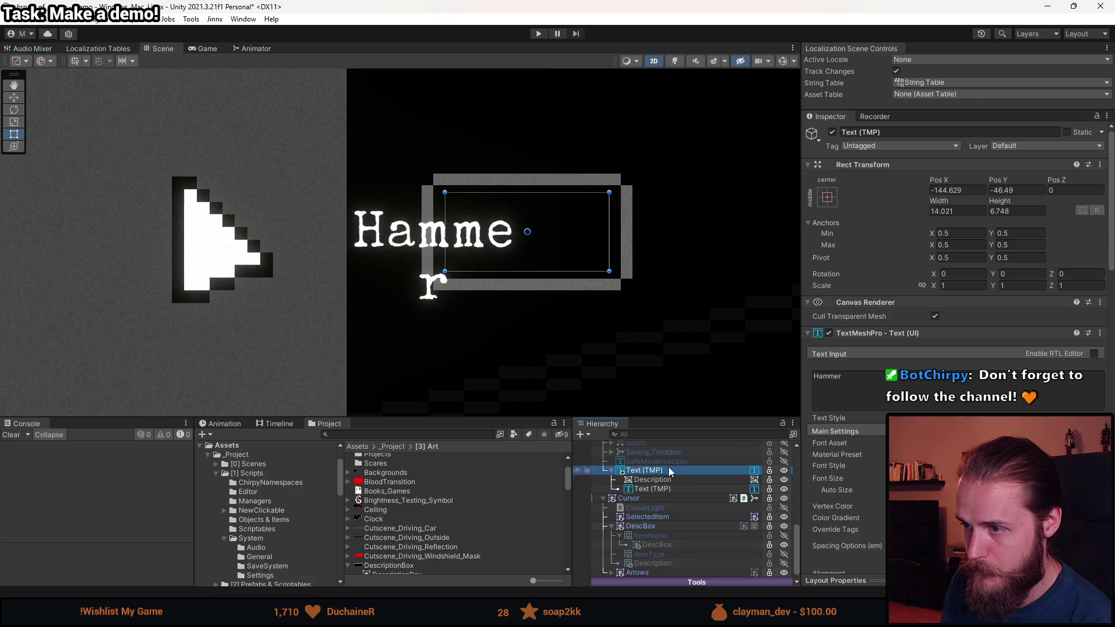
click(668, 480)
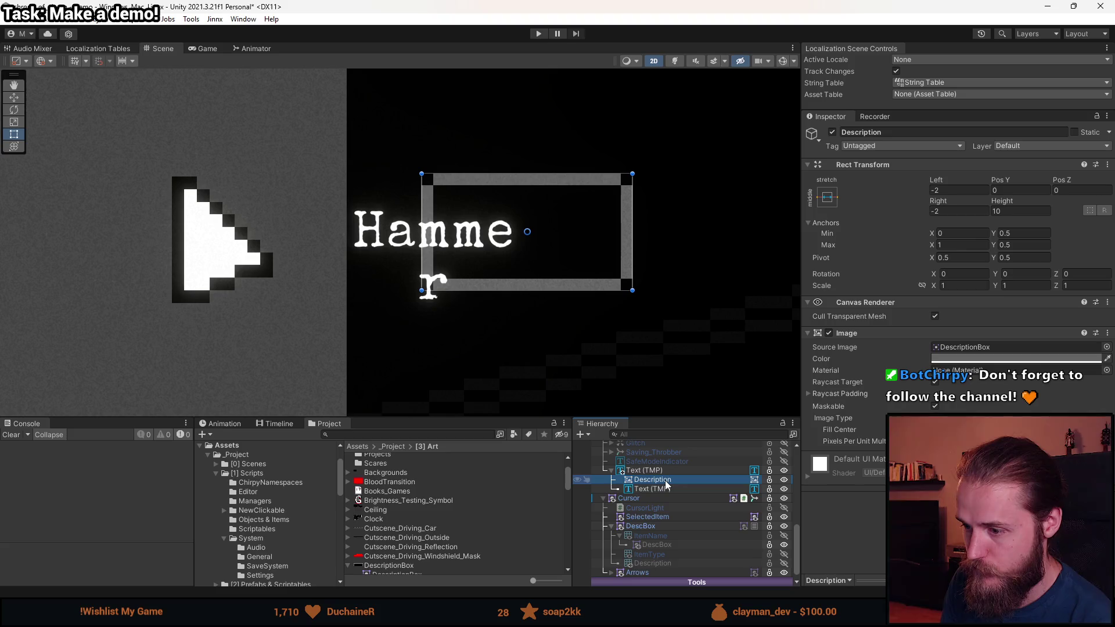
click(652, 489)
click(957, 190)
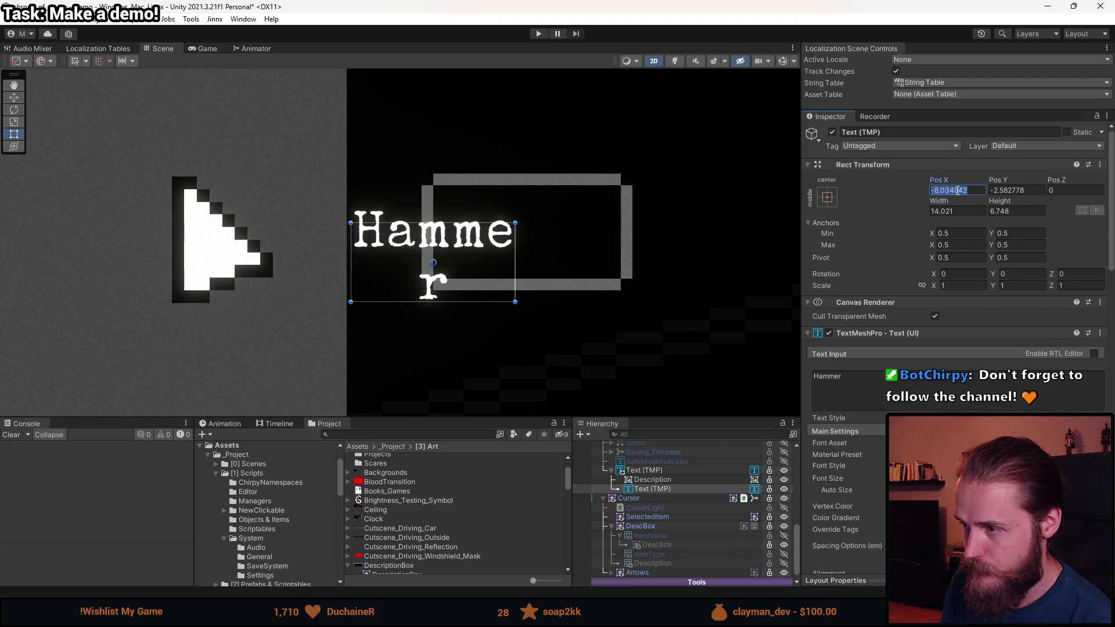
- Set the Hammer label's Pos X and Pos Y to 0
text(0)
click(1017, 190)
text(0)
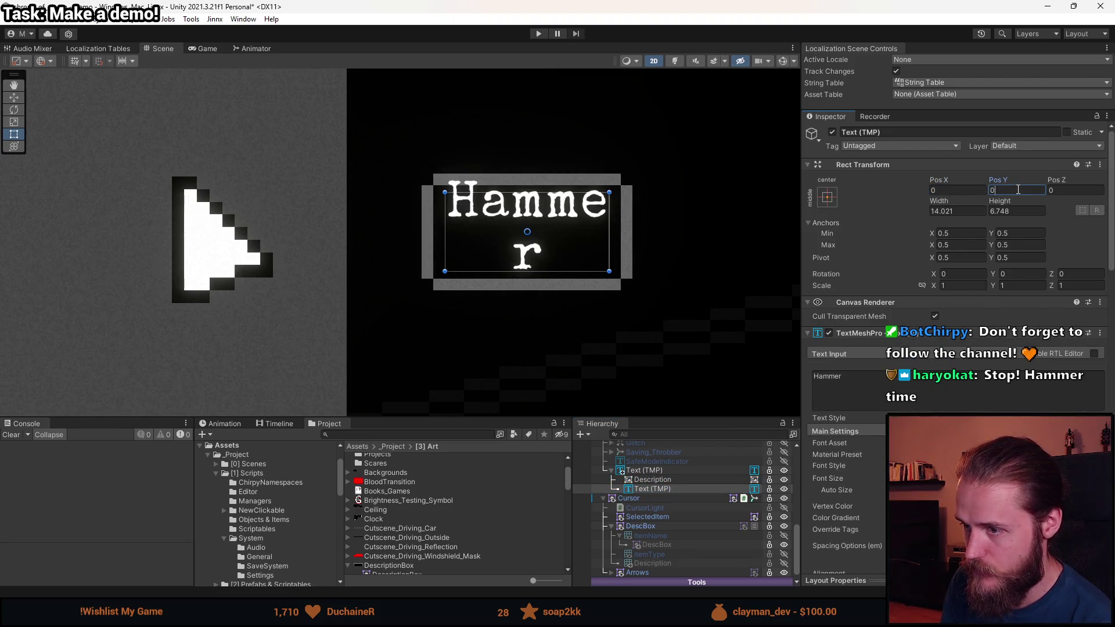
click(661, 470)
click(656, 490)
click(660, 471)
click(661, 493)
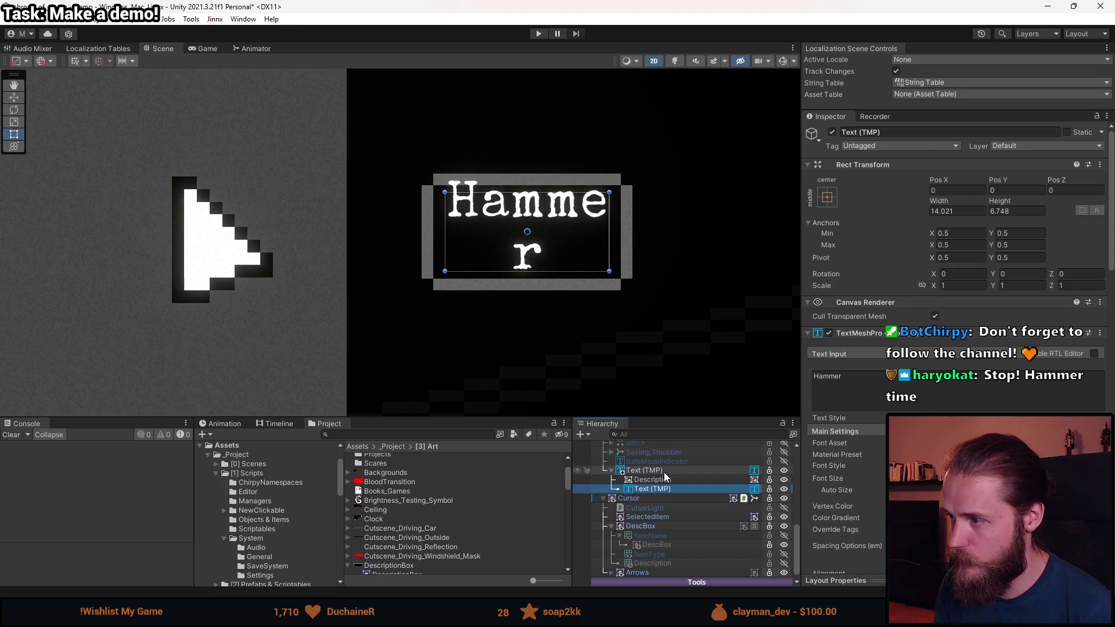
ctrl+click(664, 473)
- Retype 'Hammer' and set the Content Size Fitter's Horizontal Fit to Preferred Size
click(883, 397)
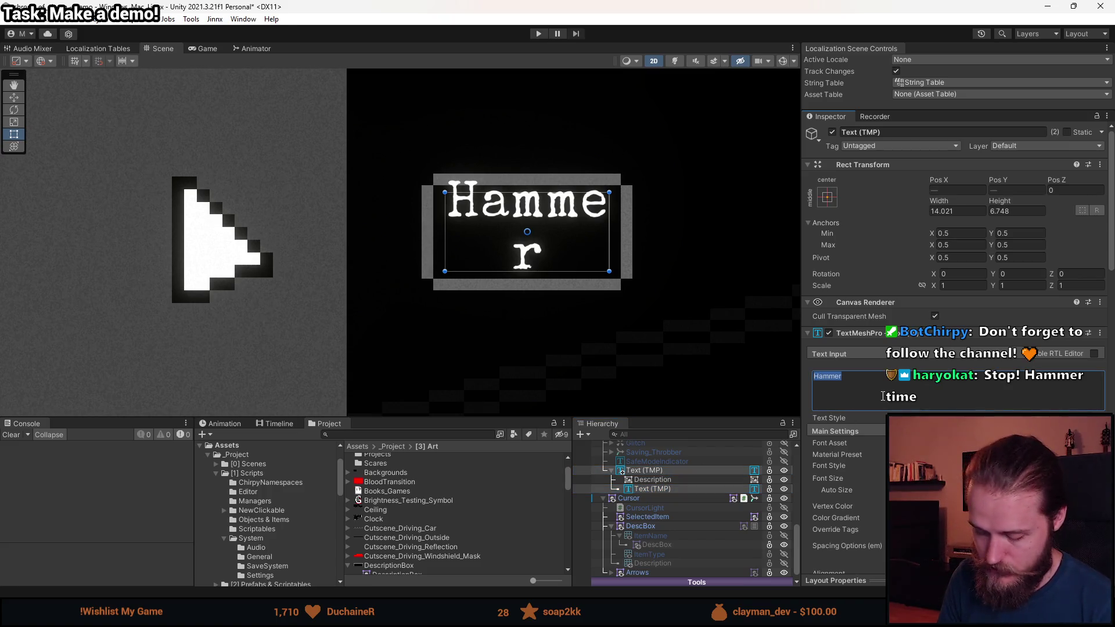
text(Hammer)
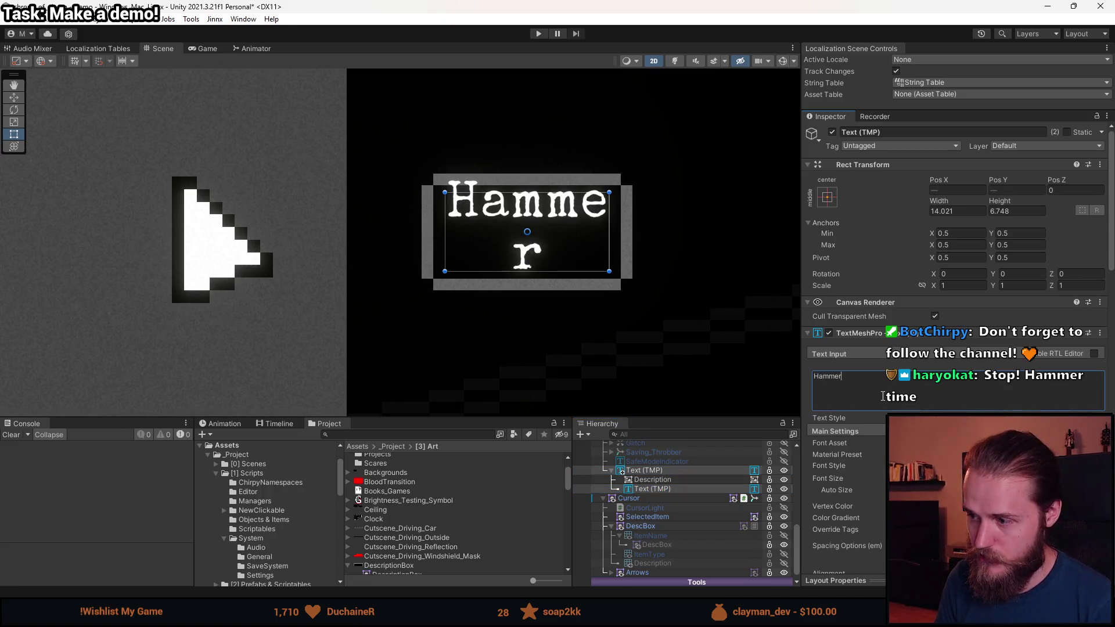
scroll(883, 397, down, 15)
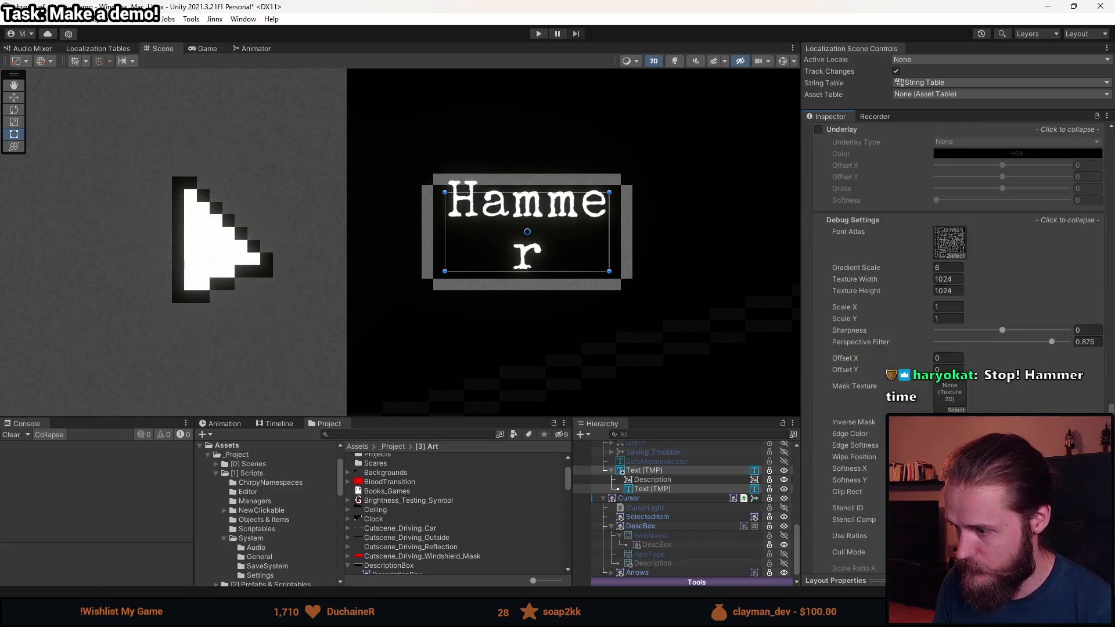
scroll(883, 397, down, 3)
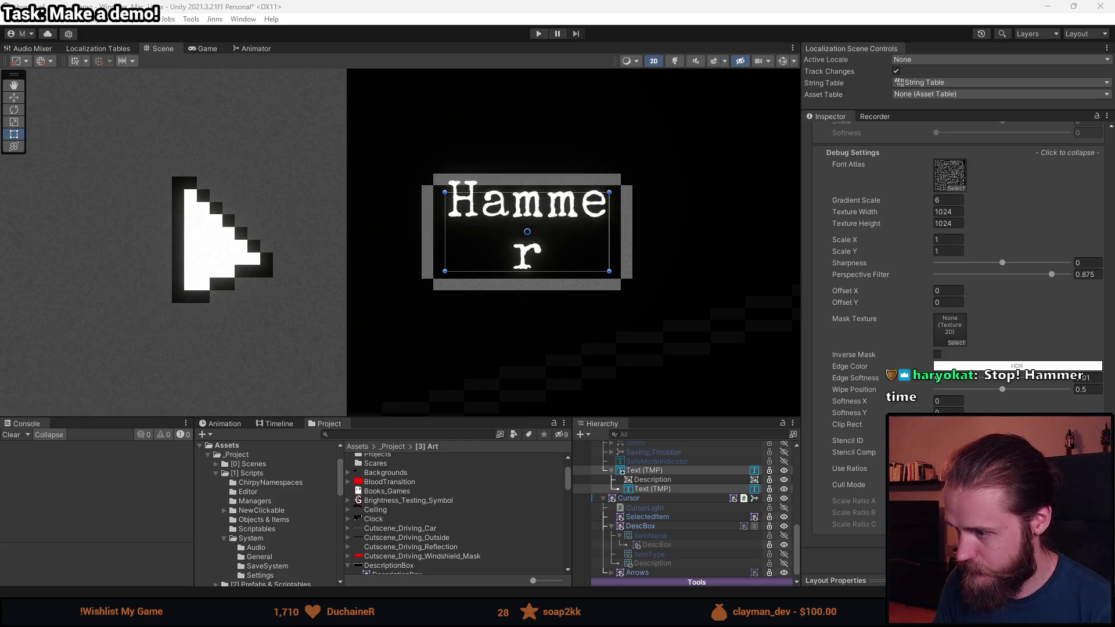
scroll(958, 261, up, 2)
scroll(958, 261, up, 10)
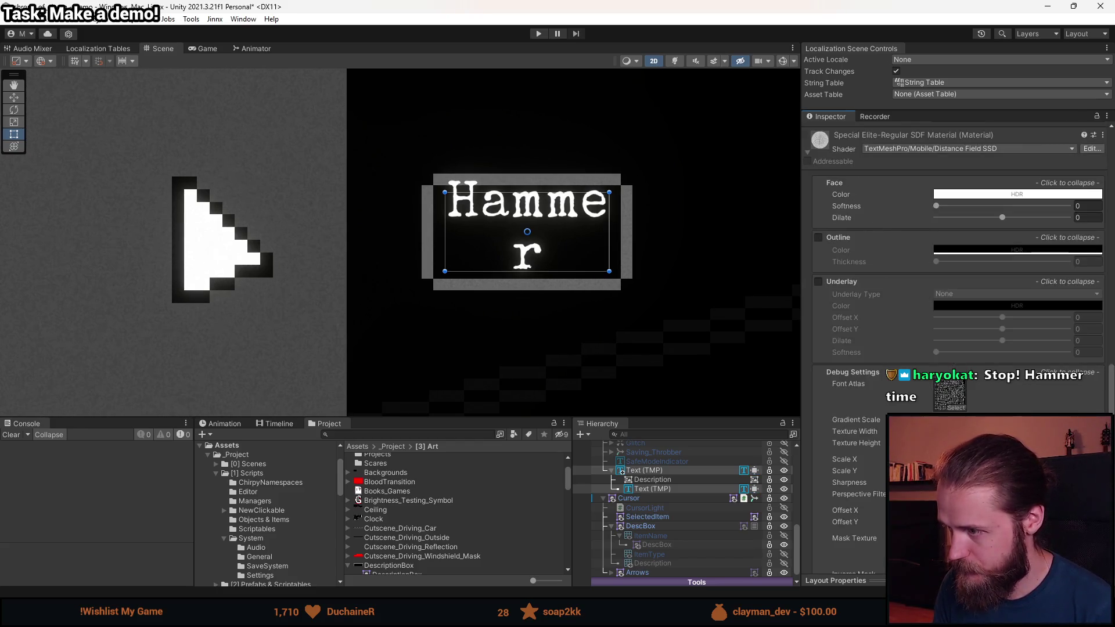
click(971, 325)
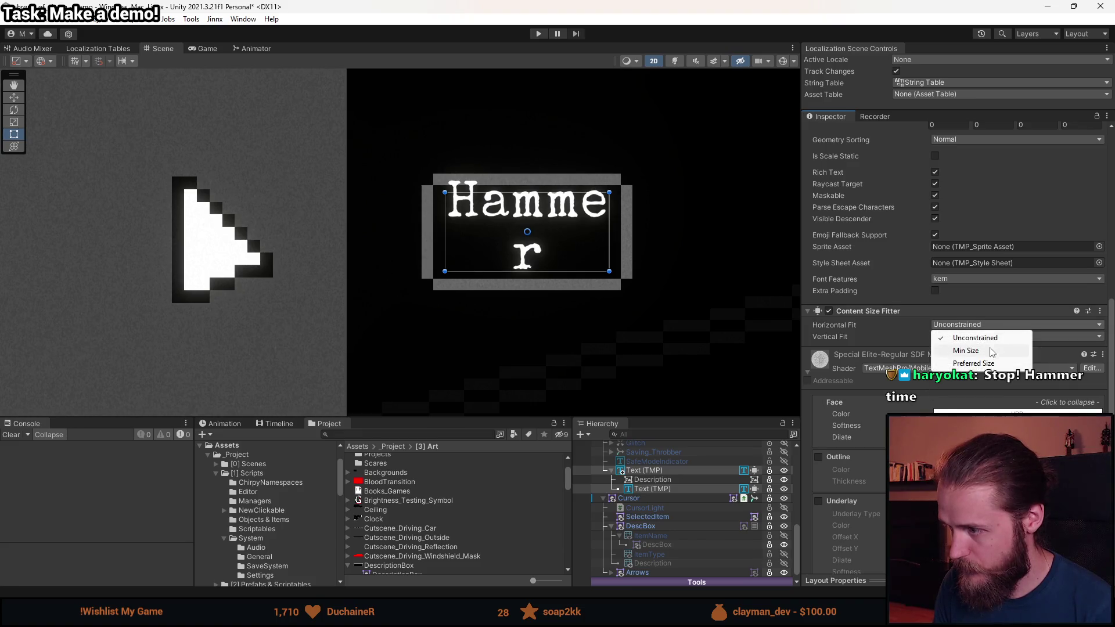
click(986, 365)
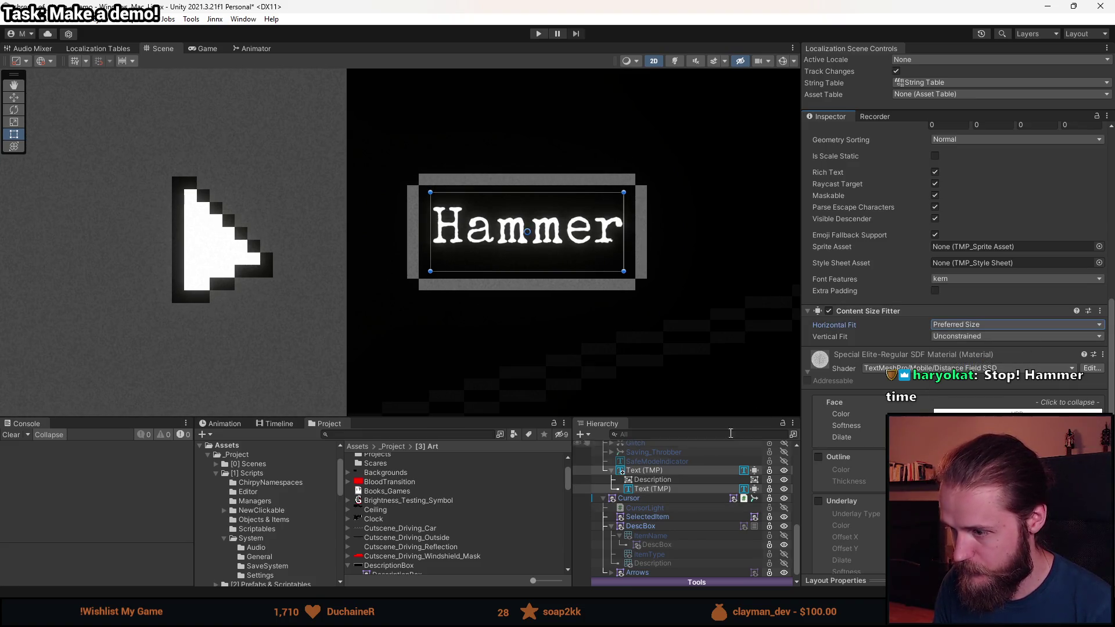
scroll(918, 378, up, 12)
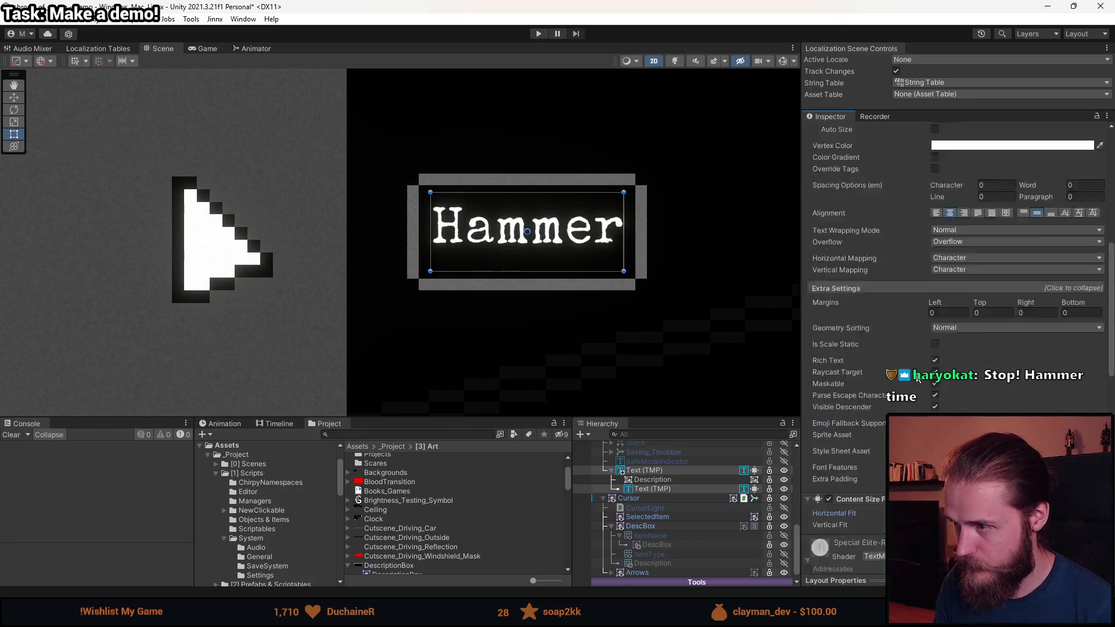
click(652, 480)
click(650, 489)
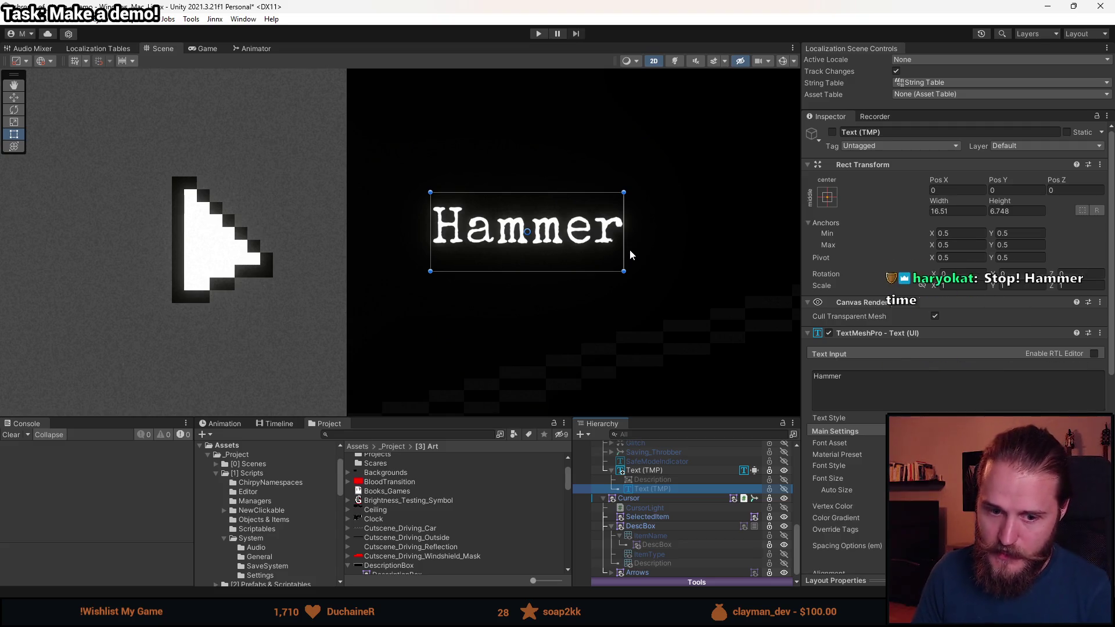
- Nudge the label's edge, enable the Description frame, and set its Right inset to -2
click(432, 227)
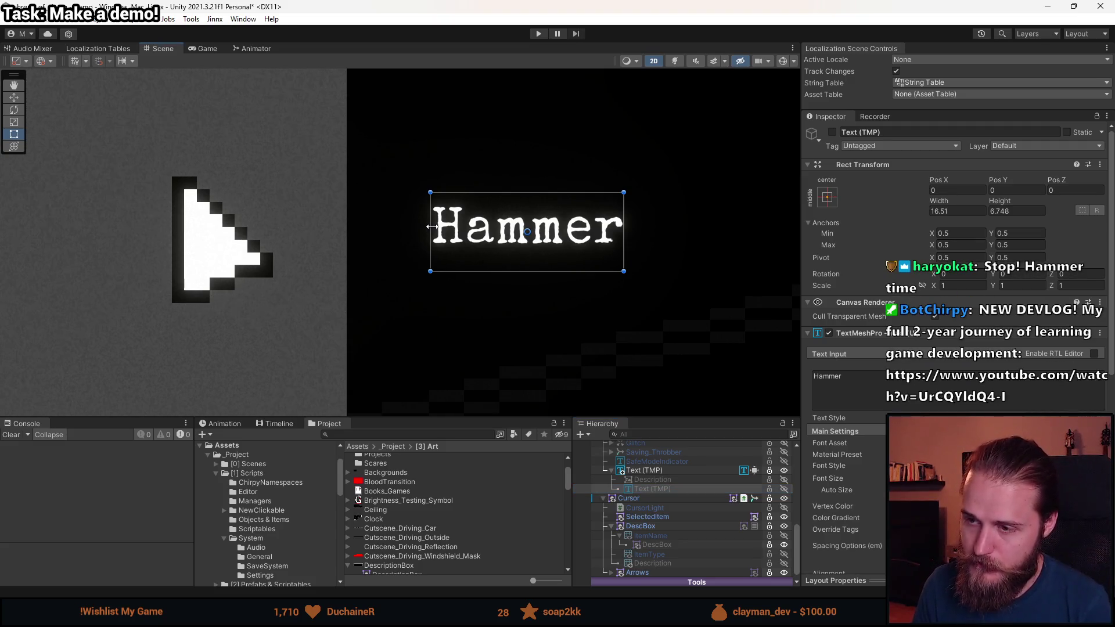
mouse_move(432, 227)
mouse_down()
mouse_move(413, 238)
mouse_move(281, 244)
mouse_move(433, 246)
mouse_up()
click(663, 480)
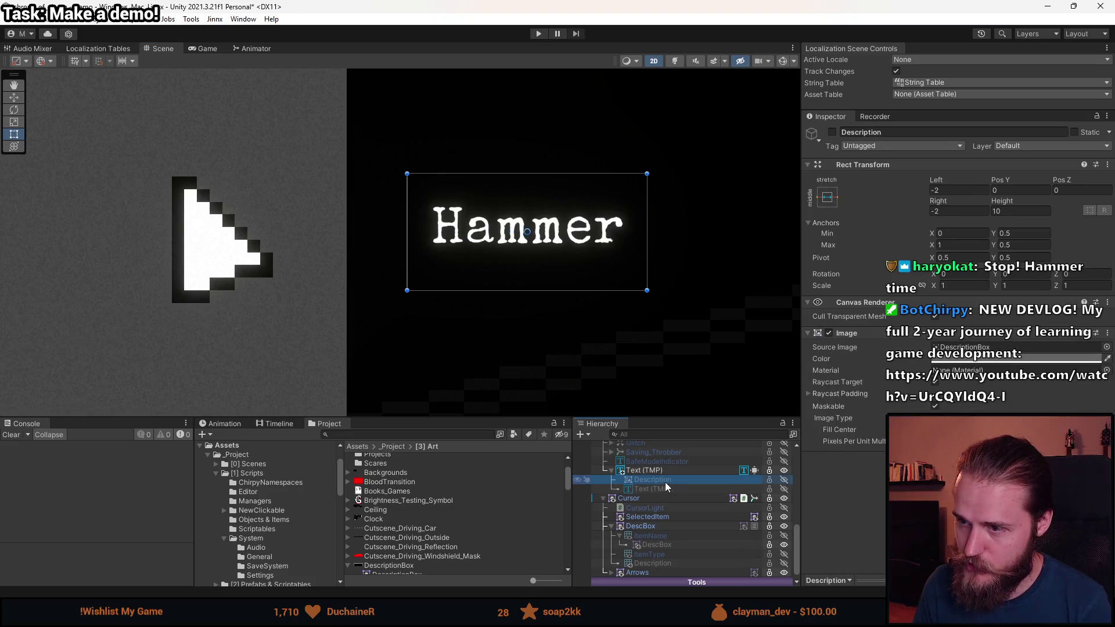
key(alt+shift+a)
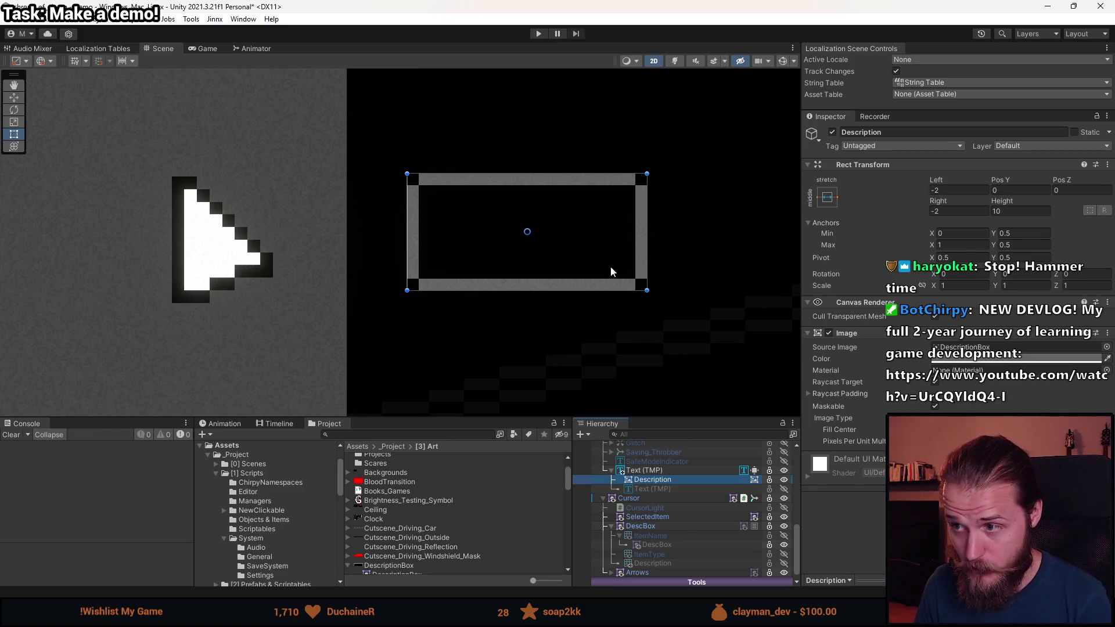
click(647, 228)
mouse_move(647, 229)
mouse_down()
mouse_move(726, 231)
mouse_move(625, 229)
mouse_move(629, 250)
mouse_move(505, 253)
mouse_move(774, 261)
mouse_move(591, 272)
mouse_move(667, 269)
mouse_move(624, 256)
mouse_up()
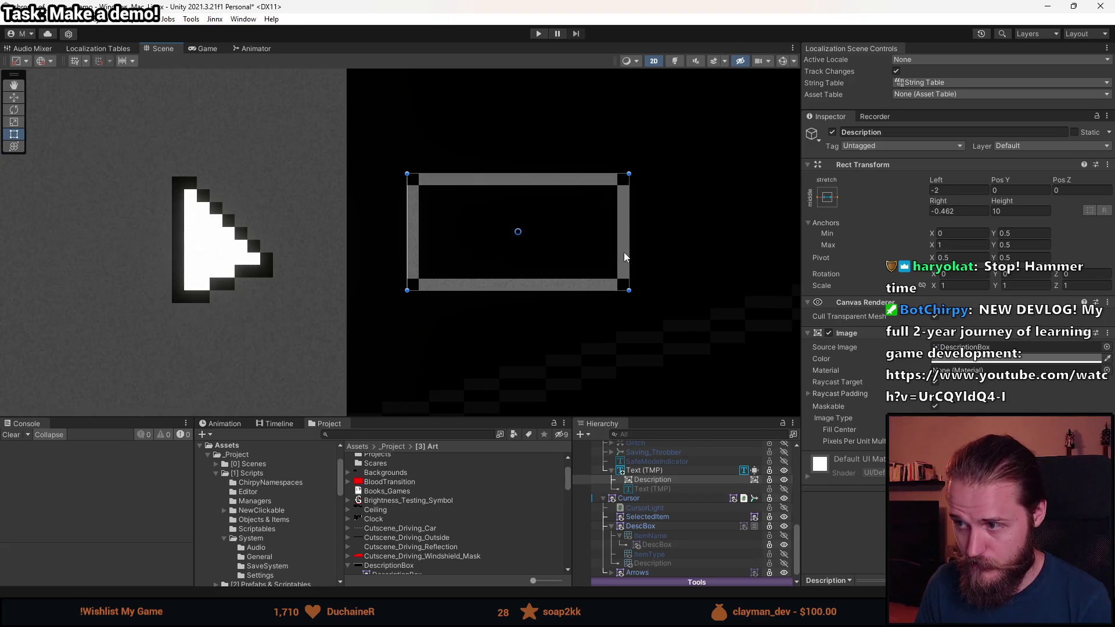
click(940, 212)
text(-2)
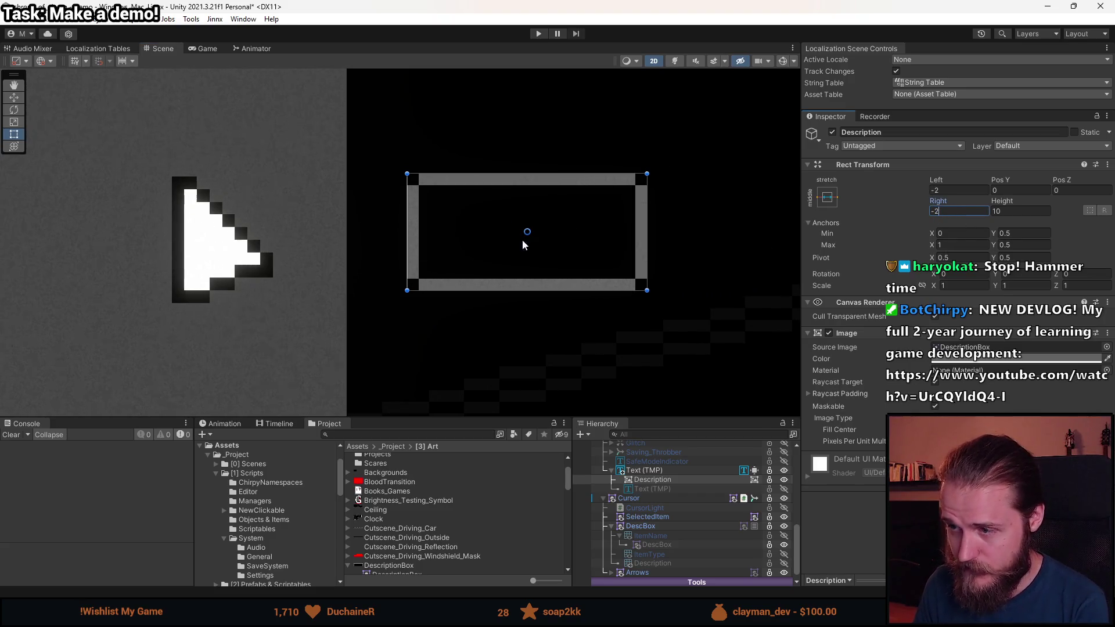
- Enable the Hammer Text (TMP) label, test a long string, then undo back to Hammer
click(668, 491)
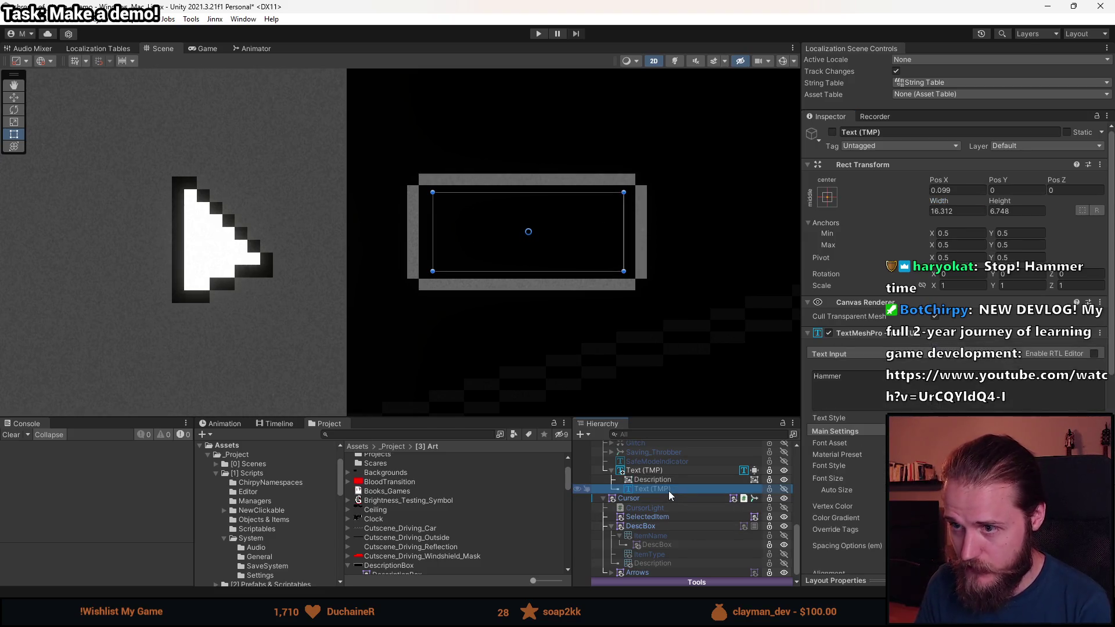
key(alt+shift+a)
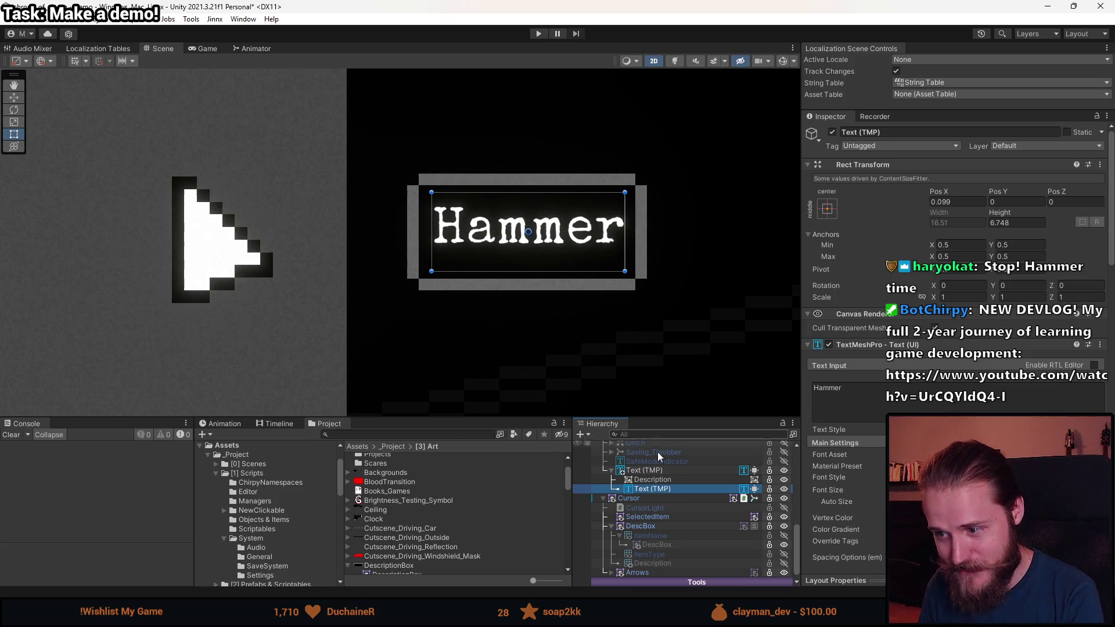
ctrl+click(739, 470)
click(857, 406)
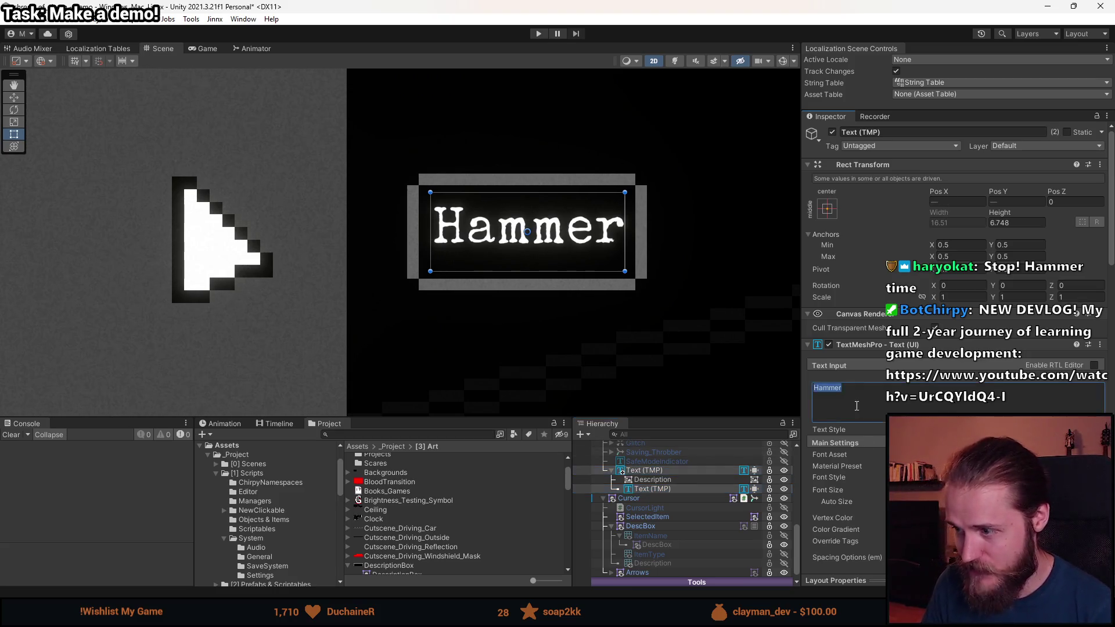
text(H)
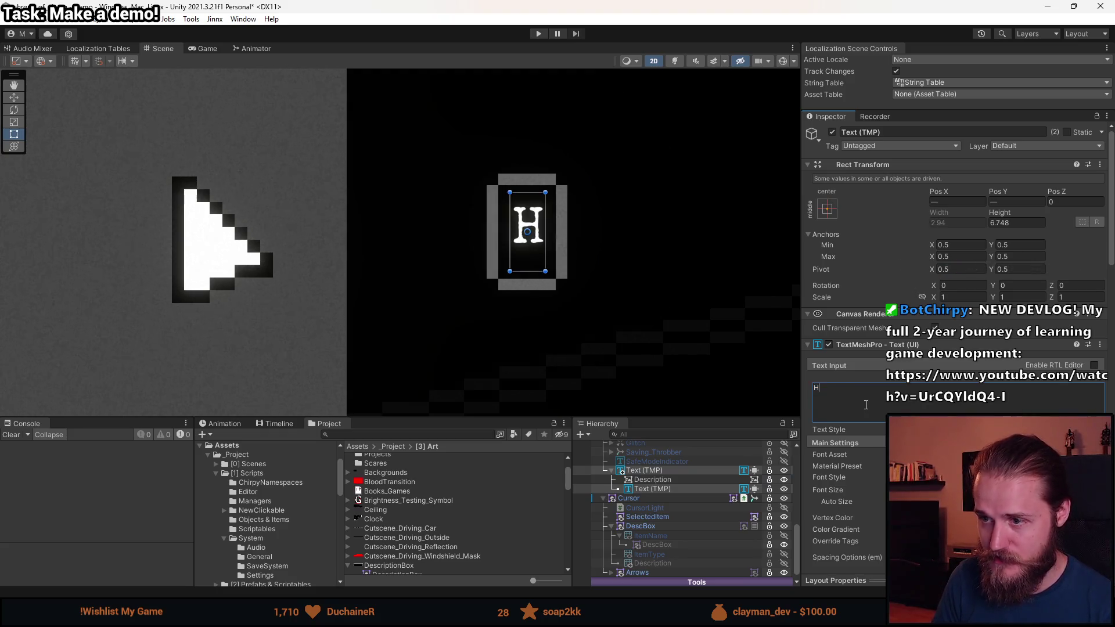
text(ammer)
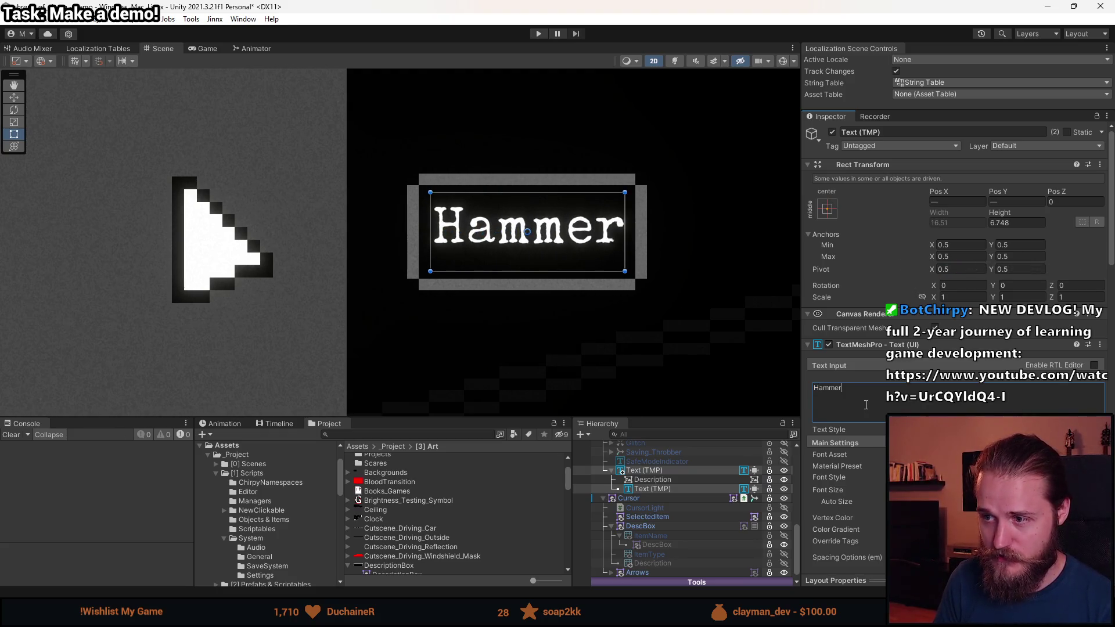
text(asldknlaksndlasknd)
scroll(753, 307, down, 6)
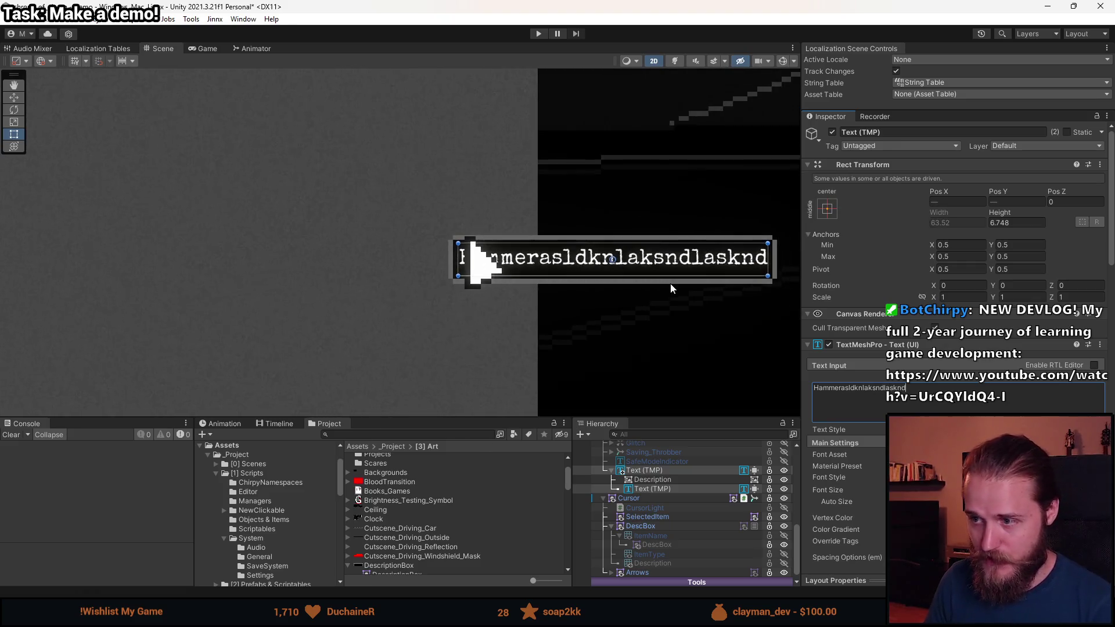
scroll(705, 288, up, 3)
scroll(604, 289, up, 2)
key(ctrl+z)
click(666, 480)
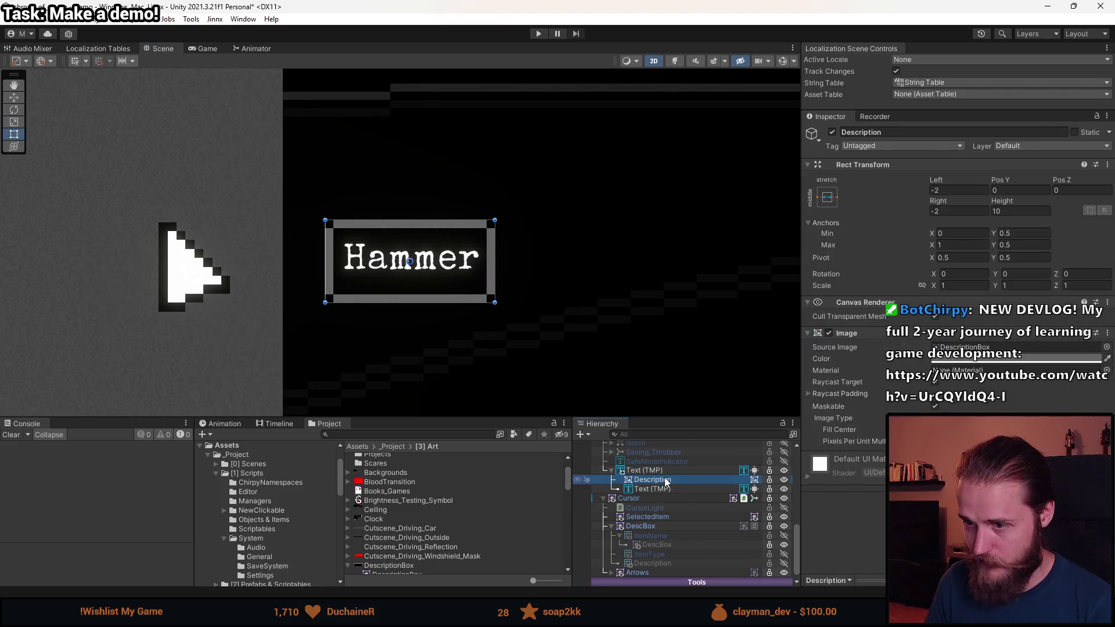
- Set the Description frame's Left and Right insets to -5
click(936, 190)
text(-5)
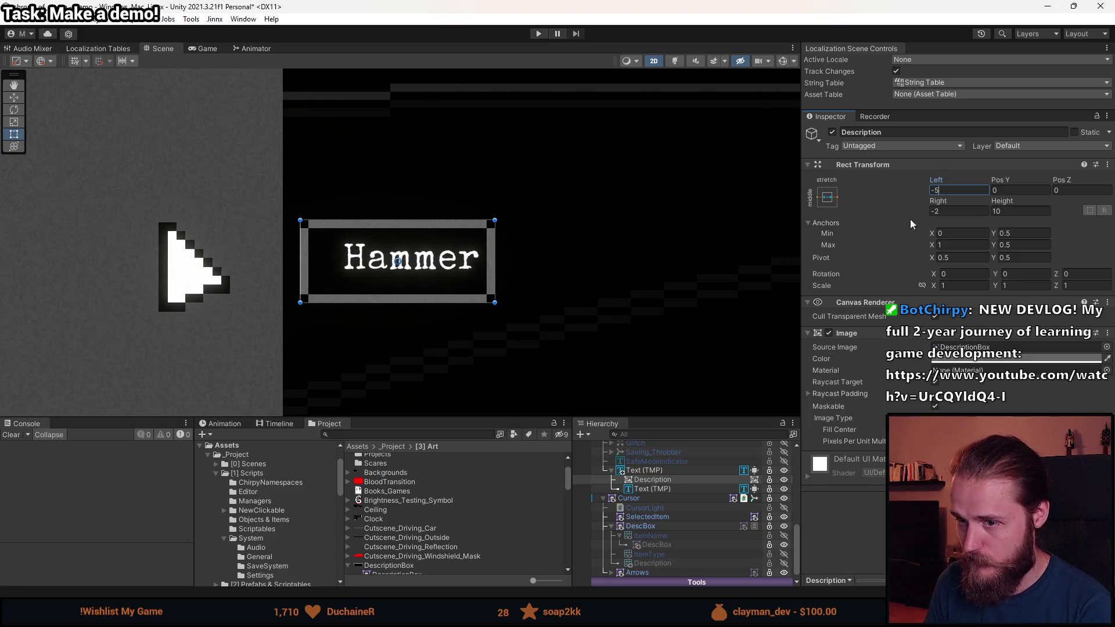
click(936, 211)
text(-5)
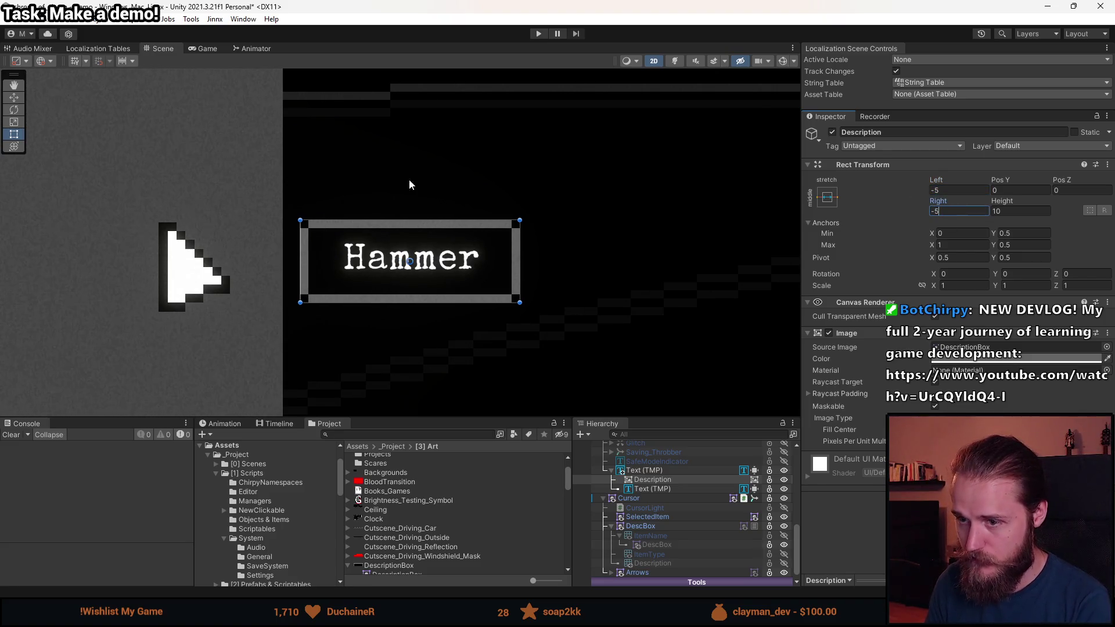
scroll(409, 184, down, 3)
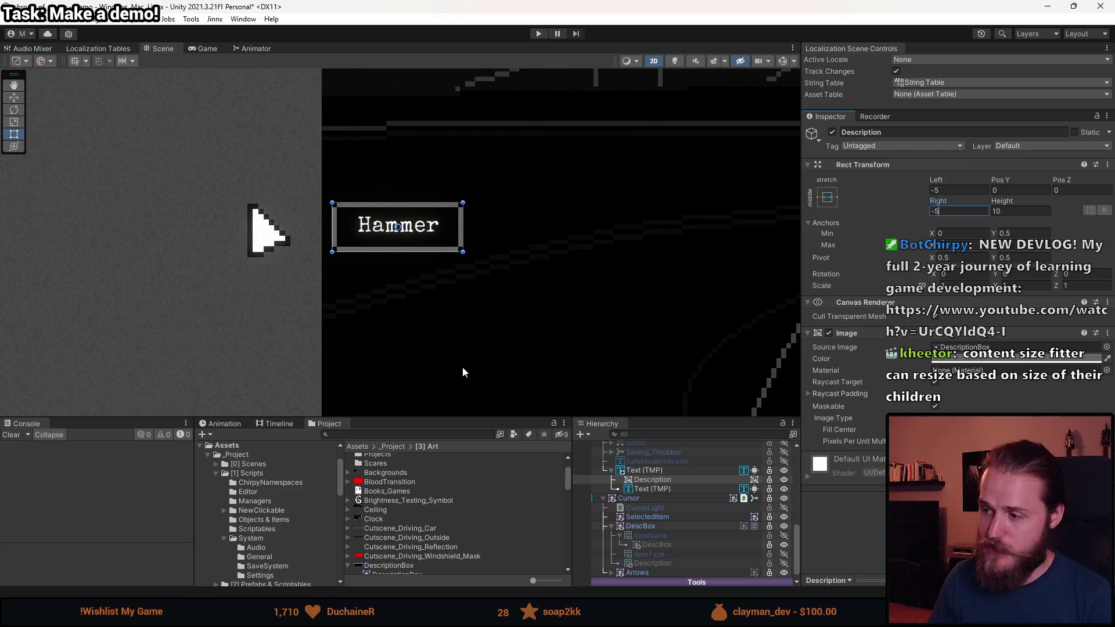
- Change the Text (TMP) label's Content Size Fitter Horizontal Fit setting
click(671, 491)
scroll(880, 395, down, 10)
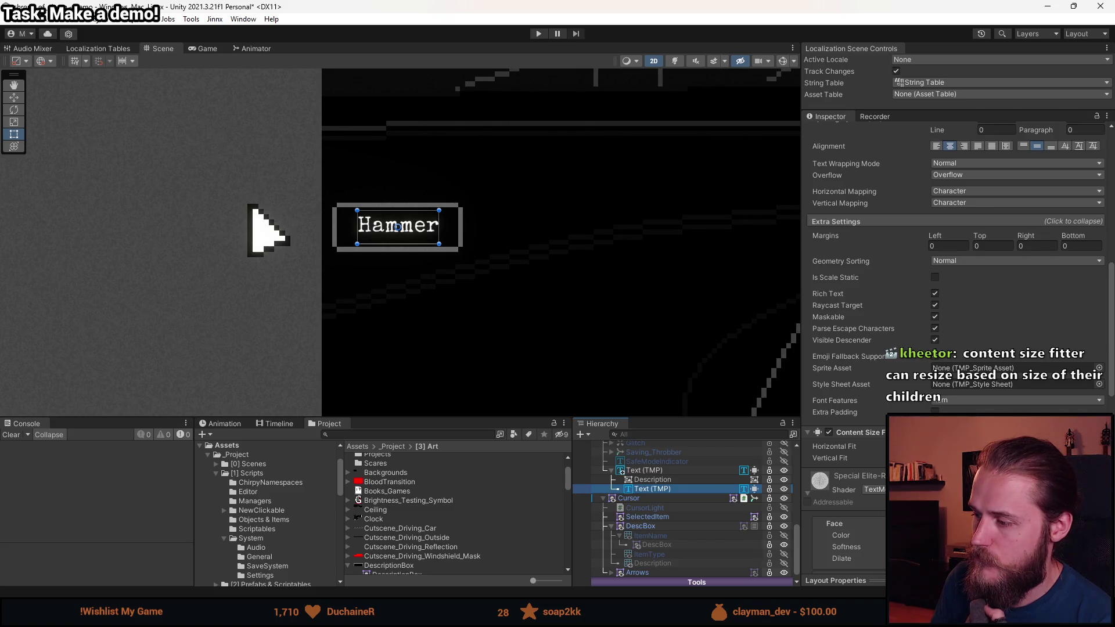
click(929, 458)
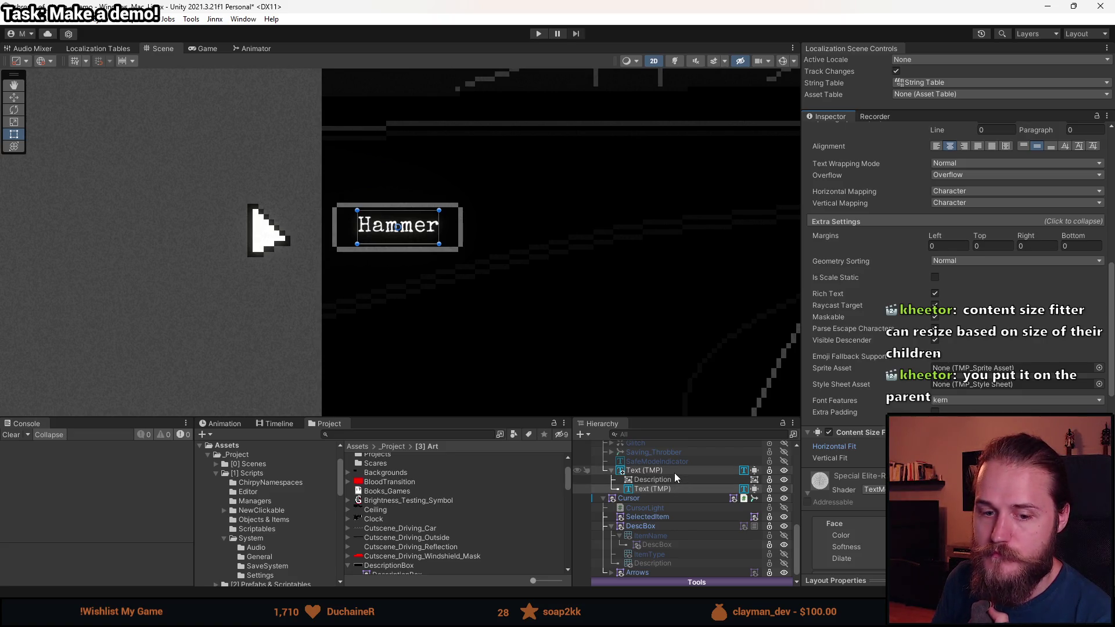
click(662, 479)
click(663, 489)
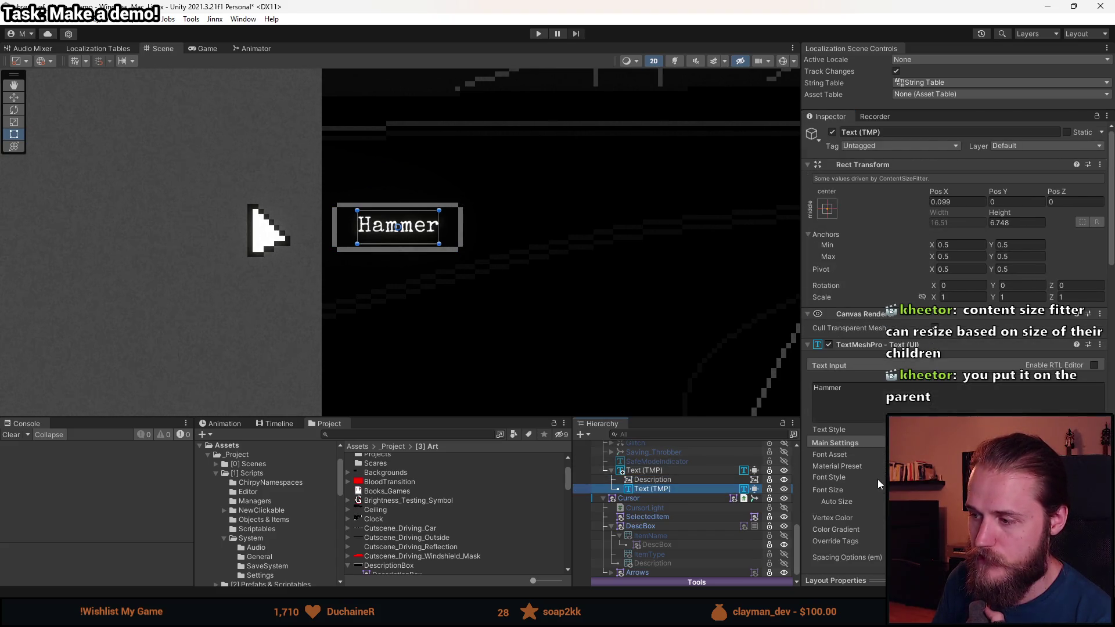
scroll(875, 470, down, 10)
scroll(863, 442, up, 10)
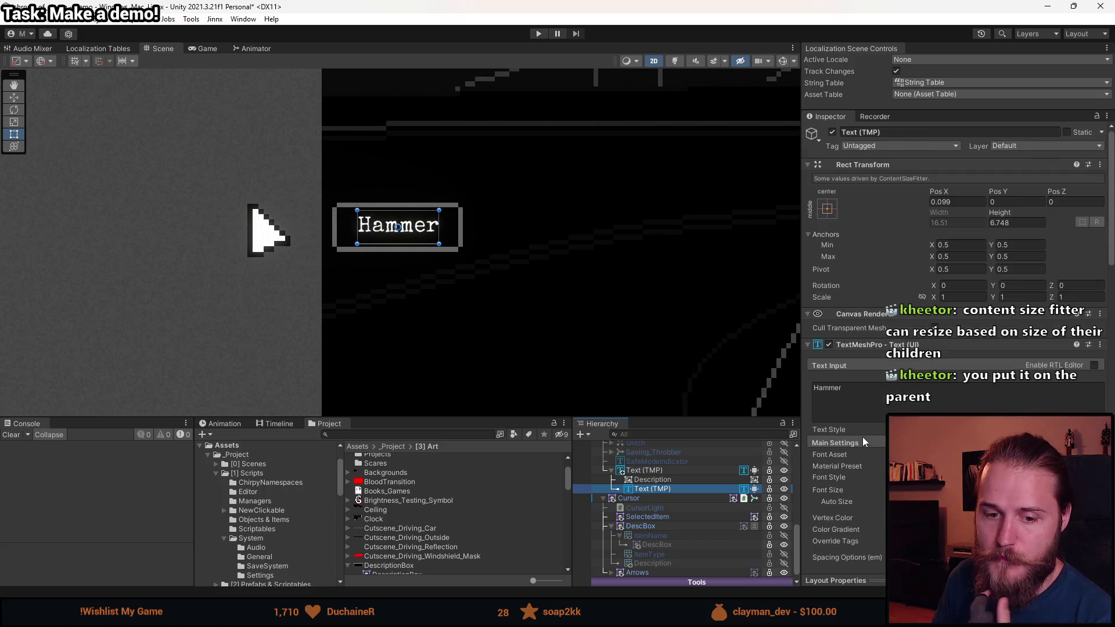
click(645, 470)
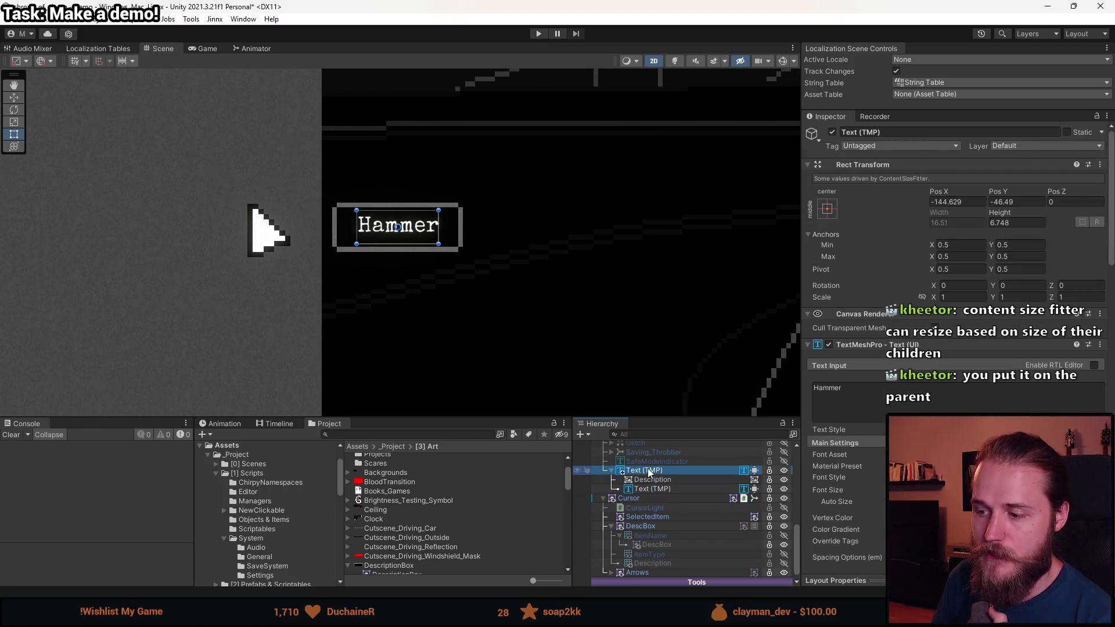
- Inspect Description and the parent Text (TMP), stretching the label's right side to test resizing
scroll(378, 259, up, 3)
scroll(407, 239, up, 3)
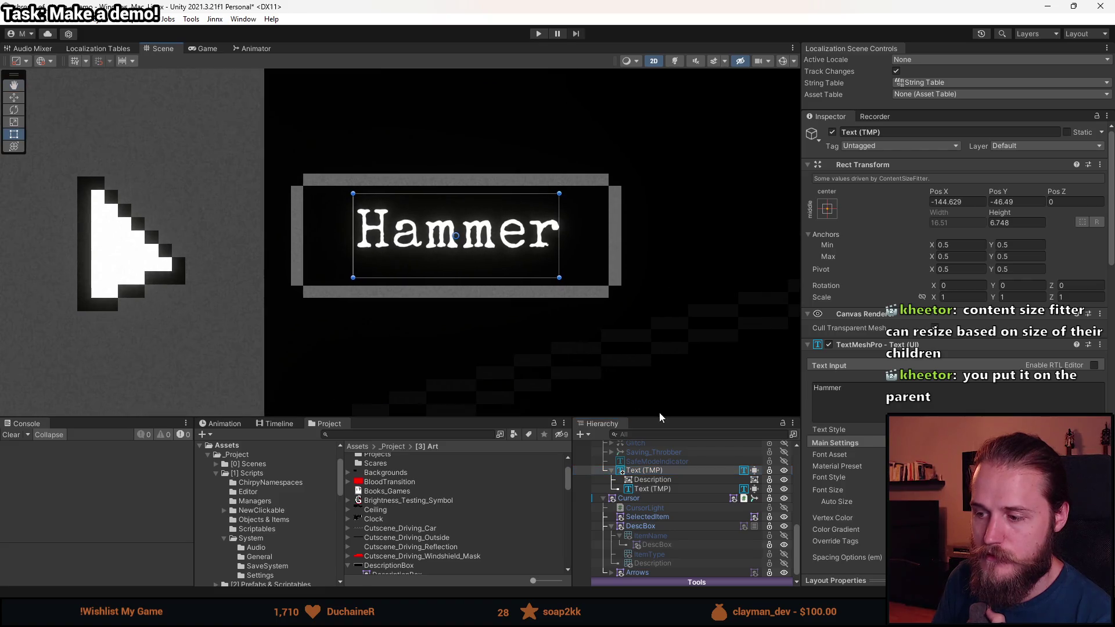
click(652, 479)
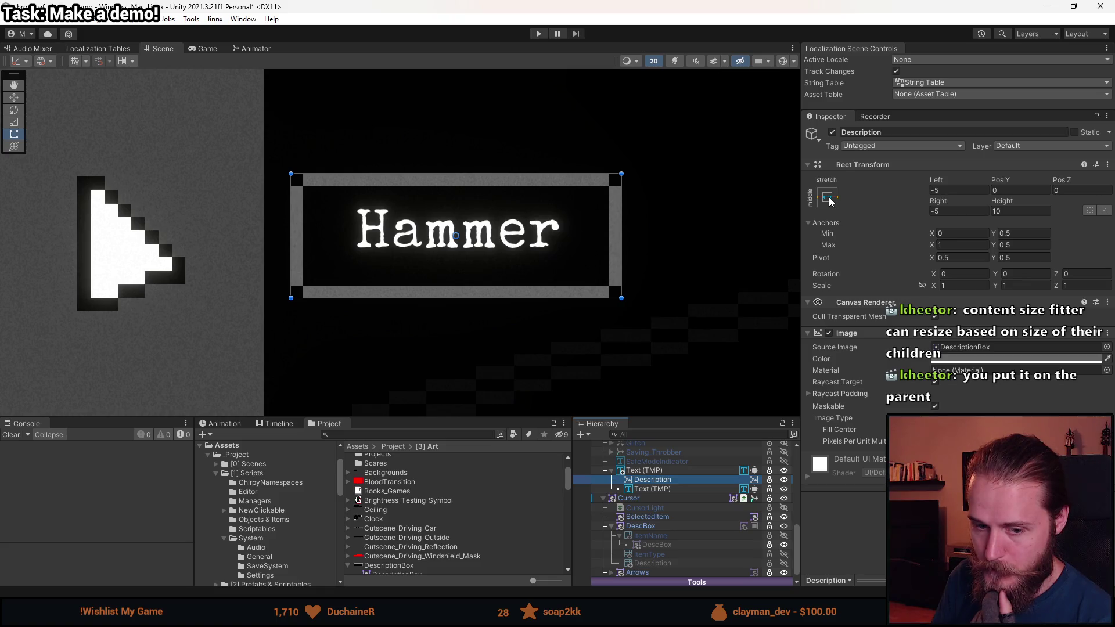
click(658, 471)
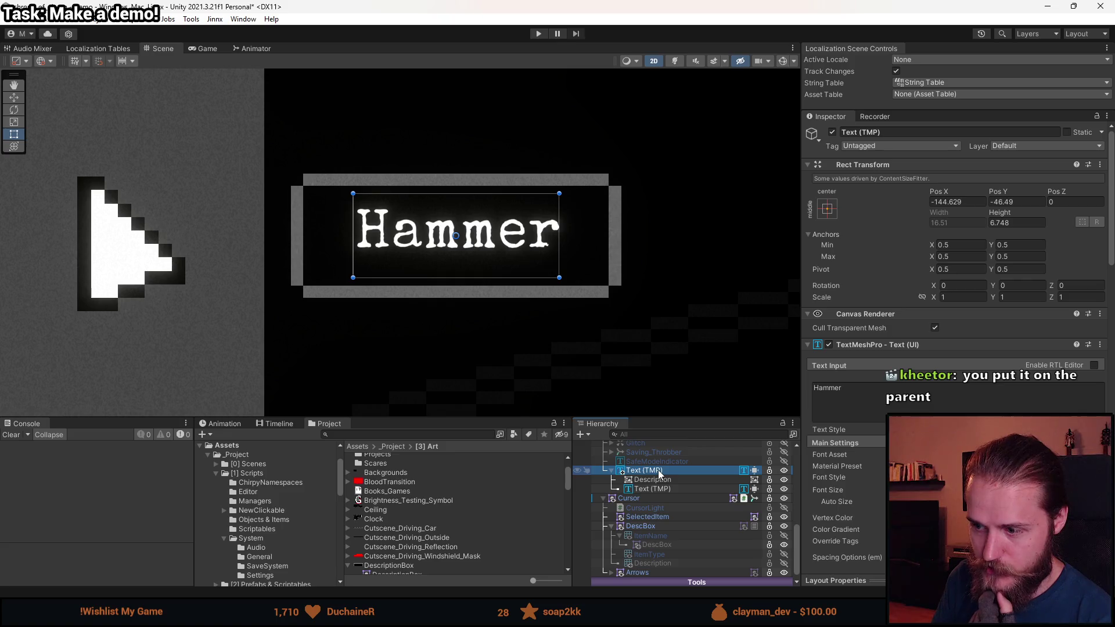
scroll(861, 440, down, 10)
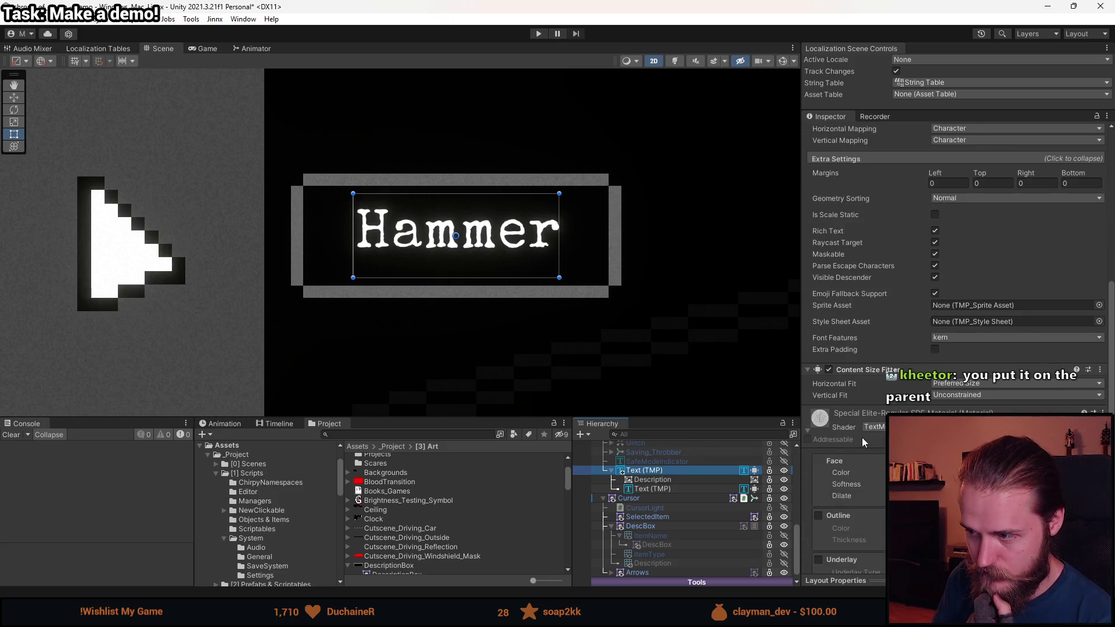
scroll(890, 270, up, 3)
scroll(896, 322, down, 4)
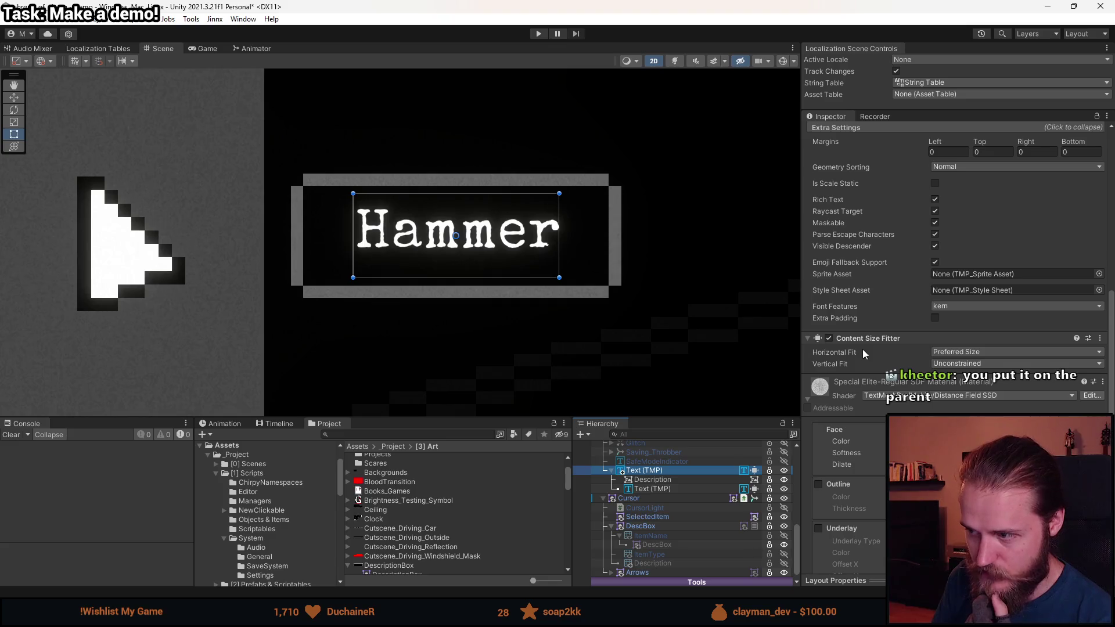
drag(558, 235, 622, 233)
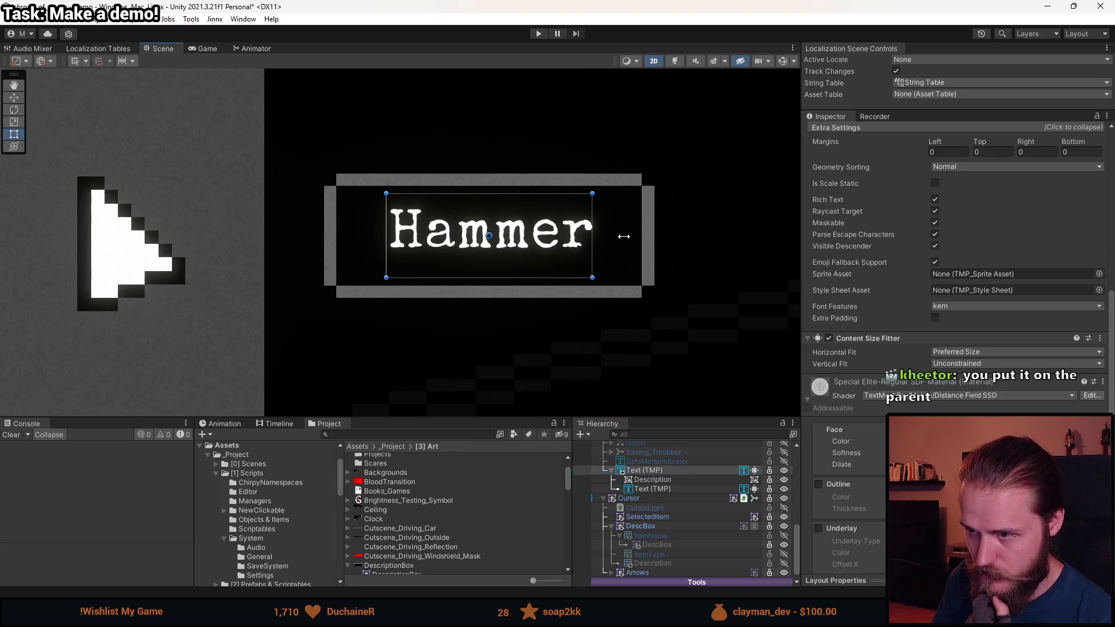
scroll(883, 325, up, 10)
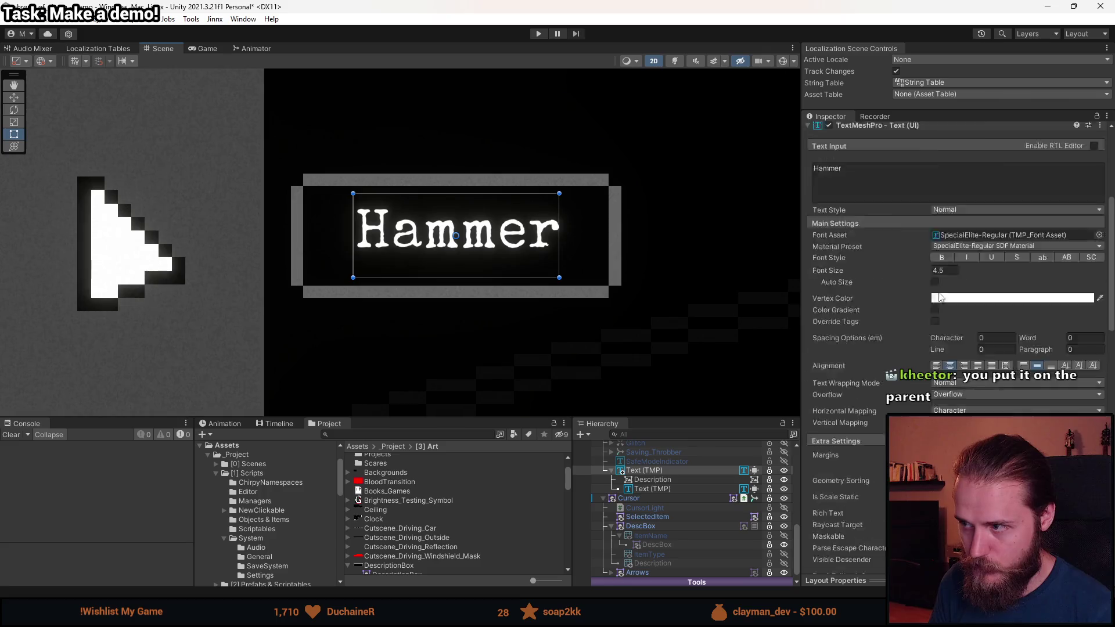
- Append 'asdasdasd' to Hammer to test the frame, then remove it
click(882, 398)
click(895, 395)
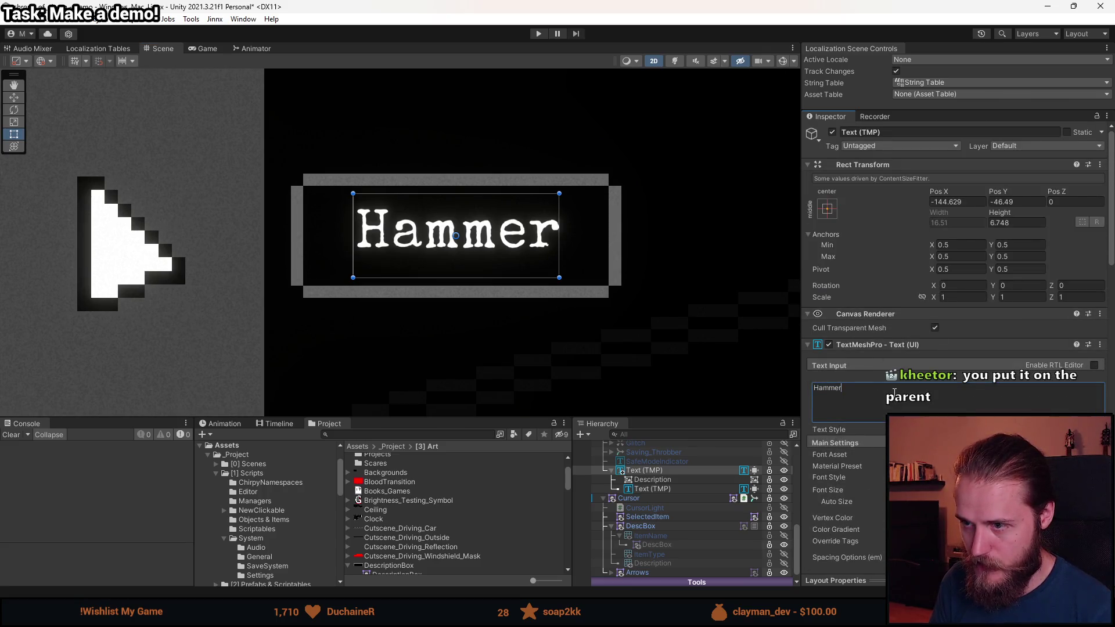
text(asdas)
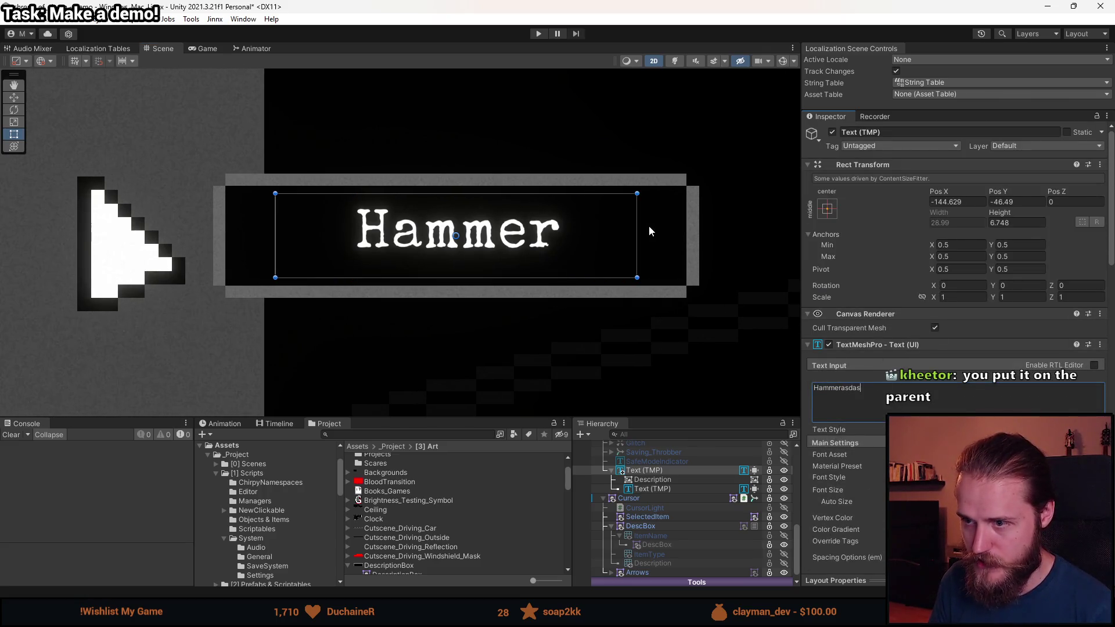
text(dasd)
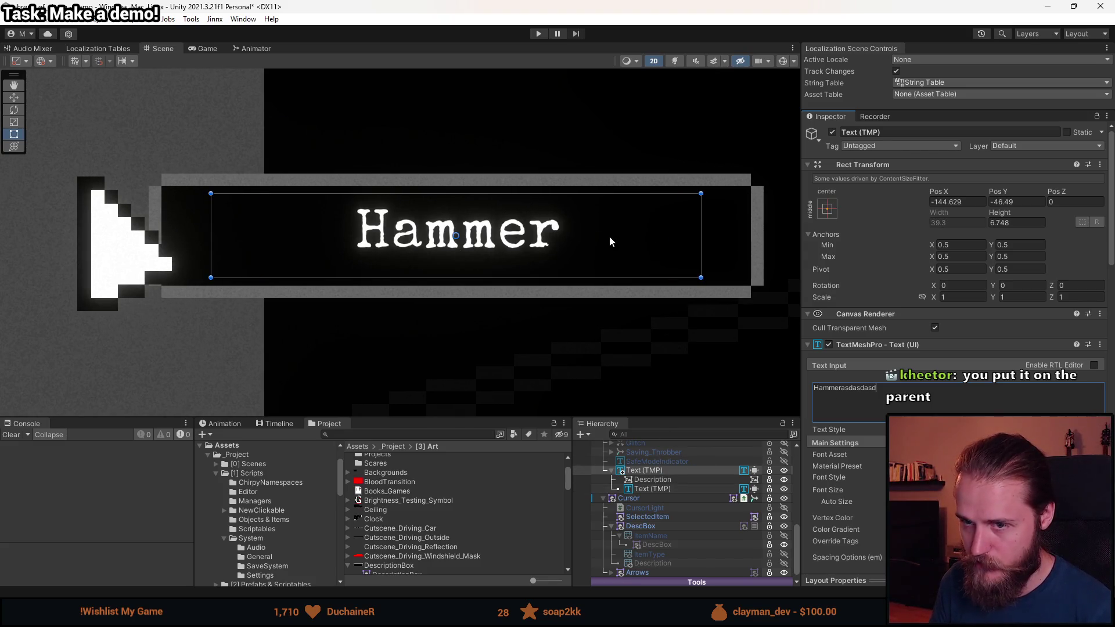
key(BackSpace)
key(BackSpace)
key(BackSpace)
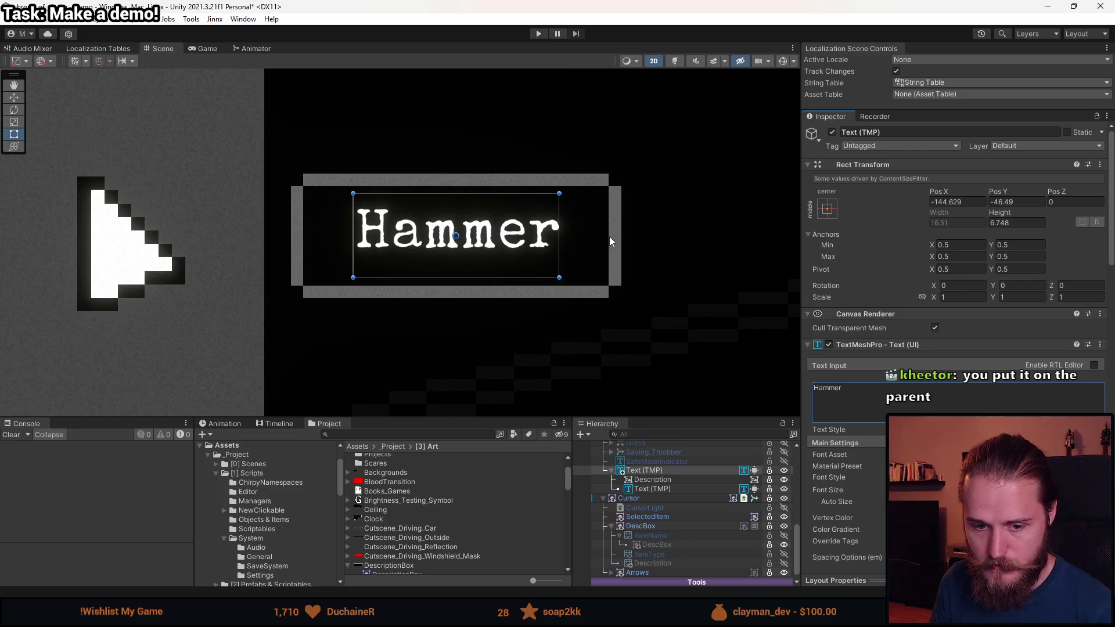
click(670, 483)
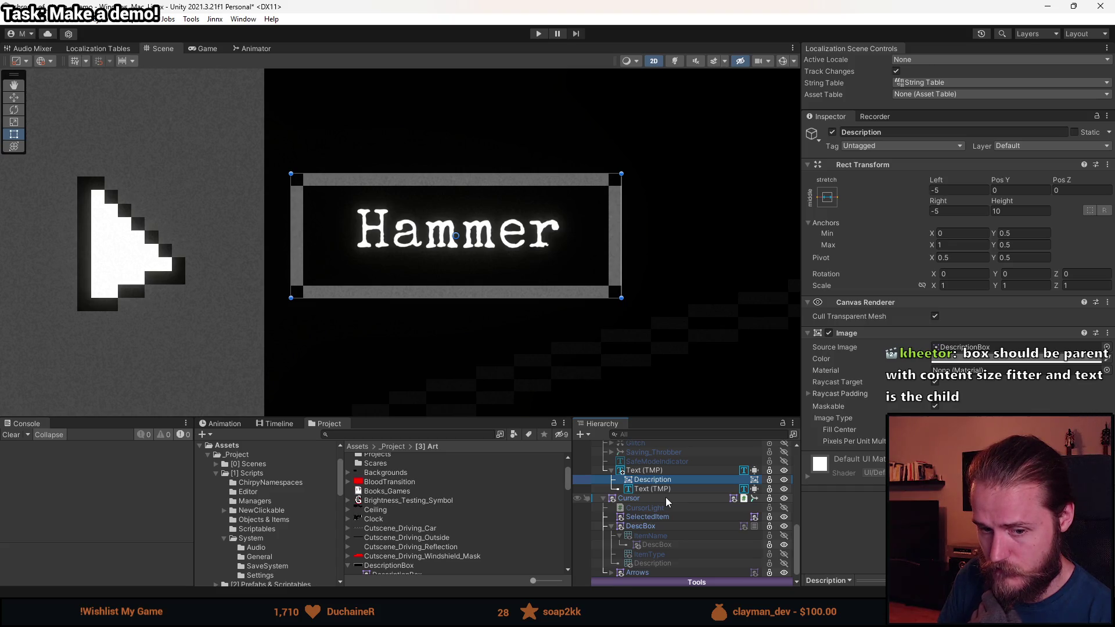
key(alt+Tab)
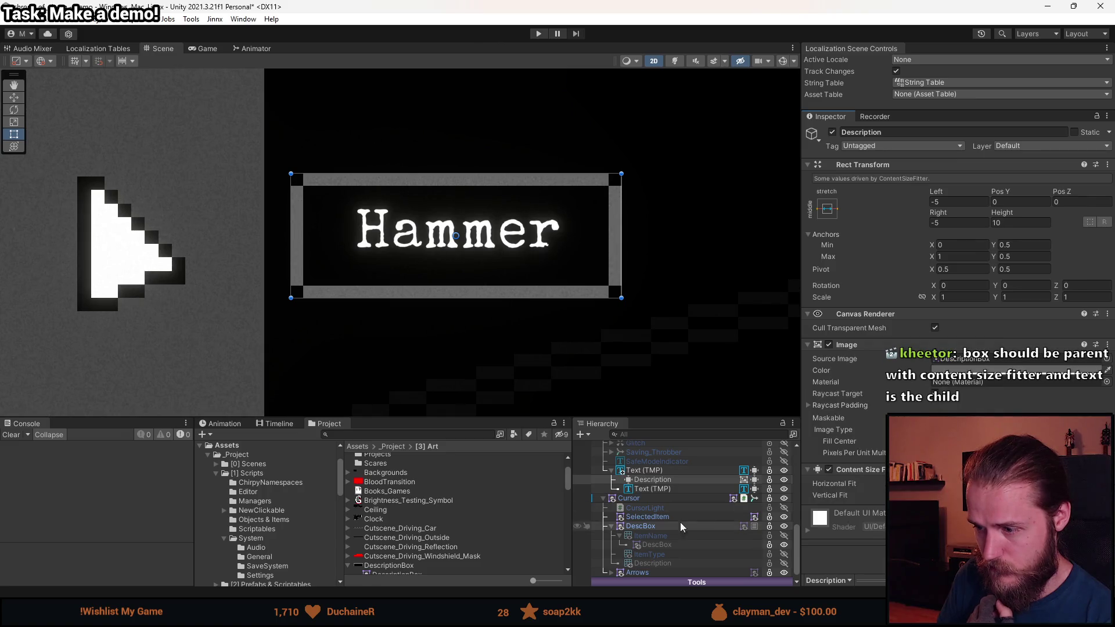
- Reset the text label's Content Size Fitter settings
click(675, 489)
drag(674, 489, 662, 480)
scroll(848, 480, down, 5)
scroll(849, 480, down, 10)
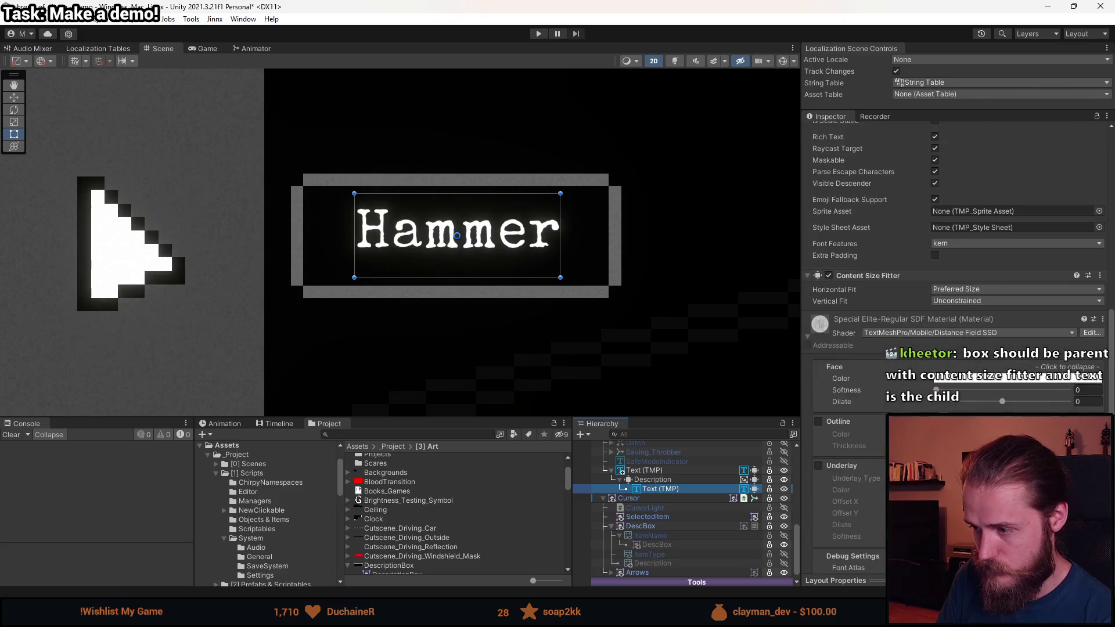
right_click(878, 276)
click(930, 338)
scroll(889, 400, up, 15)
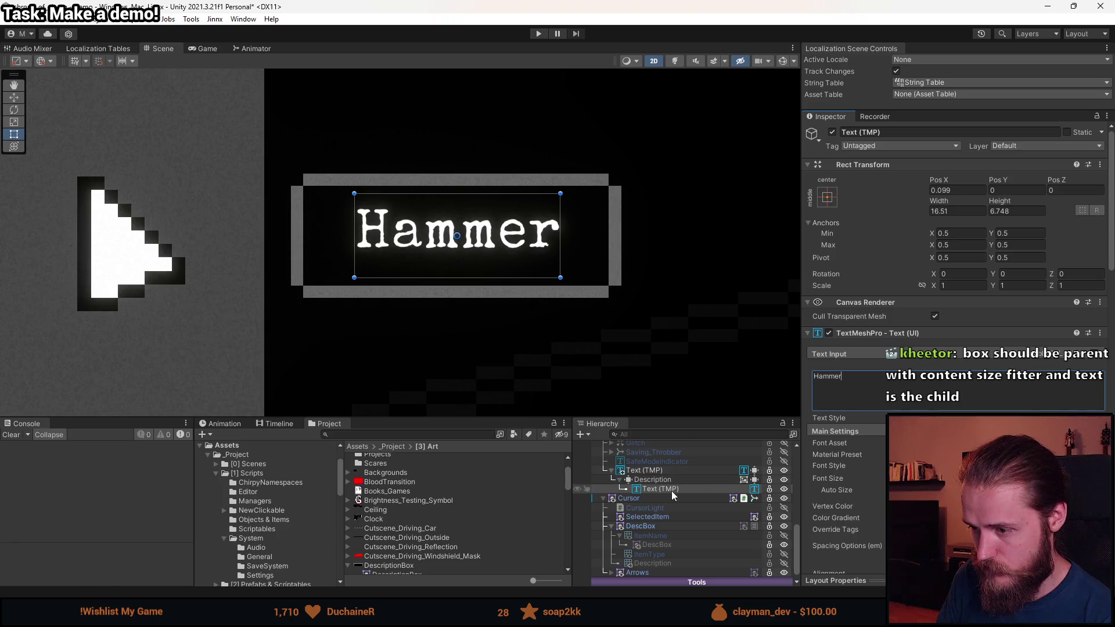
- Anchor the Description box to the middle-centre preset
click(651, 480)
click(831, 215)
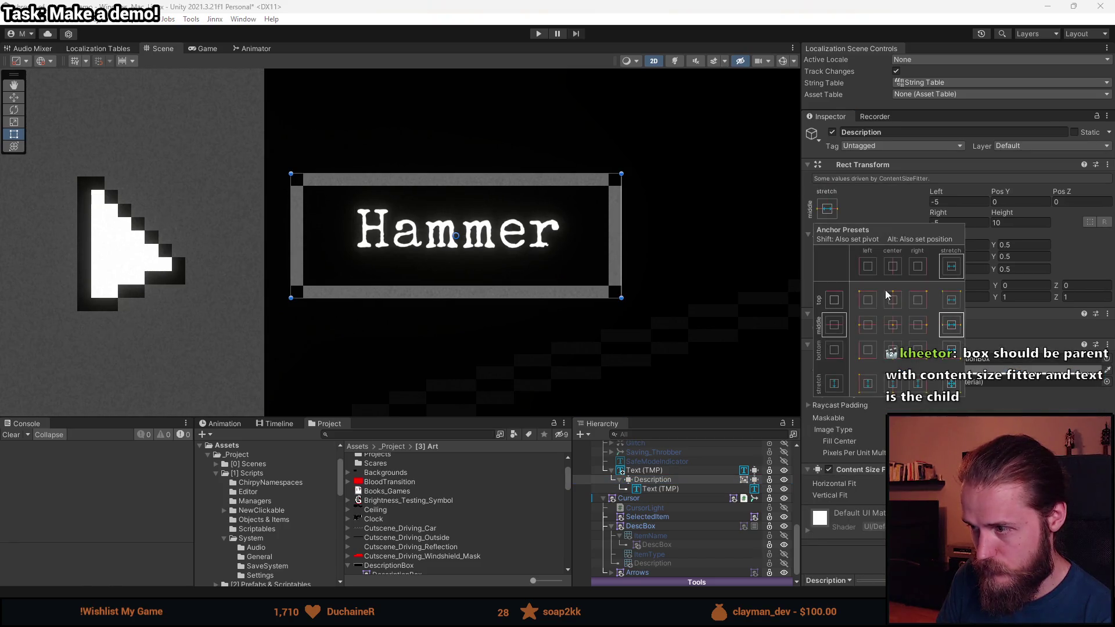
click(892, 325)
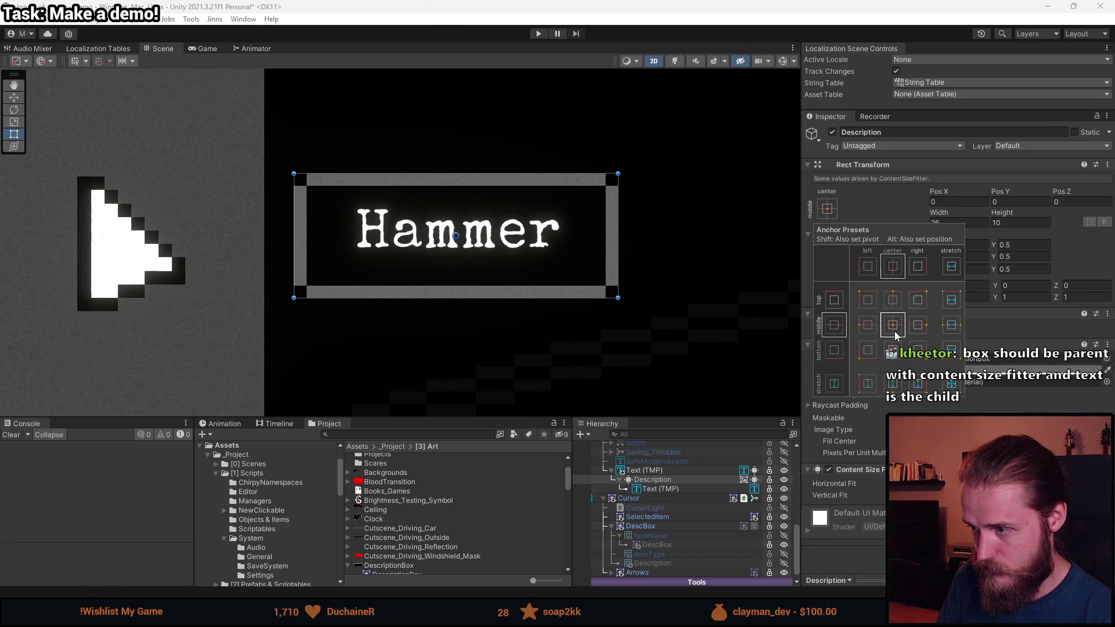
- Append 'jjjj' so the label reads Hammerjjjj
click(683, 489)
click(888, 379)
click(888, 379)
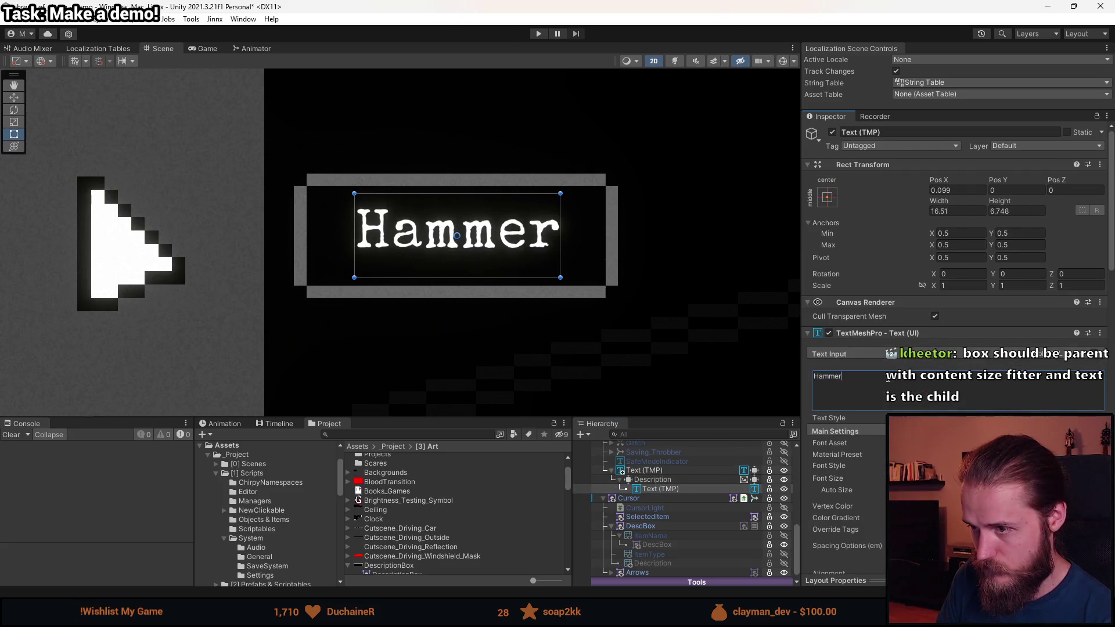
text(jjjj)
scroll(883, 401, down, 15)
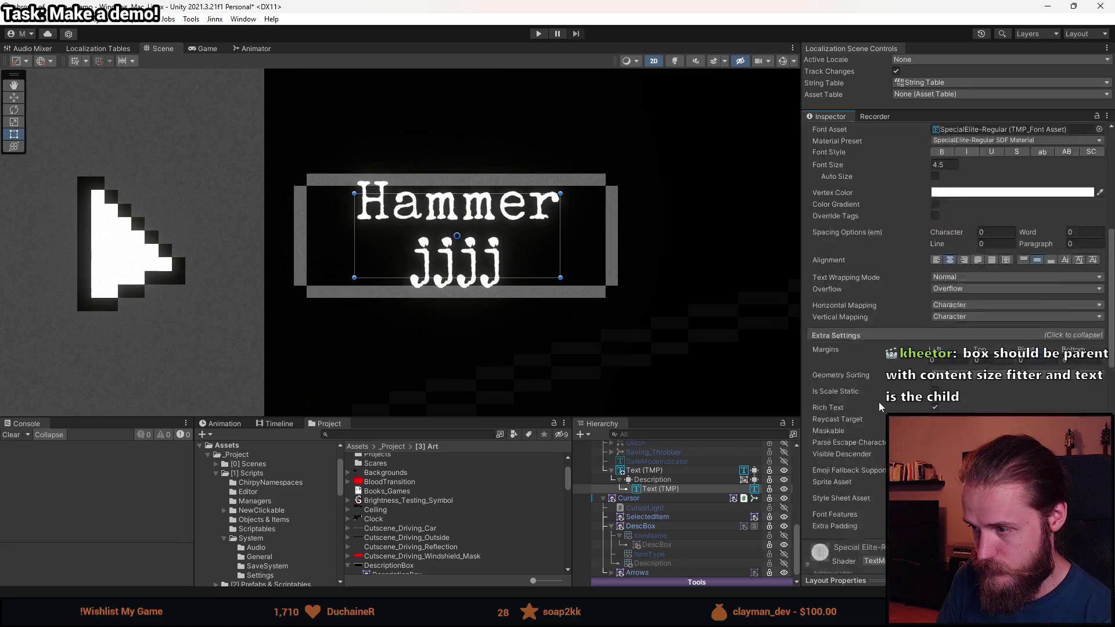
scroll(849, 349, up, 10)
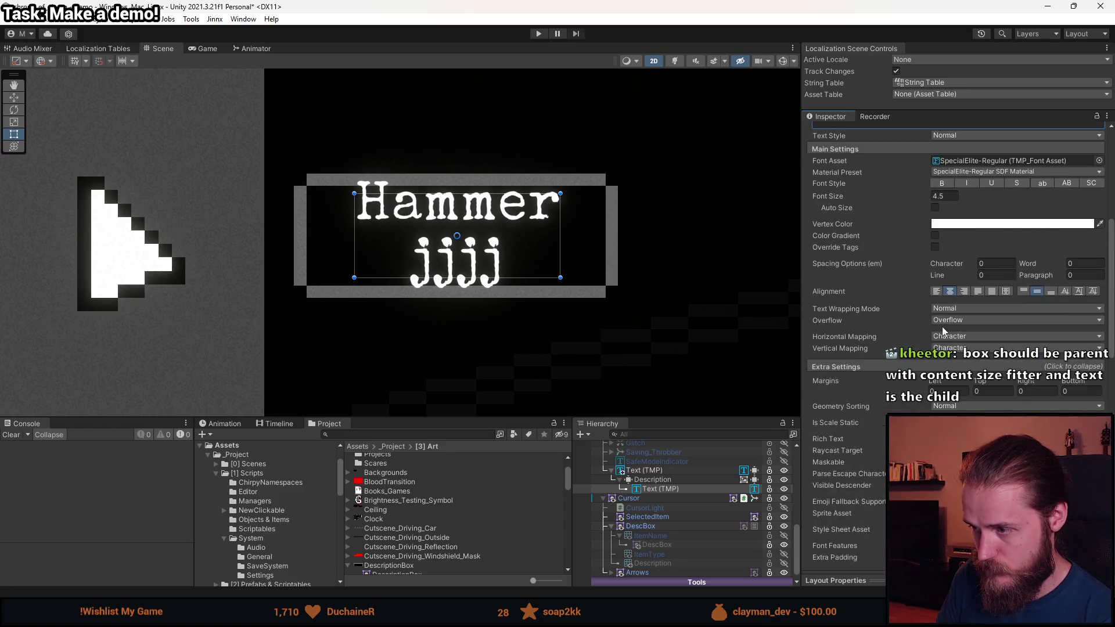
- Try disabling the label's text wrapping, then restore normal wrapping
click(950, 322)
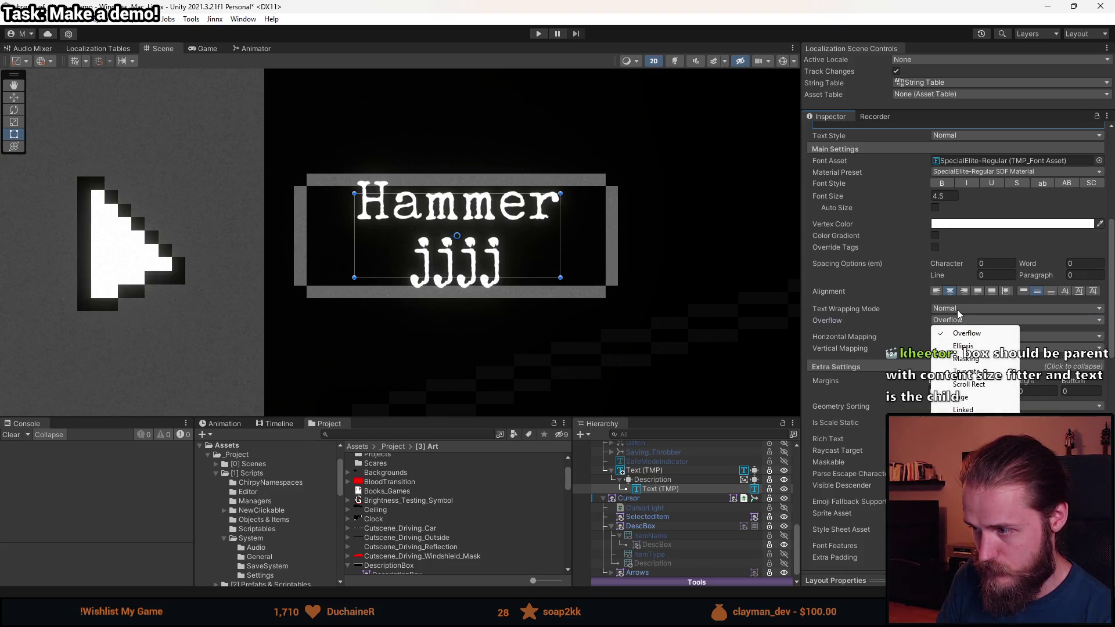
click(958, 308)
click(967, 320)
click(970, 309)
click(946, 333)
scroll(942, 361, down, 15)
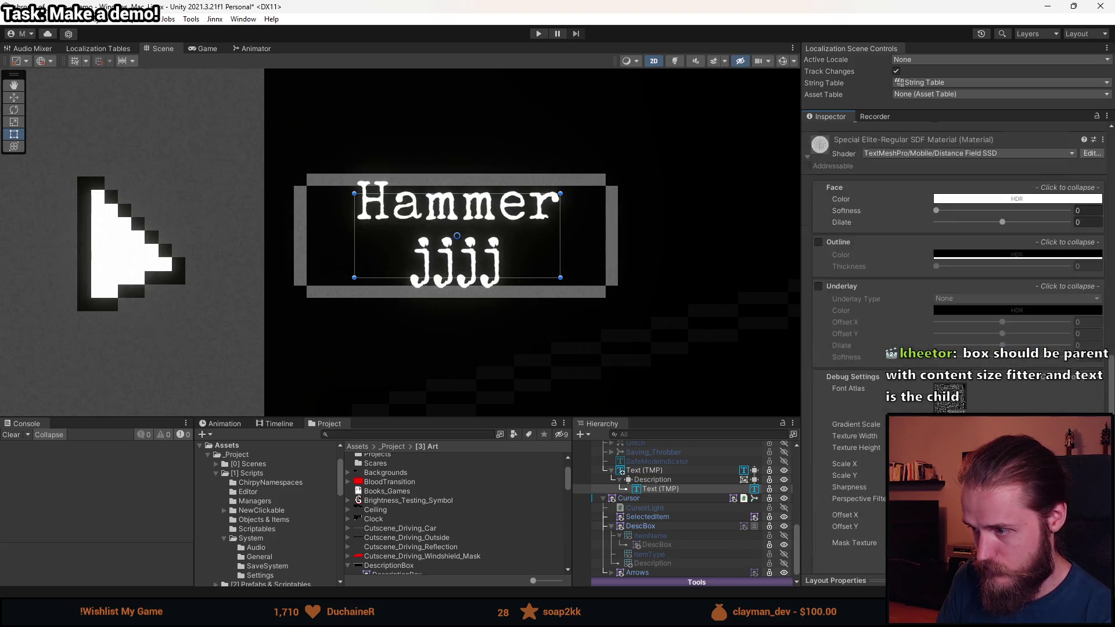
scroll(951, 315, up, 10)
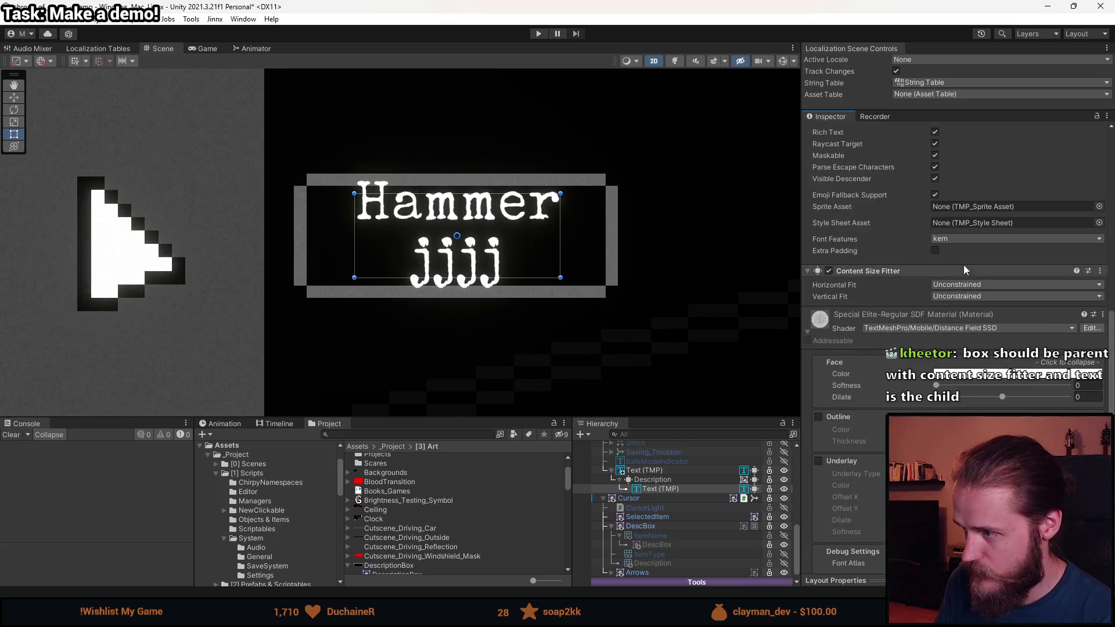
- Set the label's Horizontal Fit to Preferred Size so its width fits the text
click(969, 286)
click(973, 323)
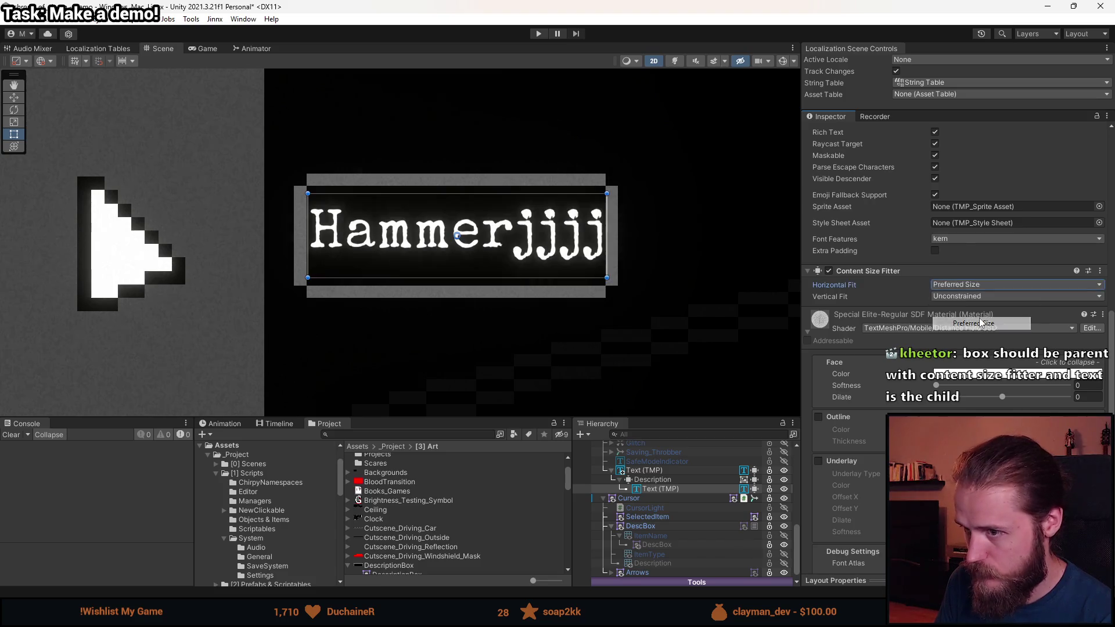
click(651, 463)
click(650, 470)
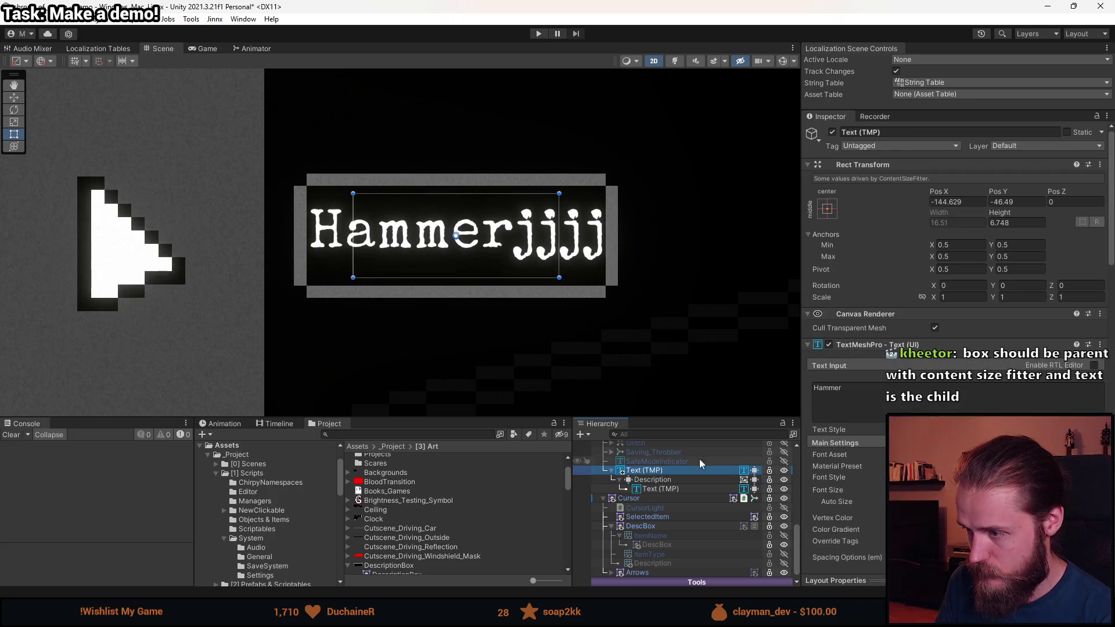
scroll(849, 444, down, 10)
scroll(831, 434, up, 10)
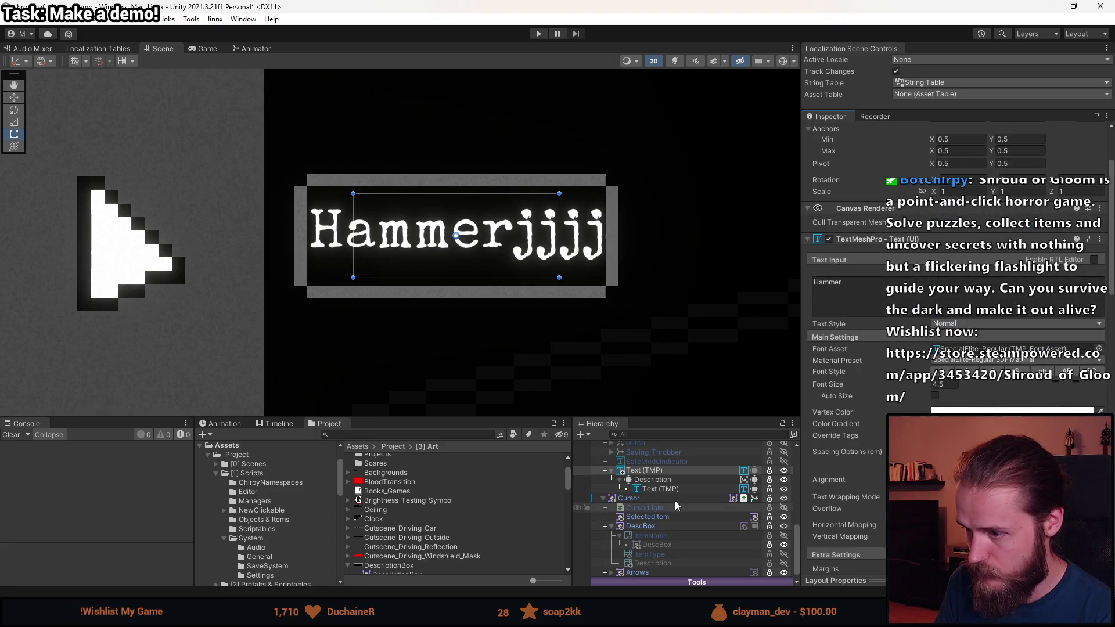
- Append a long run of 'h' characters to the label text
click(653, 480)
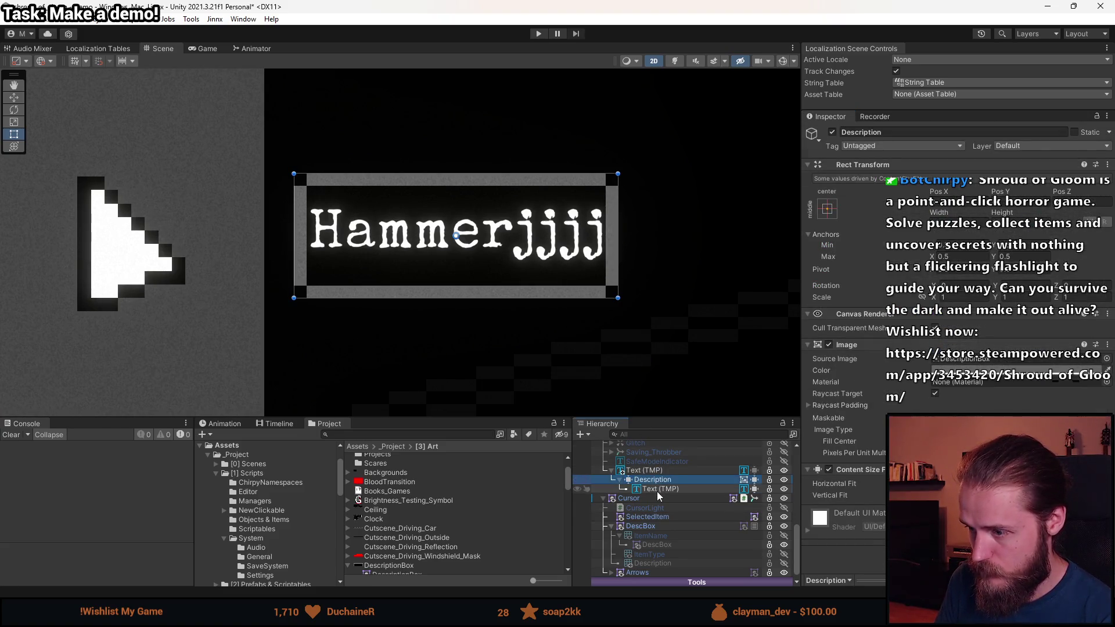
click(656, 490)
click(910, 398)
text(h)
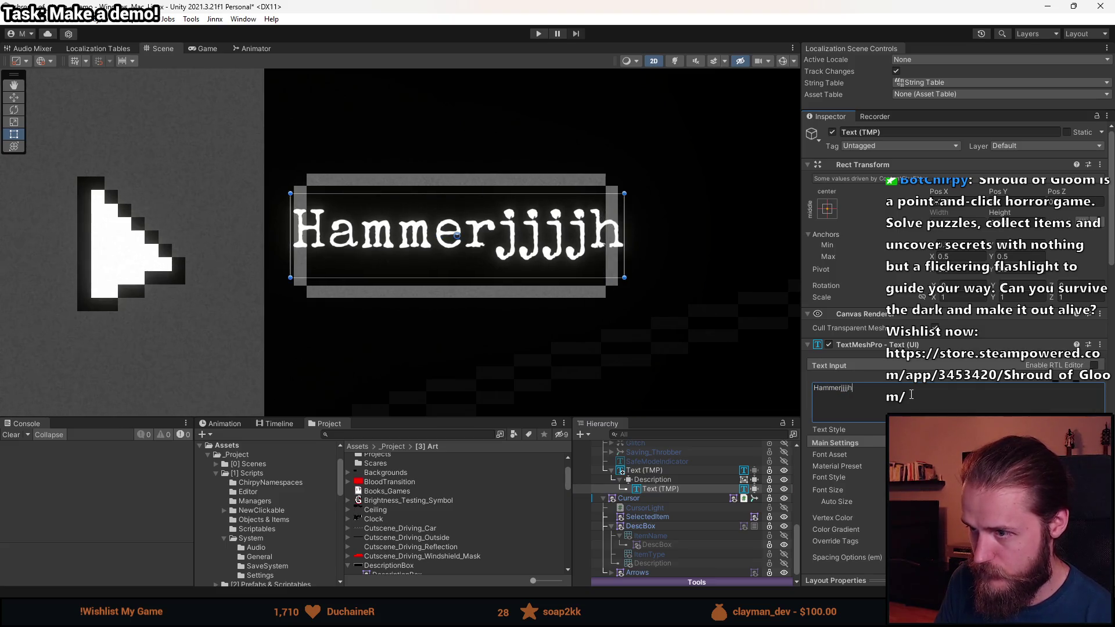
text(hhhhhhhhh)
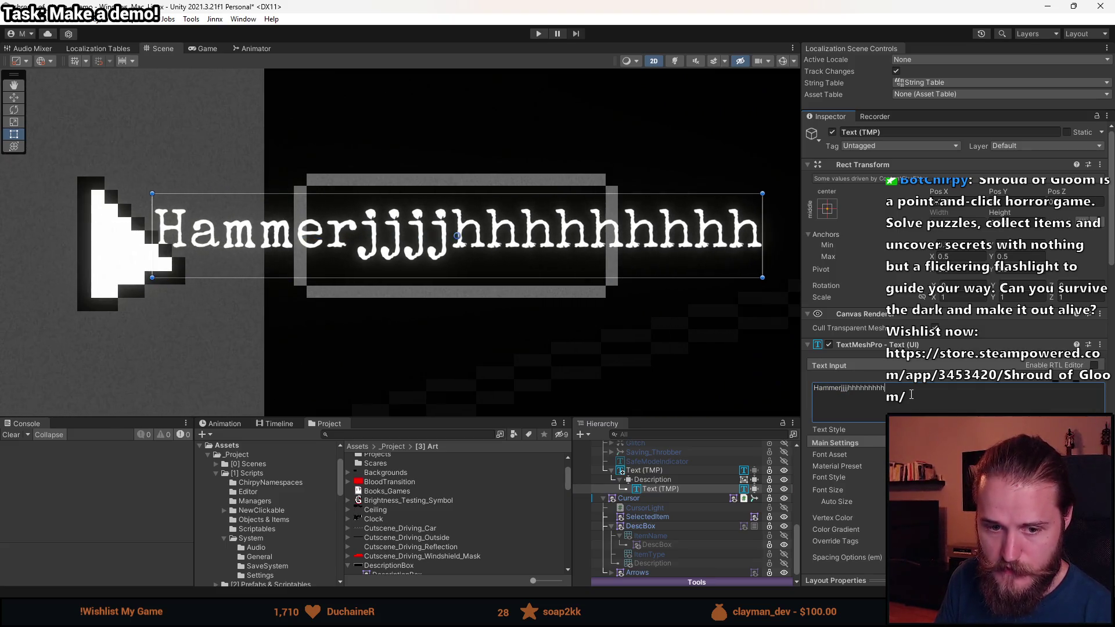
text(hhhhhhhhhh)
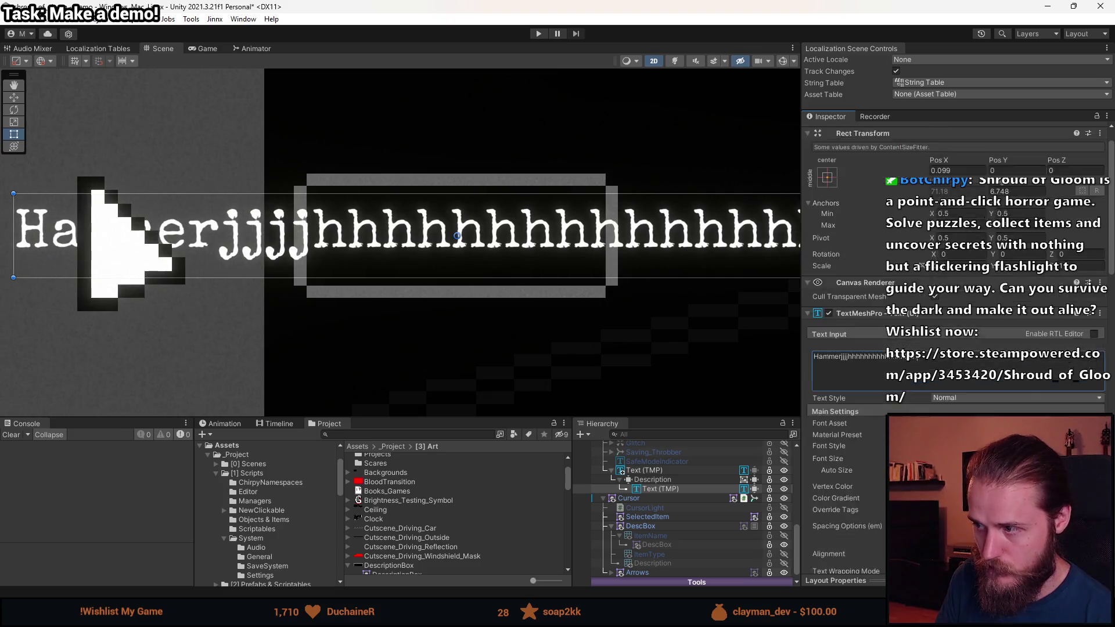
scroll(910, 395, down, 5)
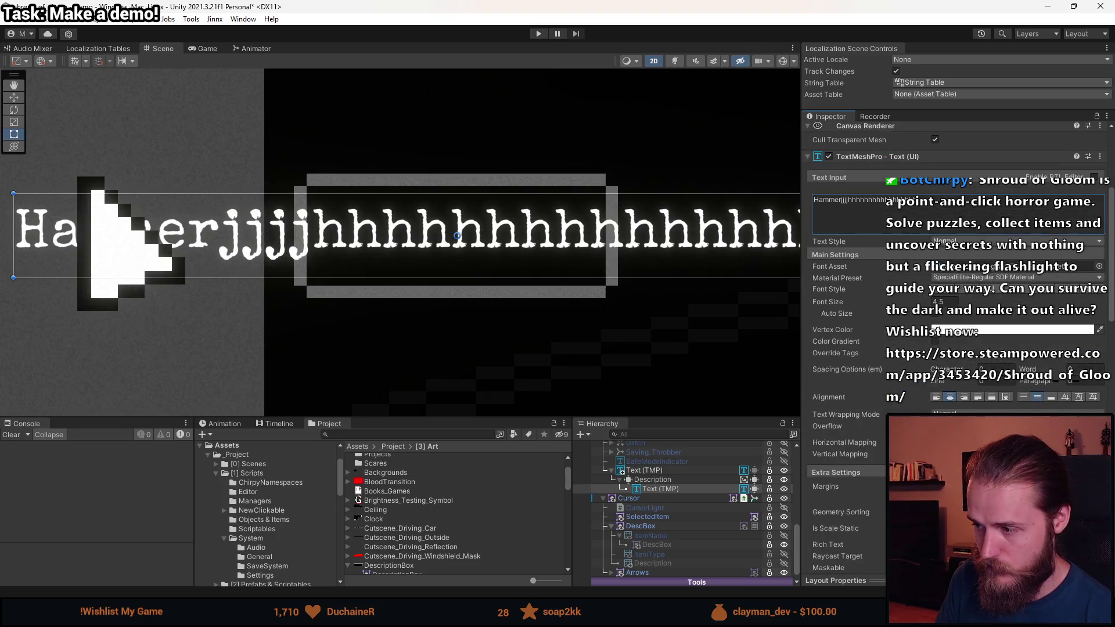
- Set Description's Horizontal Fit to fit its content and disable the label's Content Size Fitter
click(689, 479)
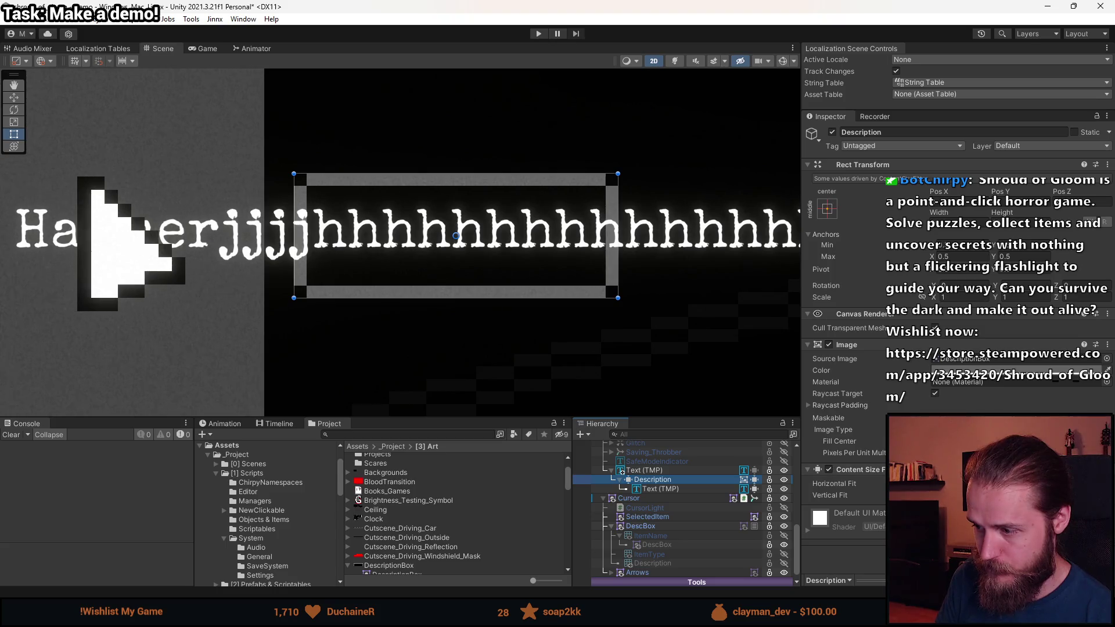
click(987, 484)
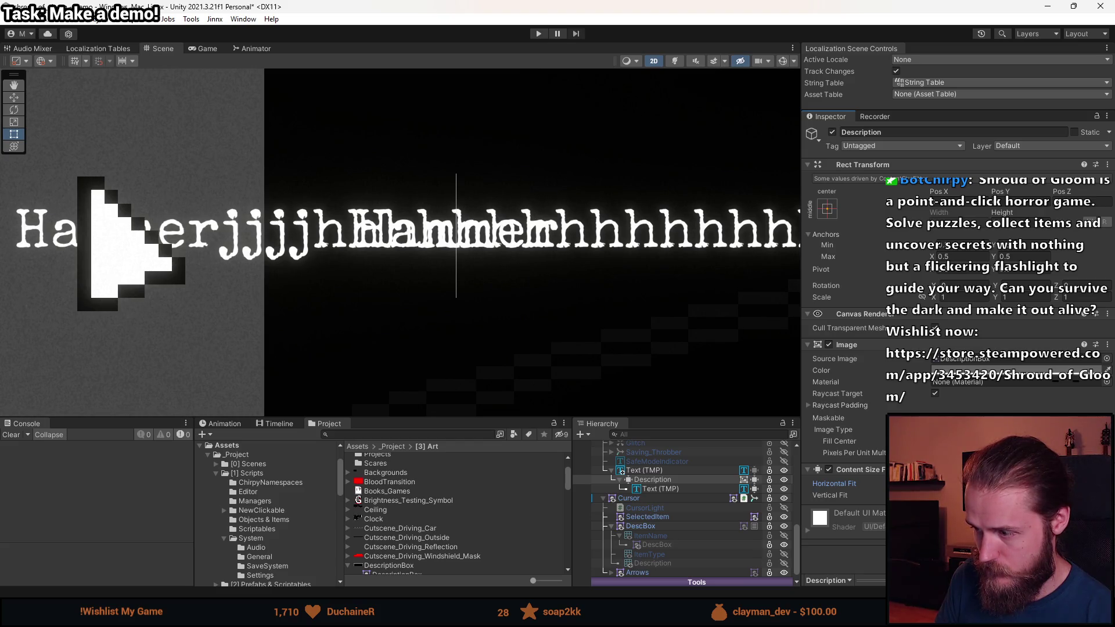
click(693, 491)
scroll(845, 312, down, 5)
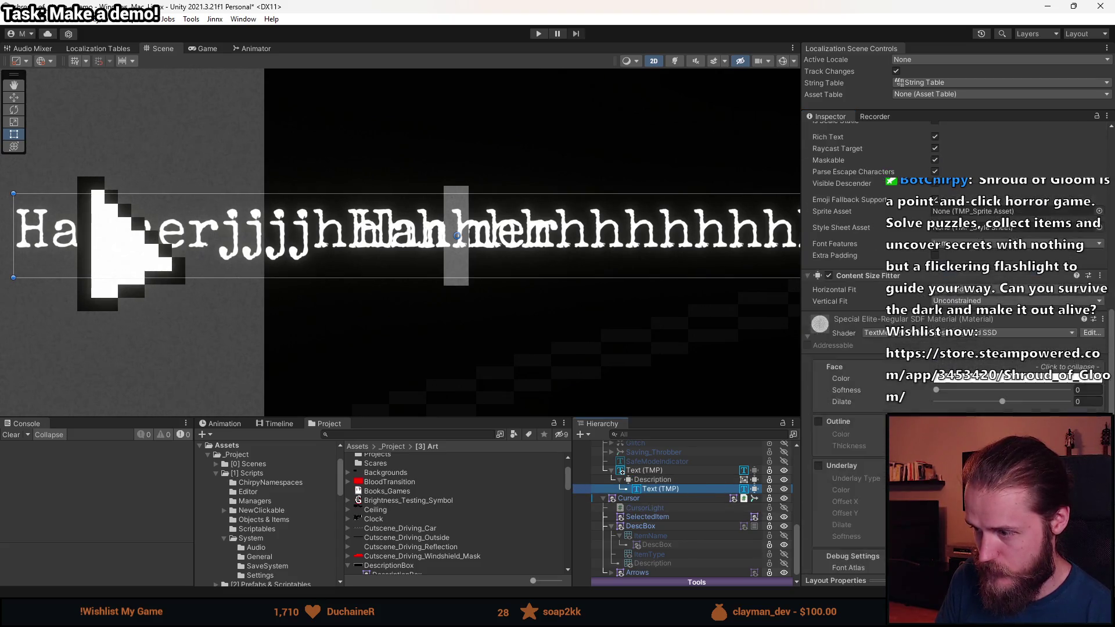
click(829, 275)
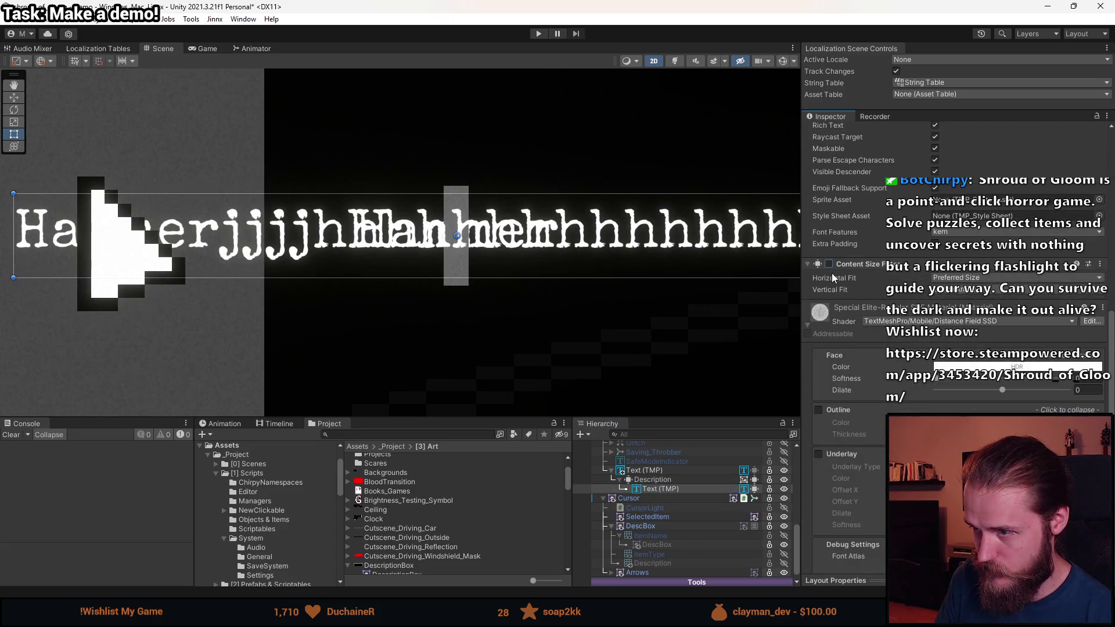
- Delete the extra j and h characters so the label reads Hammer again
click(686, 469)
click(943, 385)
click(942, 385)
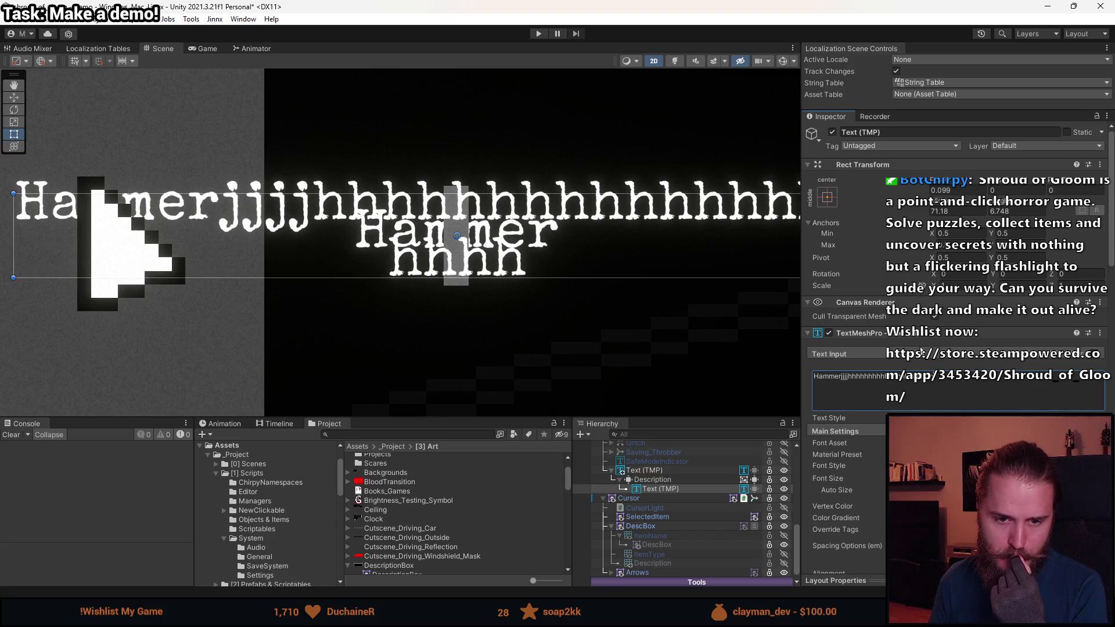
drag(930, 376, 854, 380)
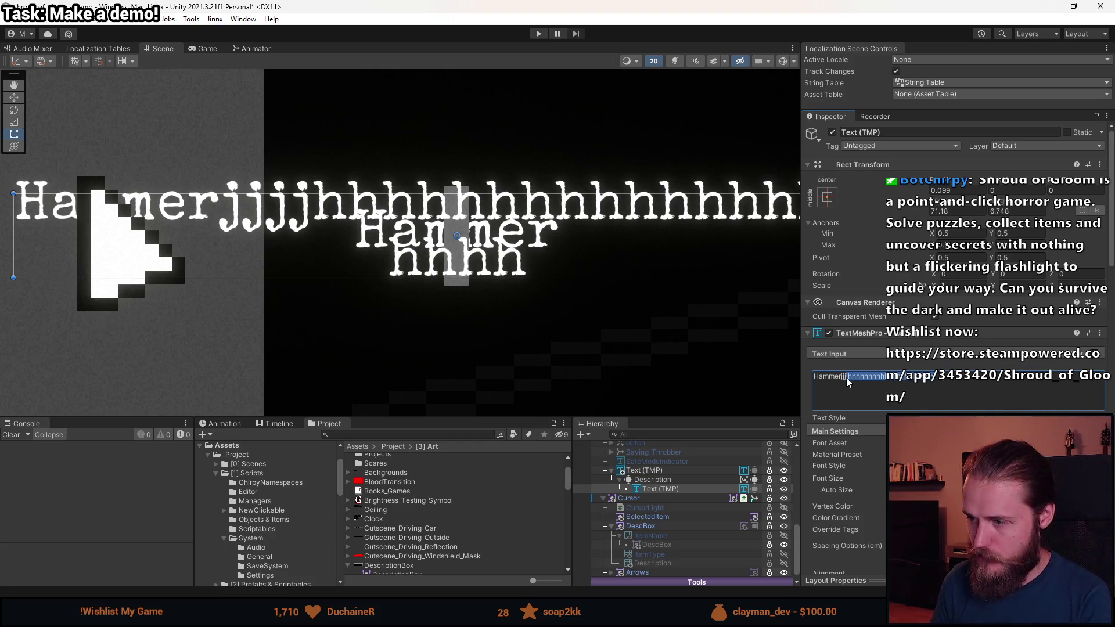
key(BackSpace)
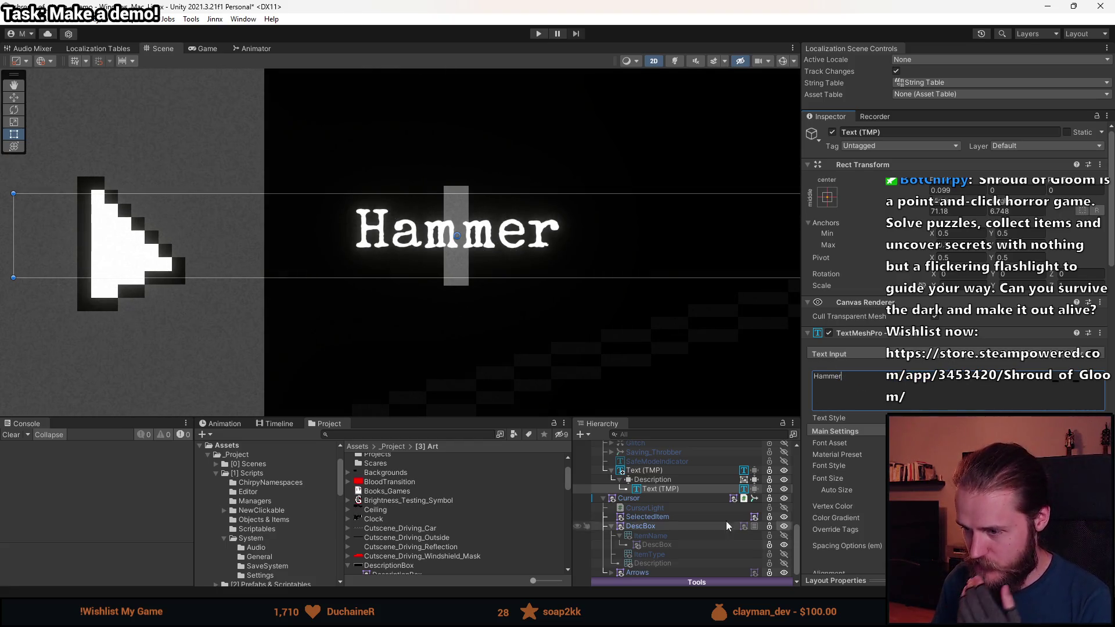
click(668, 481)
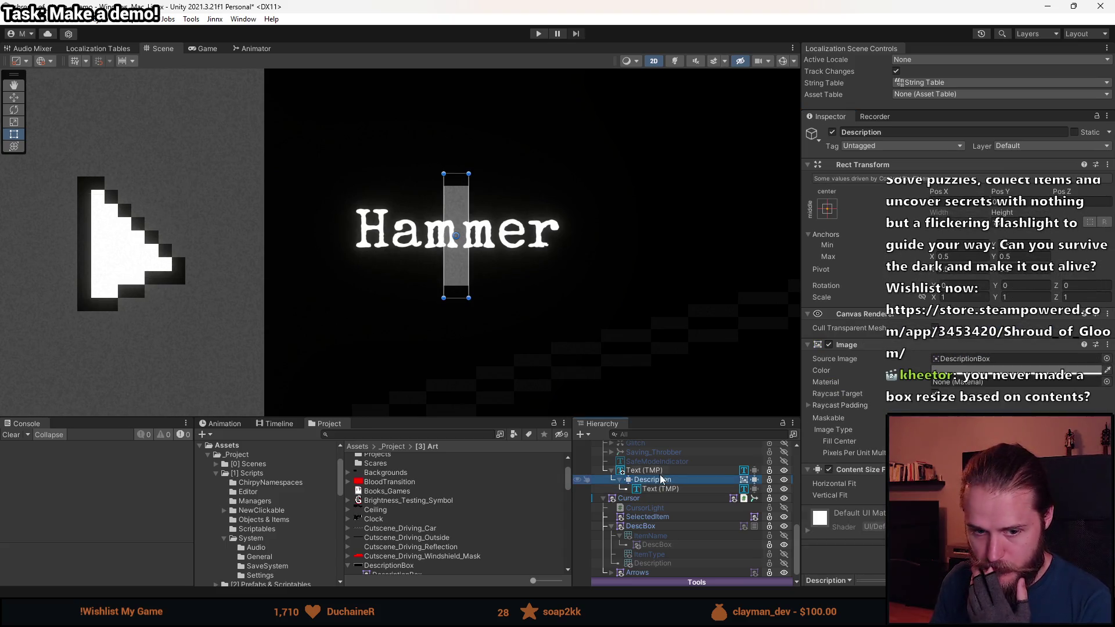
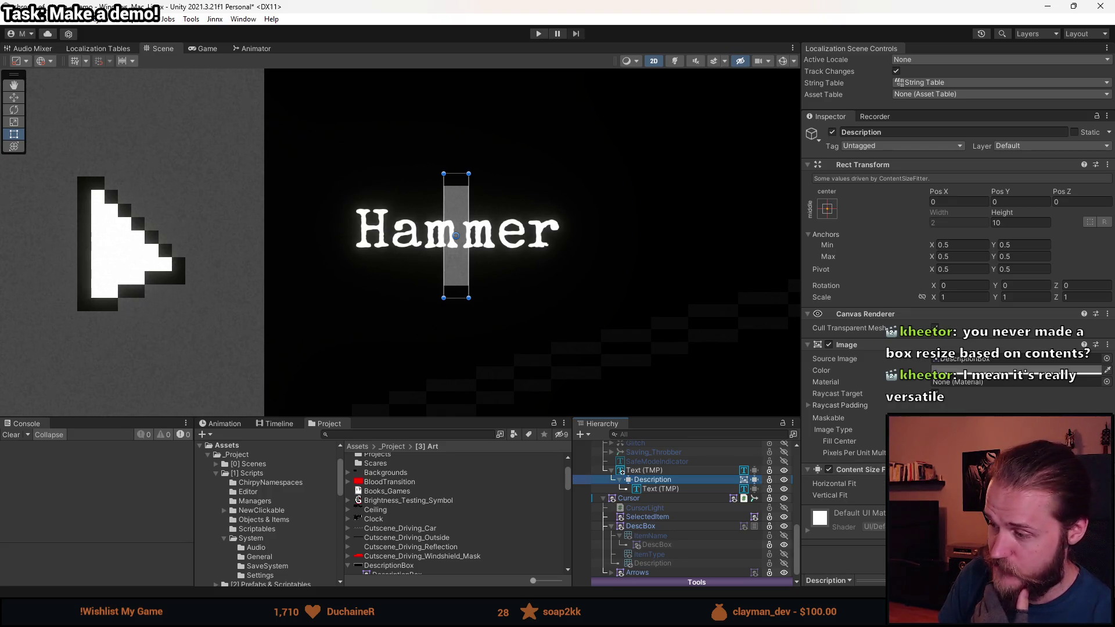
- Inspect the Description's Content Size Fitter and its Text (TMP) child, then reselect Description
click(830, 495)
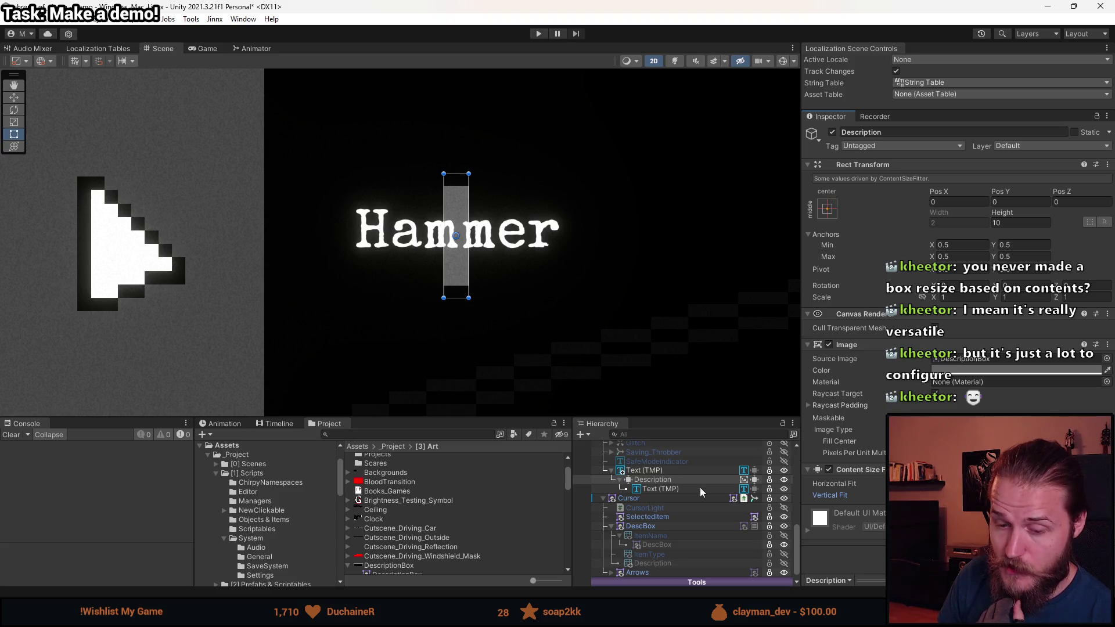
click(658, 480)
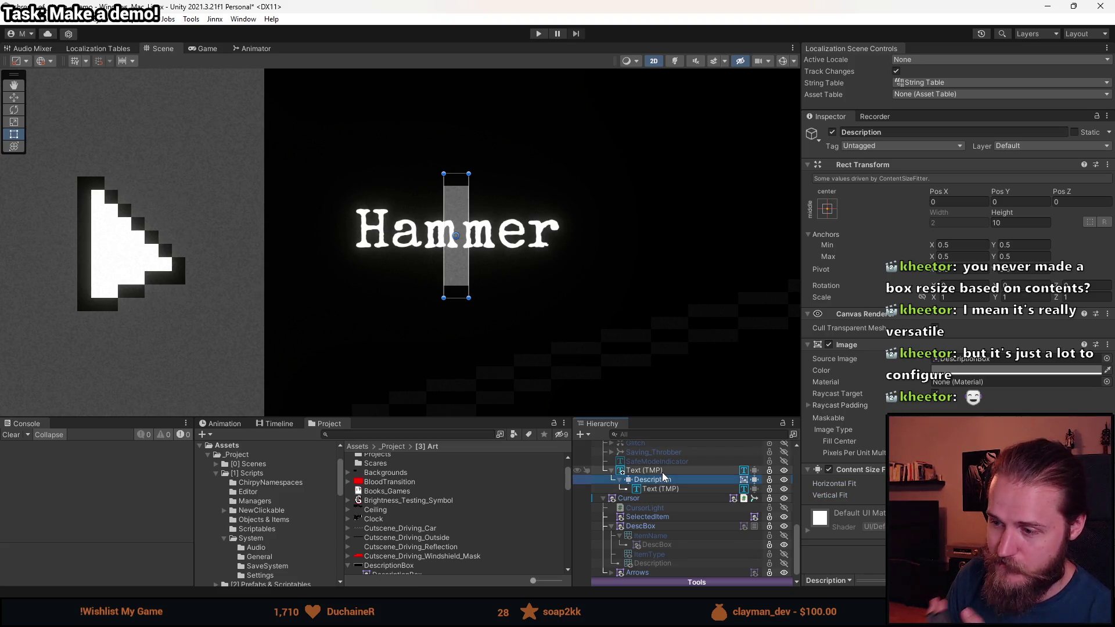
right_click(880, 471)
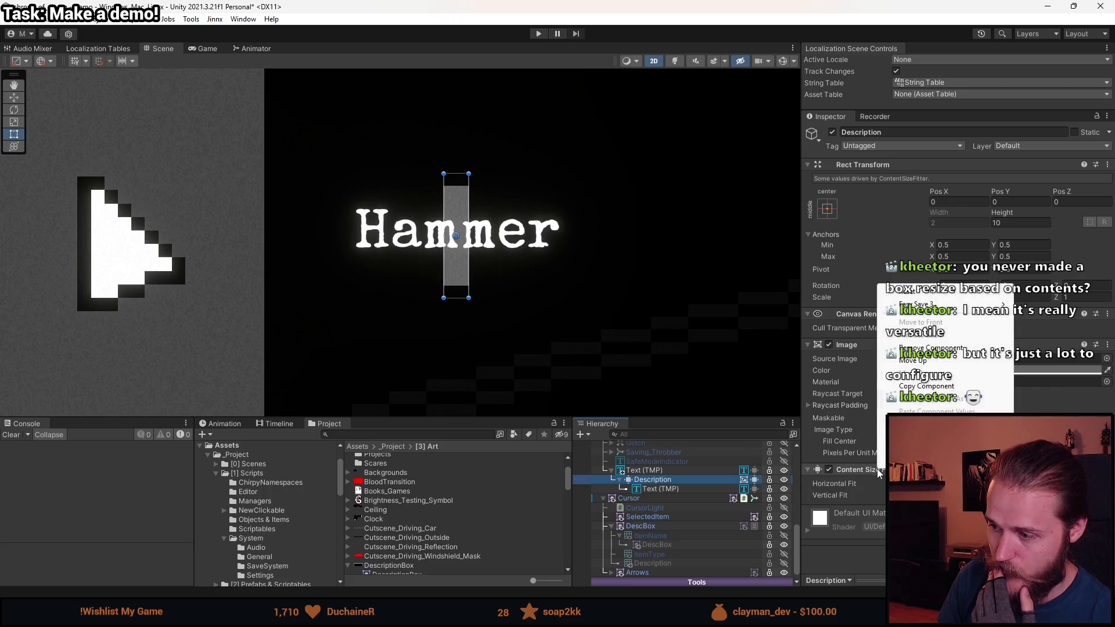
click(659, 489)
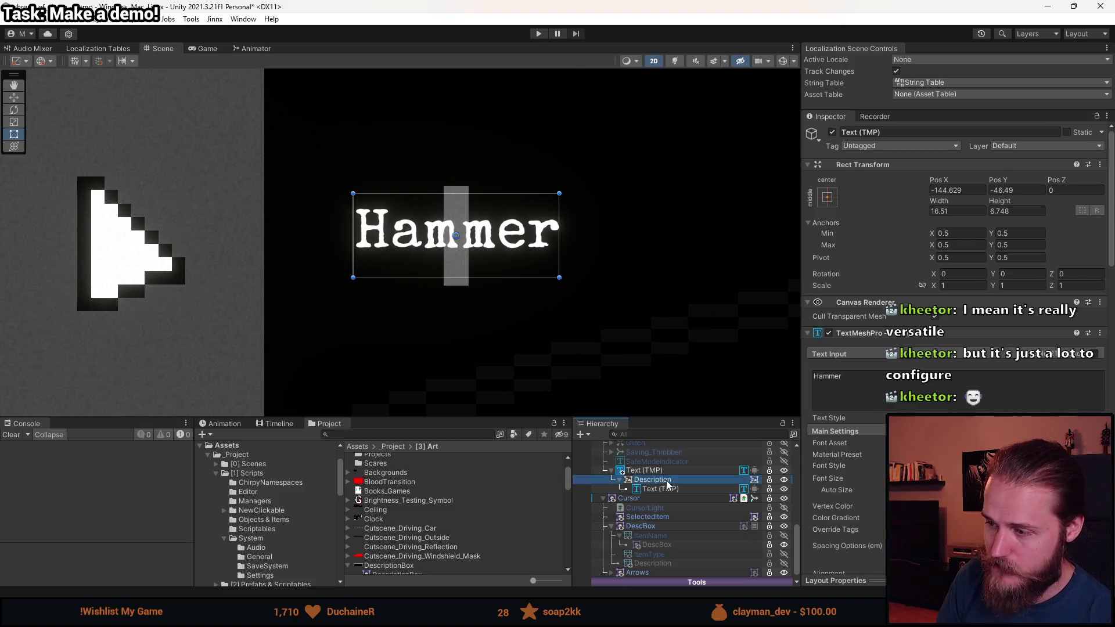
click(650, 480)
- Give the Description box a stretch/middle anchor preset with a Left offset of -5
click(829, 202)
click(956, 317)
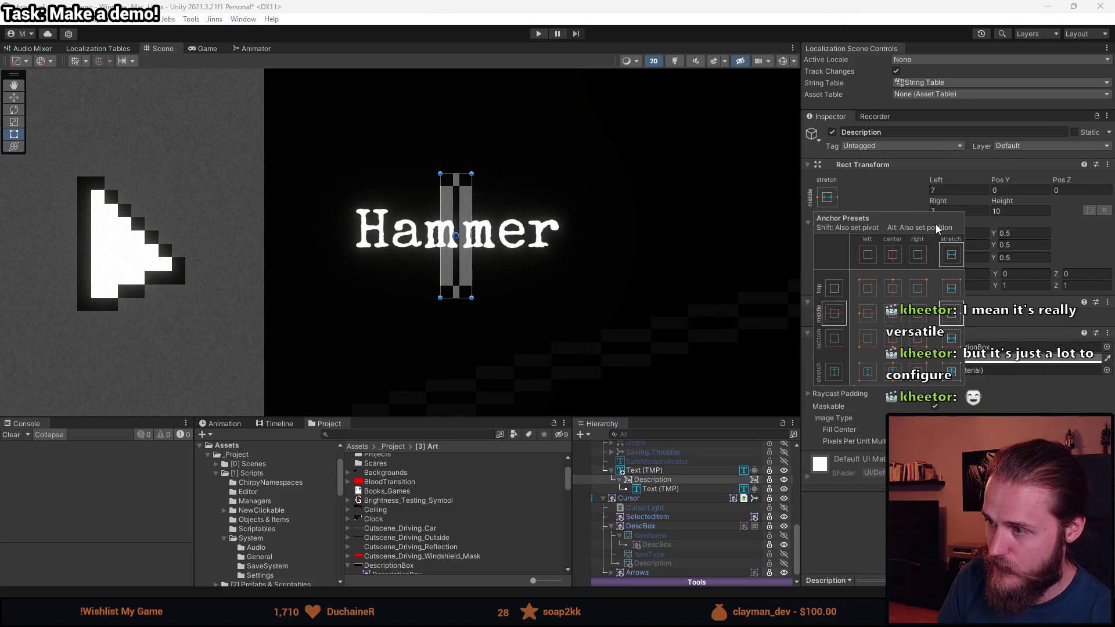
click(912, 199)
click(949, 189)
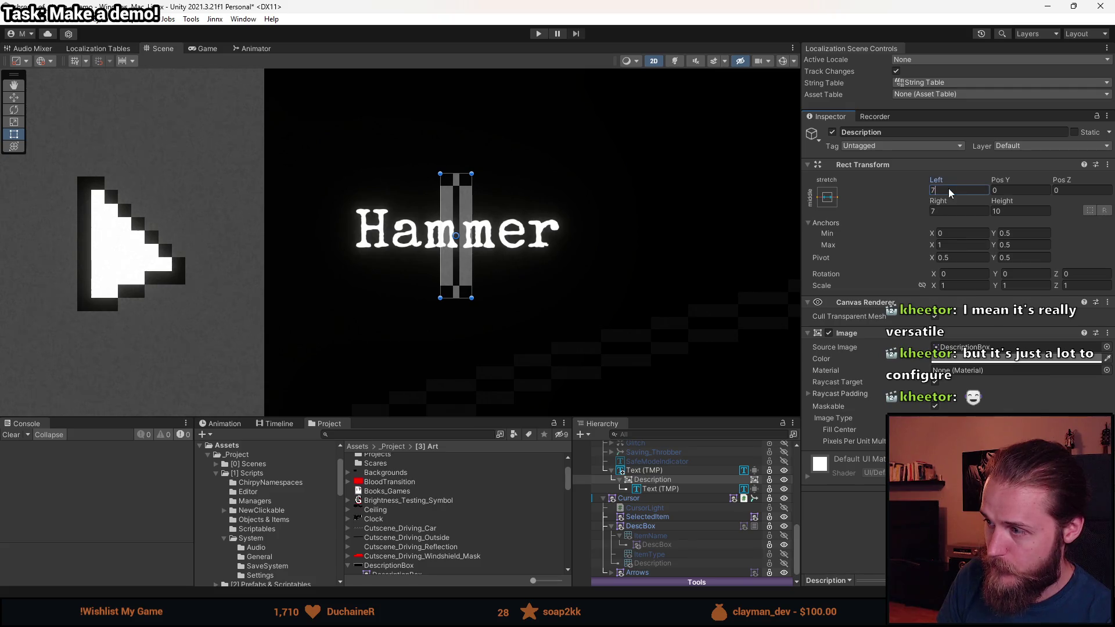
text(-5)
click(941, 210)
- Set the Right offset to -5 and make the inner Hammer text fit its content
text(-5)
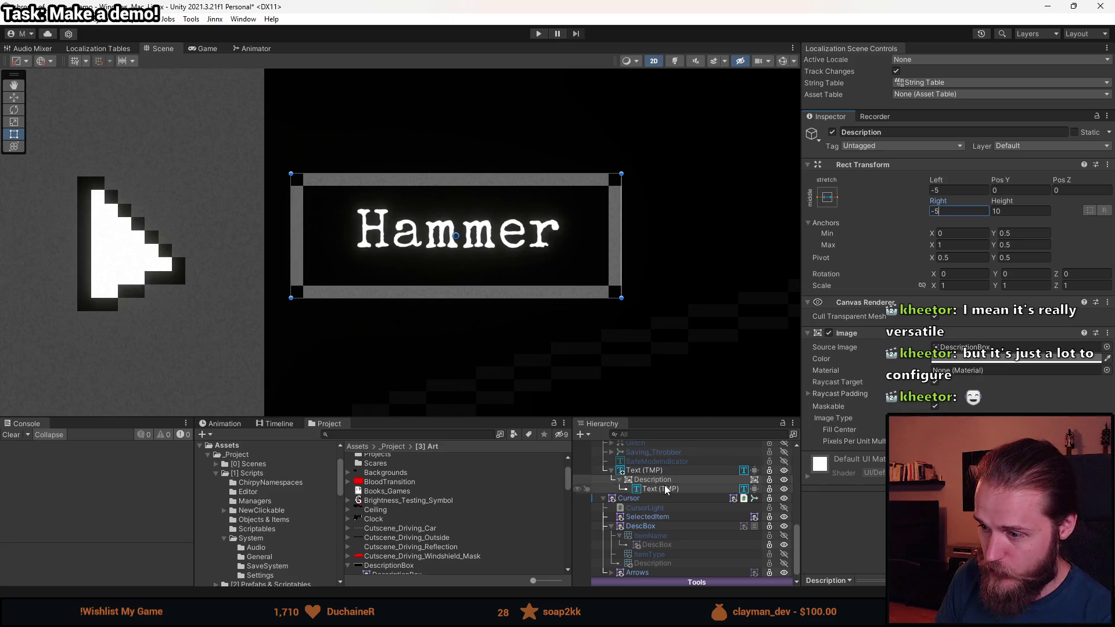
click(661, 472)
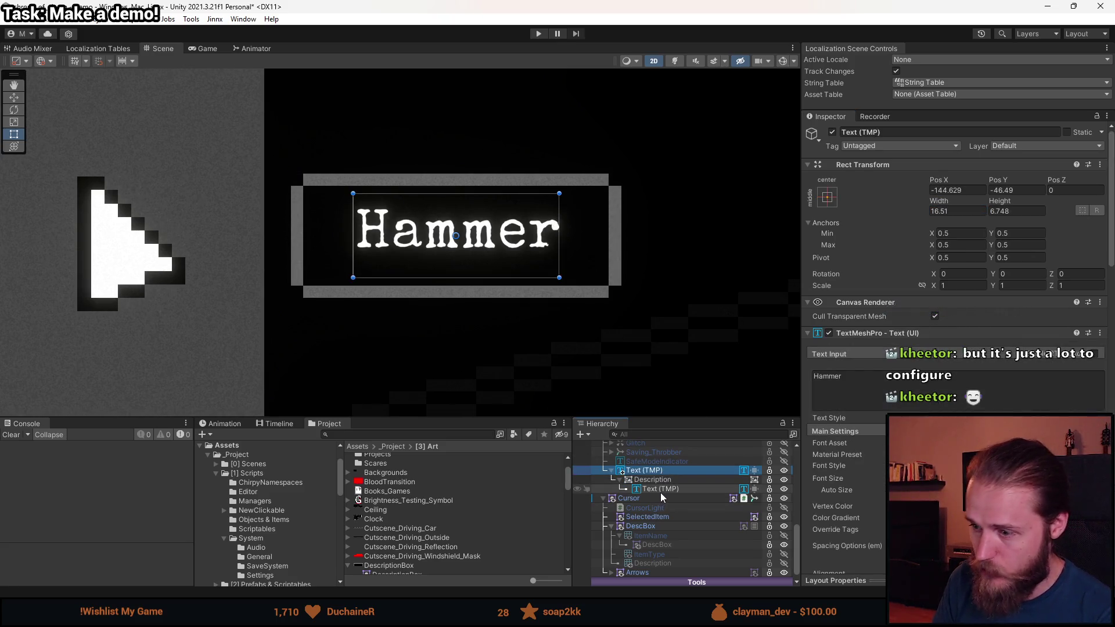
ctrl+click(664, 491)
click(934, 392)
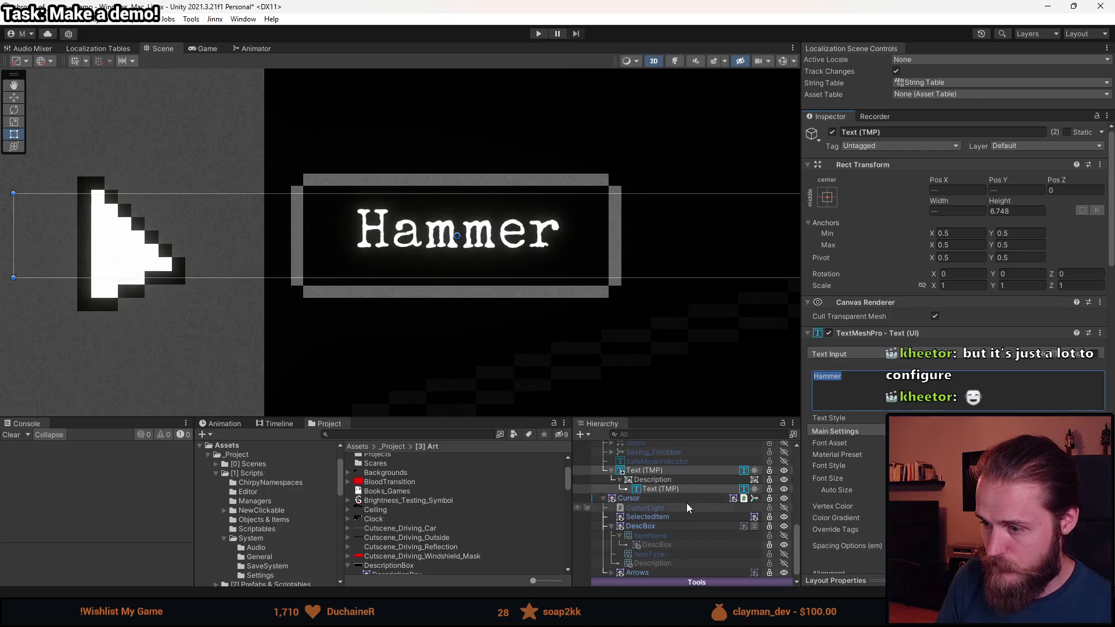
click(675, 488)
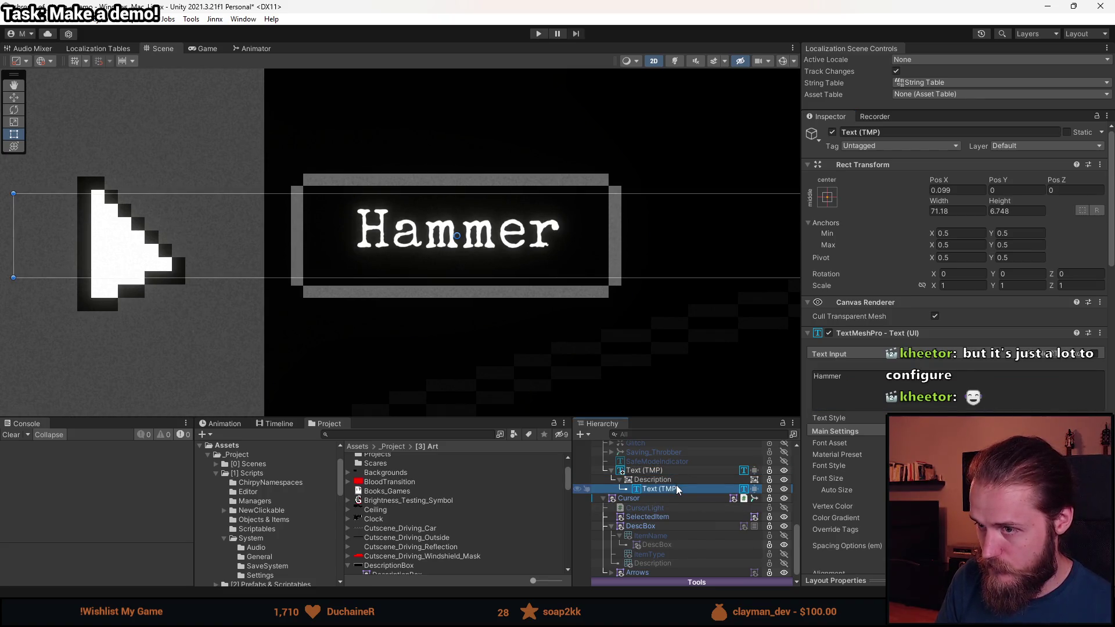
scroll(831, 426, down, 10)
click(832, 420)
- Append 'asdasd' to the shared text of both Text (TMP) objects to test resizing
ctrl+click(658, 471)
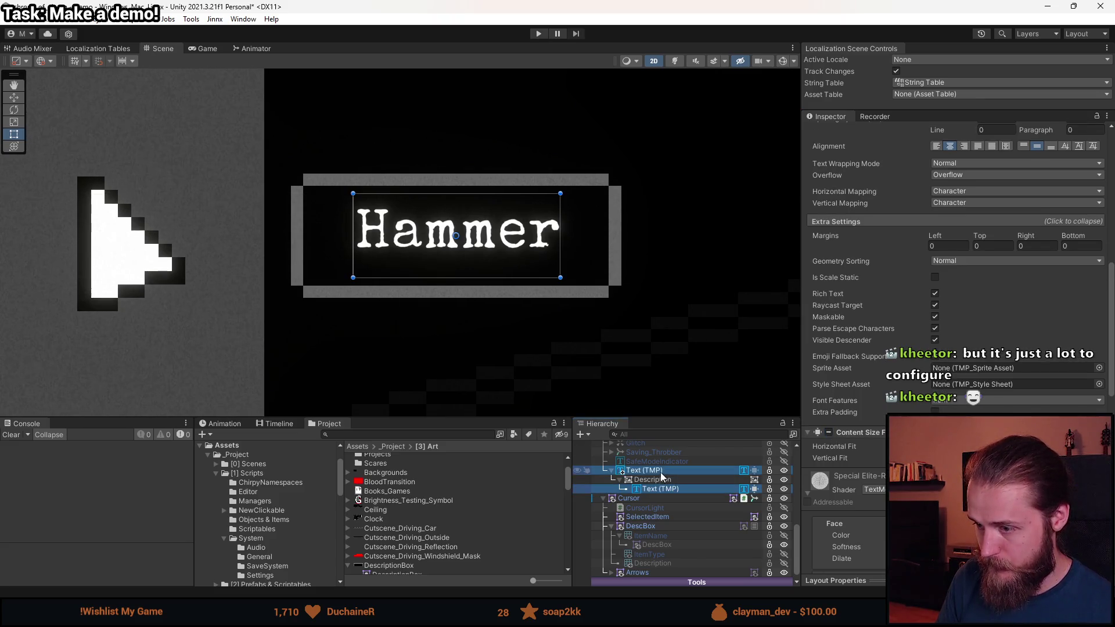
click(929, 401)
key(Right)
text(asdasd)
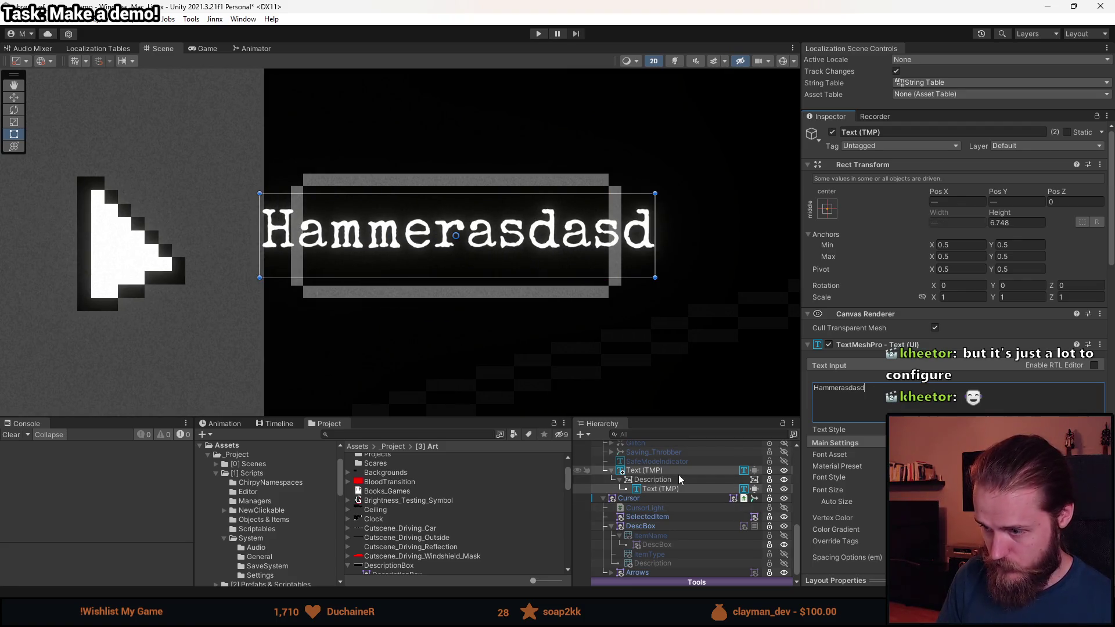
click(681, 479)
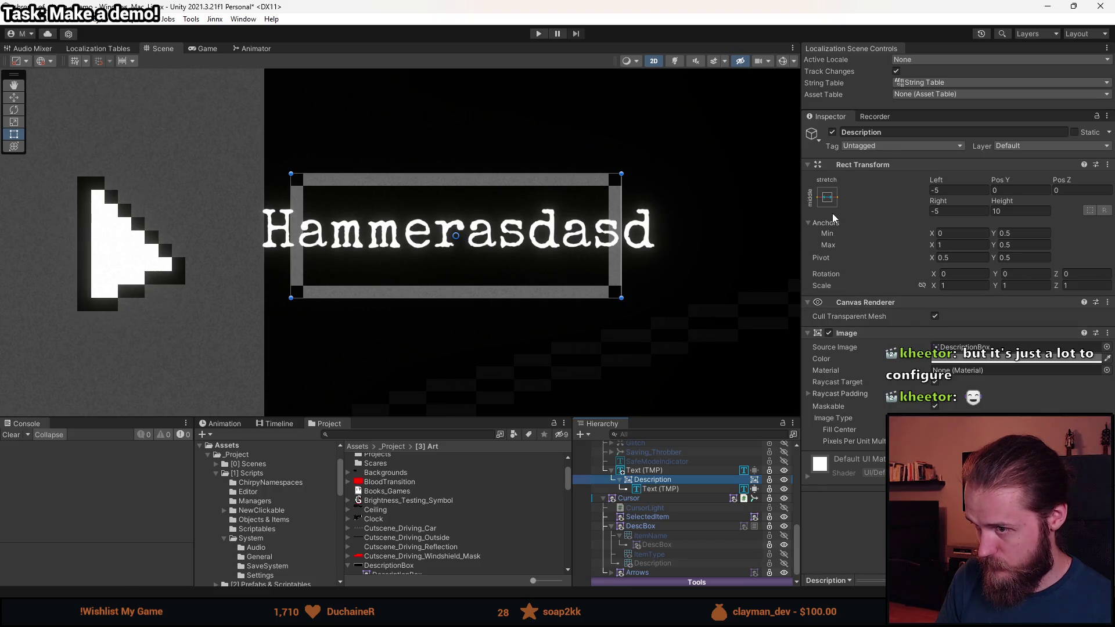
- Enable Content Size Fitter on the outer Text (TMP) object as well
click(672, 471)
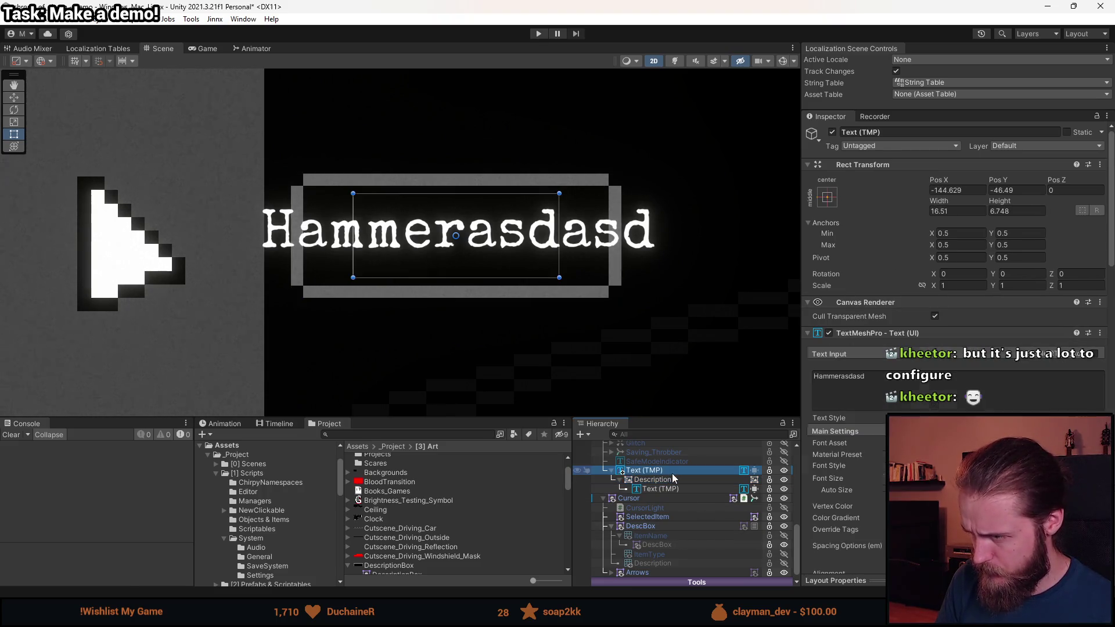
scroll(841, 459, down, 10)
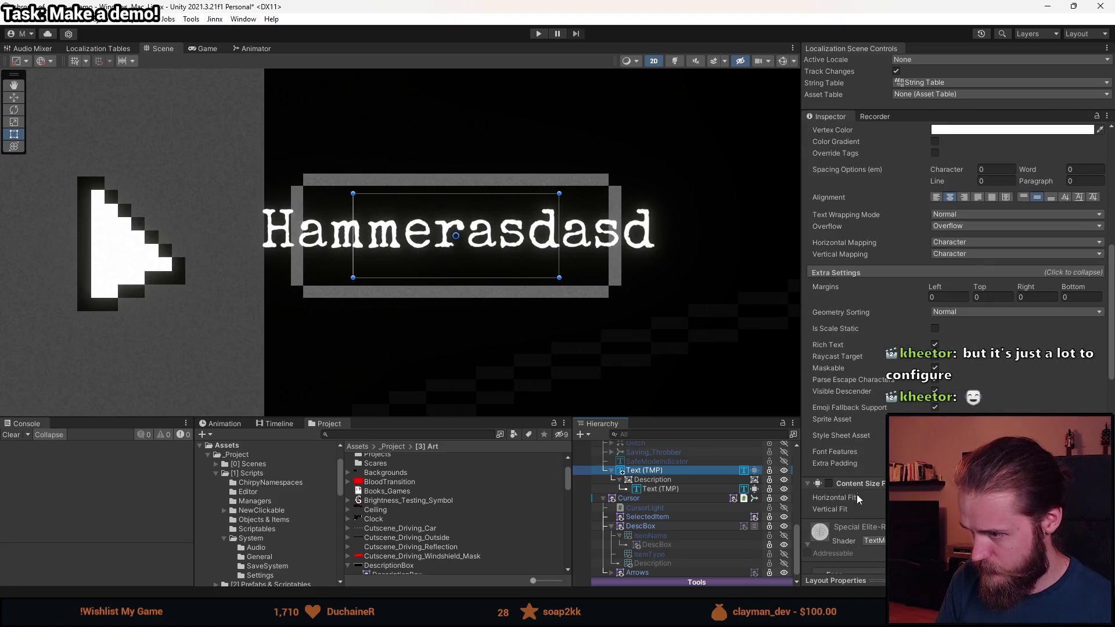
click(830, 486)
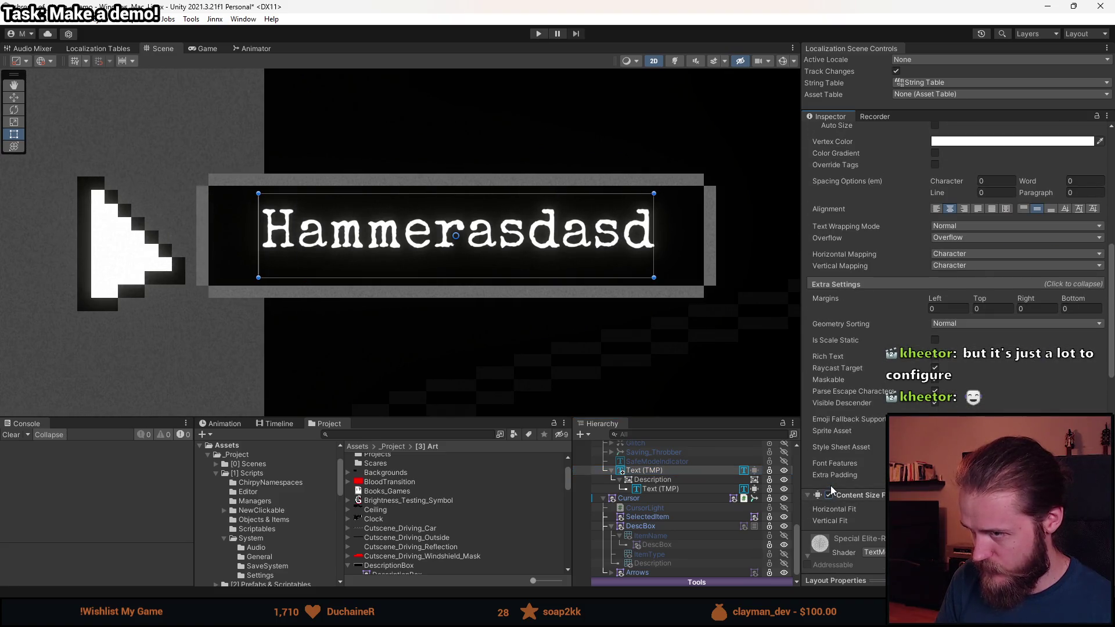
- Type longer test strings like 'asdjkbkahjsbdkjbkajsbd' into both texts to check the box grows
ctrl+click(671, 488)
click(887, 399)
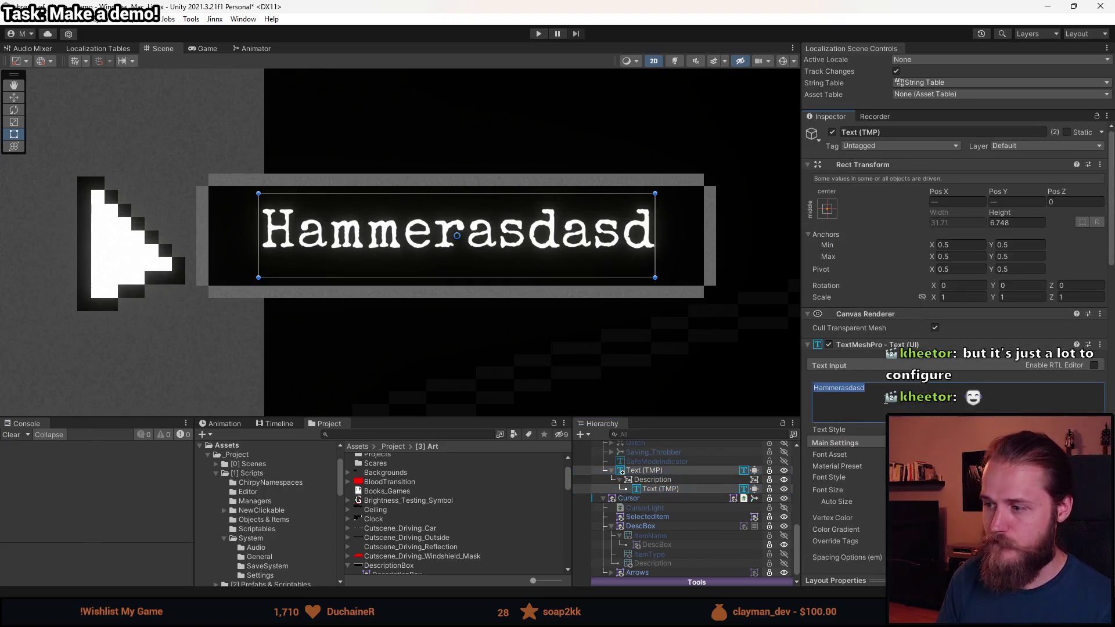
text(asdasdkjbaskj)
key(BackSpace)
key(BackSpace)
key(BackSpace)
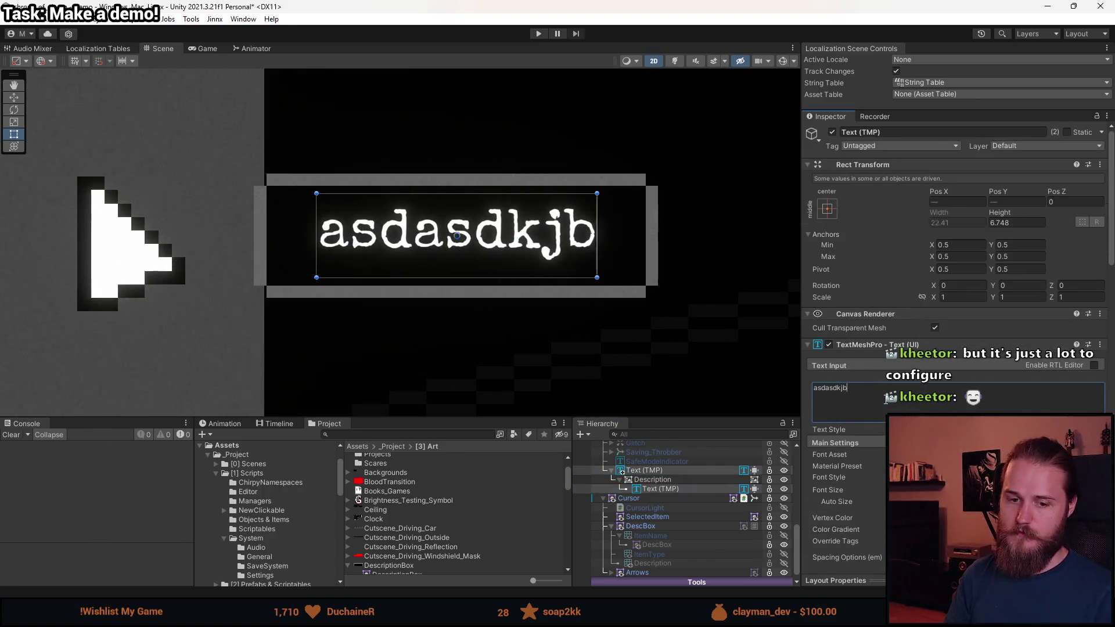
key(BackSpace)
key(BackSpace)
key(BackSpace)
text(asdjkbkahjsbdkj)
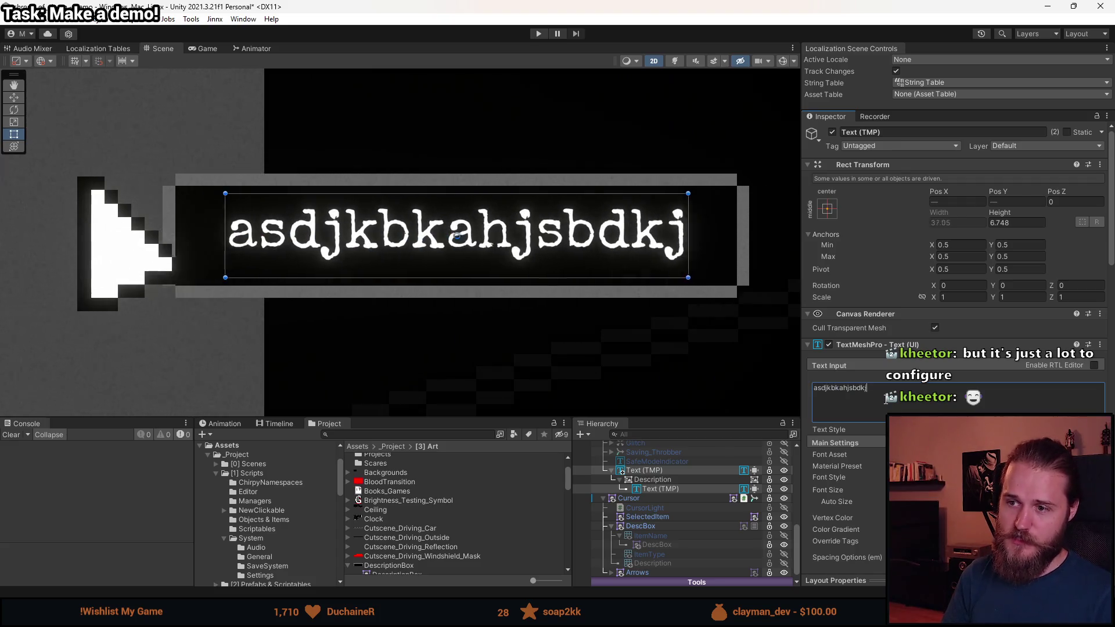
text(bkajsbd)
- Shorten and replace the test text, leaving it reading 'asdasd'
key(BackSpace)
key(BackSpace)
key(BackSpace)
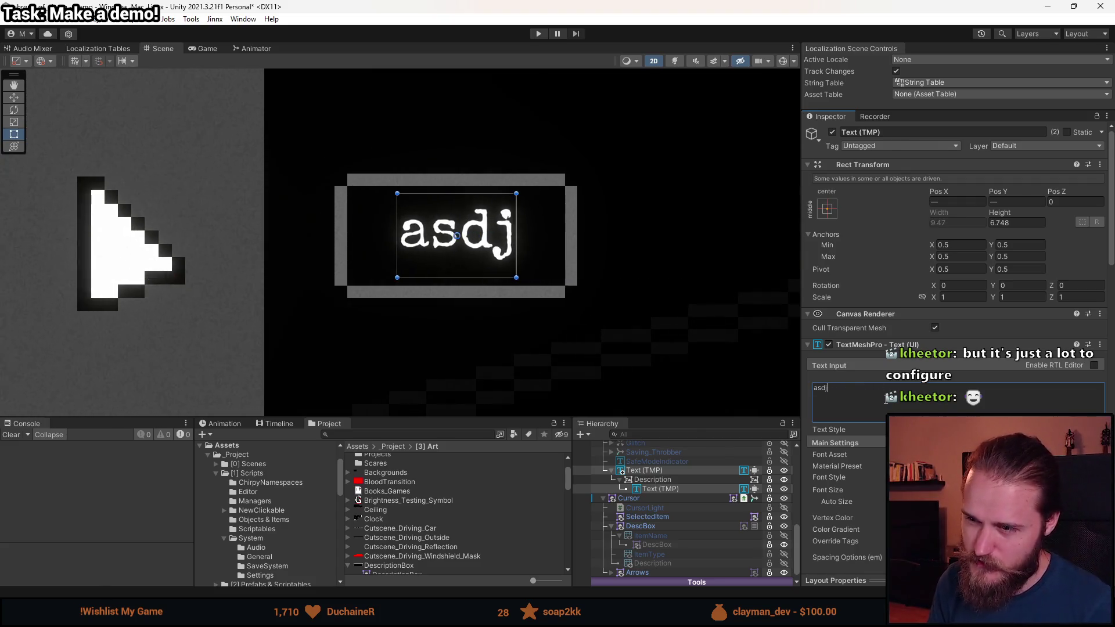
key(BackSpace)
key(BackSpace)
key(BackSpace)
text(kasbdkjabsdk)
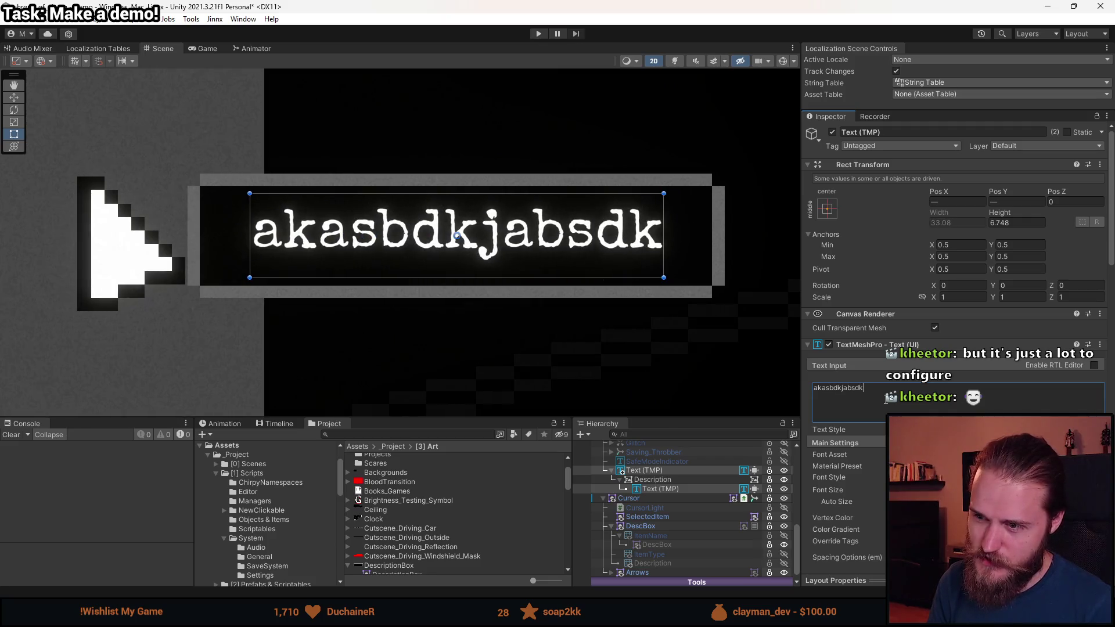
key(ctrl+a)
key(BackSpace)
text(asdasd)
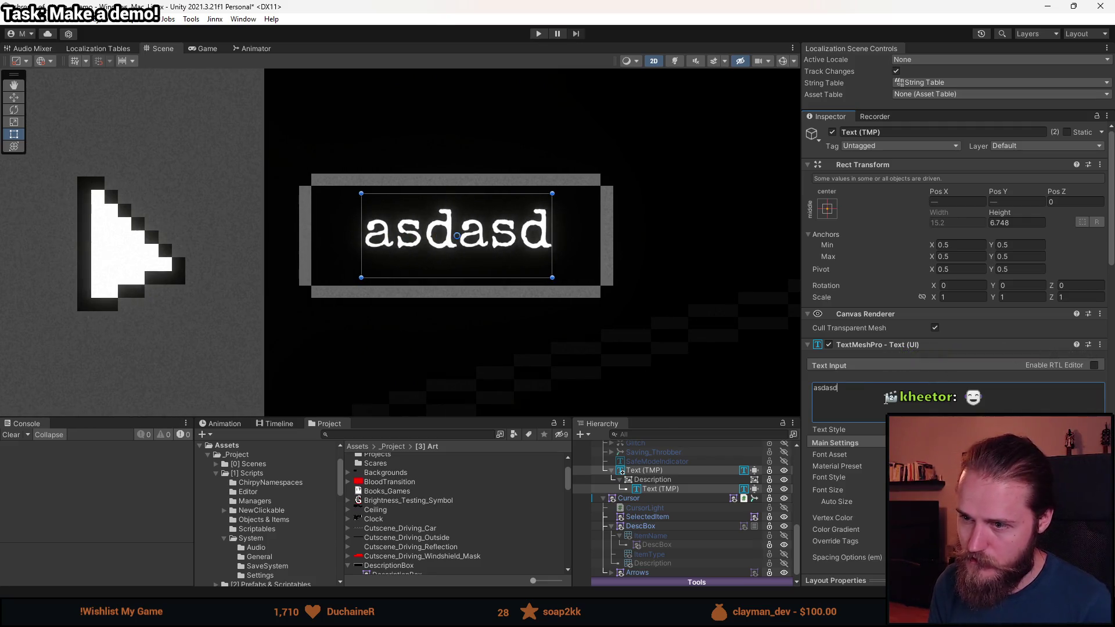
click(642, 471)
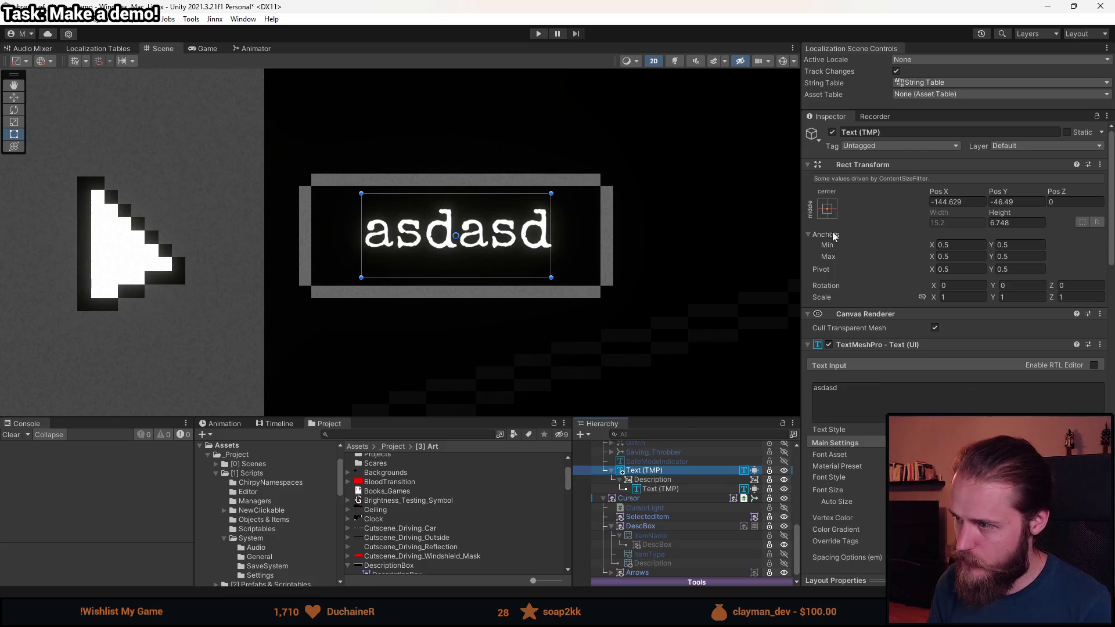
- Anchor the text to middle-left and append 'asdasd' to its content
click(828, 209)
click(867, 324)
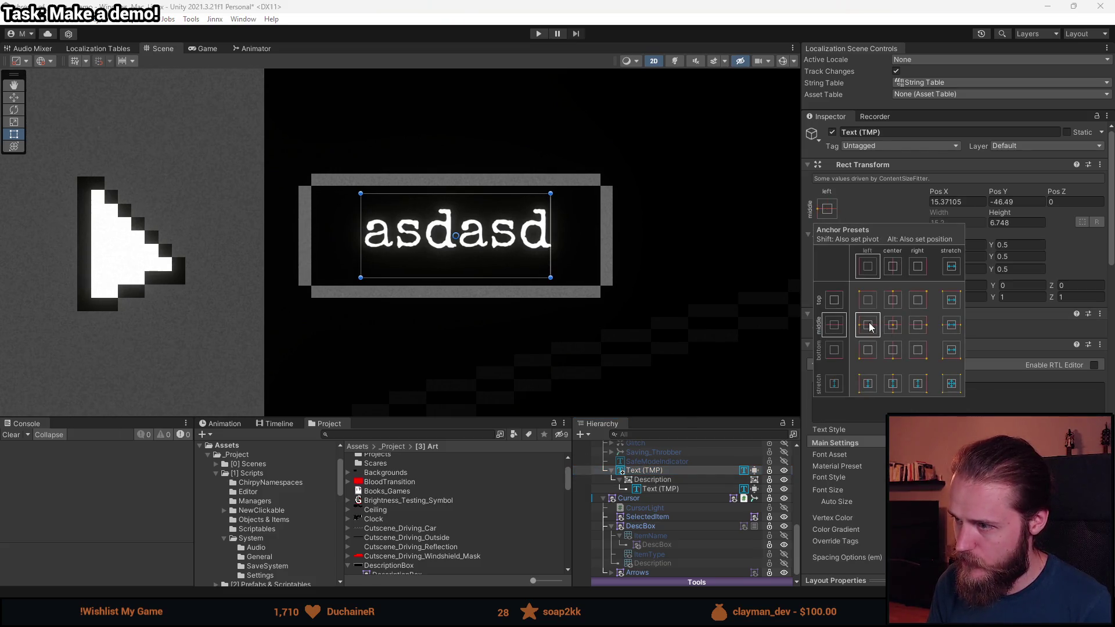
click(991, 392)
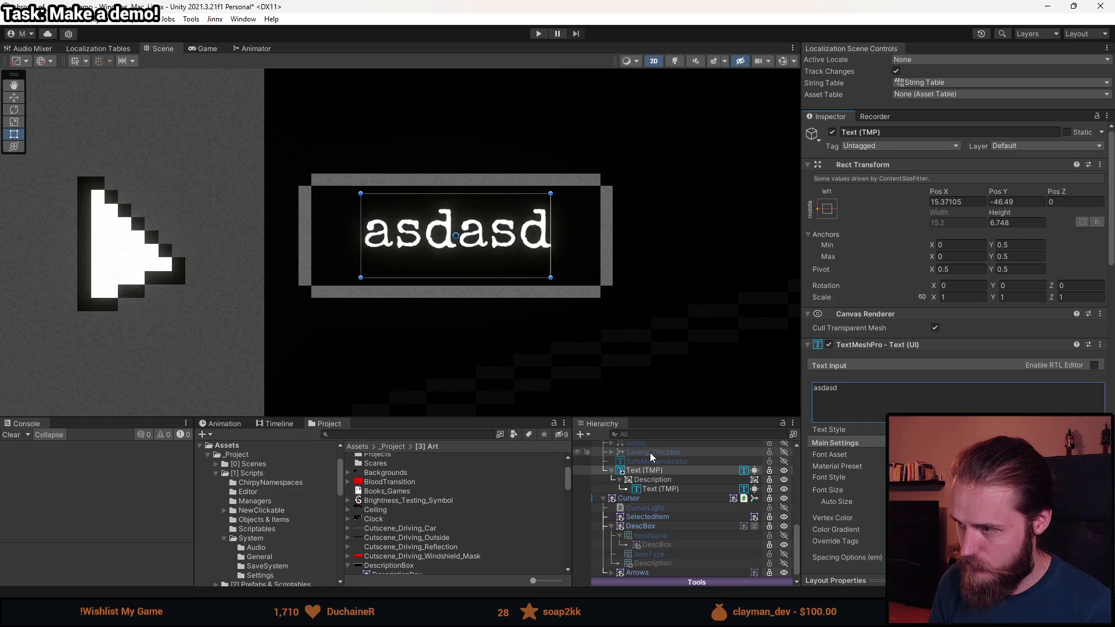
scroll(616, 330, down, 3)
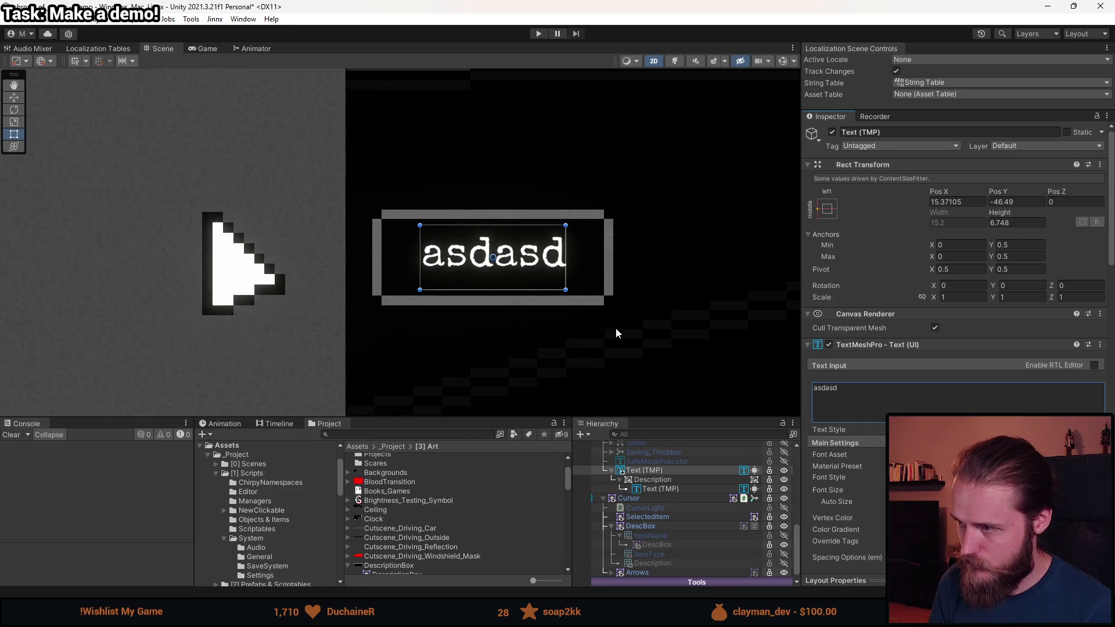
scroll(841, 430, down, 10)
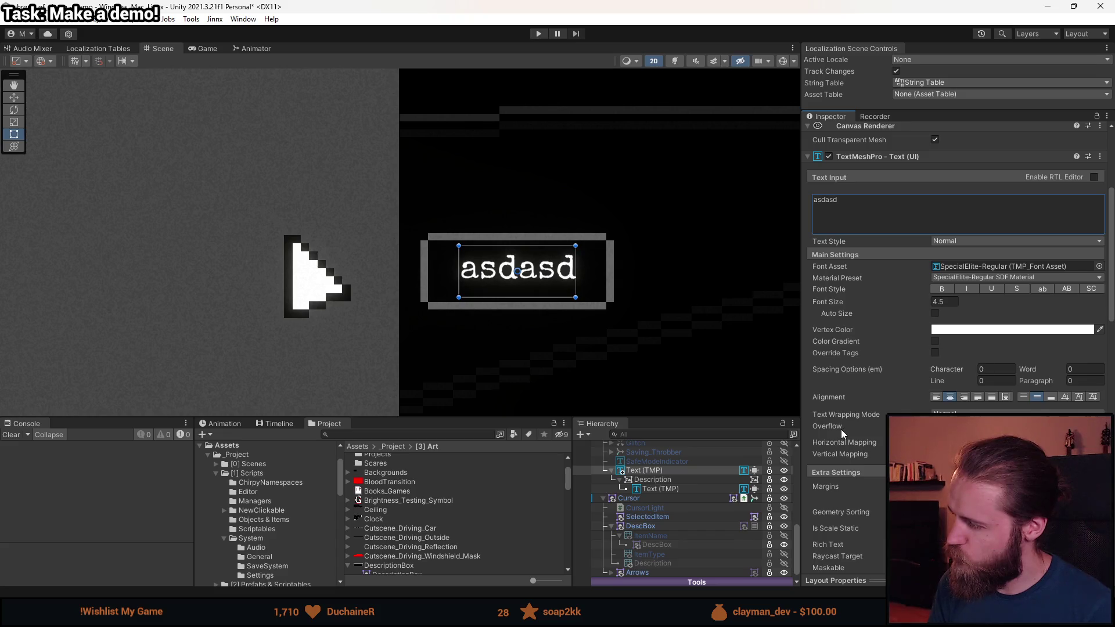
scroll(851, 473, up, 10)
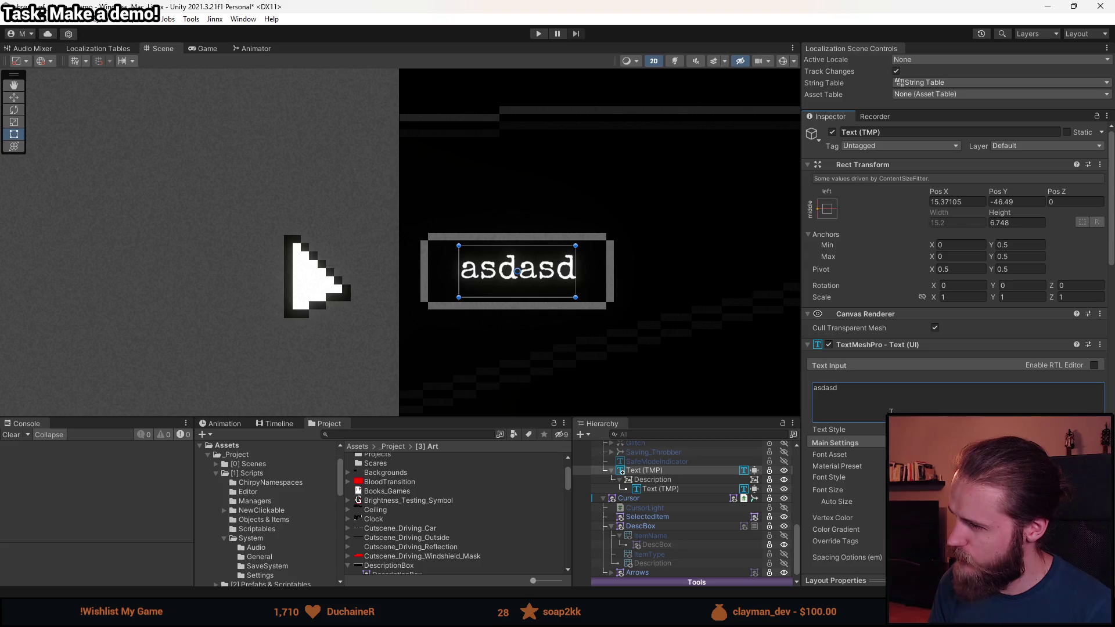
click(862, 410)
click(863, 410)
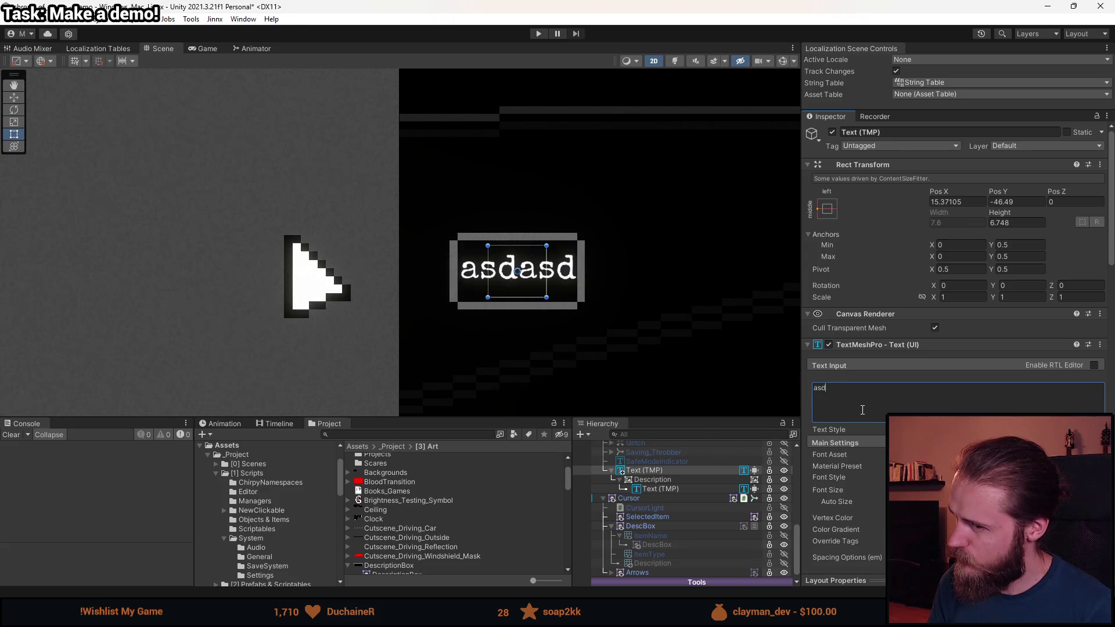
text(asdasdasd)
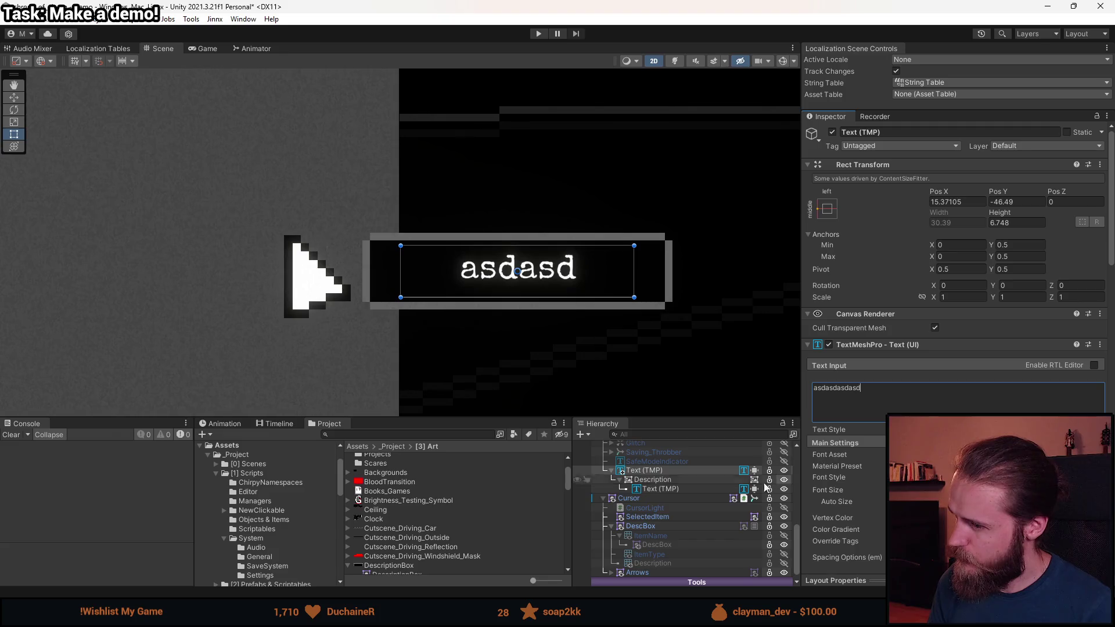
- Re-anchor the outer text to middle-left, shift its pivot left, and append 'asdasd' again
click(700, 483)
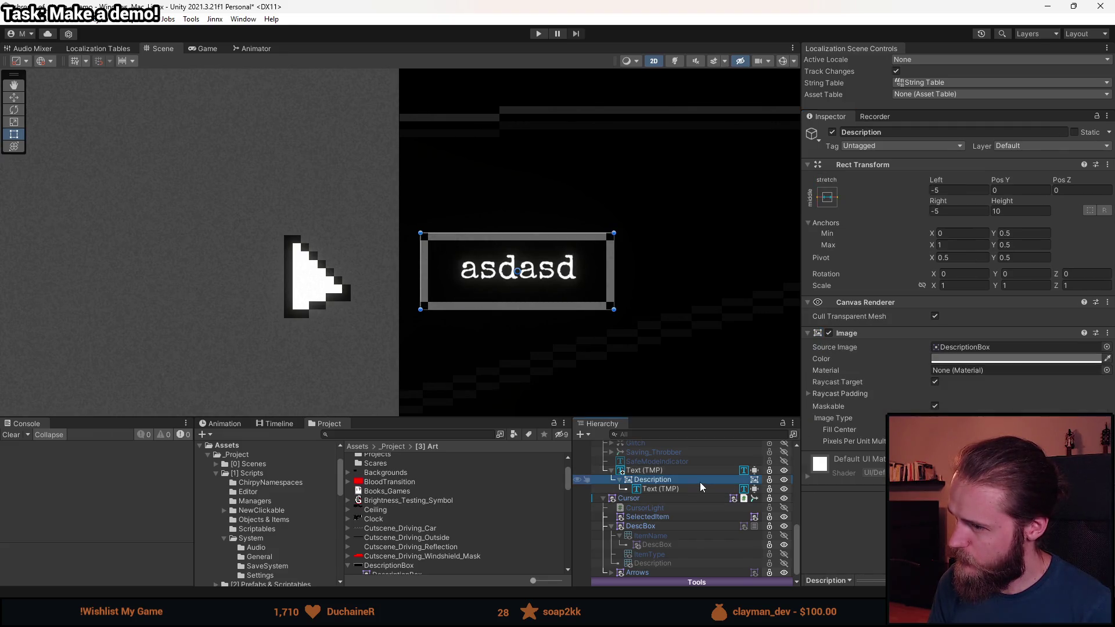
click(698, 489)
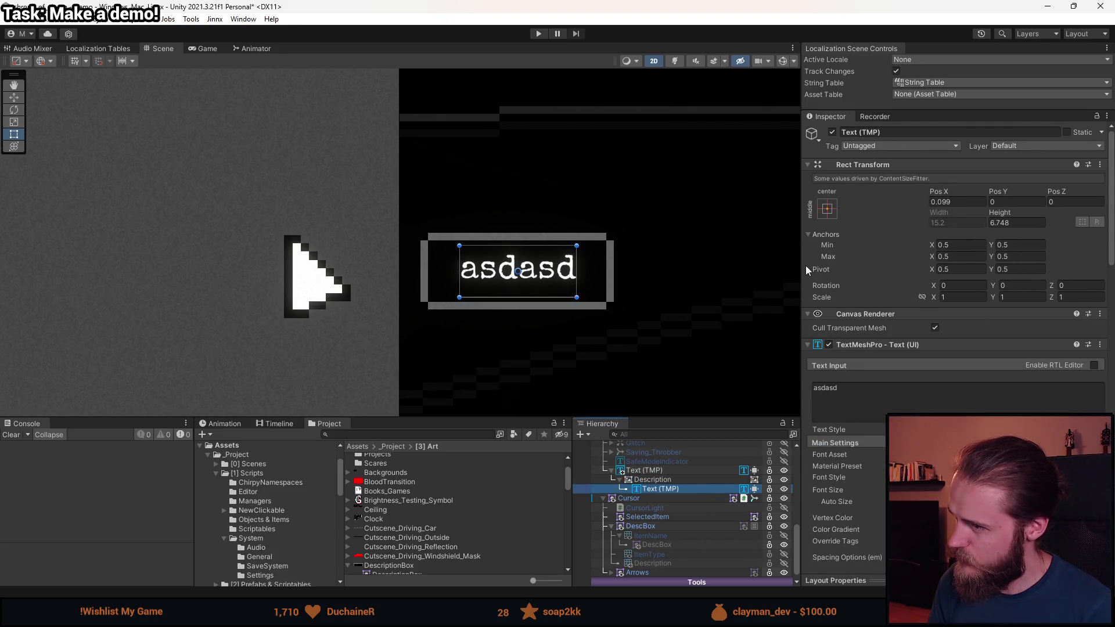
key(ctrl+z)
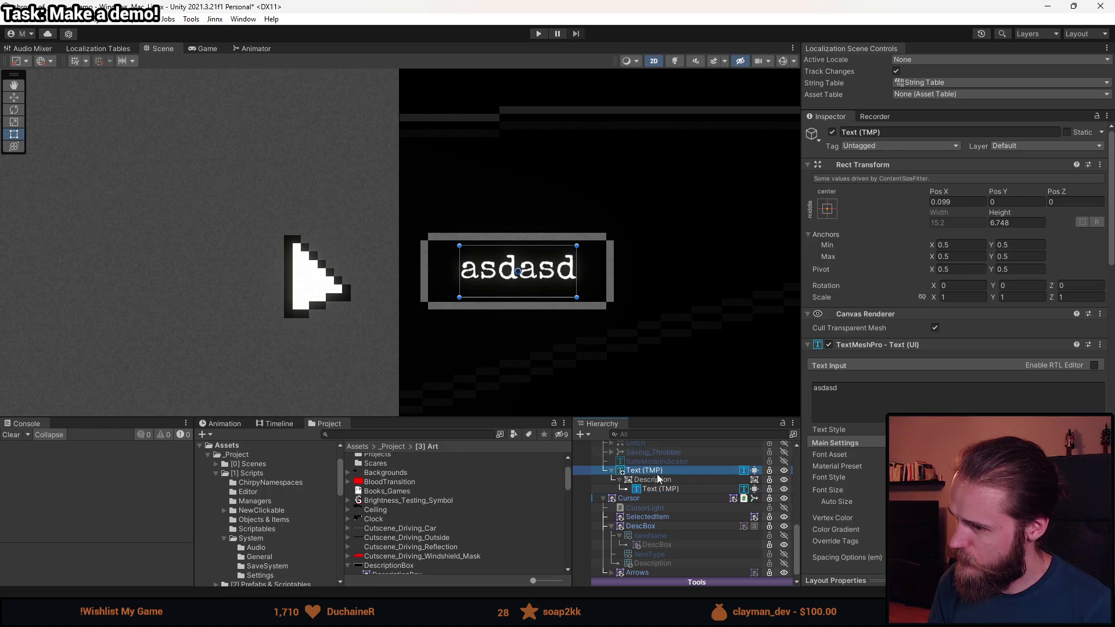
click(828, 213)
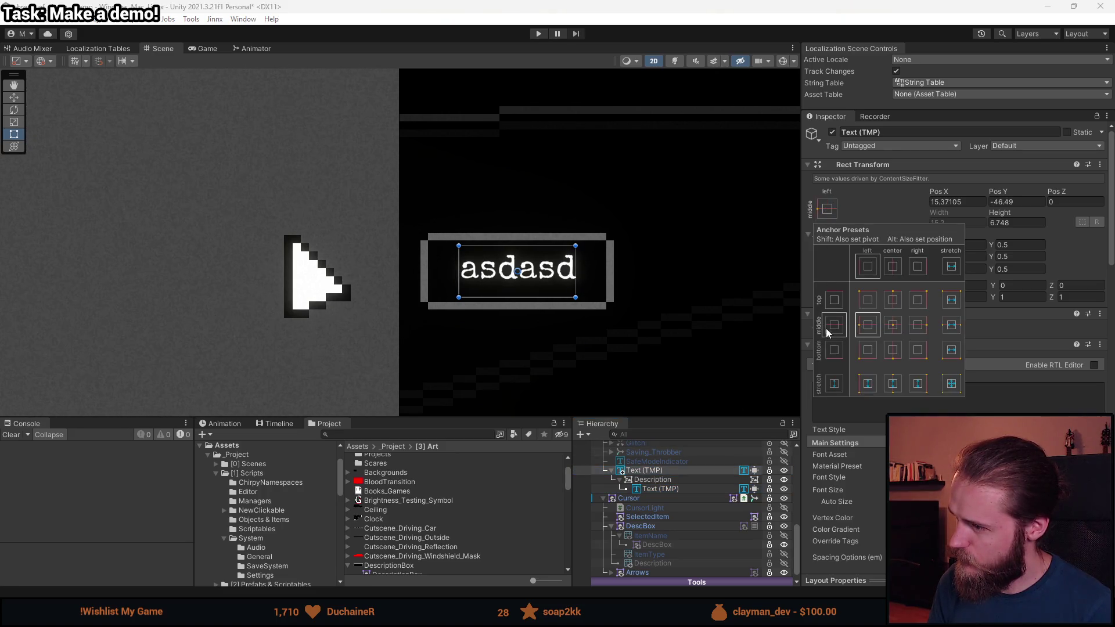
click(870, 329)
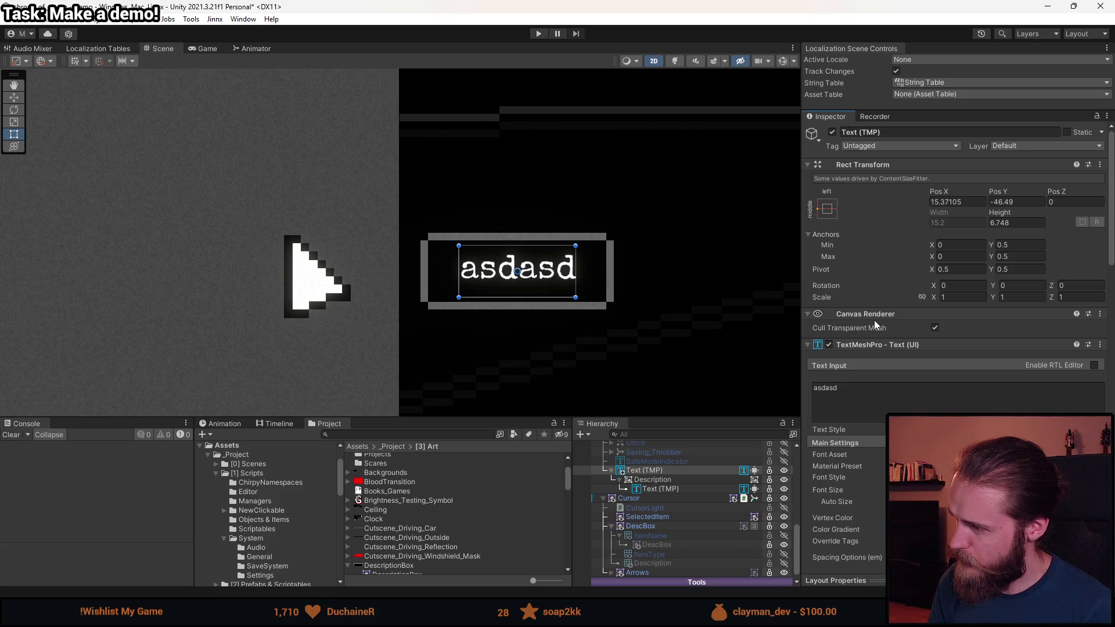
drag(517, 272, 459, 272)
click(814, 390)
text(asdasd)
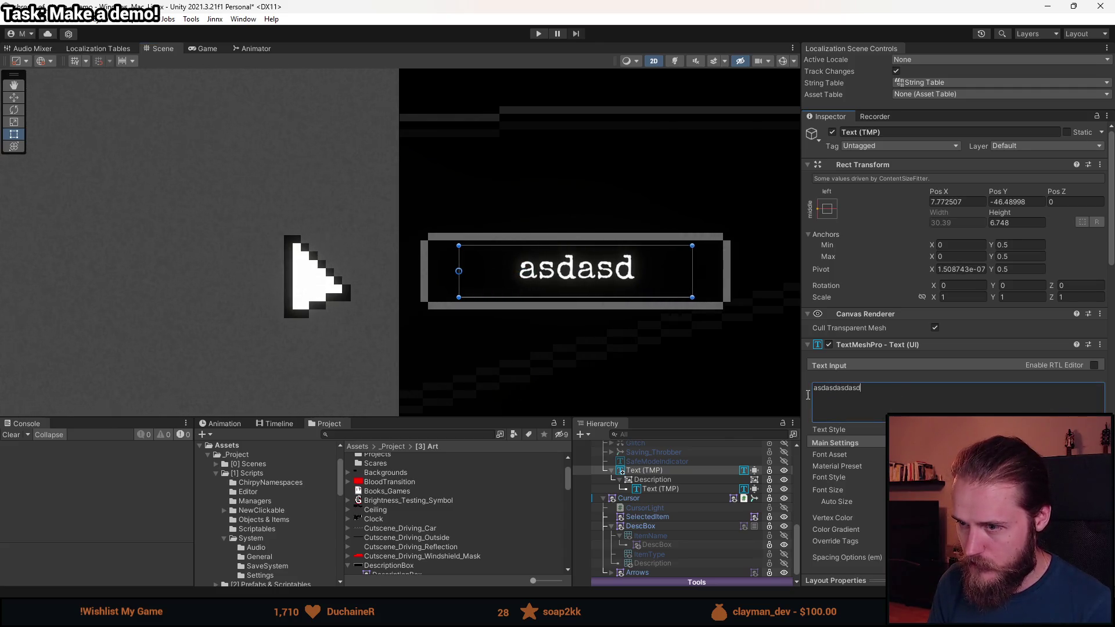
- Type a long test string into both text objects at once to check the box stretches
scroll(601, 348, down, 5)
ctrl+click(664, 492)
click(886, 407)
text(asda)
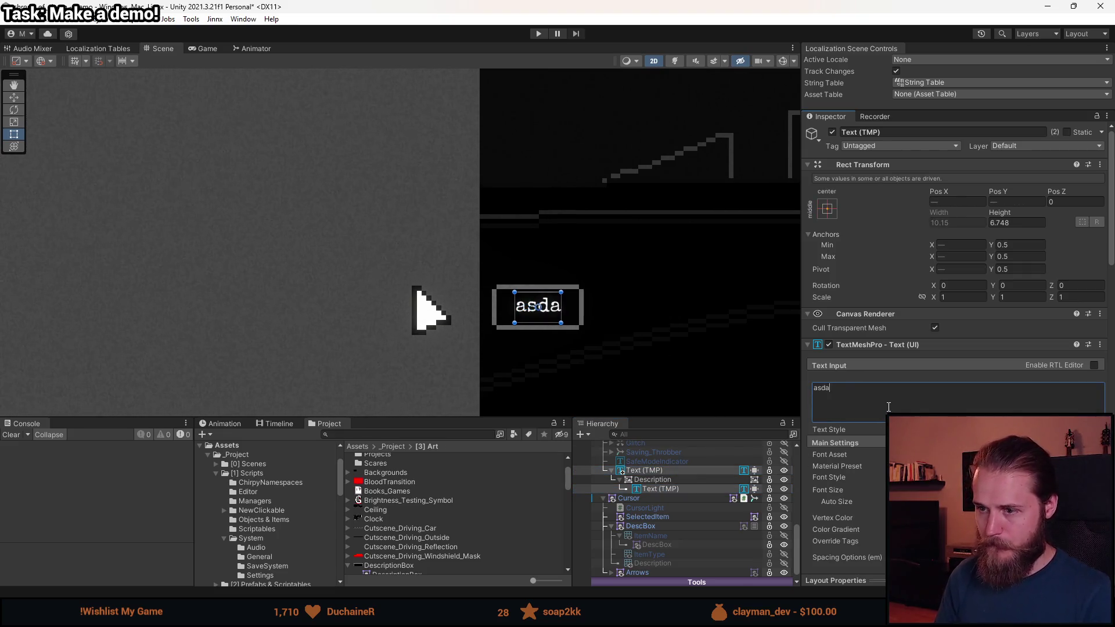
text(sdhvjasbhdkjabskjdblansdlknasd)
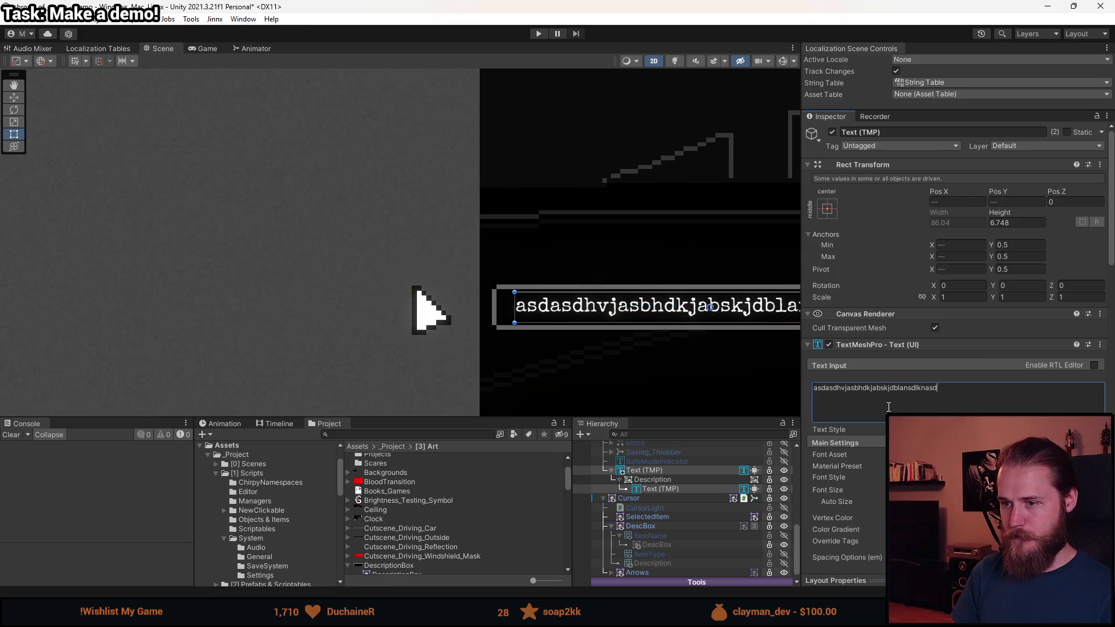
scroll(419, 283, down, 5)
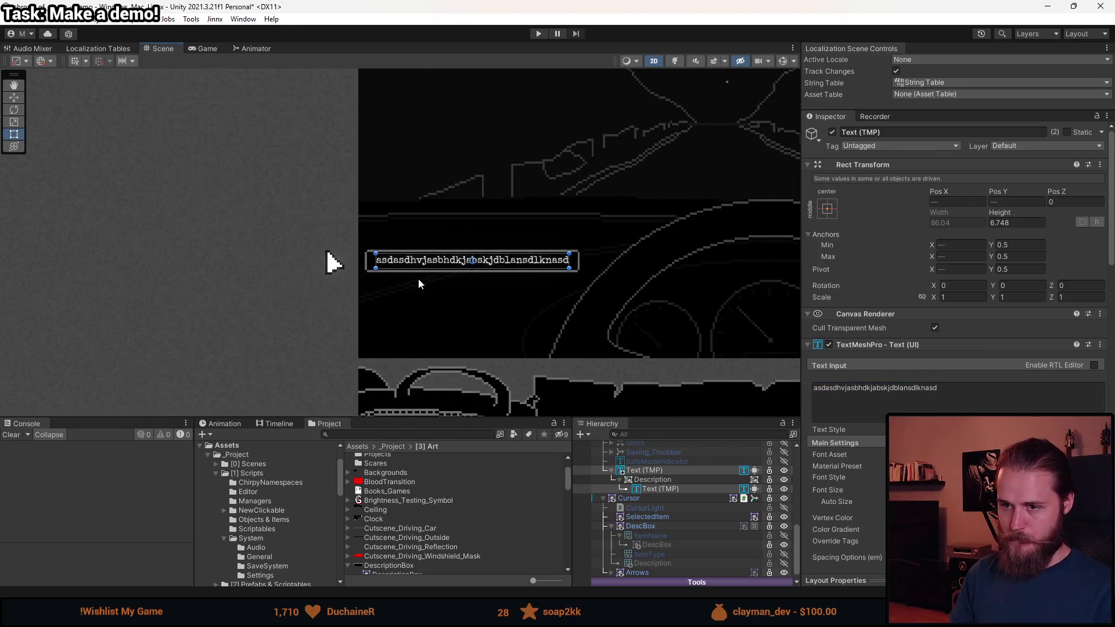
scroll(412, 278, up, 5)
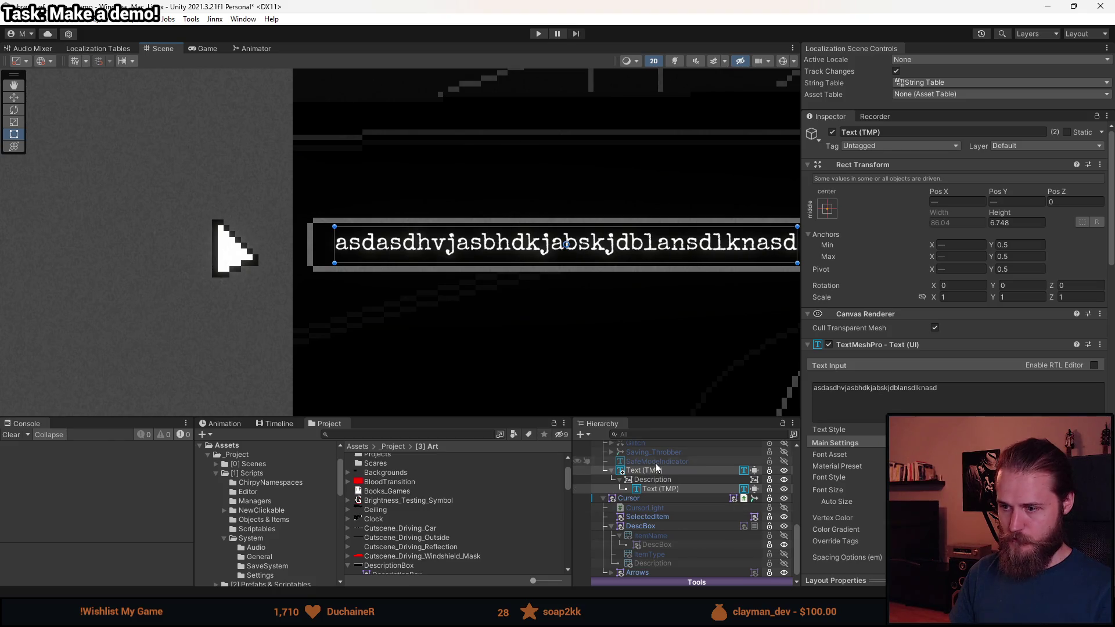
scroll(616, 290, down, 3)
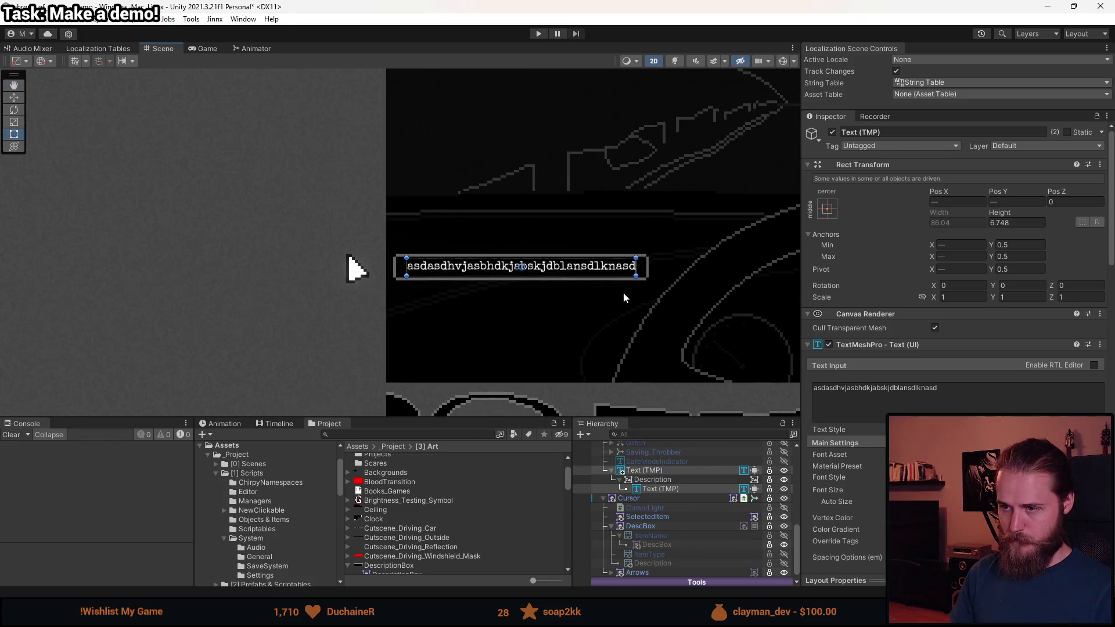
- Try more test strings, then replace the text with 'Hammer <size=62%>Tool'
click(913, 390)
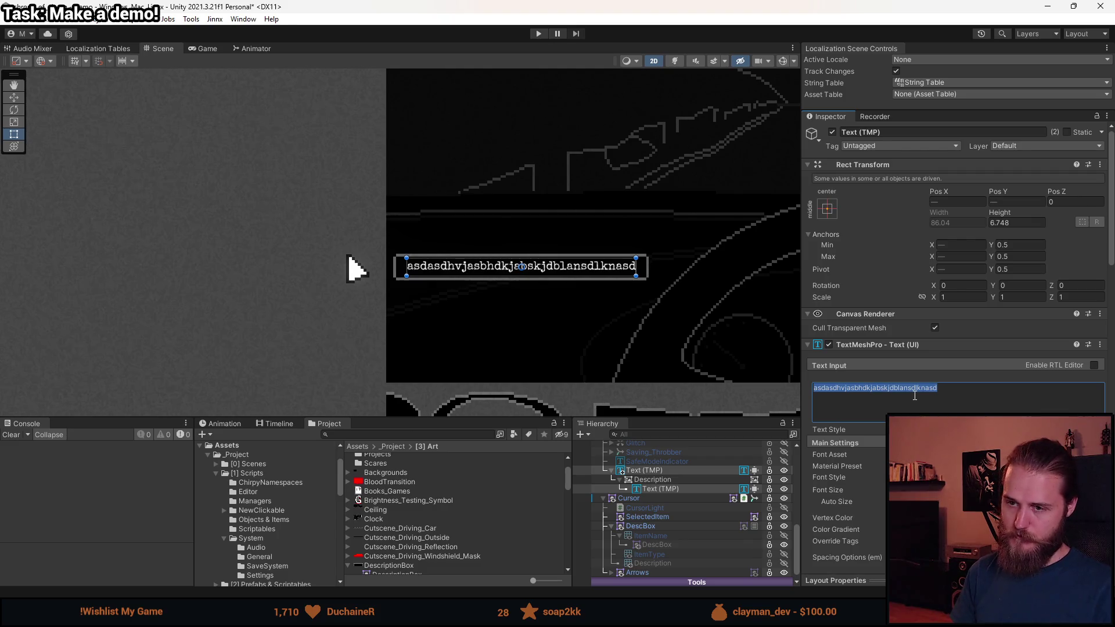
text(jajsdjaksnd)
key(ctrl+a)
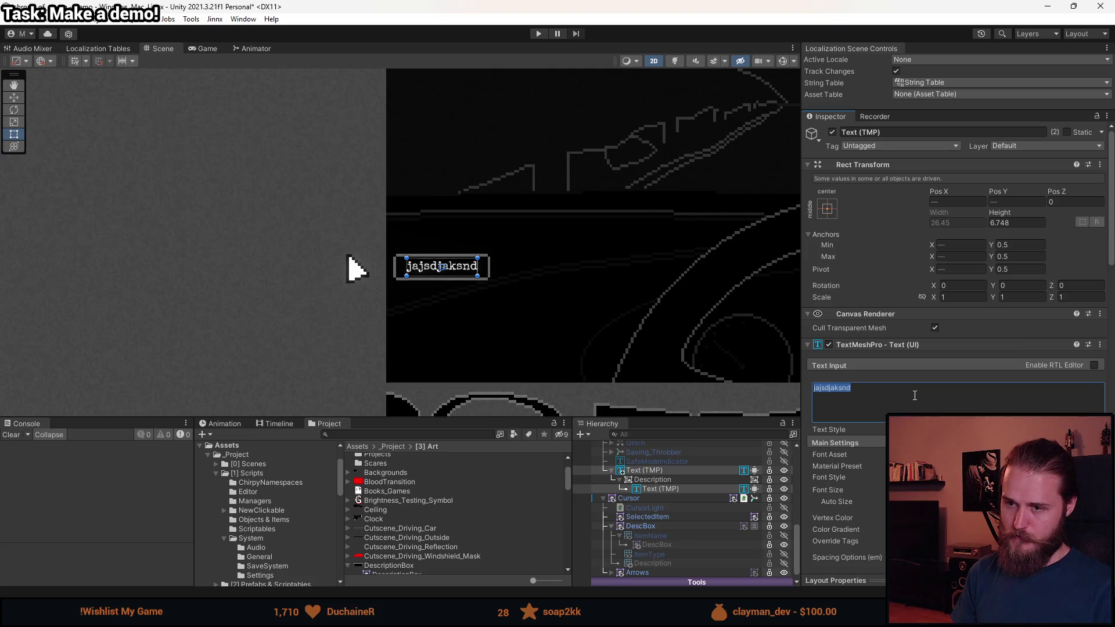
text(MORJESTA)
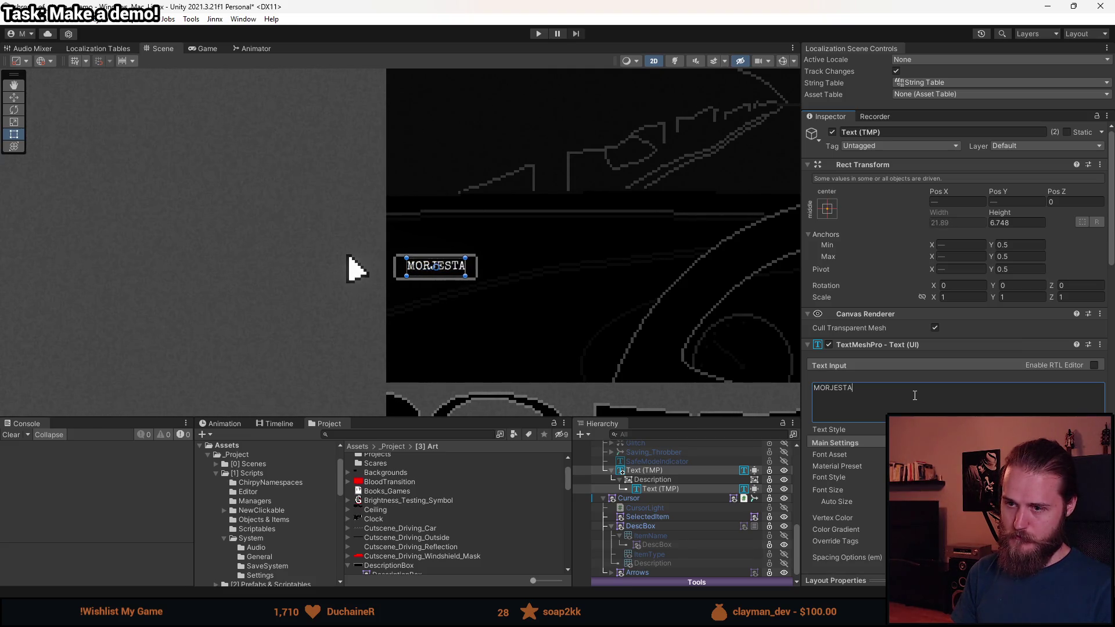
text(askdjaksjdk)
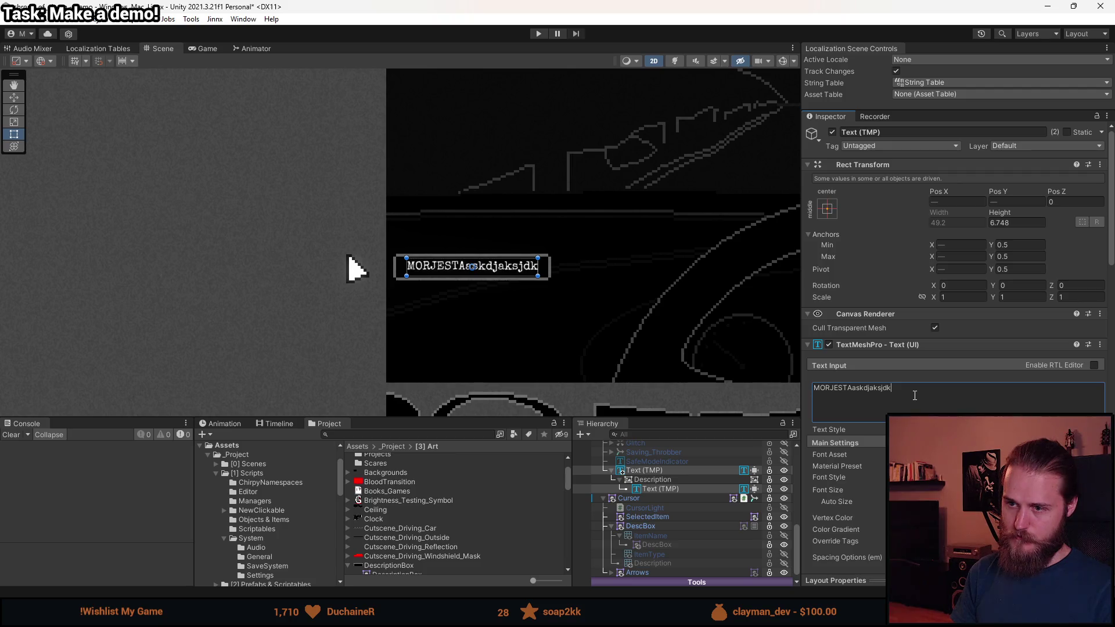
key(ctrl+a)
key(BackSpace)
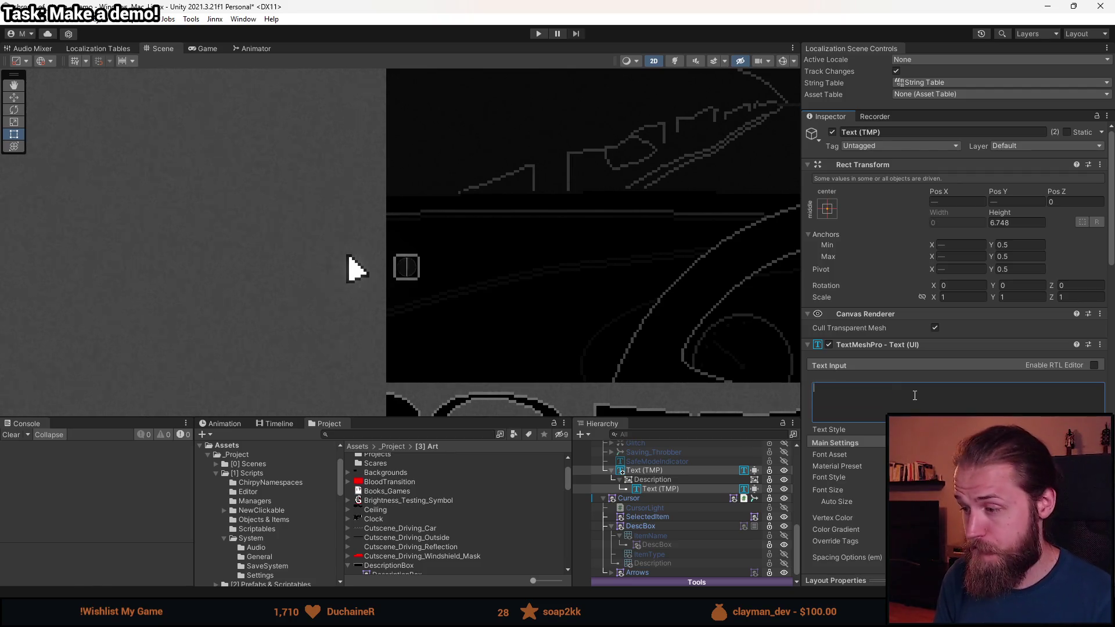
text(Hammer )
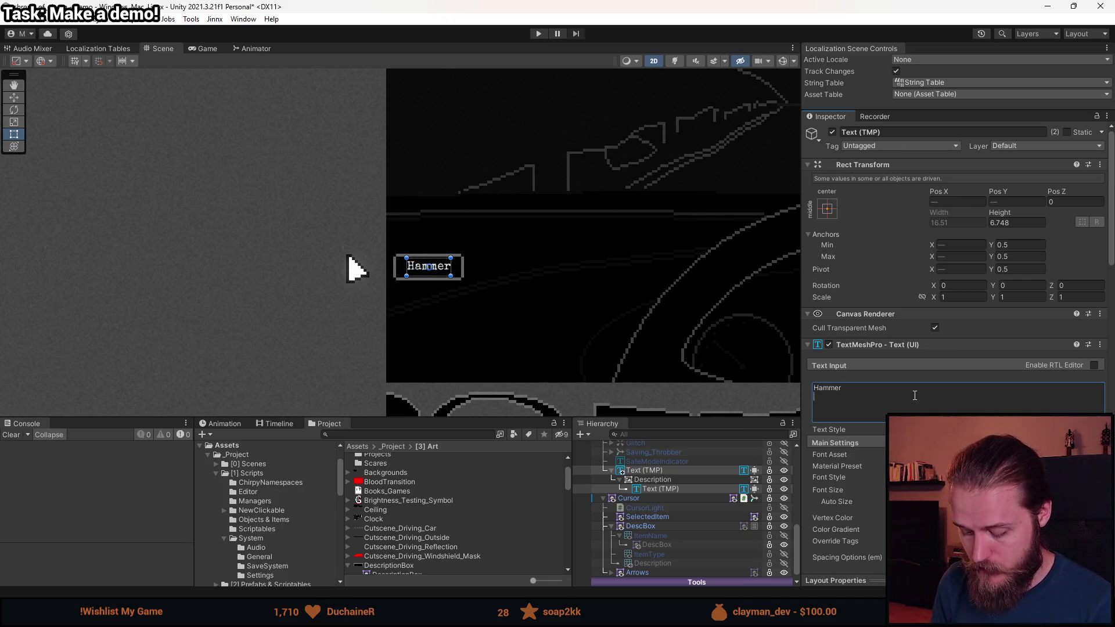
text(<size=62%>Tool)
scroll(459, 253, up, 2)
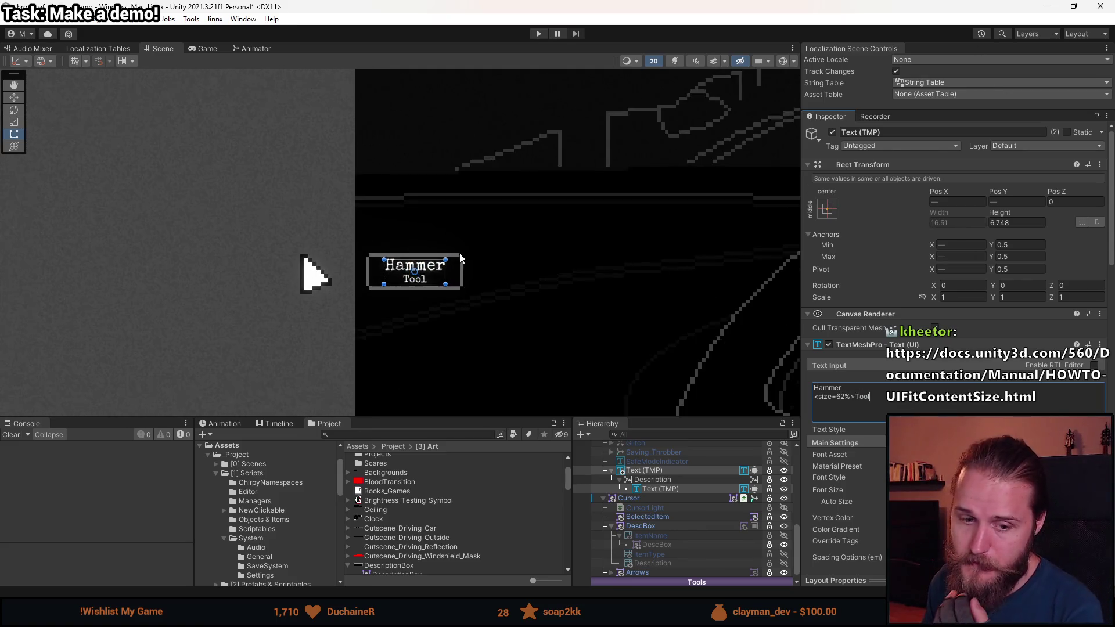
scroll(459, 253, up, 4)
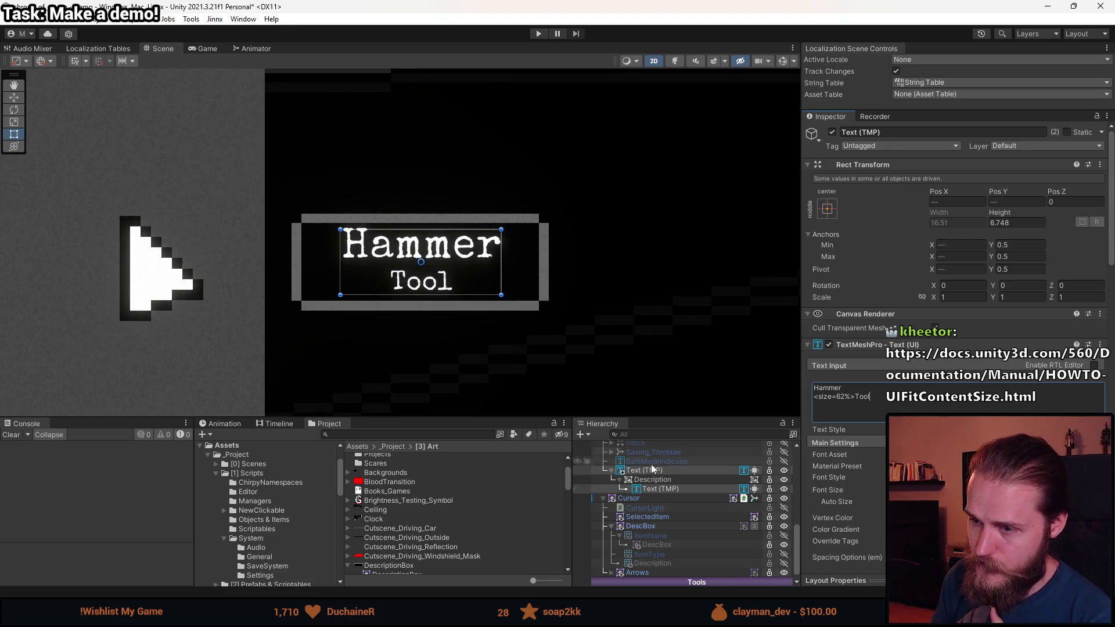
click(661, 472)
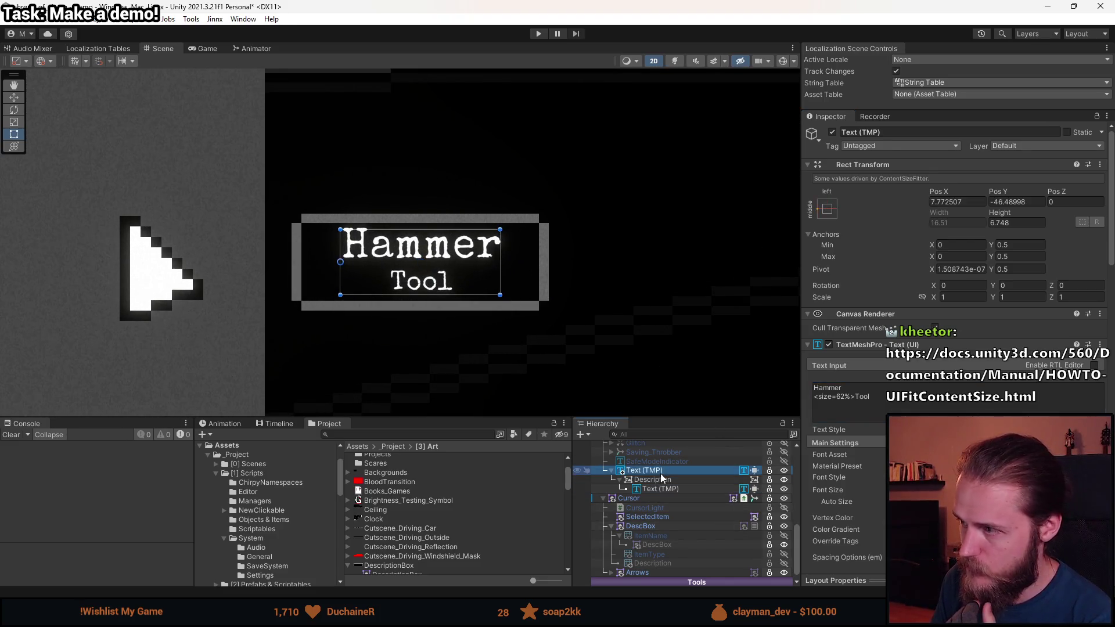
click(1018, 223)
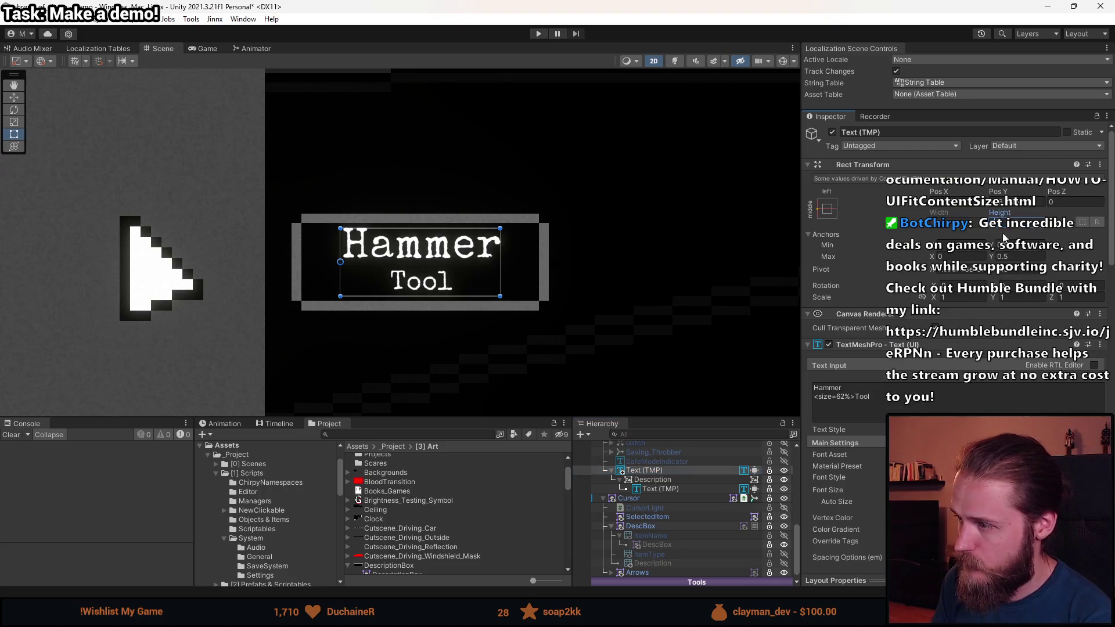
click(662, 490)
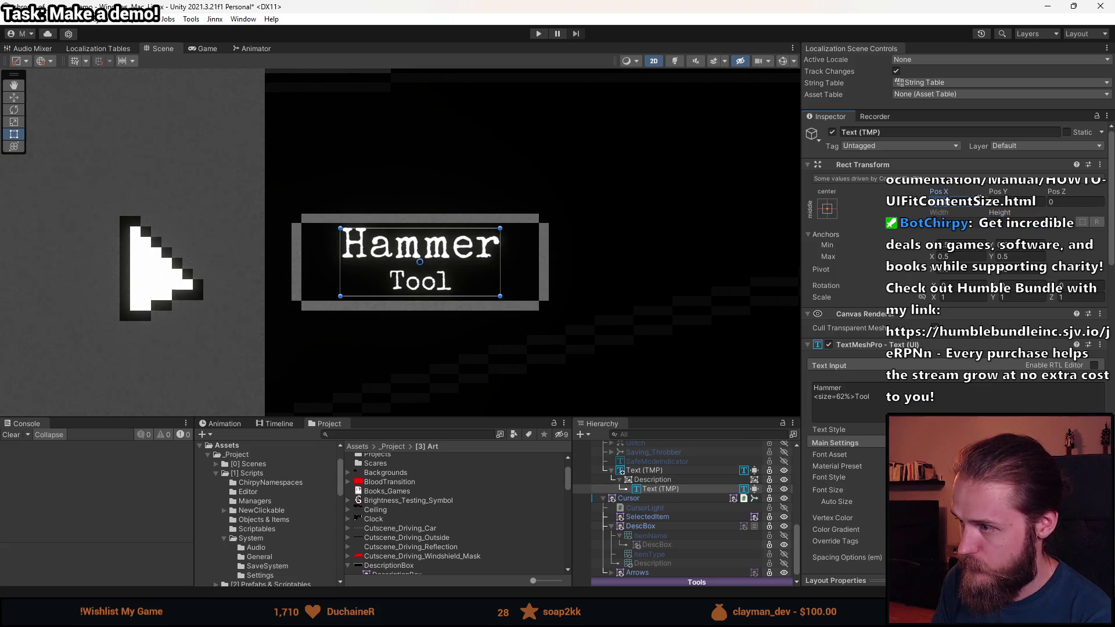
click(658, 471)
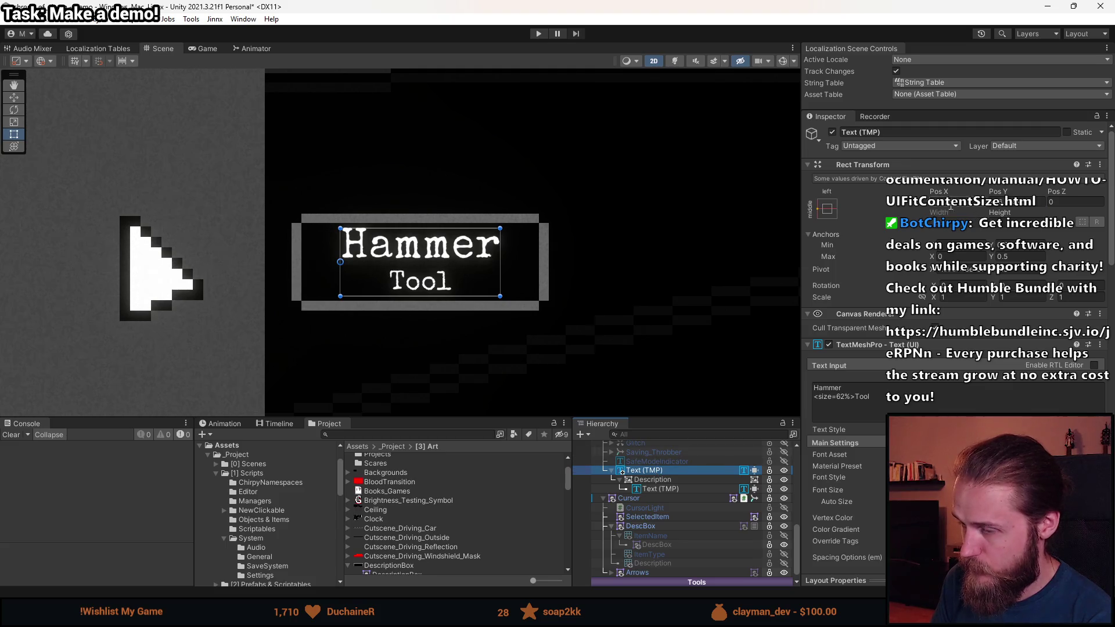
click(666, 482)
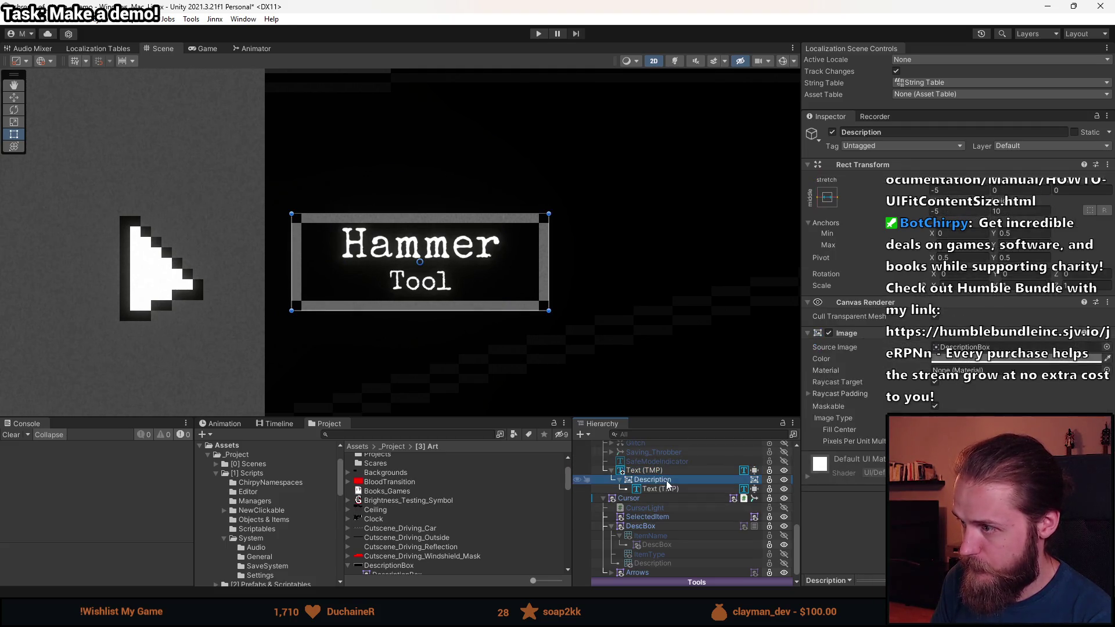
- Change the Description box's Rect Transform offset from 10 to 11, correcting a mistyped 21
click(672, 471)
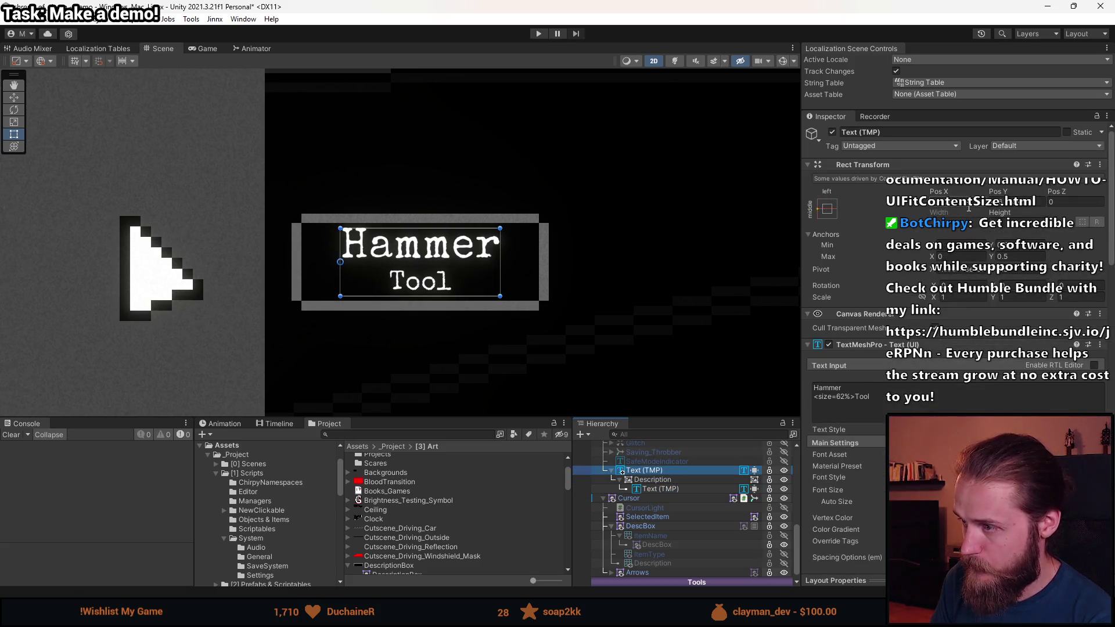
click(669, 481)
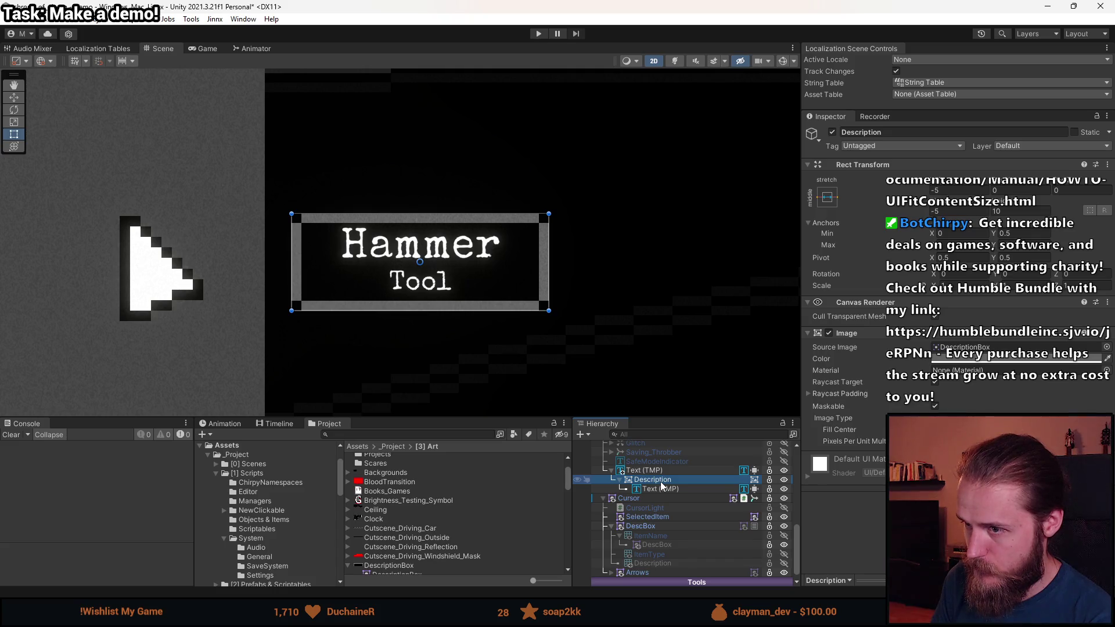
click(1014, 210)
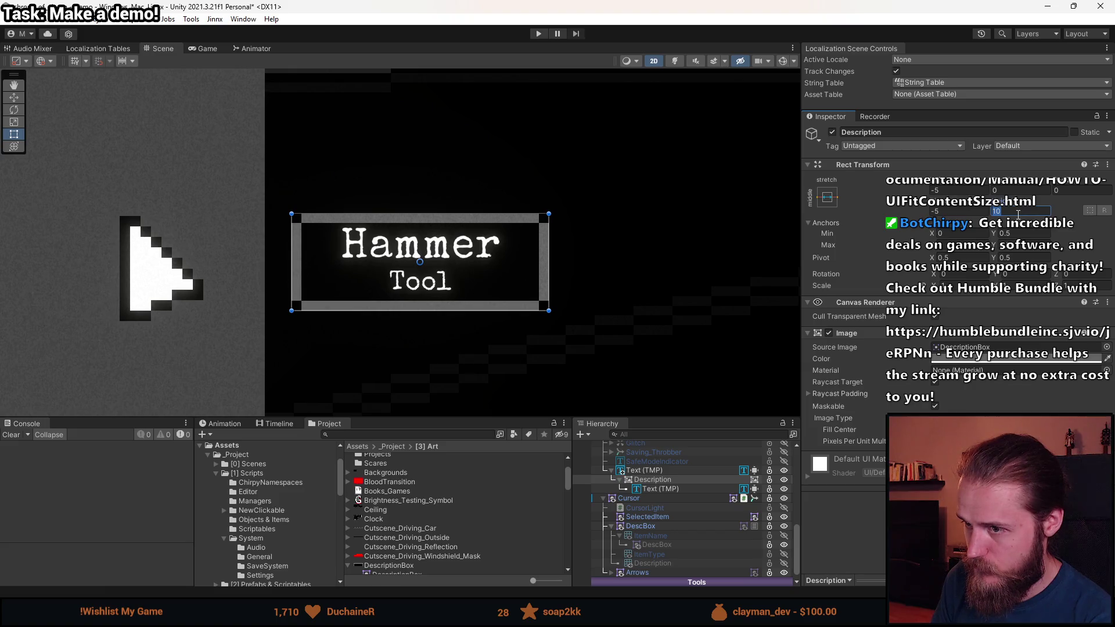
text(2)
text(1)
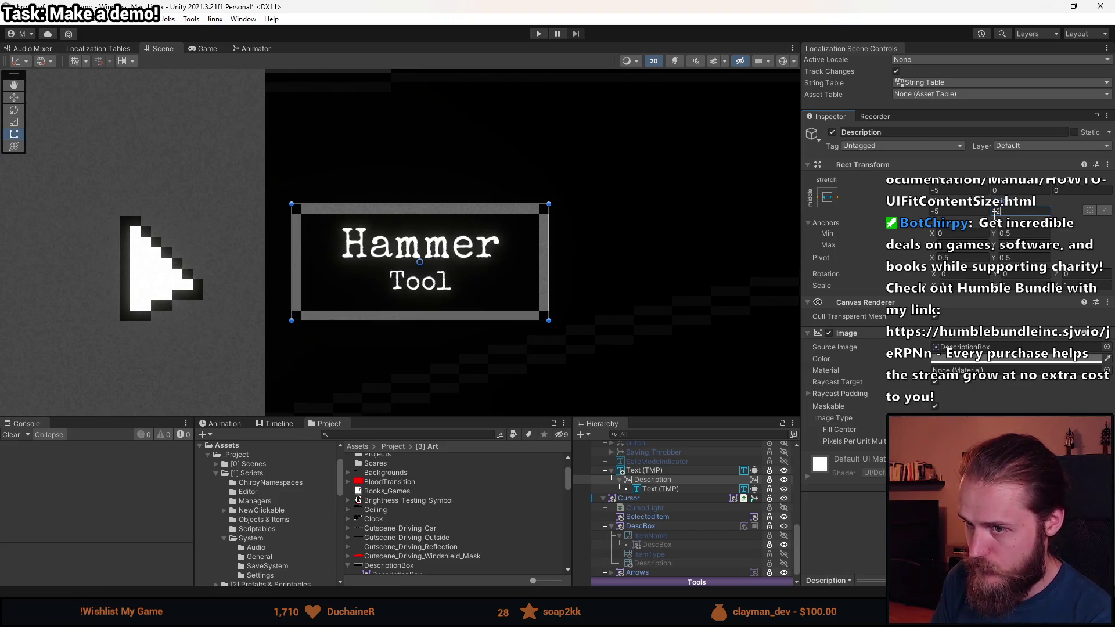
key(BackSpace)
text(1)
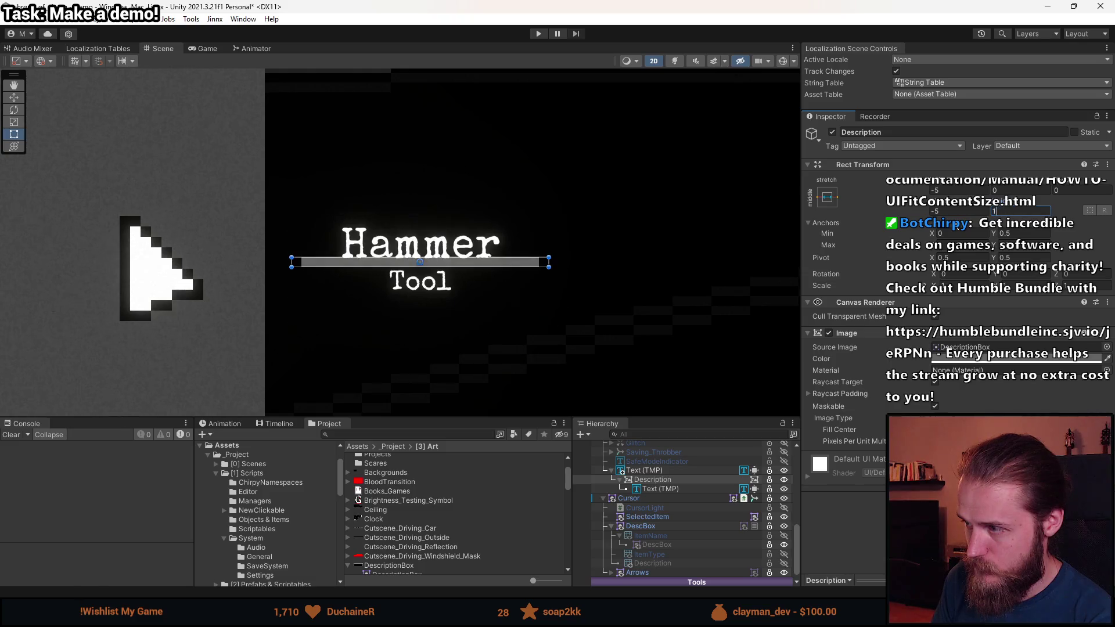
scroll(556, 304, down, 5)
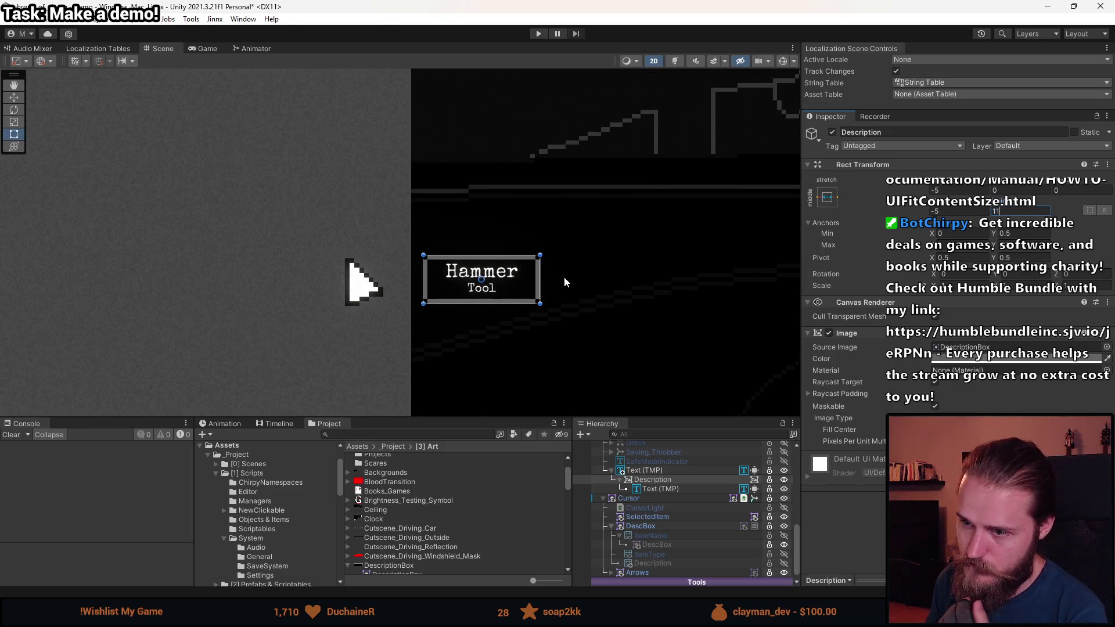
click(663, 470)
ctrl+click(667, 489)
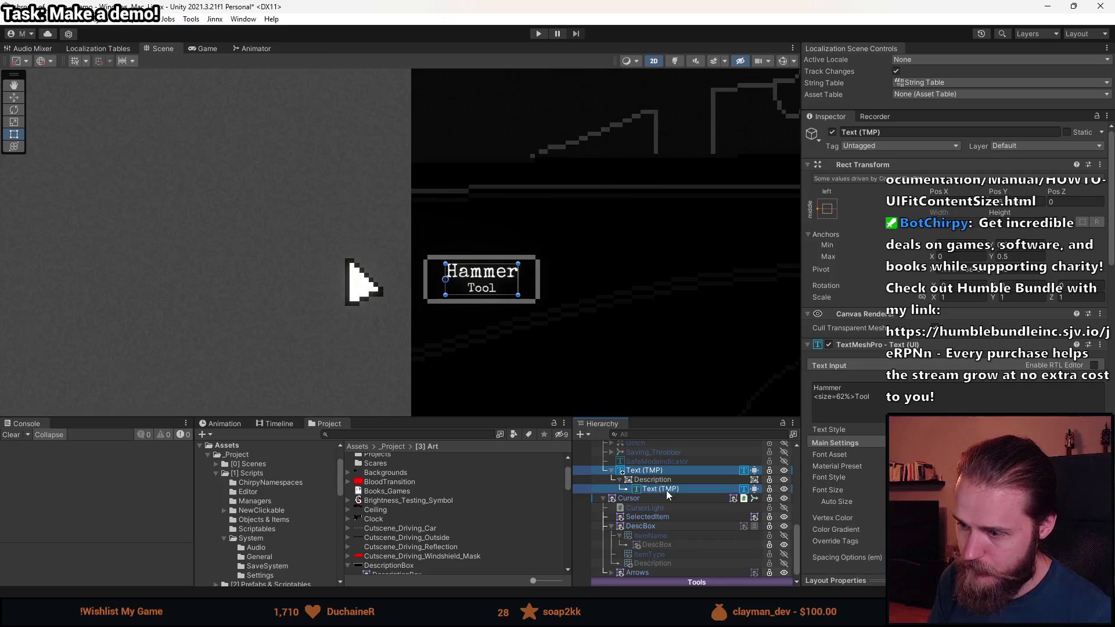
click(871, 401)
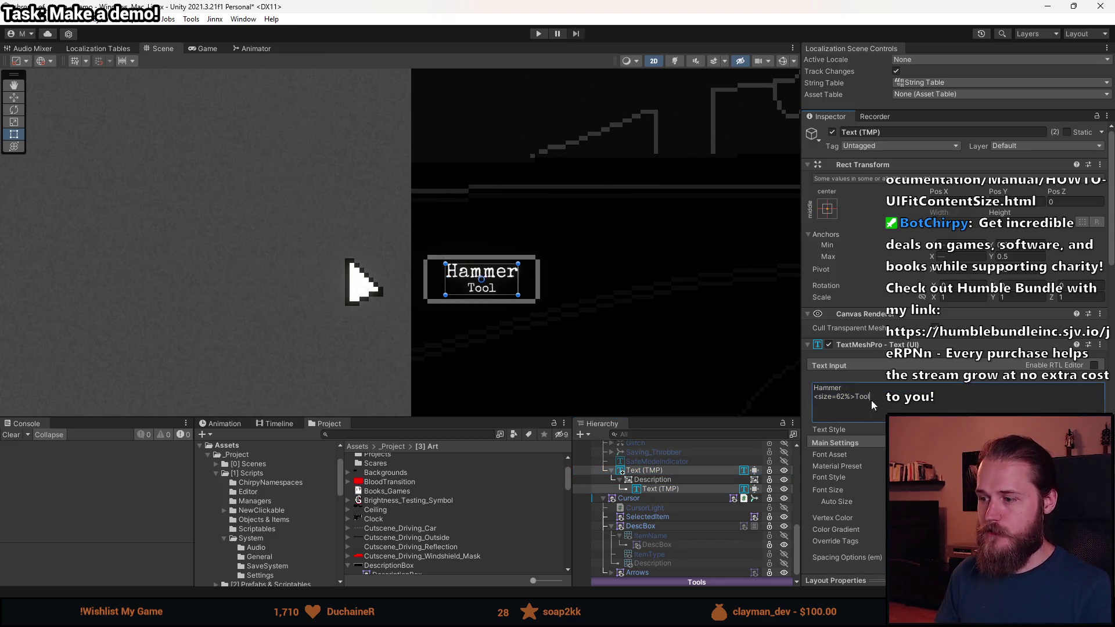
text(Co)
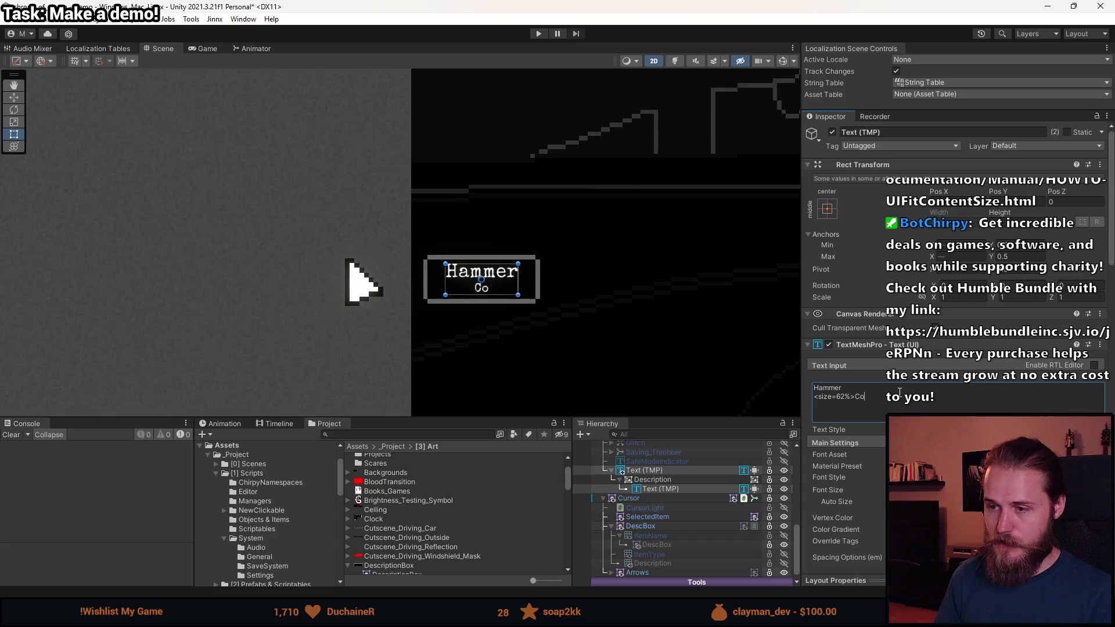
text(mponentjalksjdlaksjdlaksjdla)
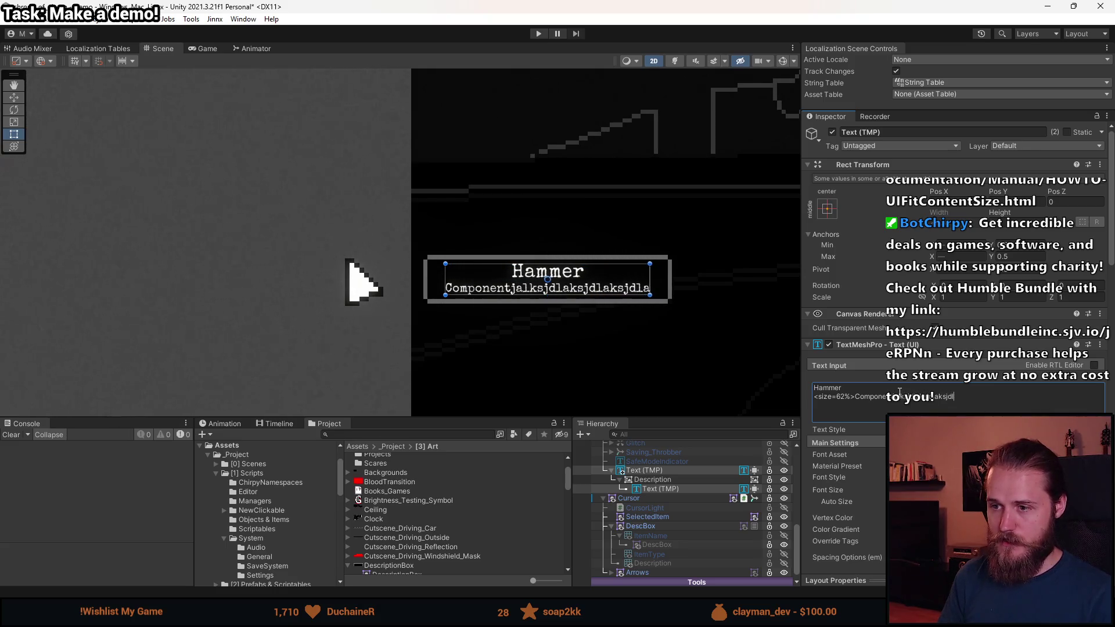
text(kjsd)
key(BackSpace)
key(BackSpace)
key(BackSpace)
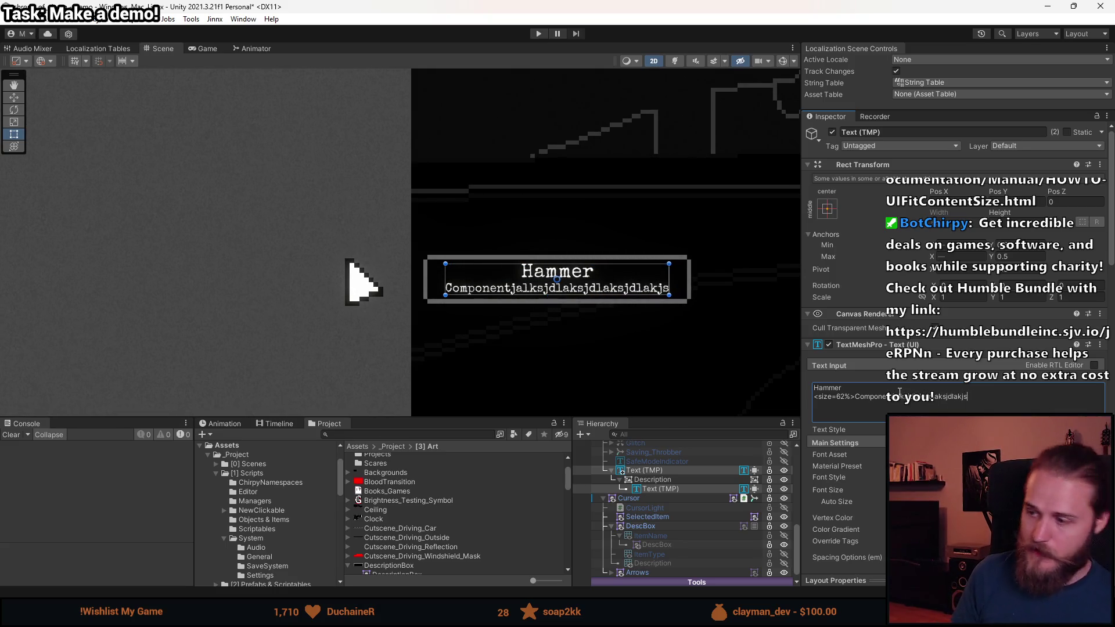
key(BackSpace)
key(BackSpace)
key(BackSpace)
text(asd)
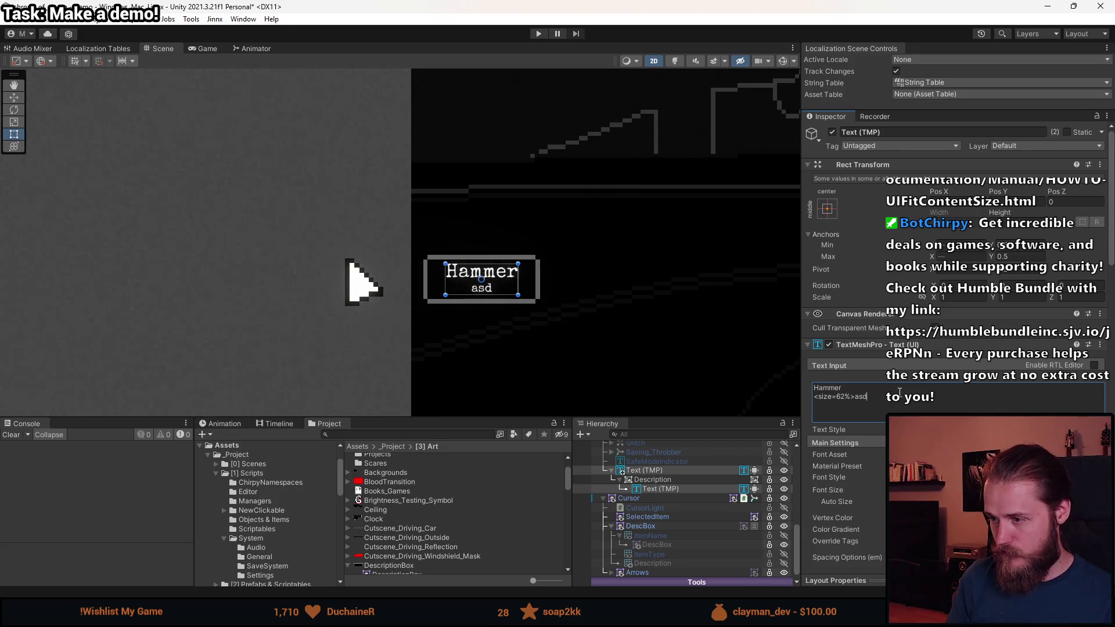
text(aklsjdkjlasdk)
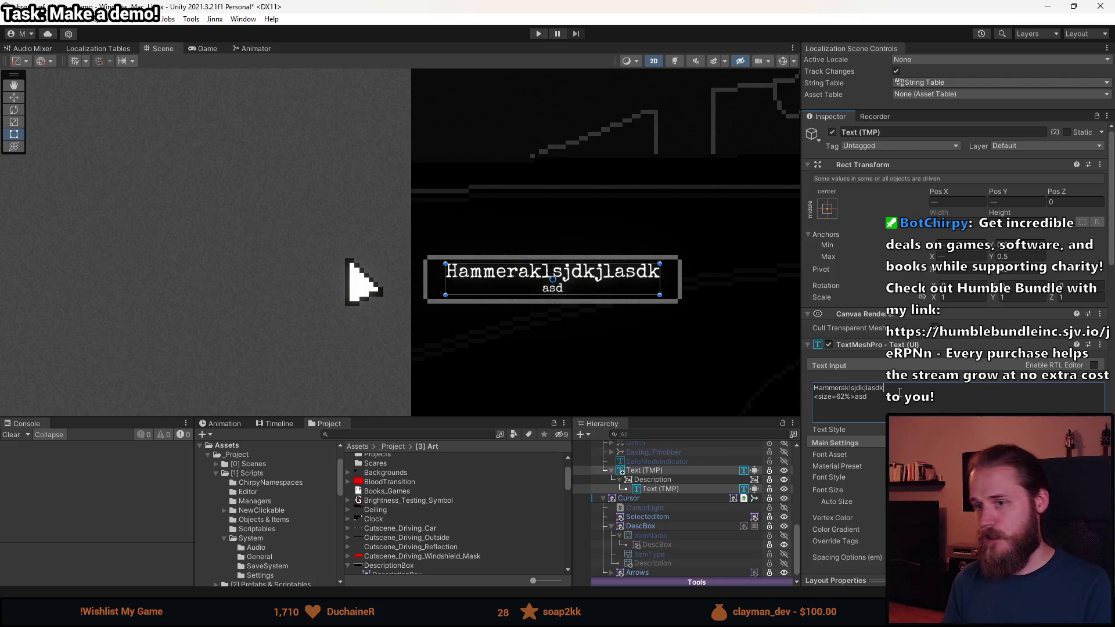
key(BackSpace)
key(BackSpace)
key(BackSpace)
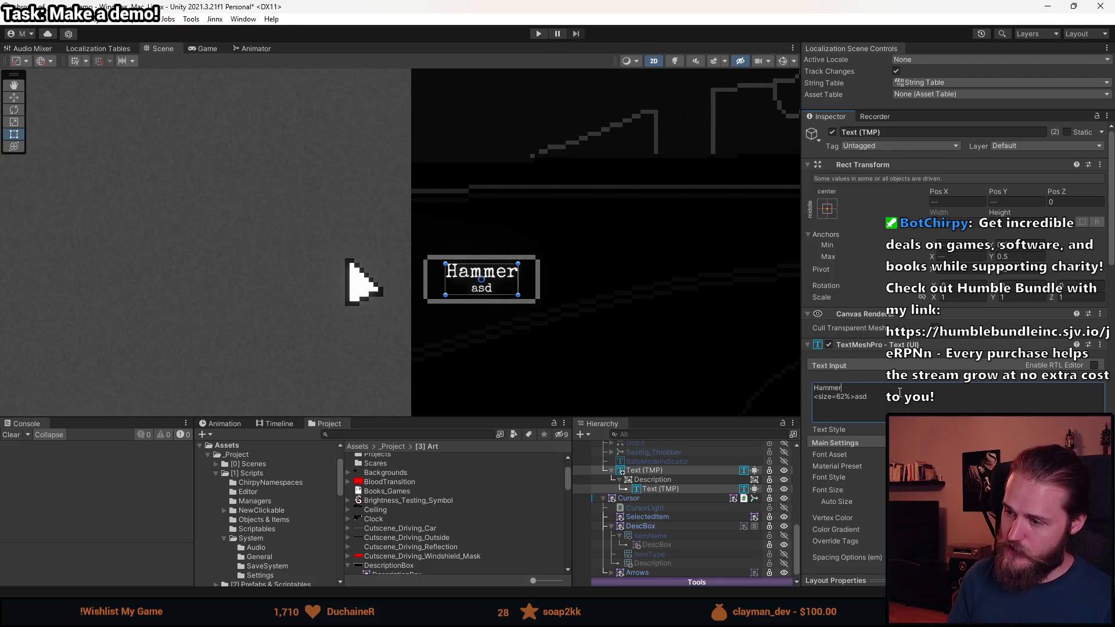
key(BackSpace)
key(BackSpace)
key(BackSpace)
text(Tools)
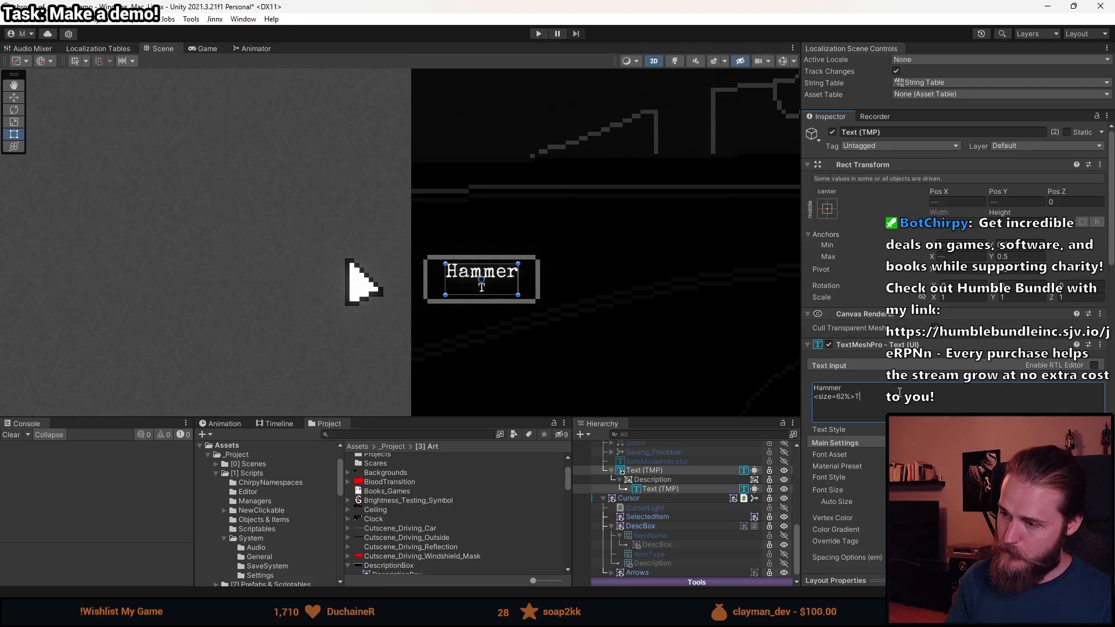
key(BackSpace)
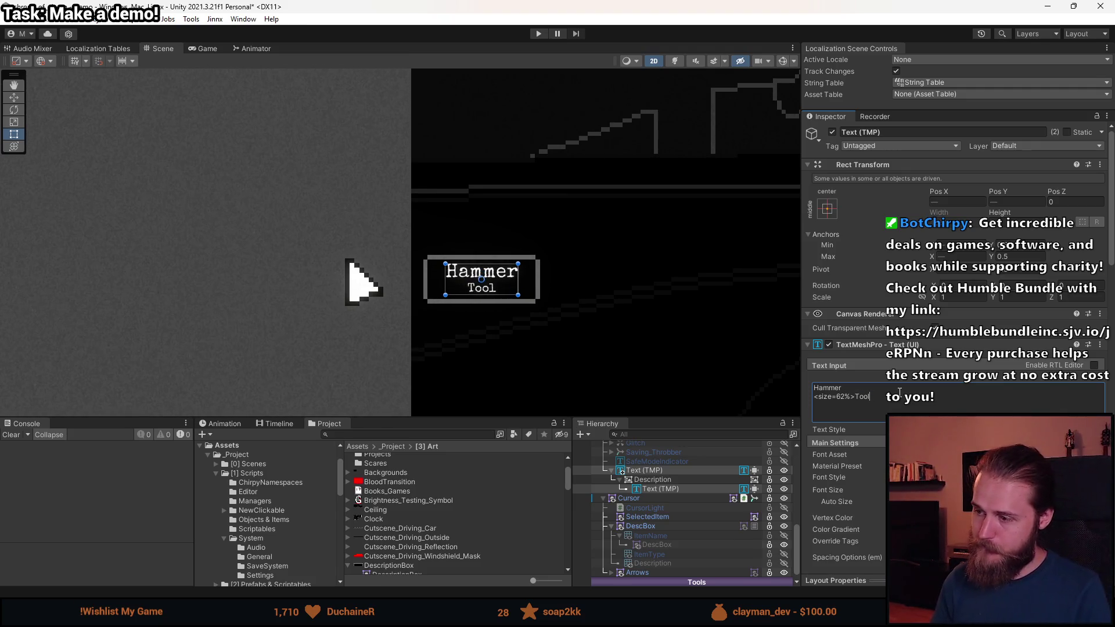
scroll(411, 268, down, 5)
drag(410, 268, 374, 308)
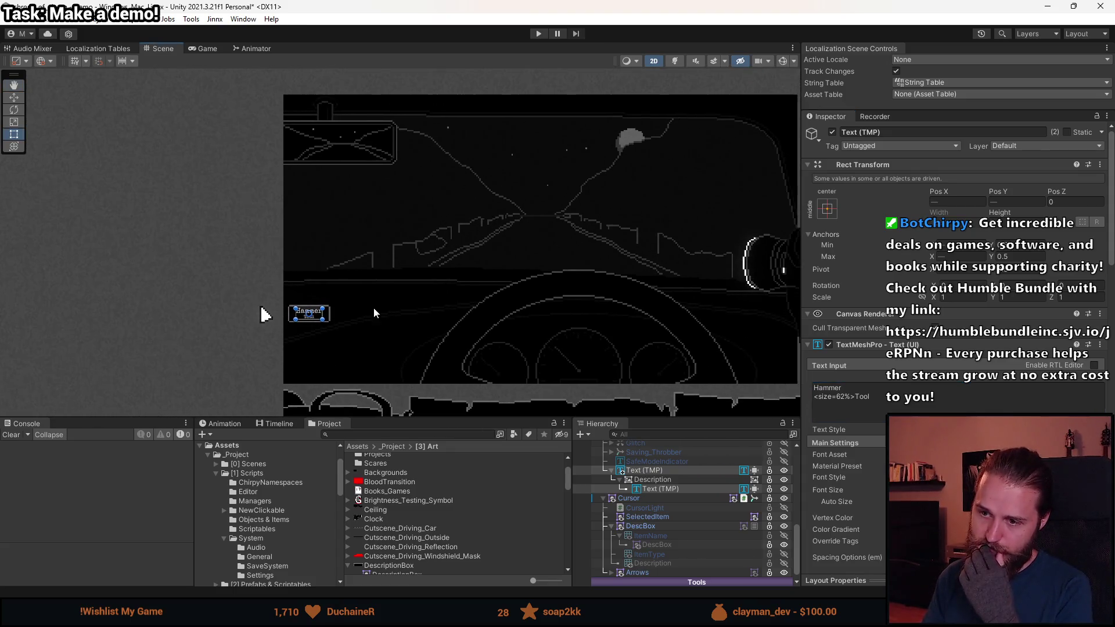
click(362, 281)
scroll(323, 340, up, 2)
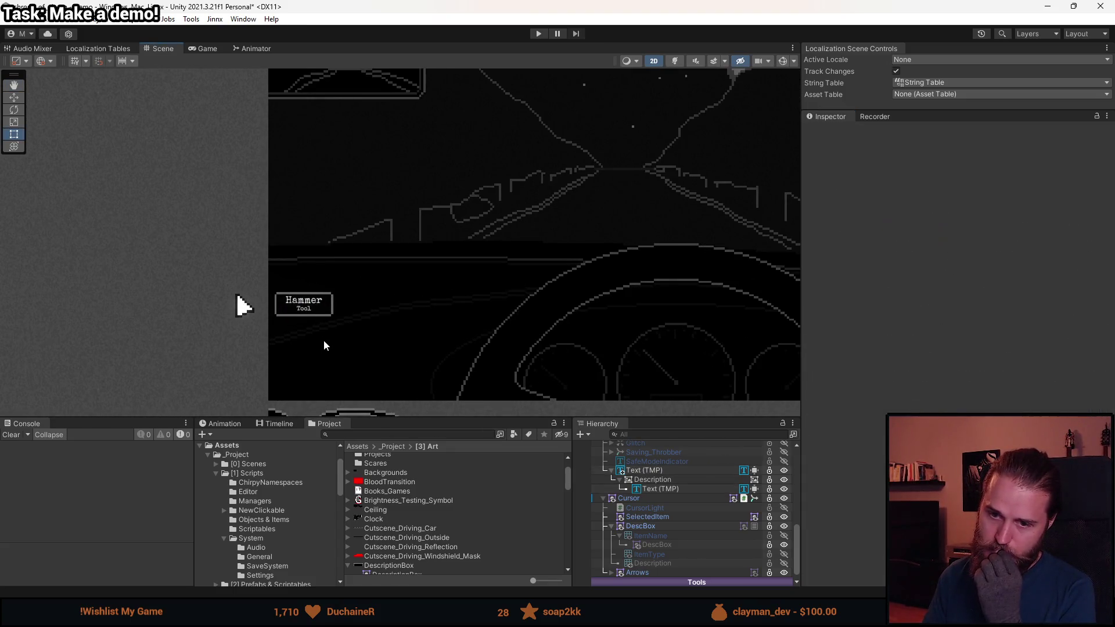
click(661, 471)
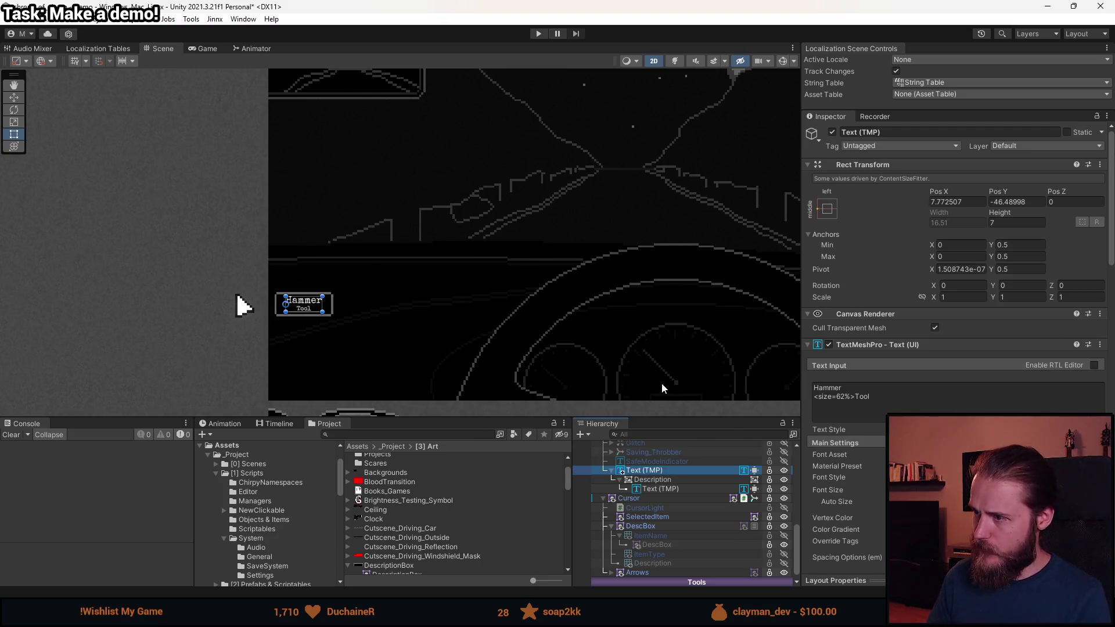